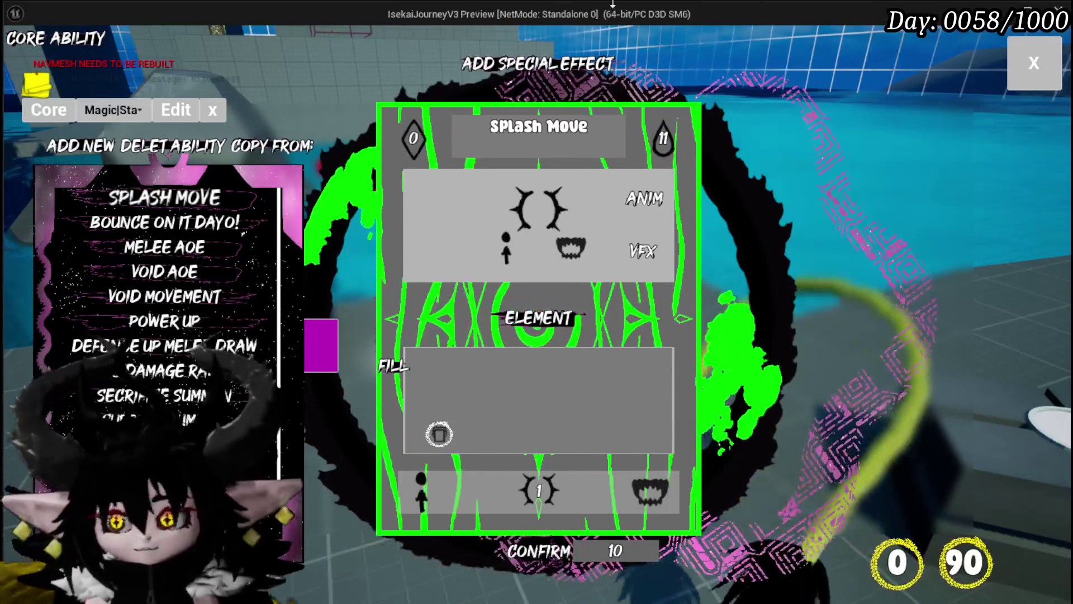
Stop the game preview, save the modified packages, and filter the Outliner to 'sky'.
click(1035, 62)
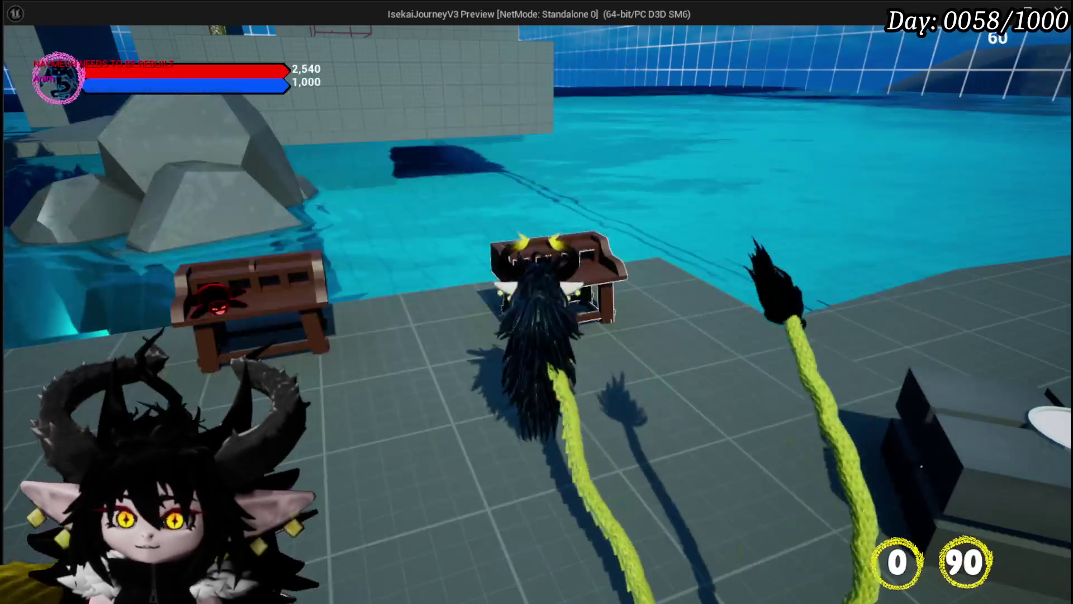
key(Escape)
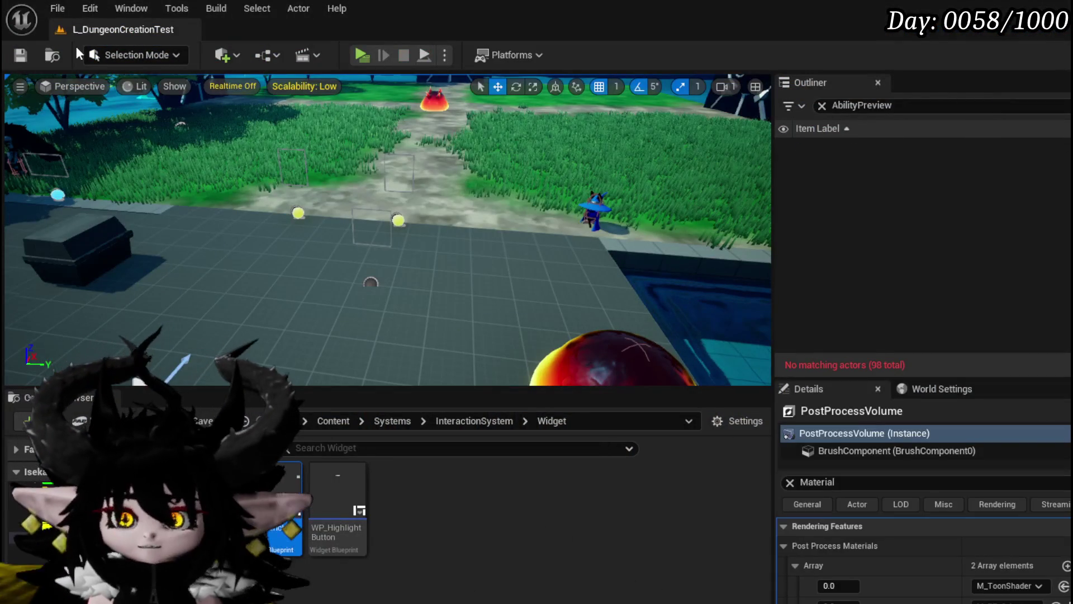
key(ctrl+s)
click(883, 105)
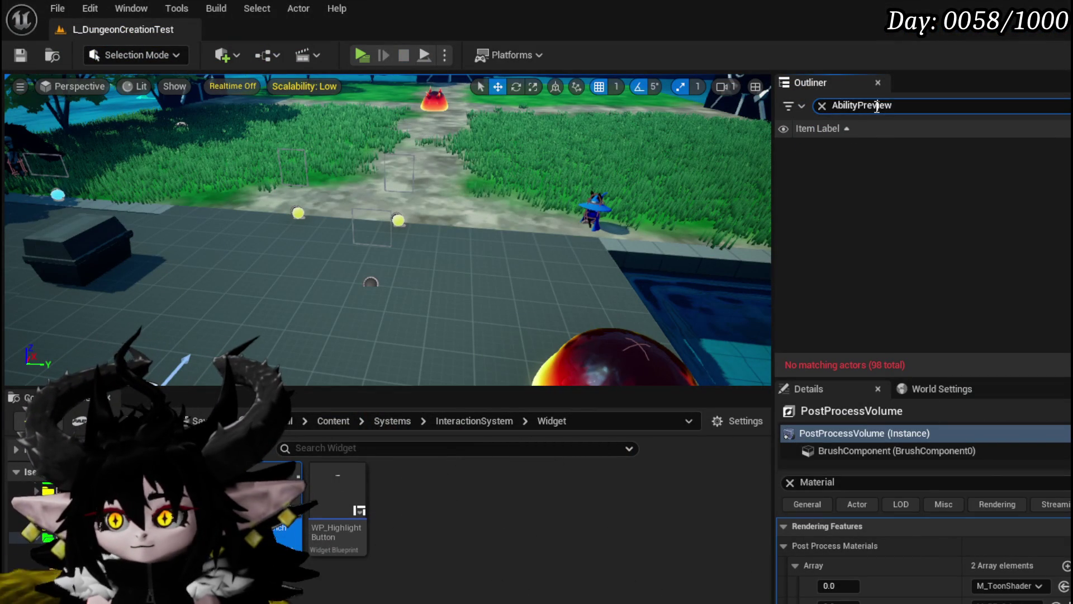
text(sky)
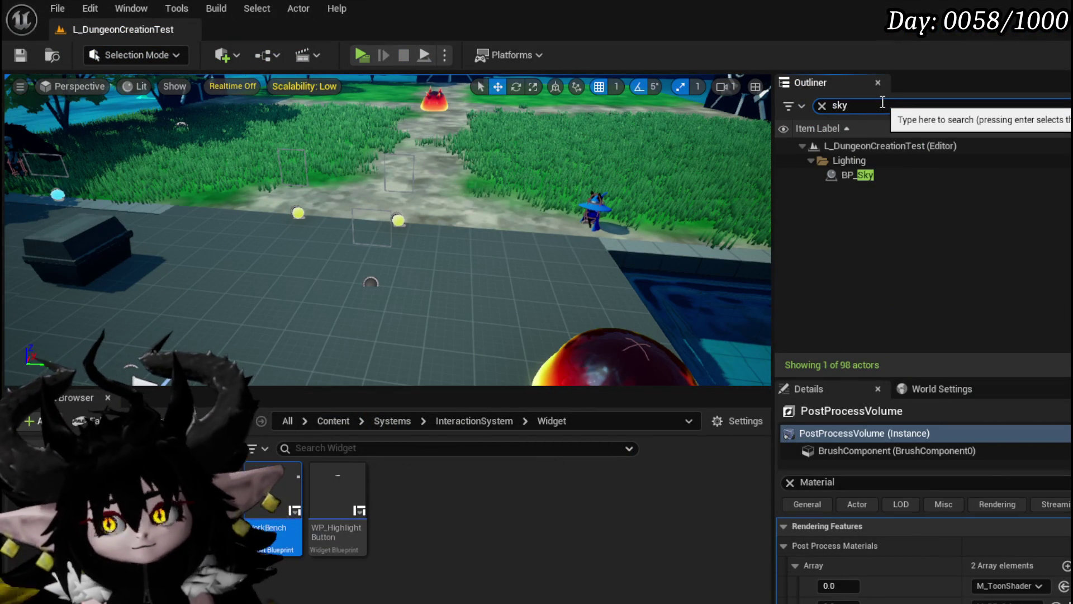
Open BP_Sky and wire SET's exec straight into Branch, bypassing Print String.
double_click(857, 175)
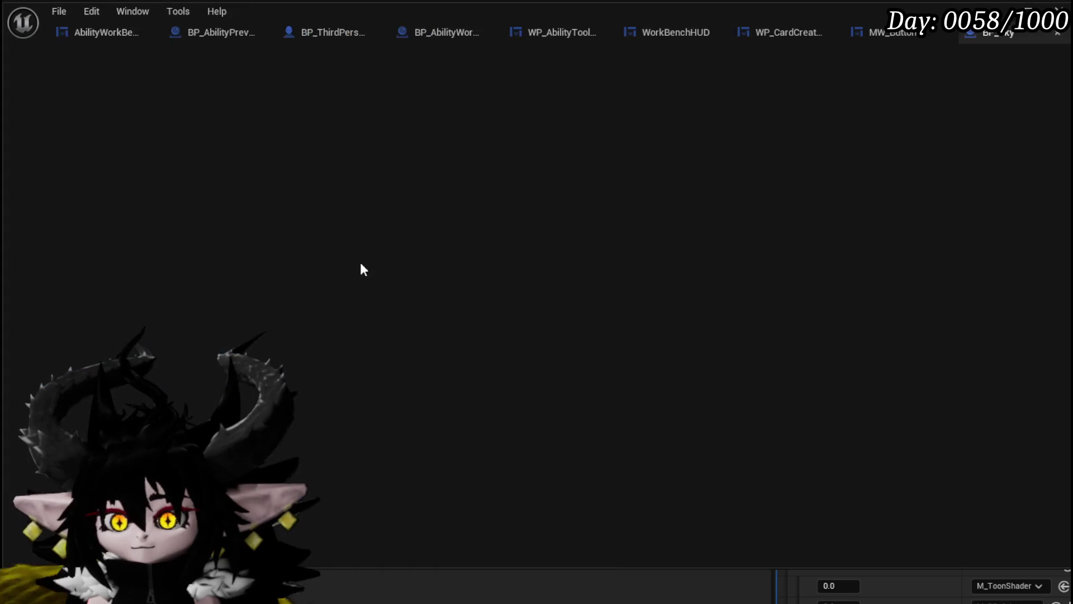
scroll(447, 151, down, 1)
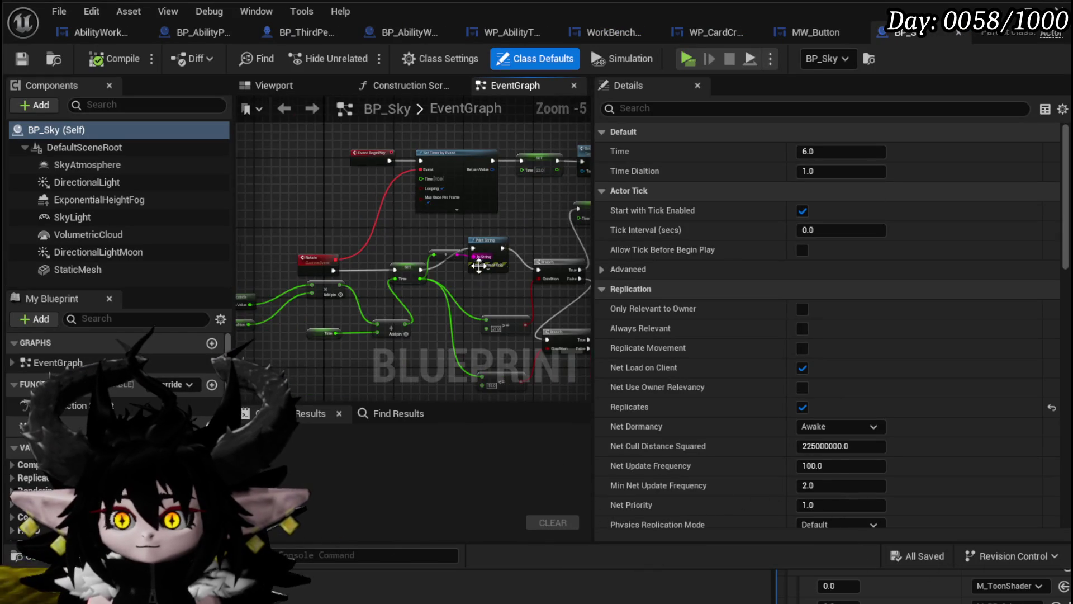
scroll(479, 266, up, 3)
drag(290, 275, 527, 275)
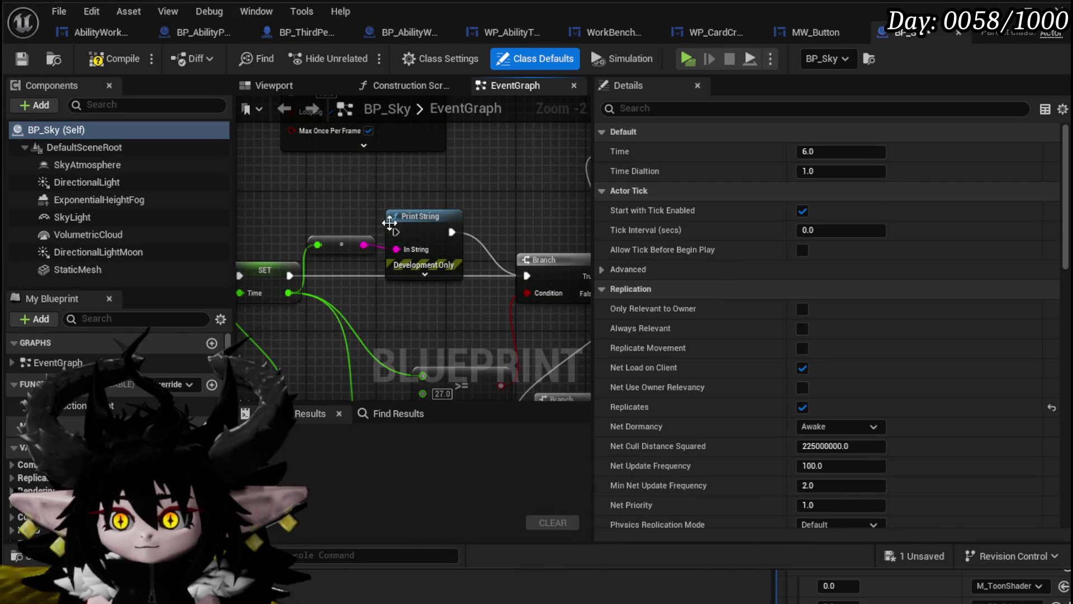
click(390, 223)
Compile and save the BP_Sky Blueprint, then bring up MW_Button.
scroll(479, 239, down, 3)
mouse_move(479, 239)
mouse_down()
mouse_move(239, 247)
mouse_move(254, 243)
mouse_up()
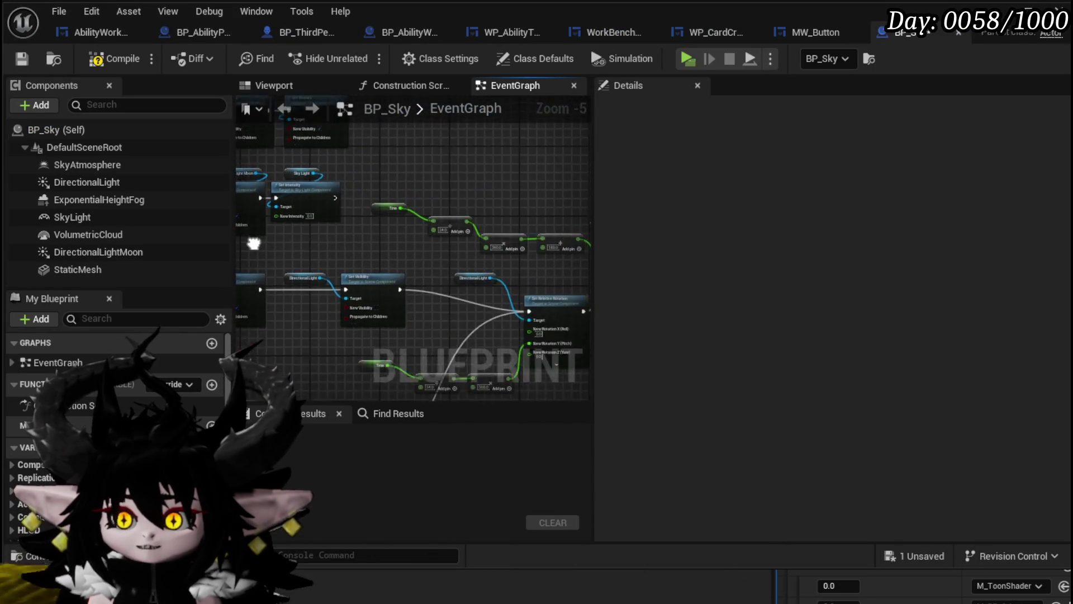
scroll(253, 243, down, 4)
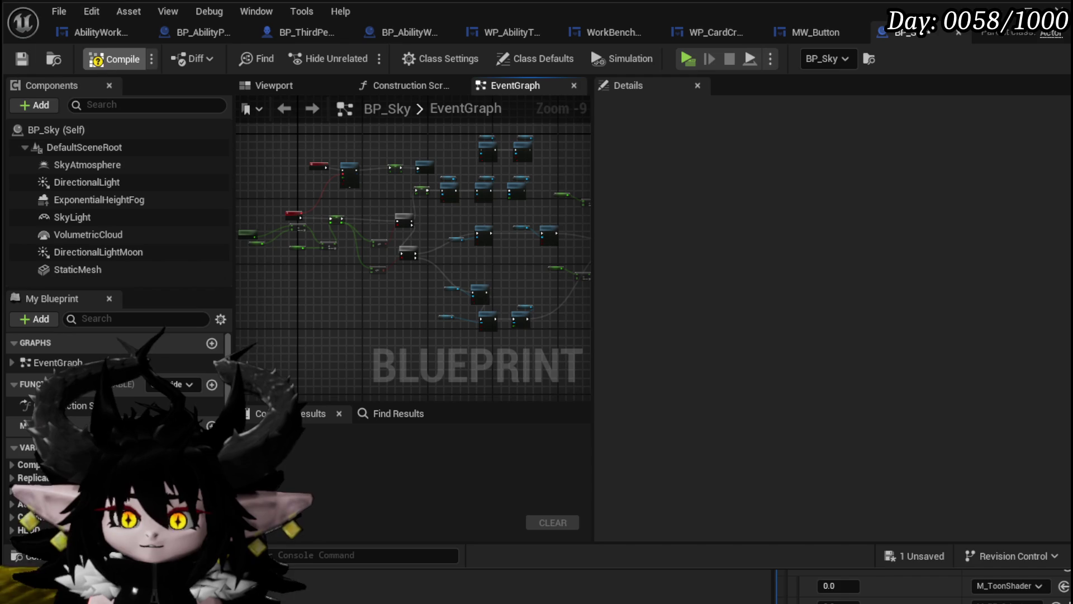
click(96, 57)
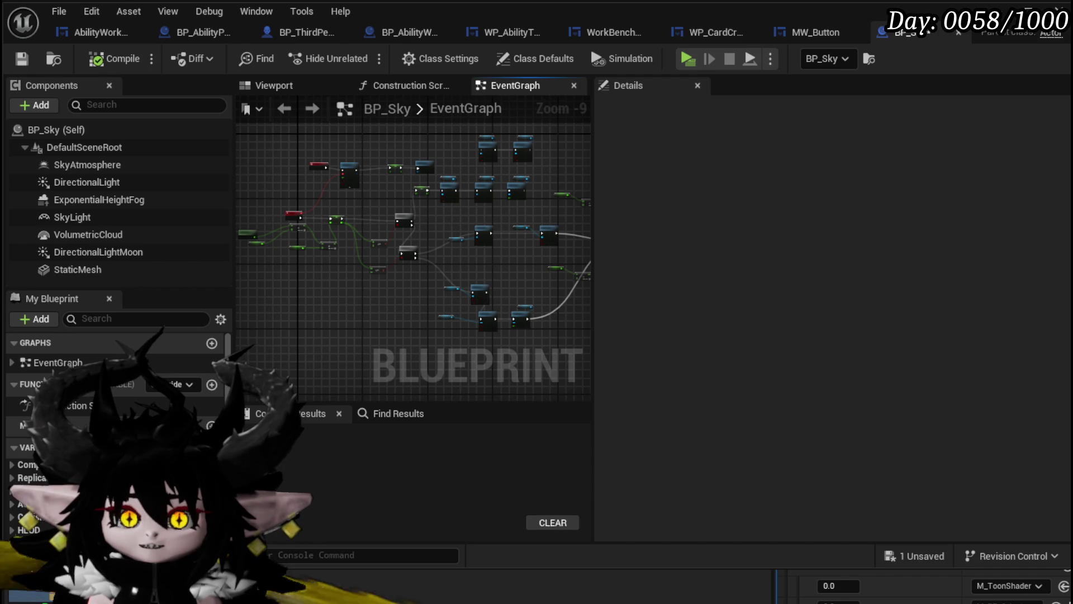
click(21, 59)
click(838, 32)
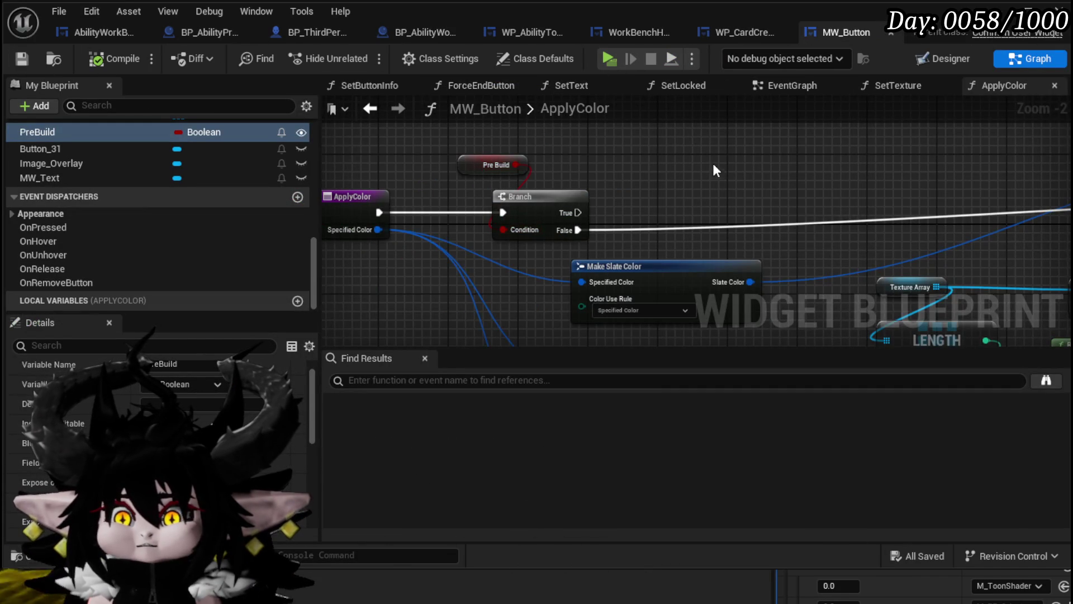
Switch MW_Button to Designer, close its tab, and return to AbilityWorkBenchUI.
scroll(565, 163, down, 2)
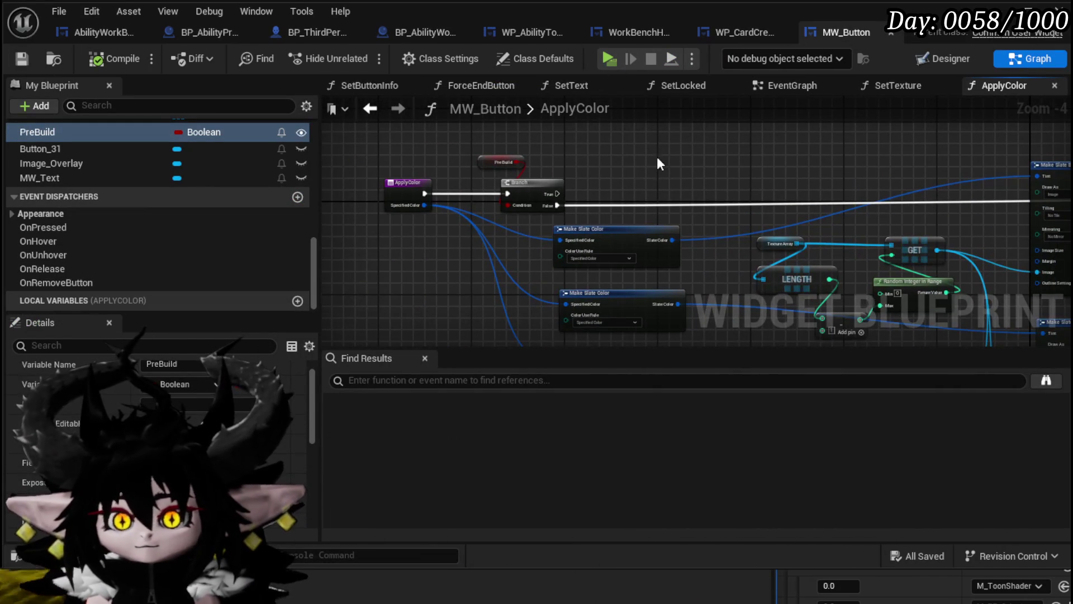
click(941, 61)
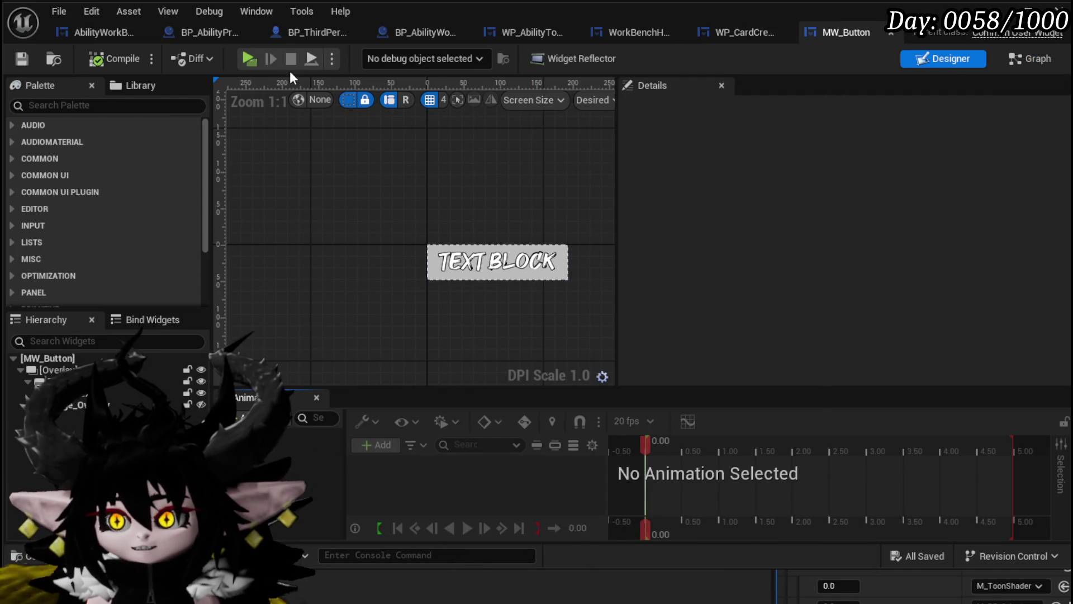
click(892, 32)
click(95, 36)
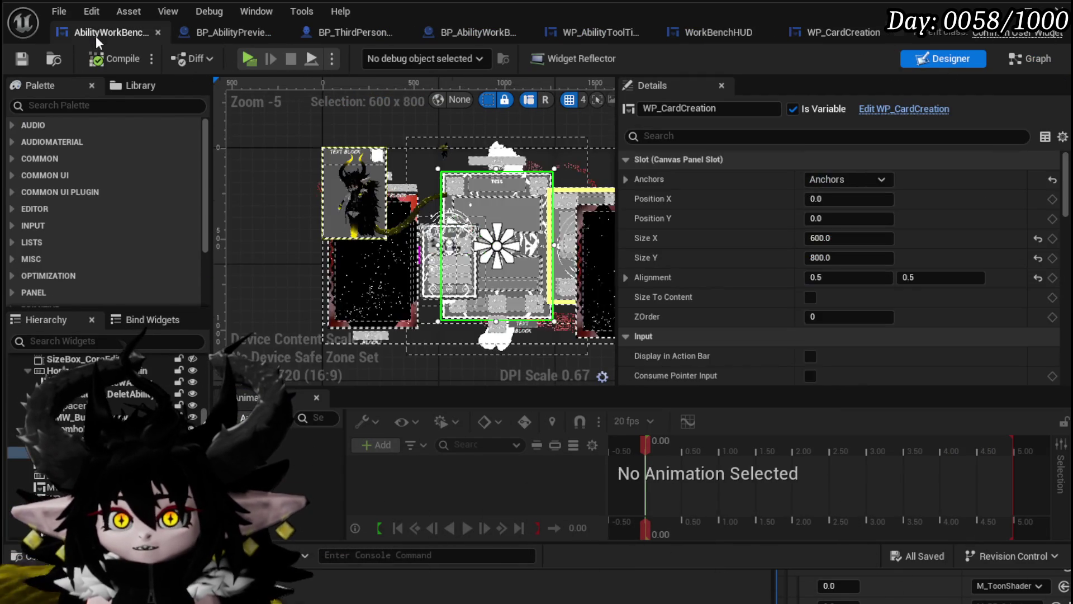
Select HorizontalBox_Specials, search the graph for 'horizontal special', and jump to its SetSpecialArray reference.
click(499, 287)
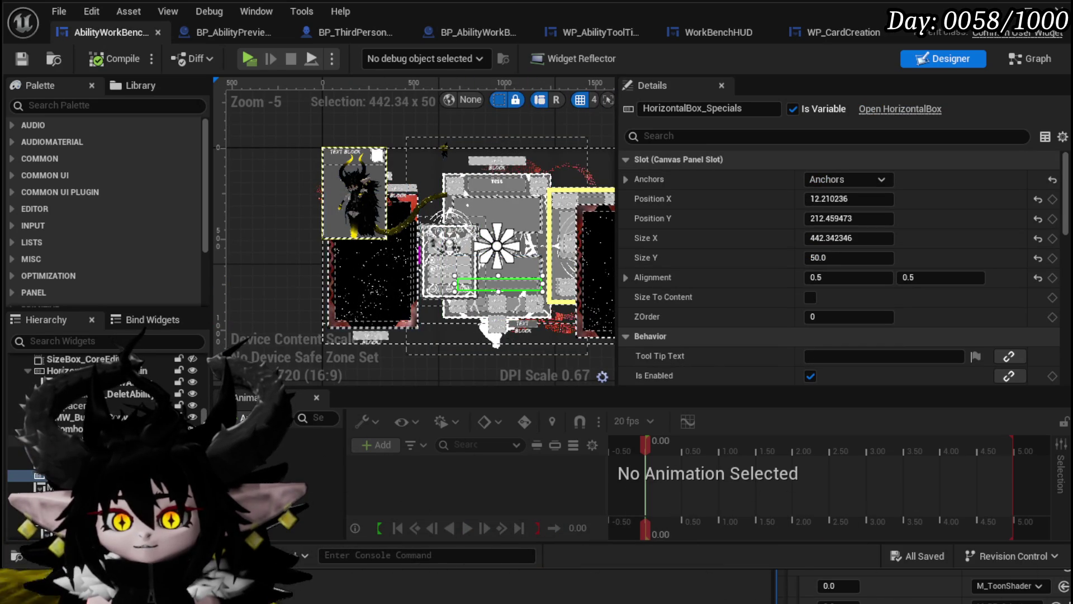
scroll(490, 256, up, 3)
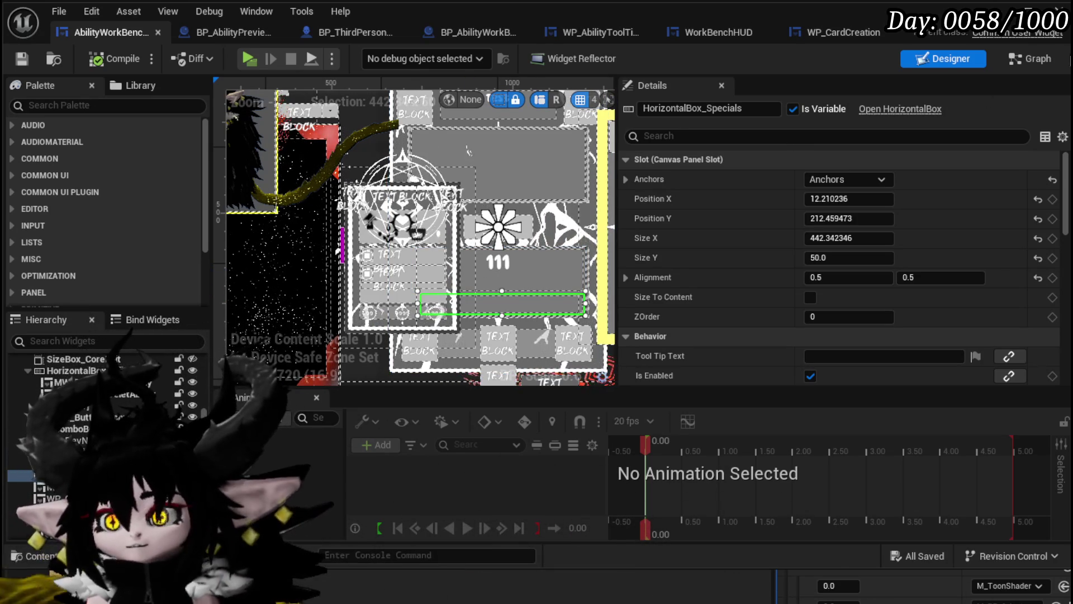
click(1029, 59)
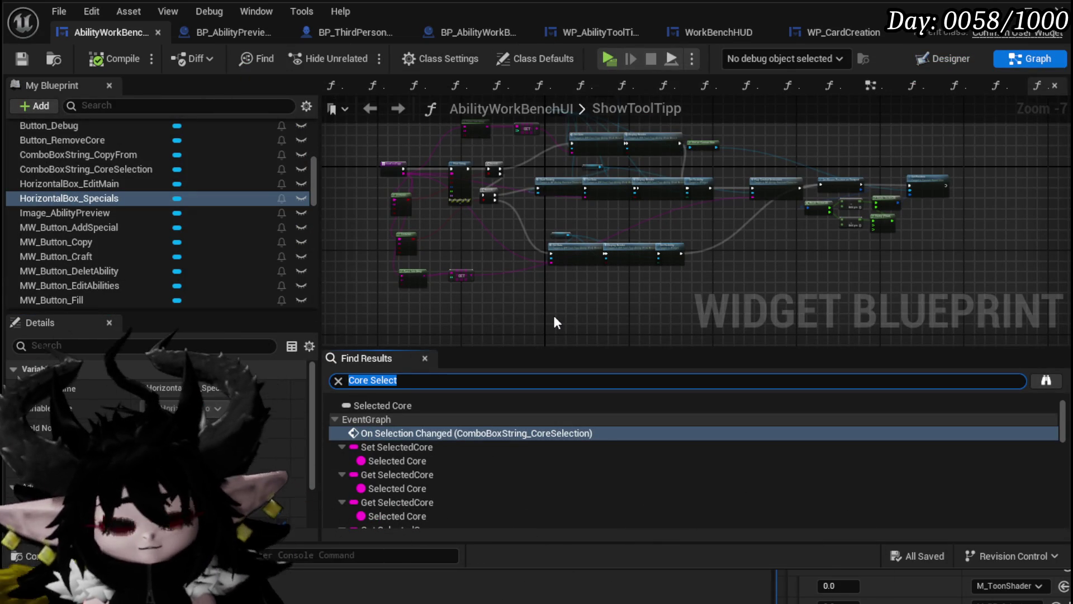
text(horizon)
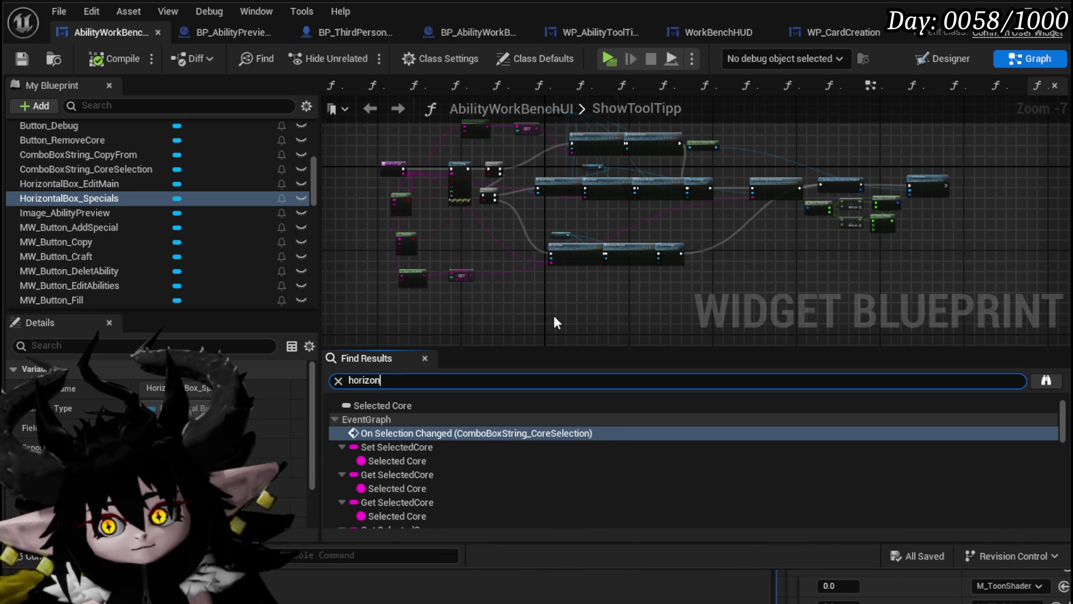
text(tal special)
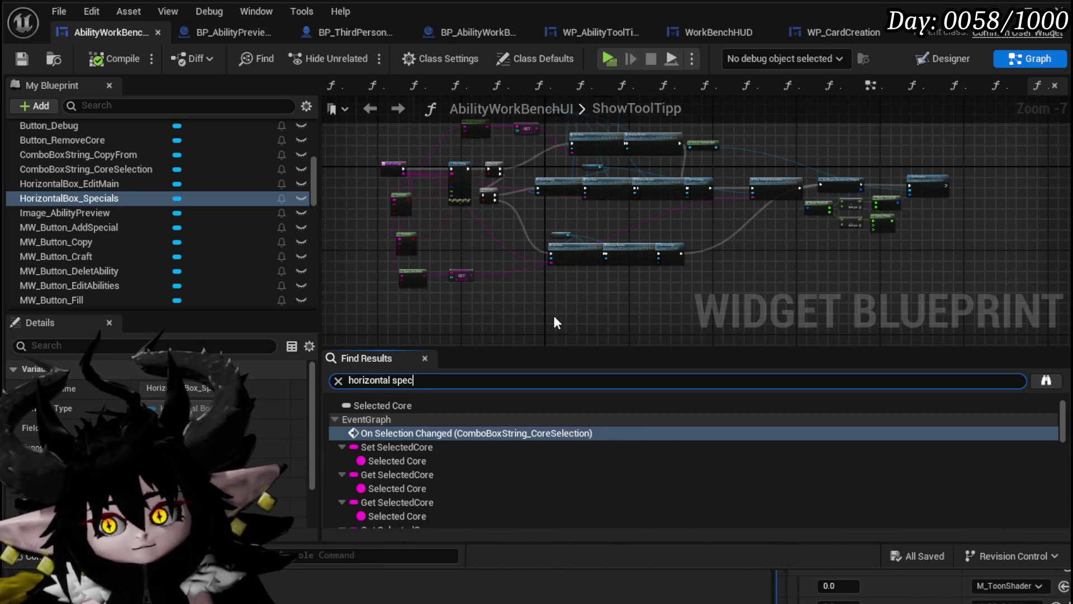
key(Return)
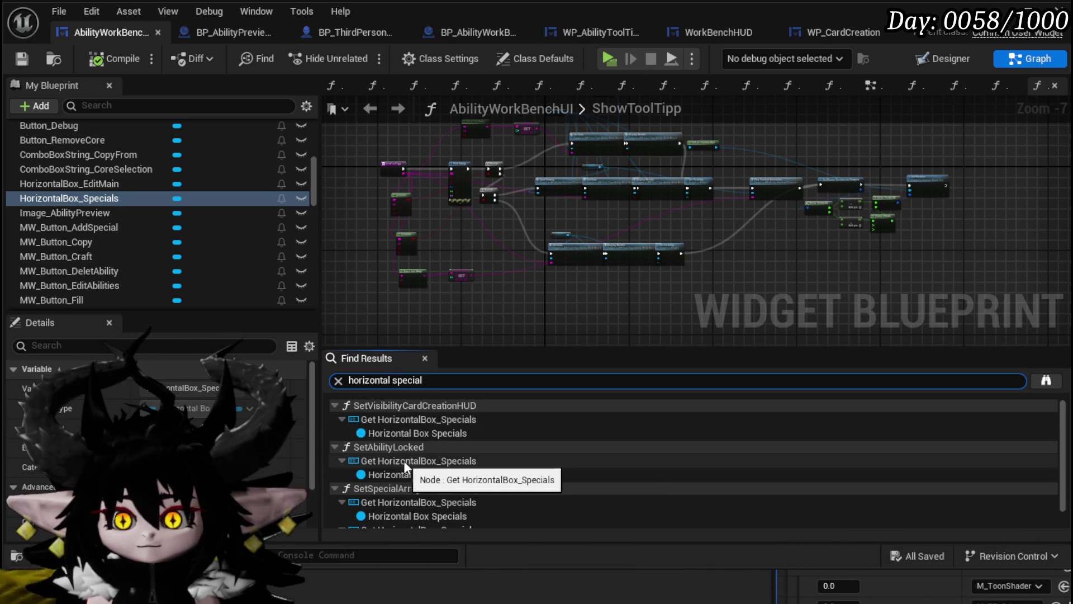
scroll(437, 459, down, 1)
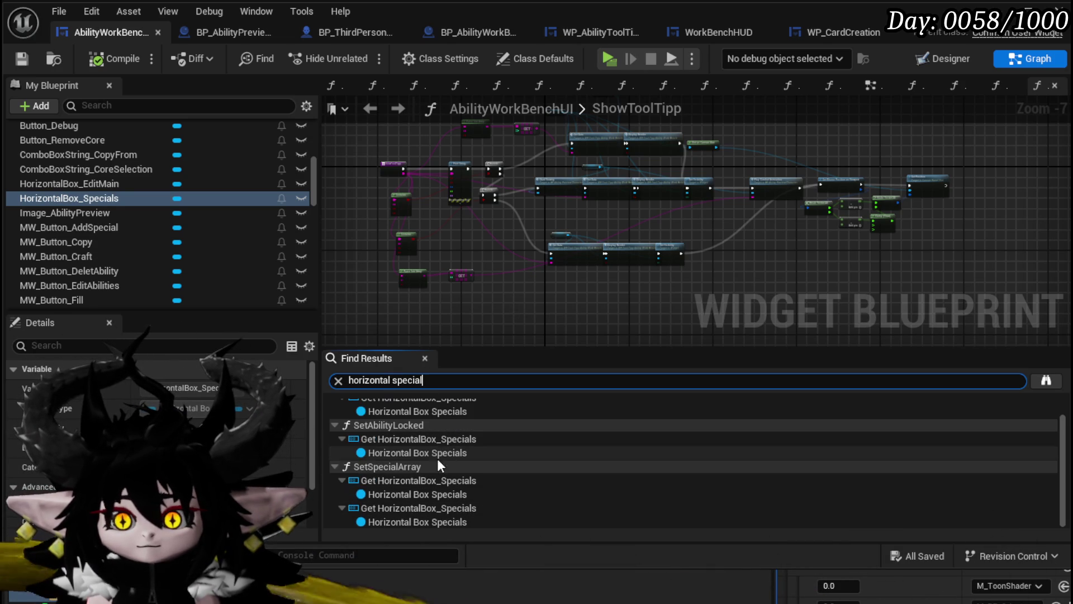
click(408, 511)
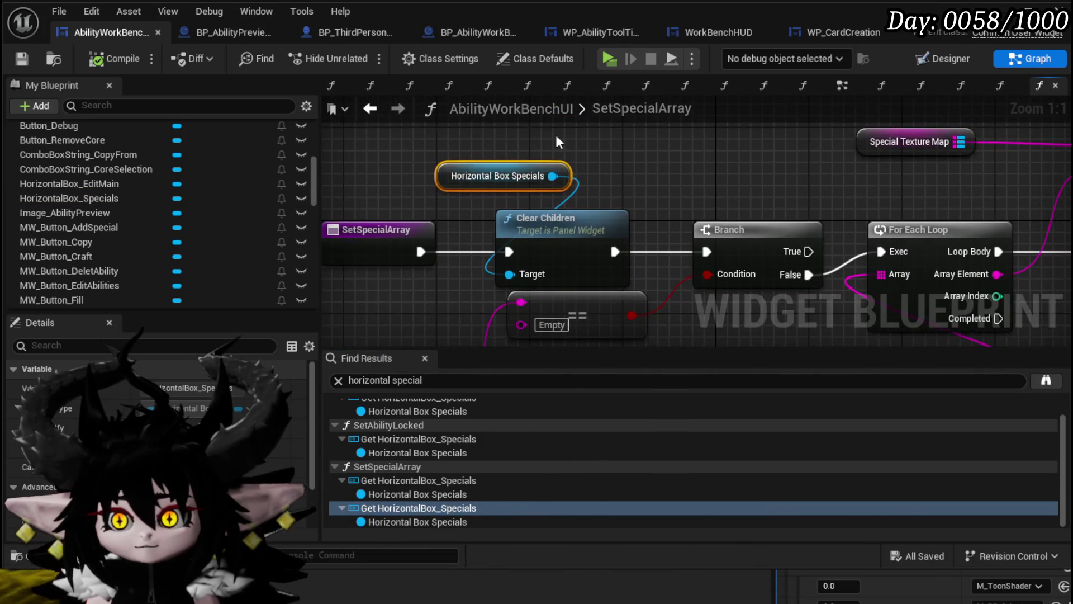
Rearrange the SetSpecialArray nodes, shifting Create MW Icon Widget and Horizontal Box Specials.
scroll(745, 194, down, 1)
drag(745, 194, 519, 186)
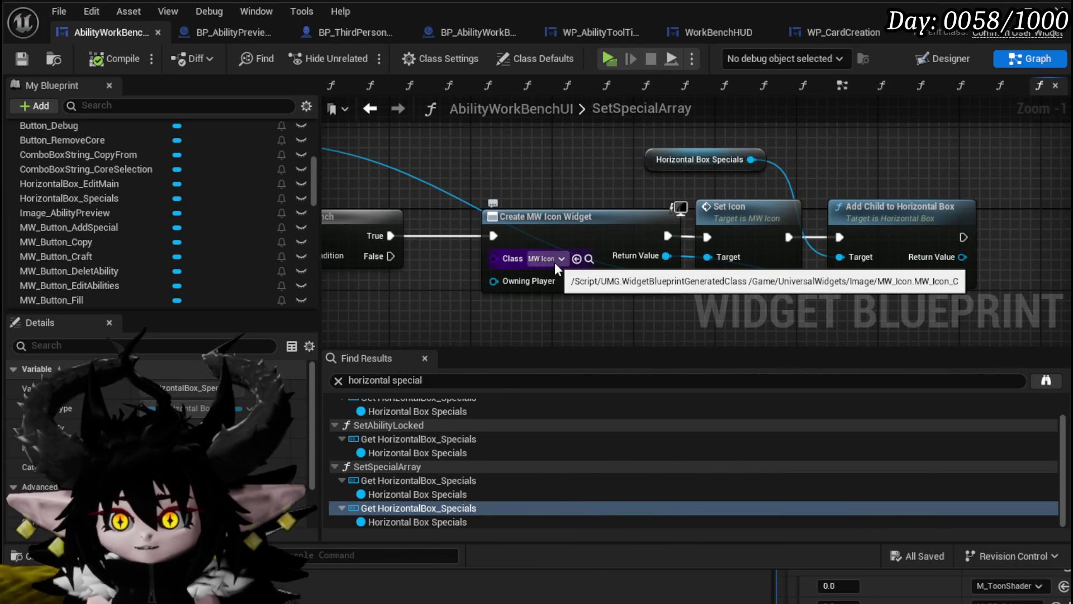
drag(574, 246, 546, 246)
mouse_move(598, 190)
mouse_down()
mouse_move(535, 167)
mouse_move(727, 168)
mouse_up()
scroll(723, 162, down, 3)
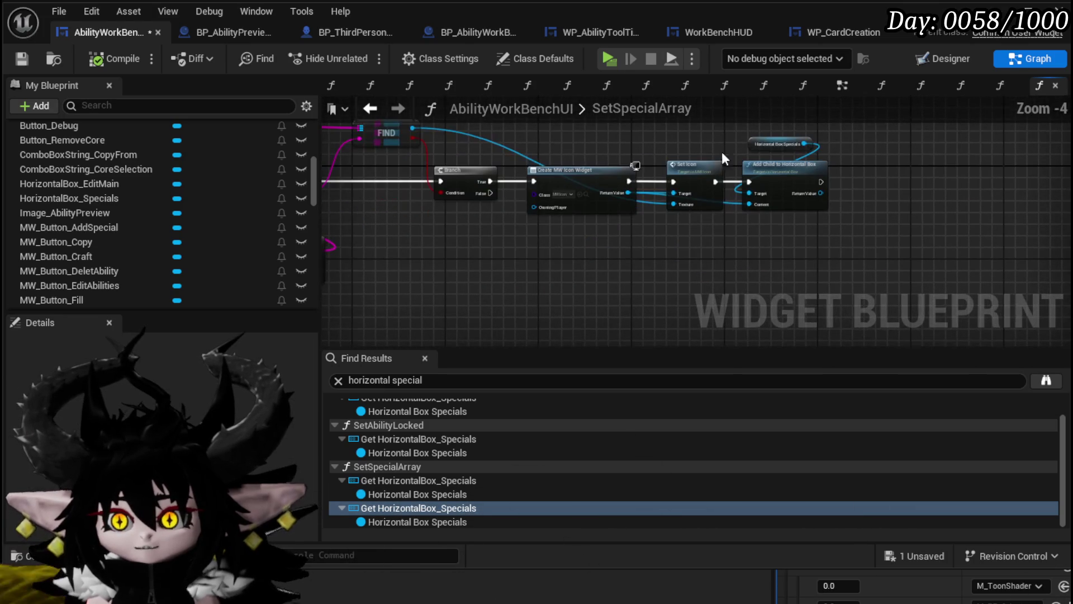
drag(514, 260, 692, 156)
mouse_move(575, 273)
mouse_down()
mouse_move(586, 250)
mouse_move(765, 259)
mouse_up()
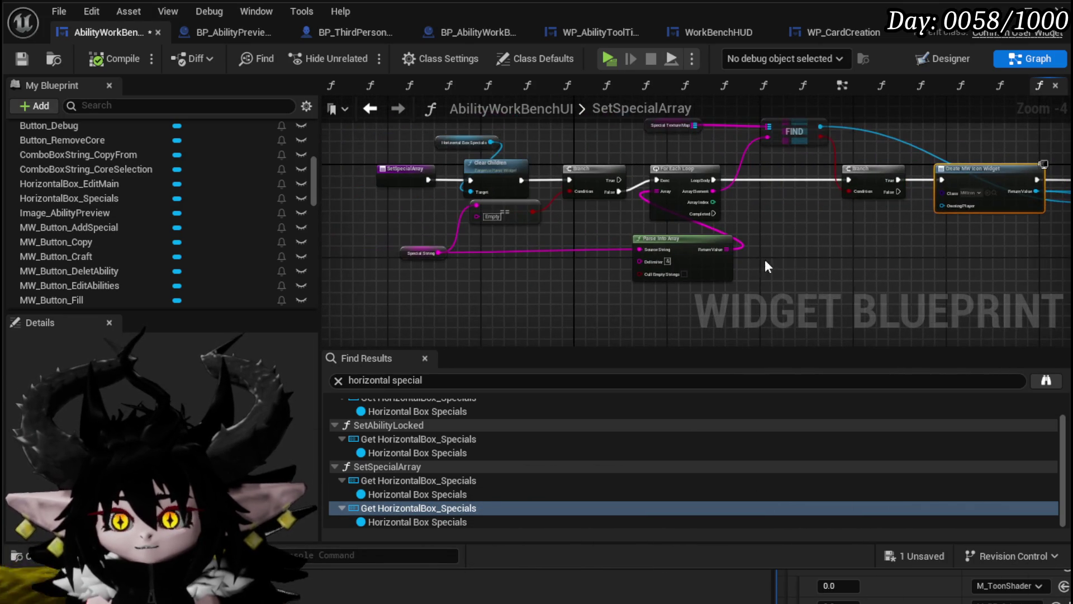
click(463, 250)
Box-select the Create MW Icon Widget node and copy it.
drag(843, 256, 608, 274)
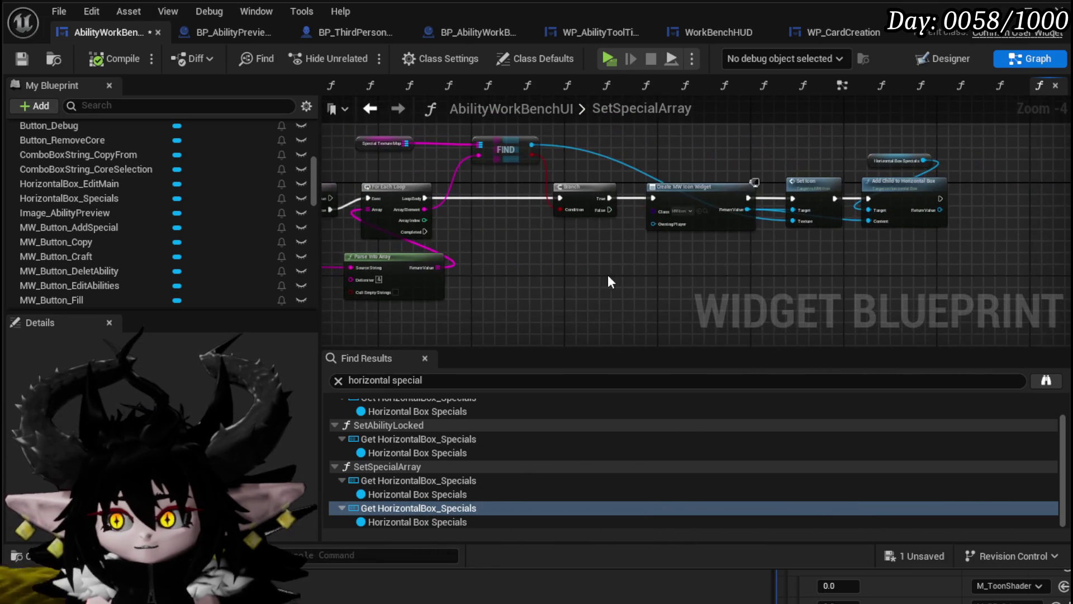
drag(733, 222, 738, 225)
key(ctrl+c)
Paste the widget-creation node and set its class to MW_Button.
key(ctrl+v)
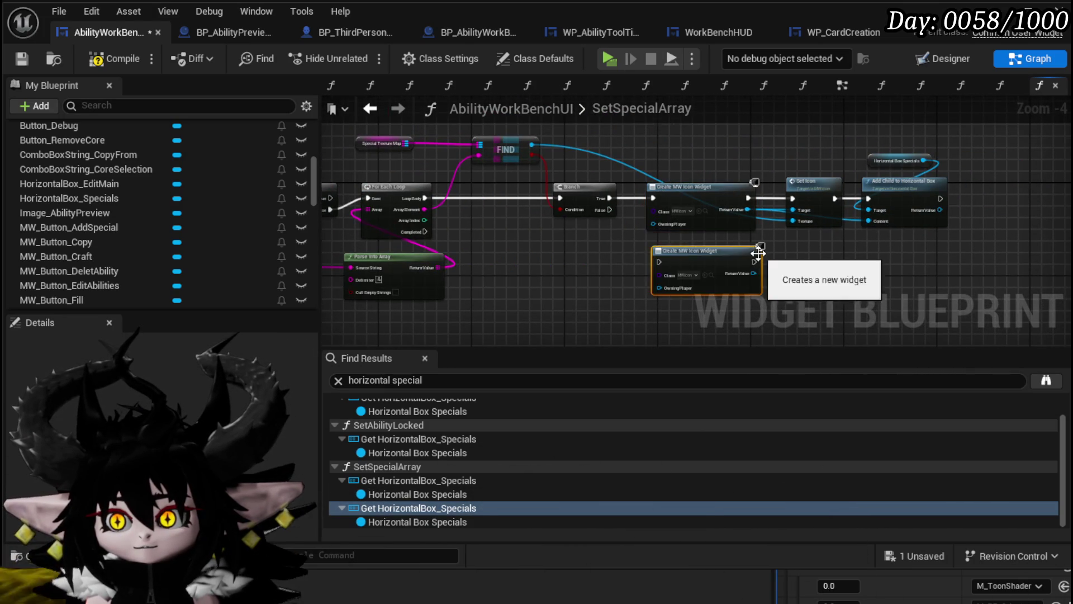
scroll(743, 249, up, 3)
click(631, 290)
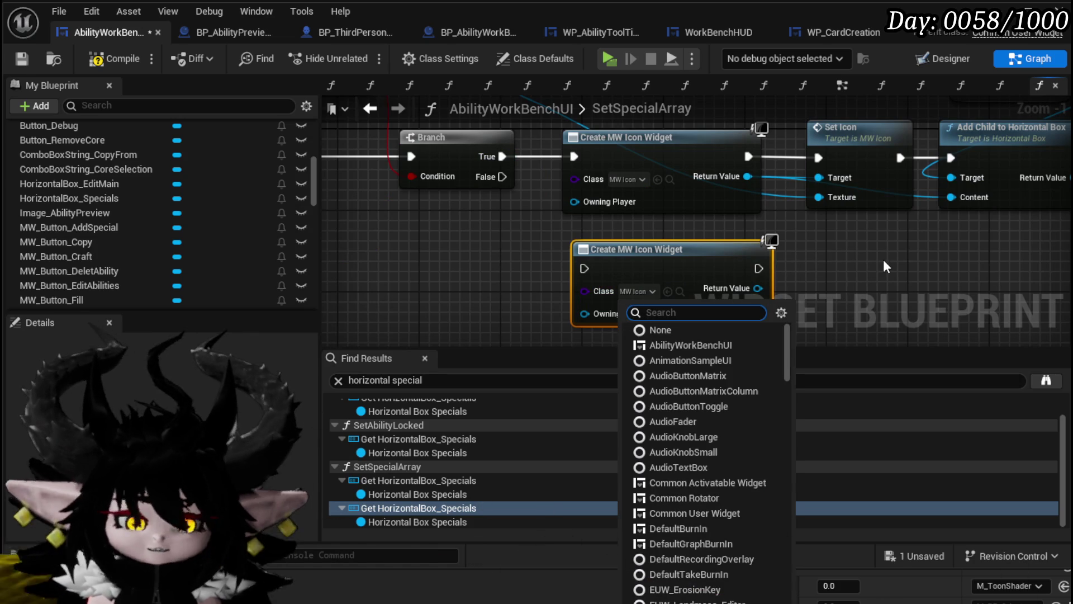
text(MW Button)
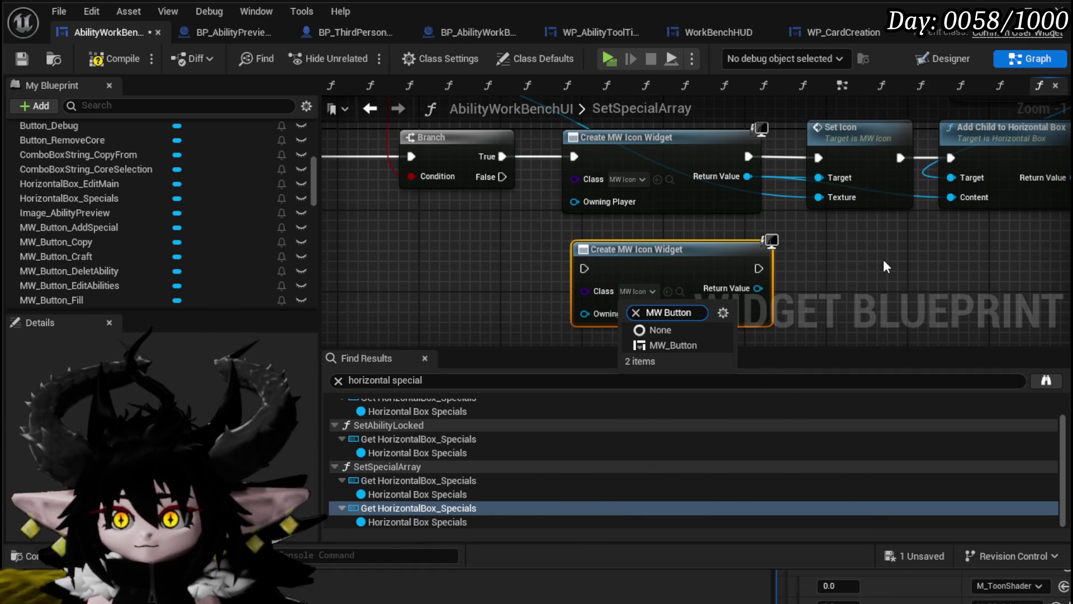
click(693, 344)
drag(797, 278, 809, 195)
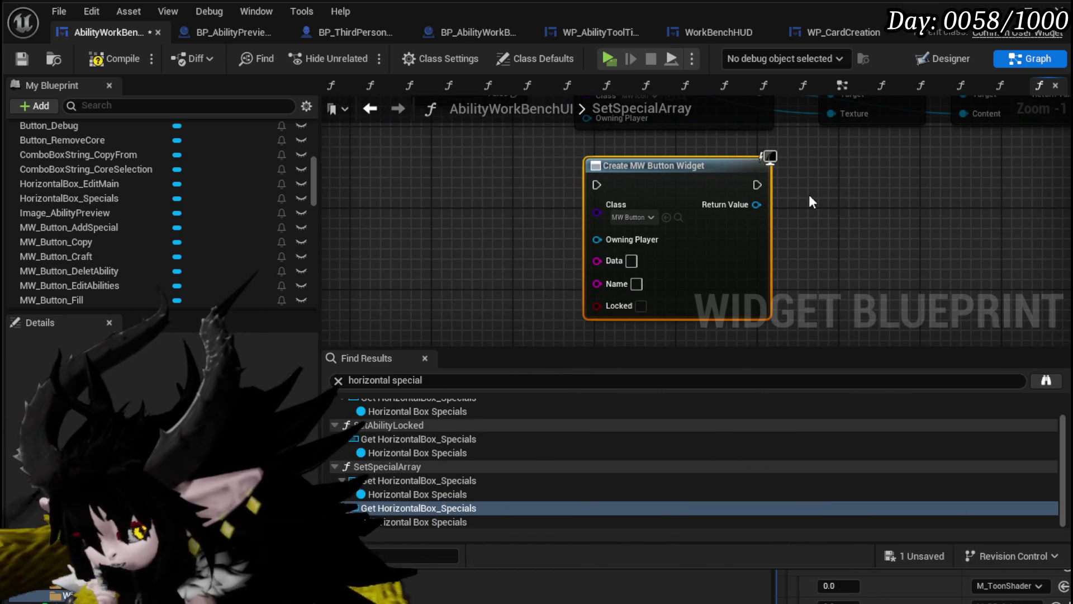
Add a Set Texture node from the new MW button and position both nodes.
mouse_move(812, 201)
mouse_down()
mouse_move(726, 269)
mouse_move(703, 248)
mouse_up()
drag(622, 272, 707, 270)
text(Se)
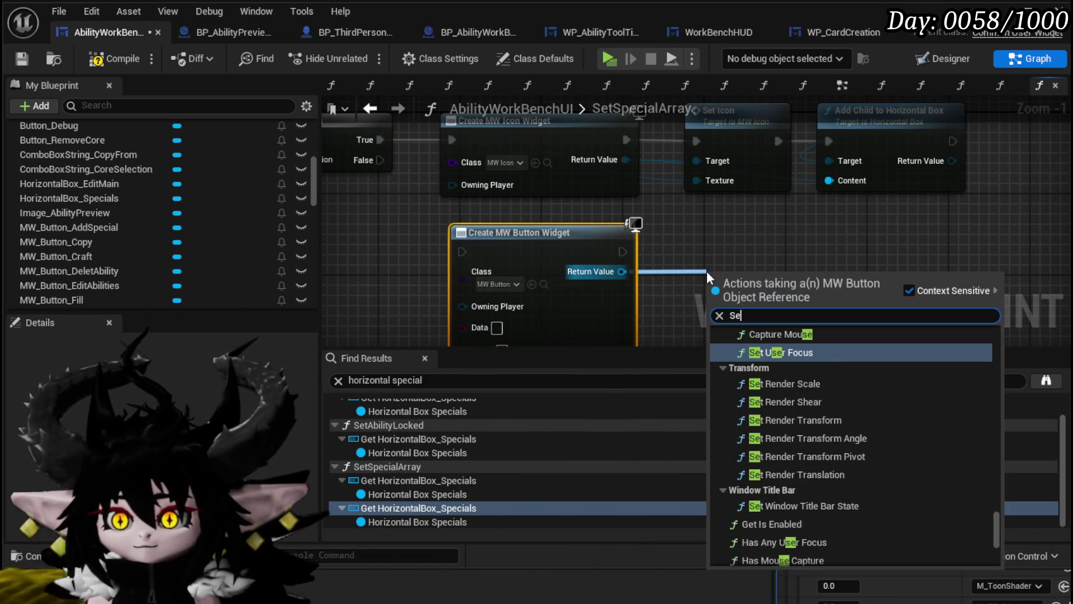
text(t Texture)
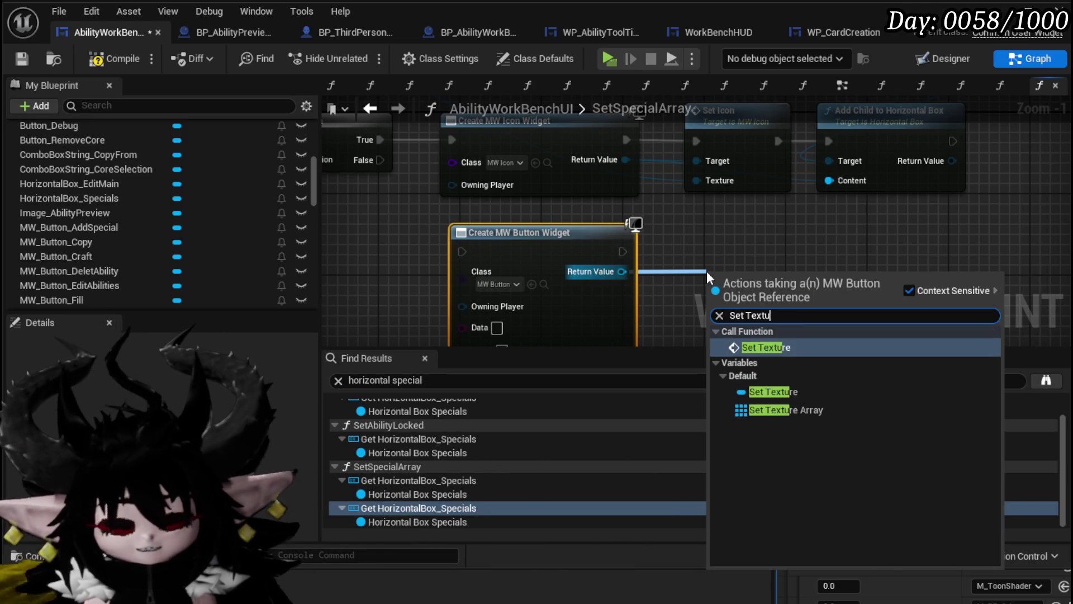
click(766, 347)
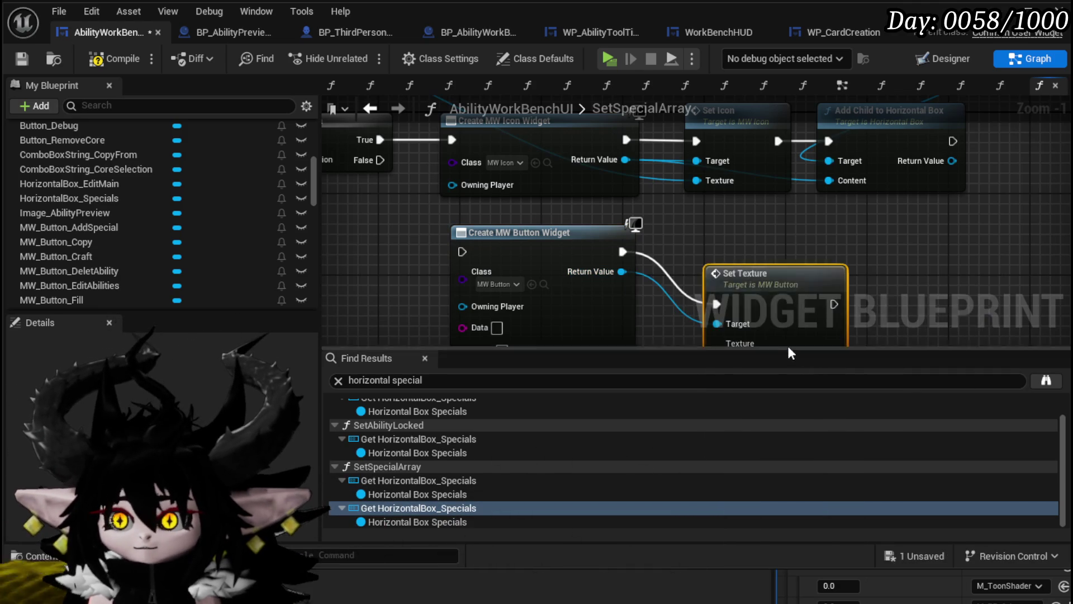
drag(751, 274, 834, 233)
drag(520, 232, 487, 253)
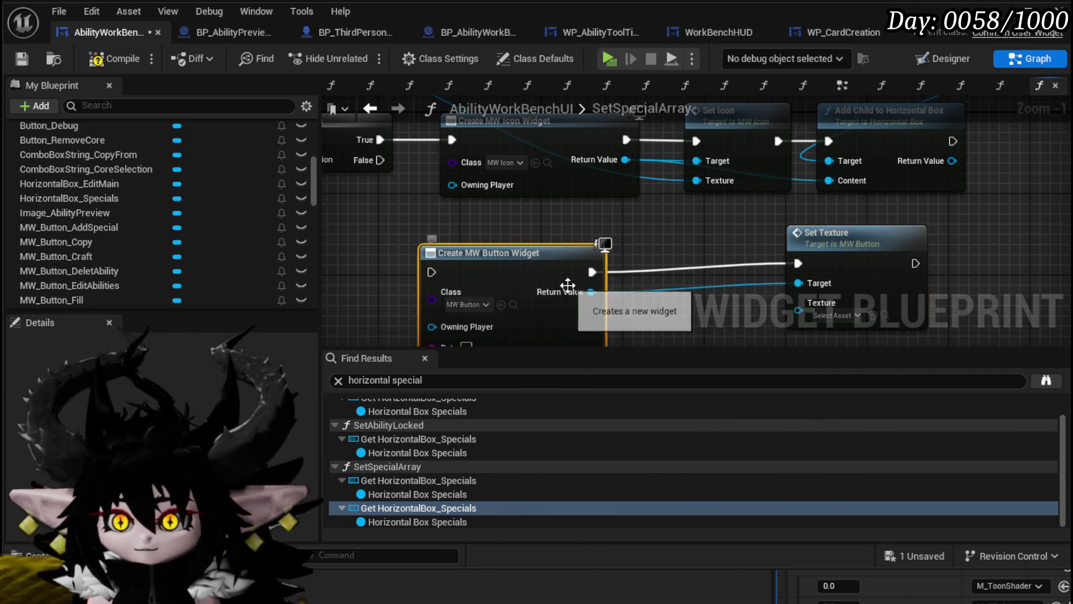
Tidy the MW button node's position, then compile and save AbilityWorkBenchUI.
drag(591, 291, 656, 303)
text(B)
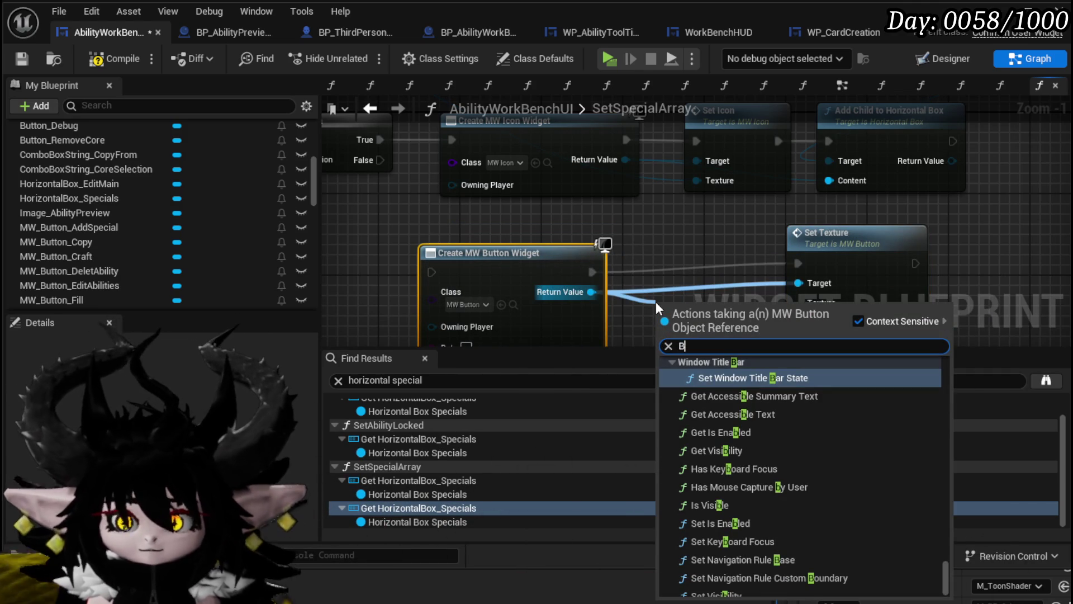
key(Escape)
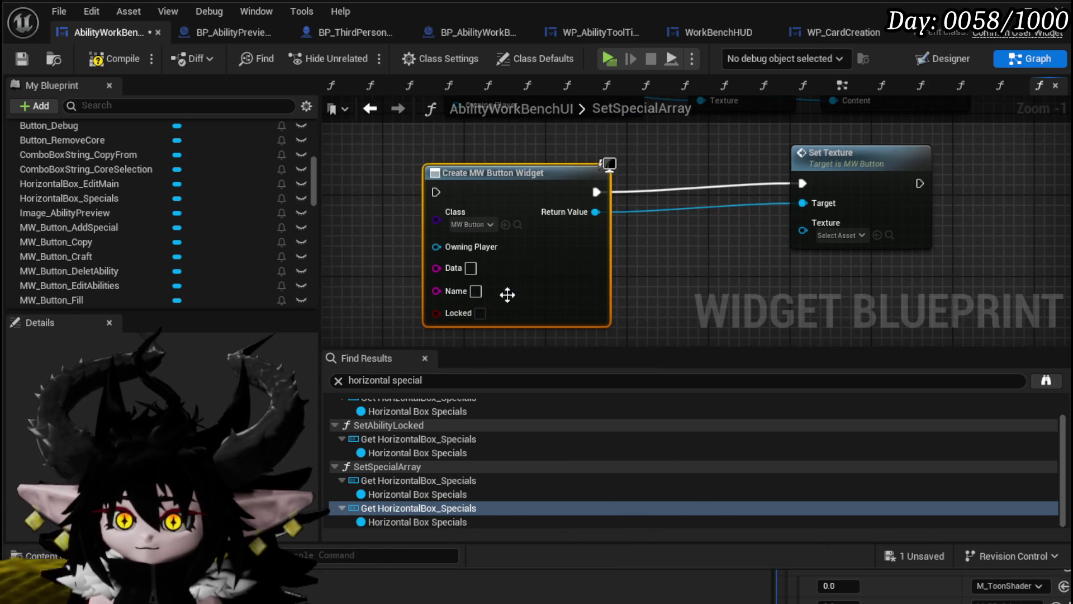
click(612, 168)
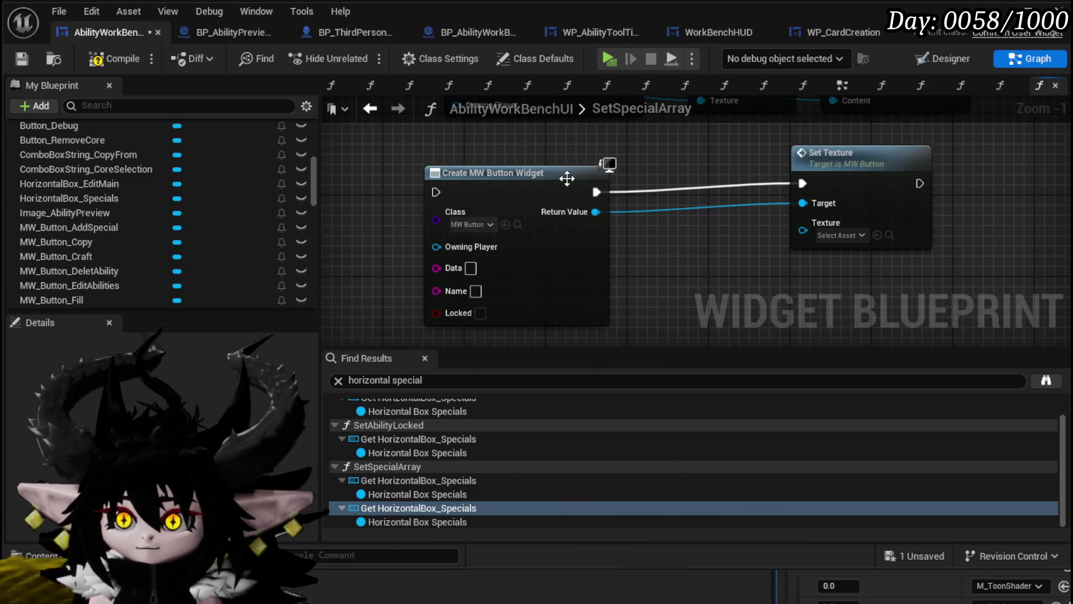
drag(567, 178, 556, 168)
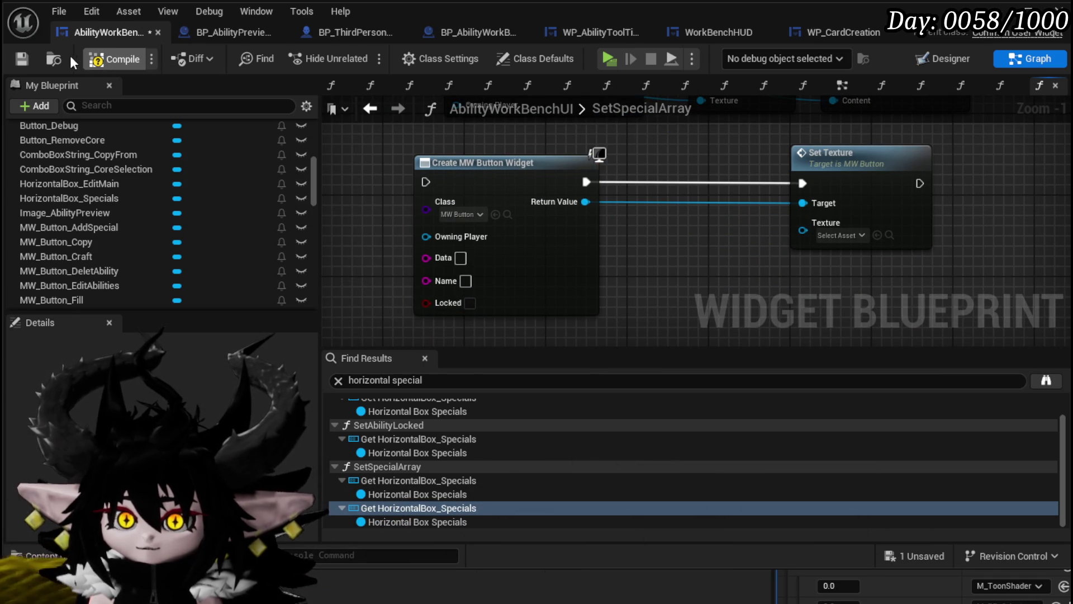
click(106, 58)
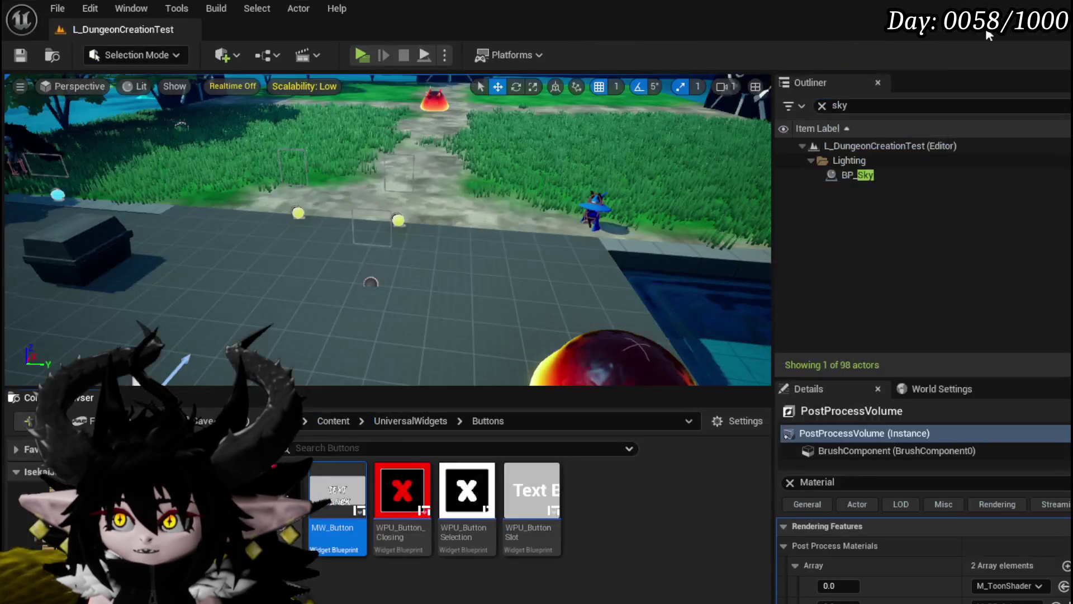
Open MW_Button's graph, tick Expose on Spawn for PreBuild, and compile and save.
double_click(336, 491)
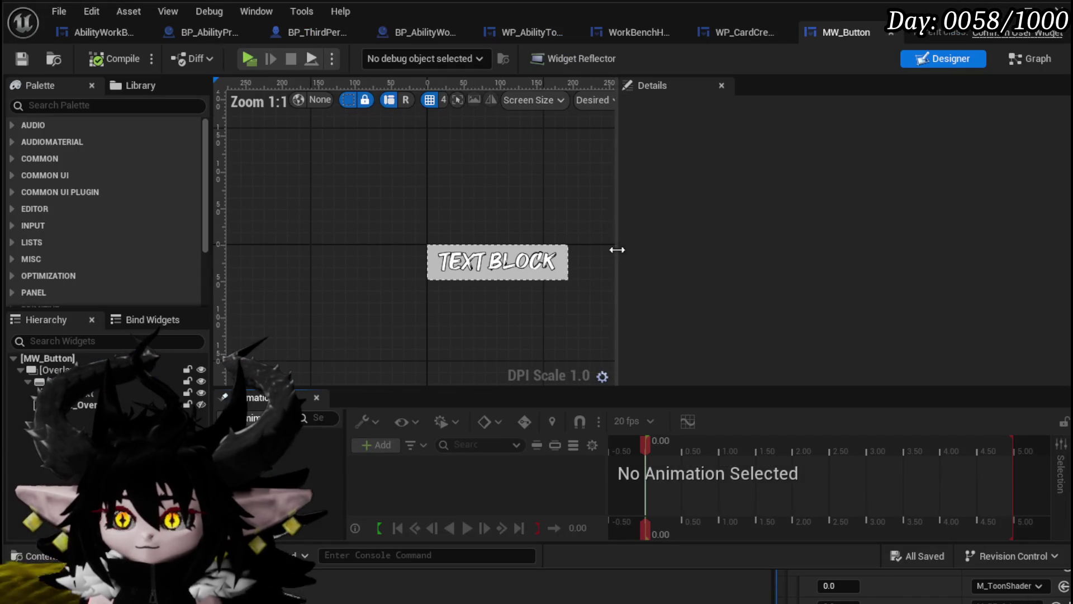
click(1029, 58)
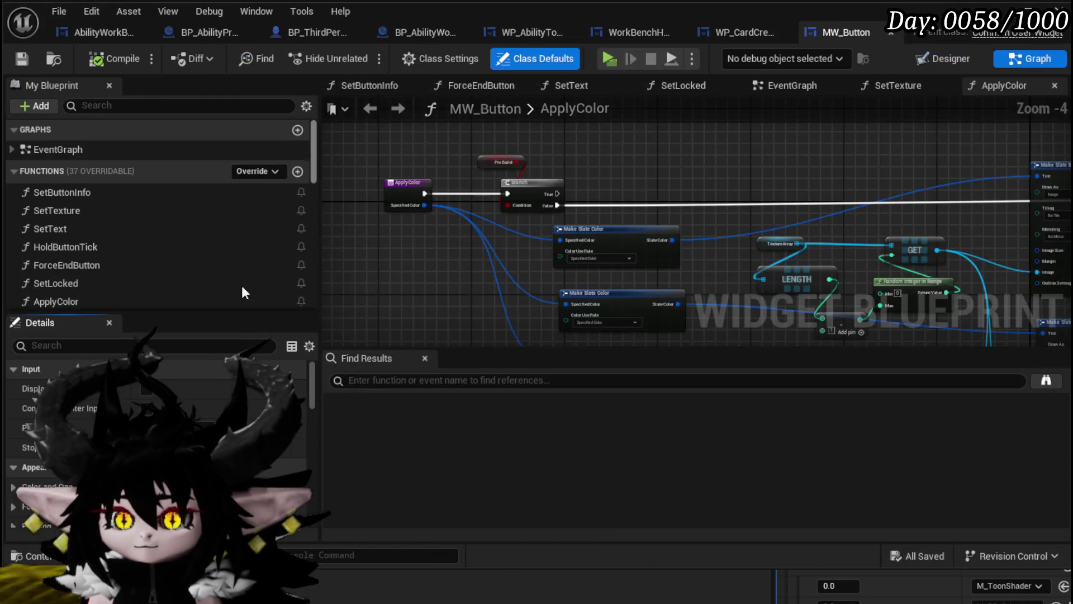
scroll(99, 217, down, 10)
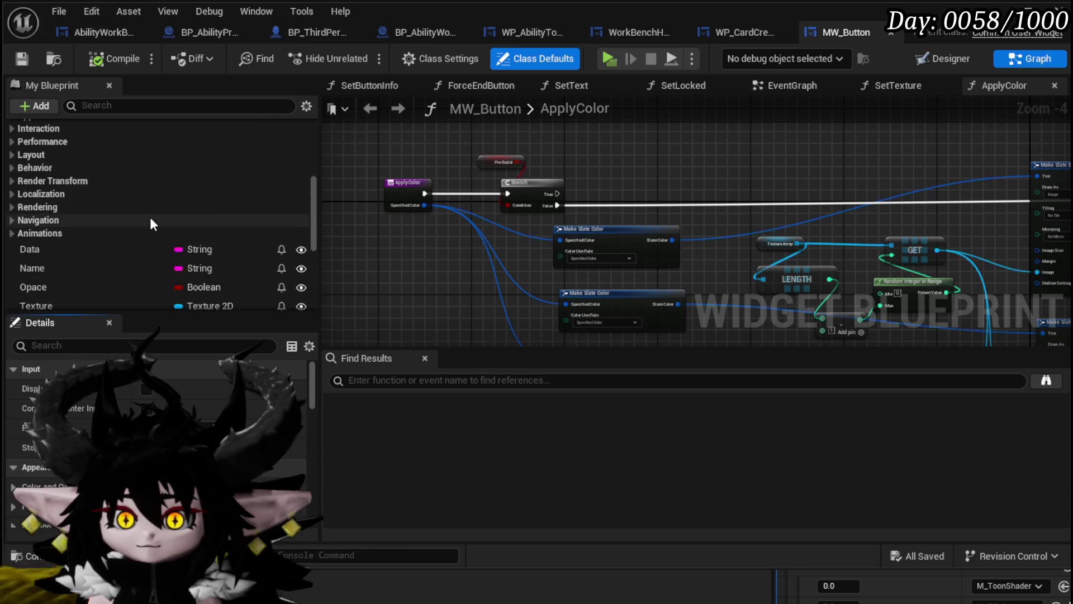
scroll(84, 204, down, 1)
click(88, 242)
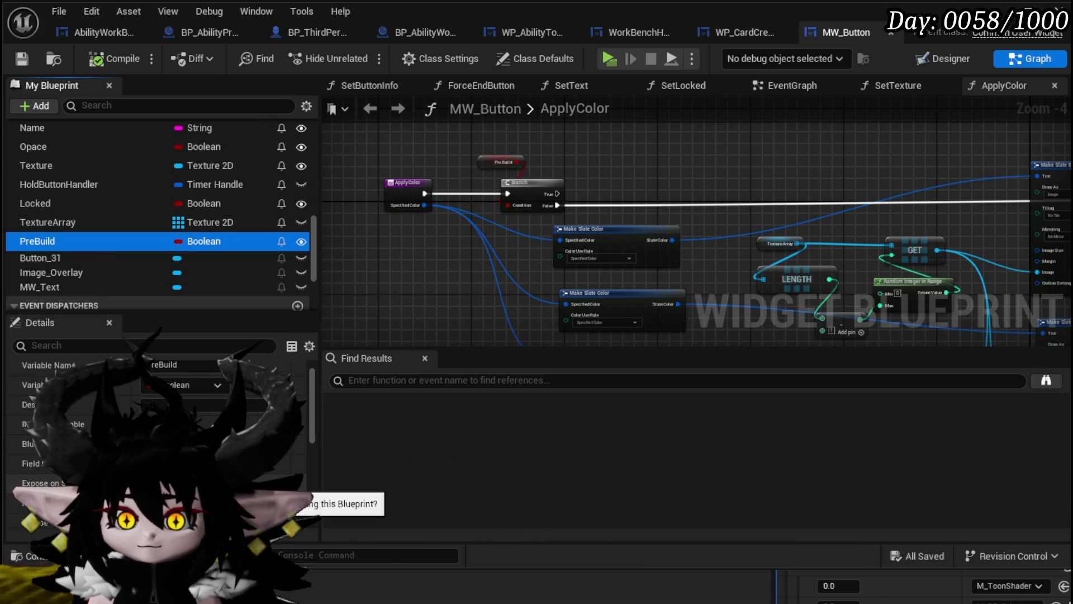
click(148, 483)
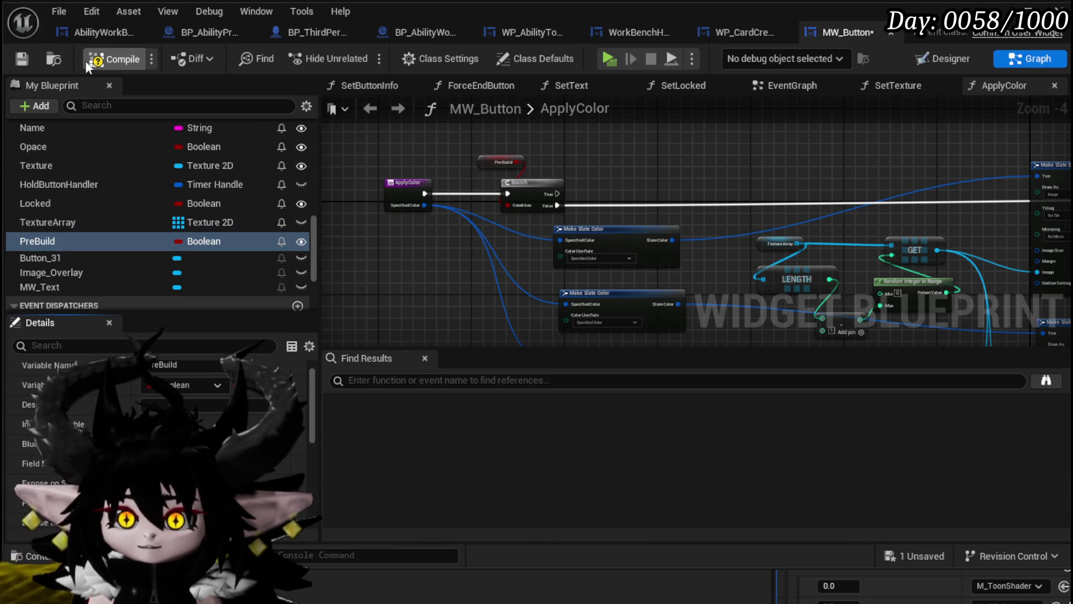
click(21, 60)
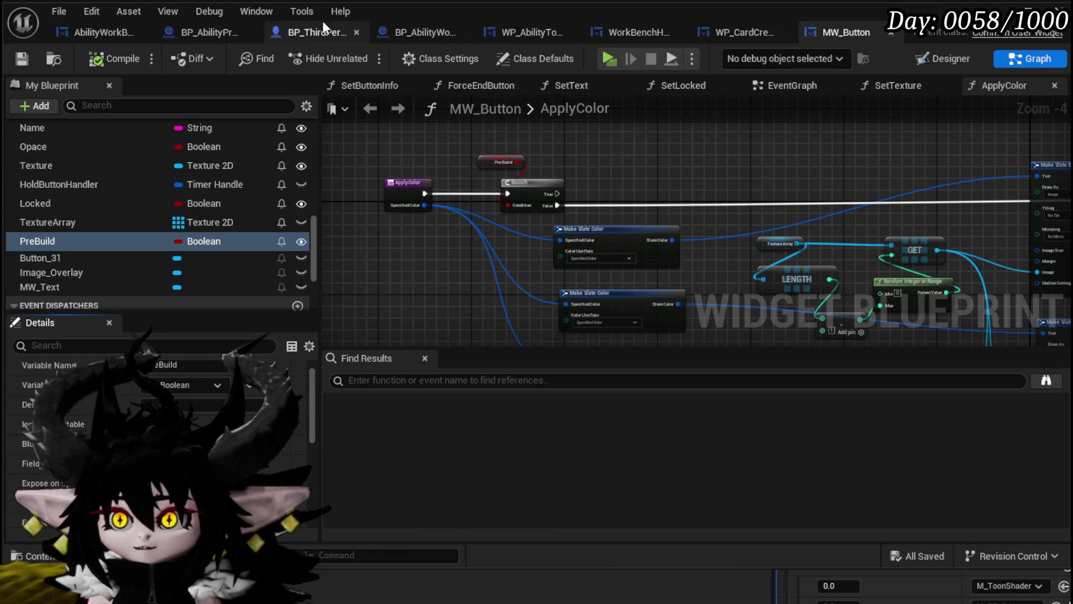
Check Pre Build on Create MW Button Widget and compile AbilityWorkBenchUI.
click(194, 32)
click(113, 28)
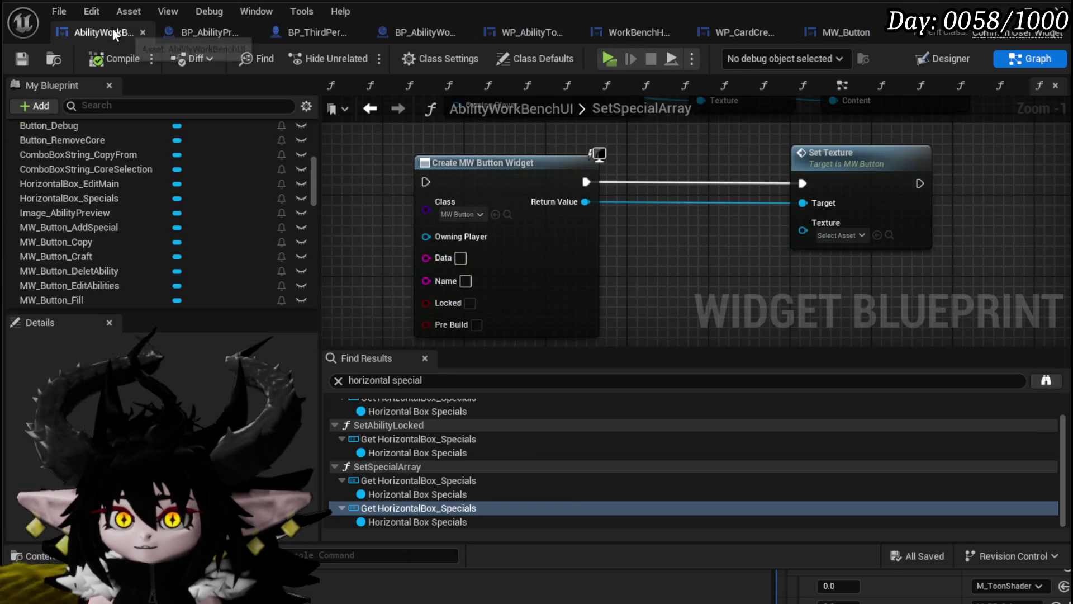
click(472, 324)
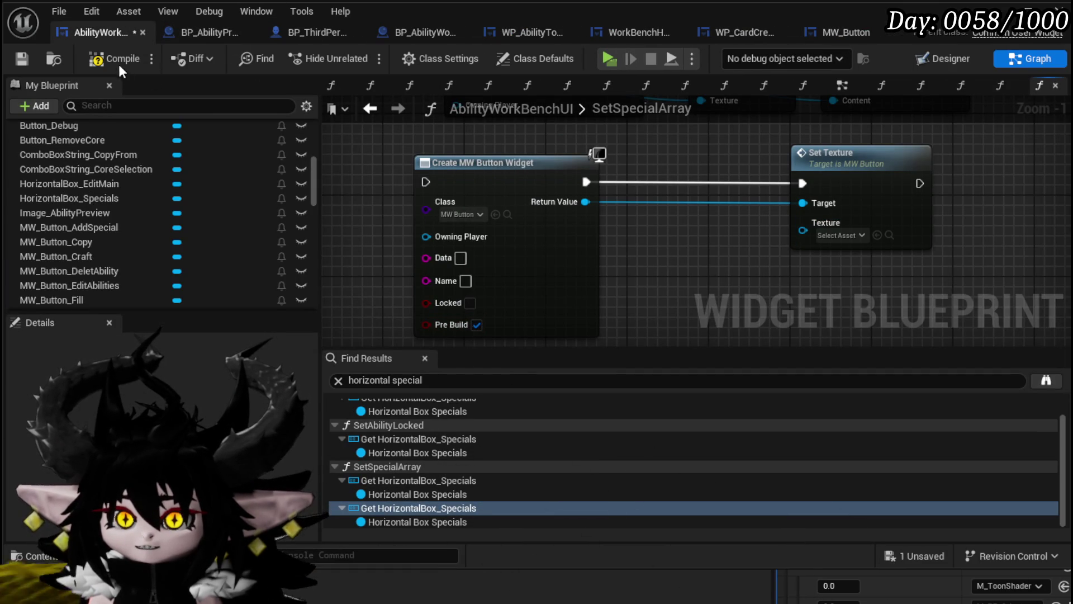
click(21, 55)
Wire Set Icon's texture into Set Texture's Texture input and regroup the button nodes.
scroll(740, 233, down, 1)
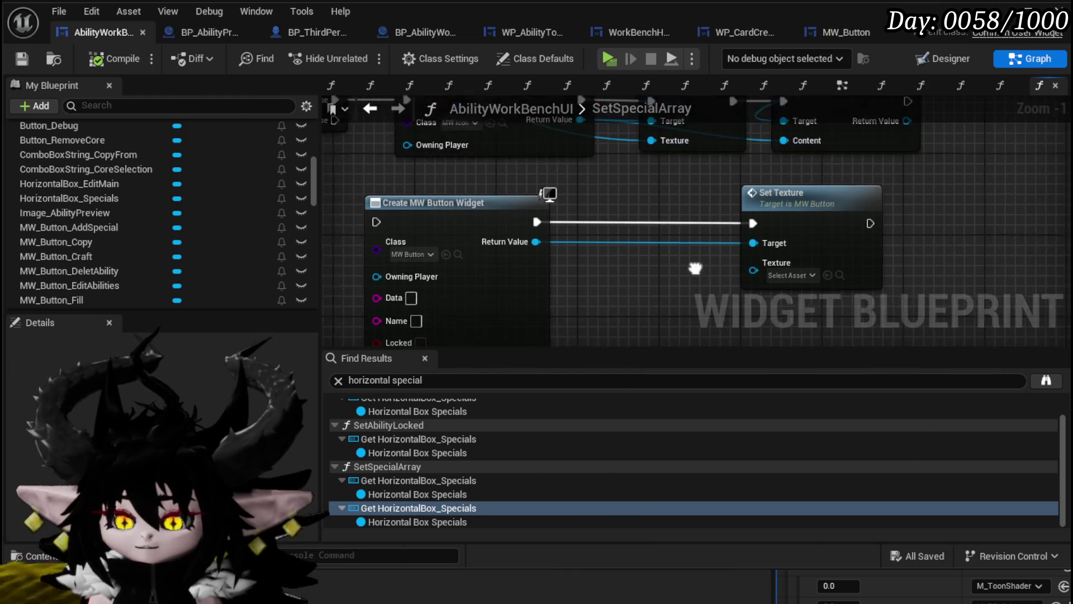
drag(650, 186, 751, 293)
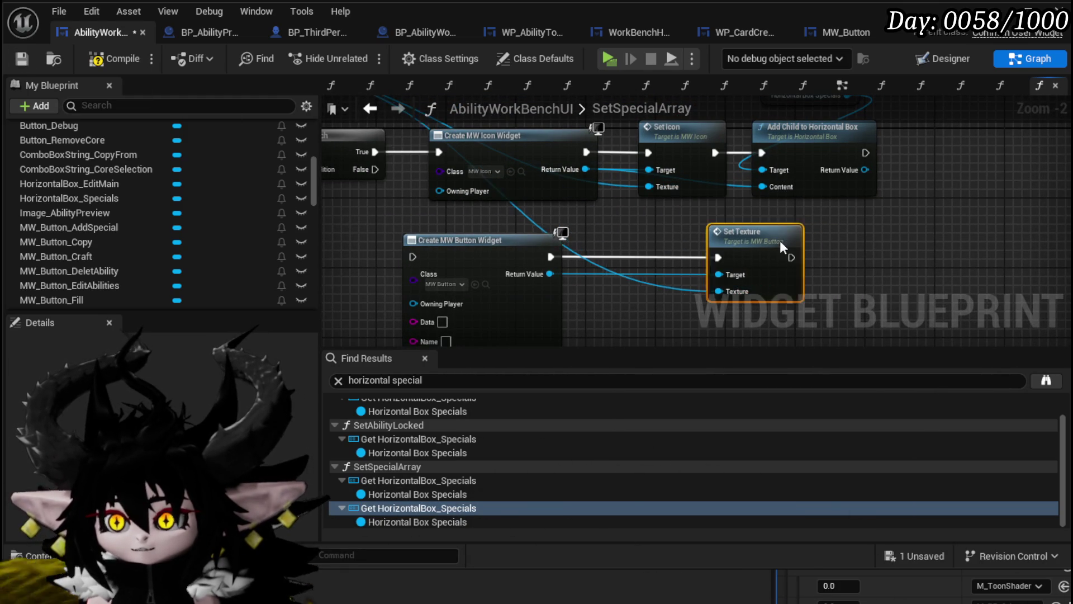
drag(811, 241, 689, 246)
mouse_move(553, 212)
mouse_down()
mouse_move(662, 239)
mouse_move(695, 230)
mouse_up()
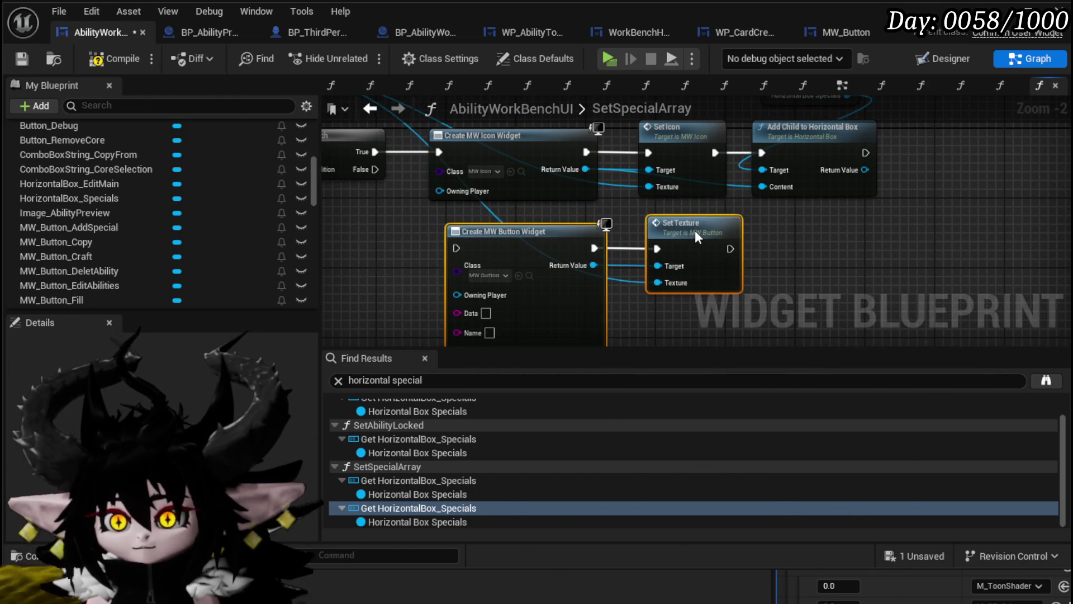
click(759, 236)
mouse_move(415, 255)
mouse_down()
mouse_move(625, 237)
mouse_move(734, 330)
mouse_move(754, 232)
mouse_move(1069, 210)
mouse_move(797, 291)
mouse_move(898, 216)
mouse_move(1000, 222)
mouse_move(710, 238)
mouse_move(700, 306)
mouse_up()
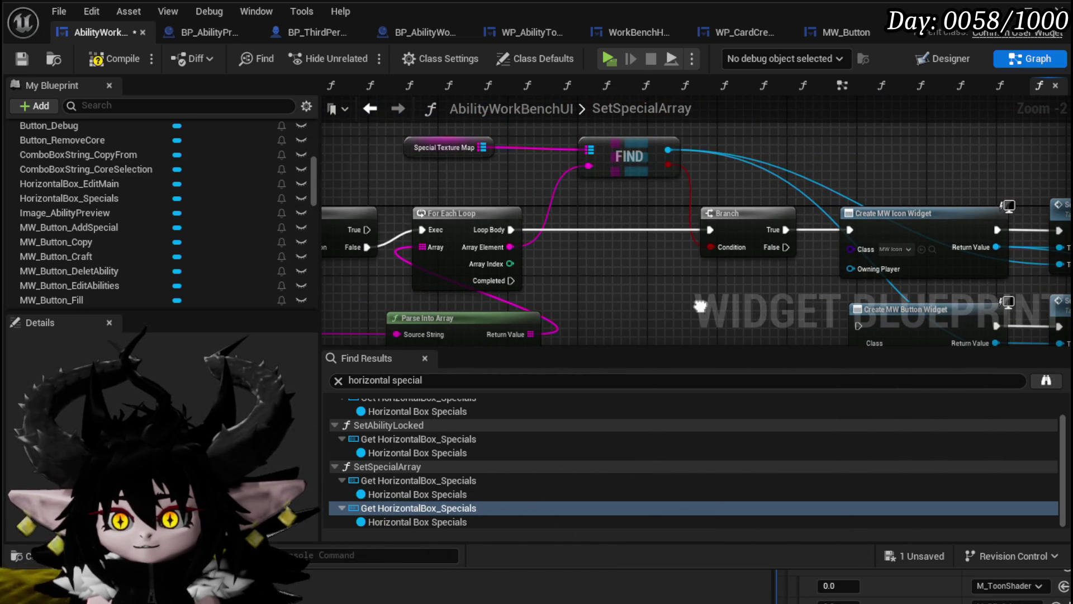
Connect For Each Loop's Array Element to the MW button's Data pin.
click(444, 147)
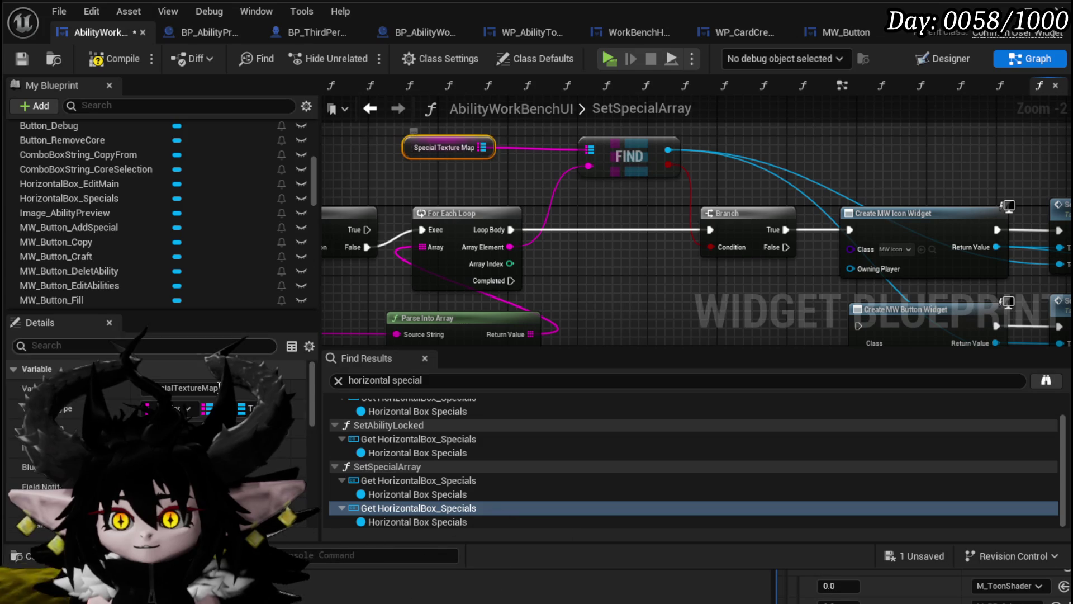
scroll(192, 398, down, 3)
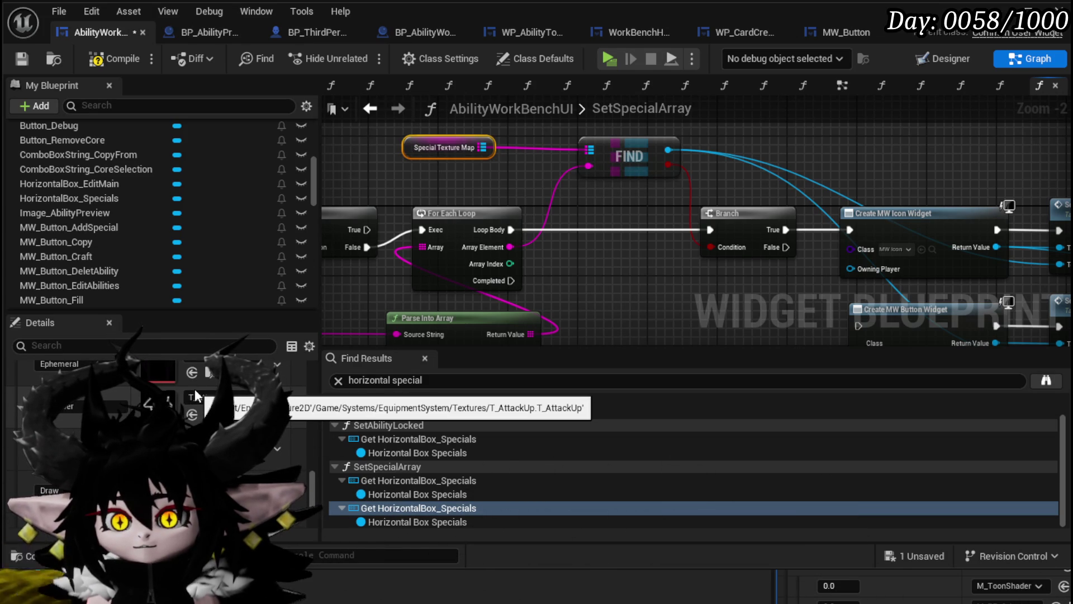
scroll(194, 391, up, 1)
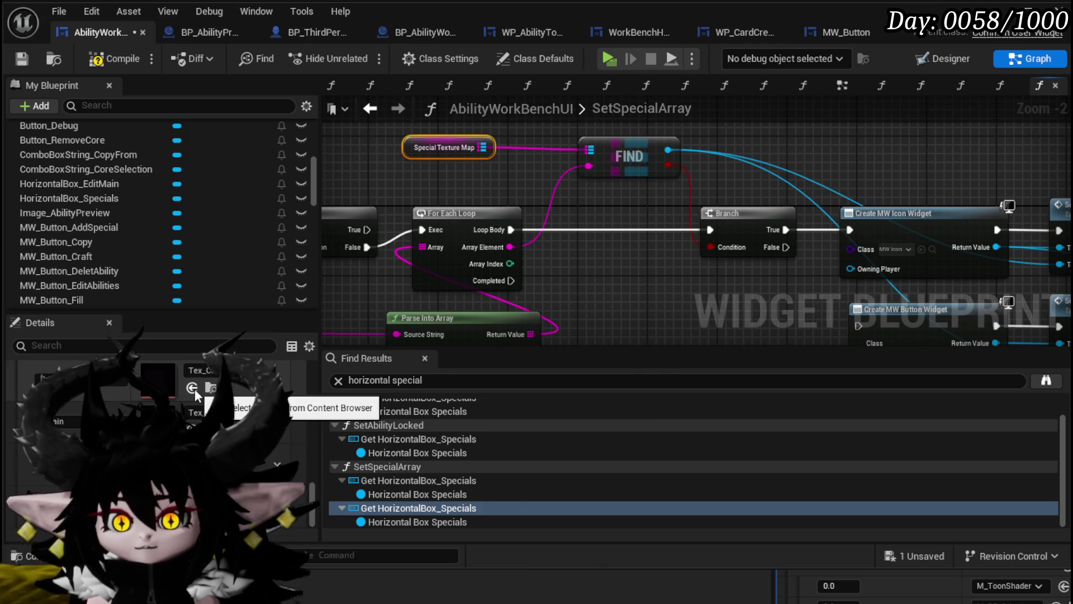
scroll(194, 388, up, 3)
mouse_move(614, 314)
mouse_down()
mouse_move(600, 163)
mouse_move(659, 202)
mouse_up()
mouse_move(488, 166)
mouse_down()
mouse_move(773, 258)
mouse_move(844, 310)
mouse_move(488, 256)
mouse_move(497, 292)
mouse_up()
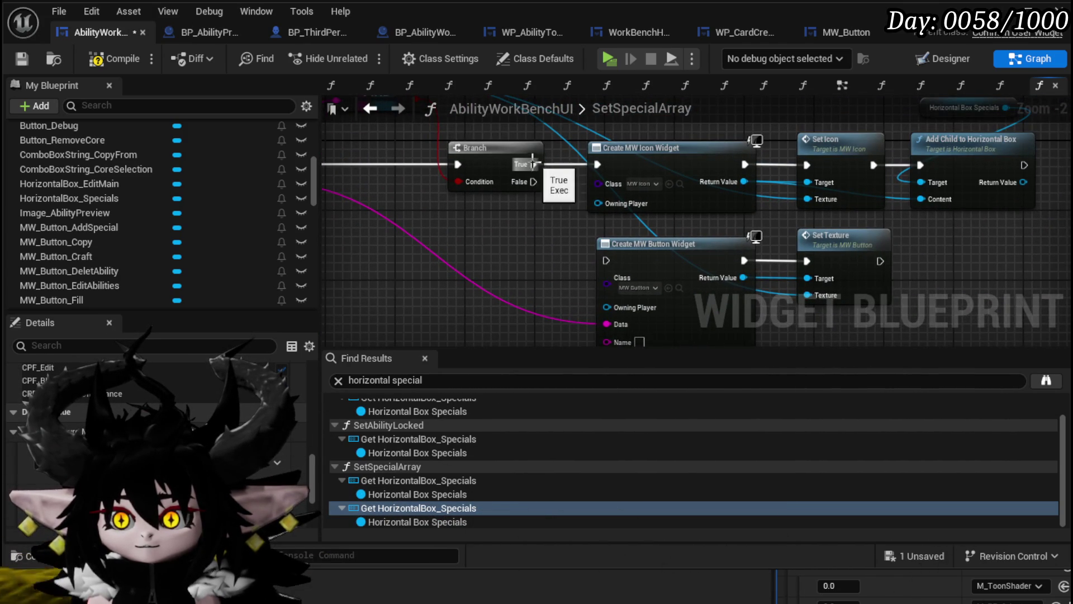
Run Create MW Button Widget from Branch True and chain Set Texture into Add Child.
mouse_move(533, 161)
mouse_down()
mouse_move(562, 114)
mouse_move(692, 279)
mouse_up()
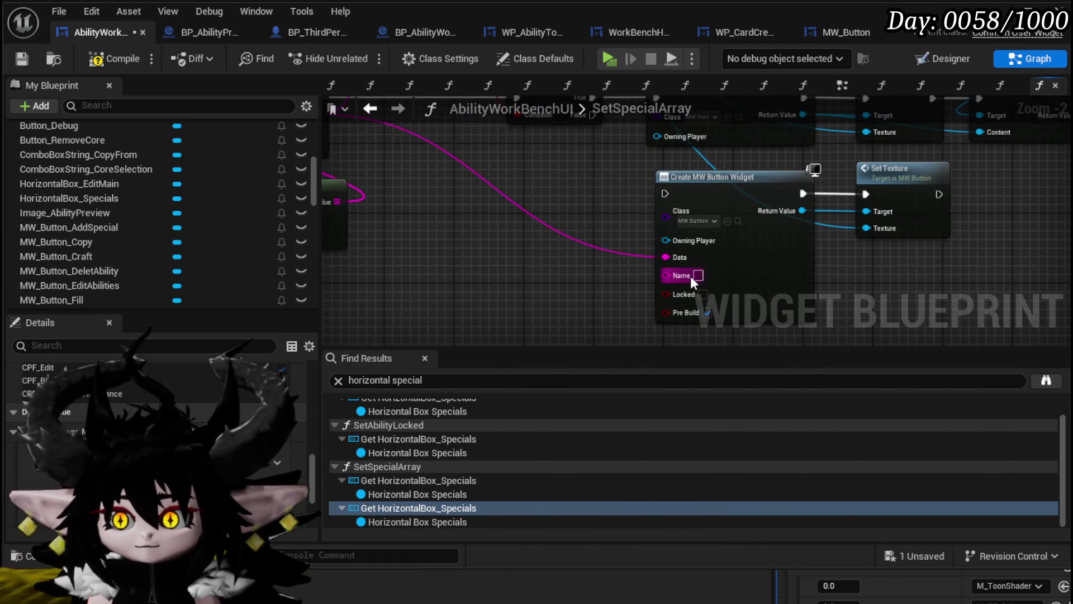
drag(649, 230, 579, 285)
mouse_move(509, 154)
mouse_down()
mouse_move(558, 256)
mouse_move(592, 247)
mouse_up()
mouse_move(882, 226)
mouse_down()
mouse_move(772, 235)
mouse_move(801, 168)
mouse_up()
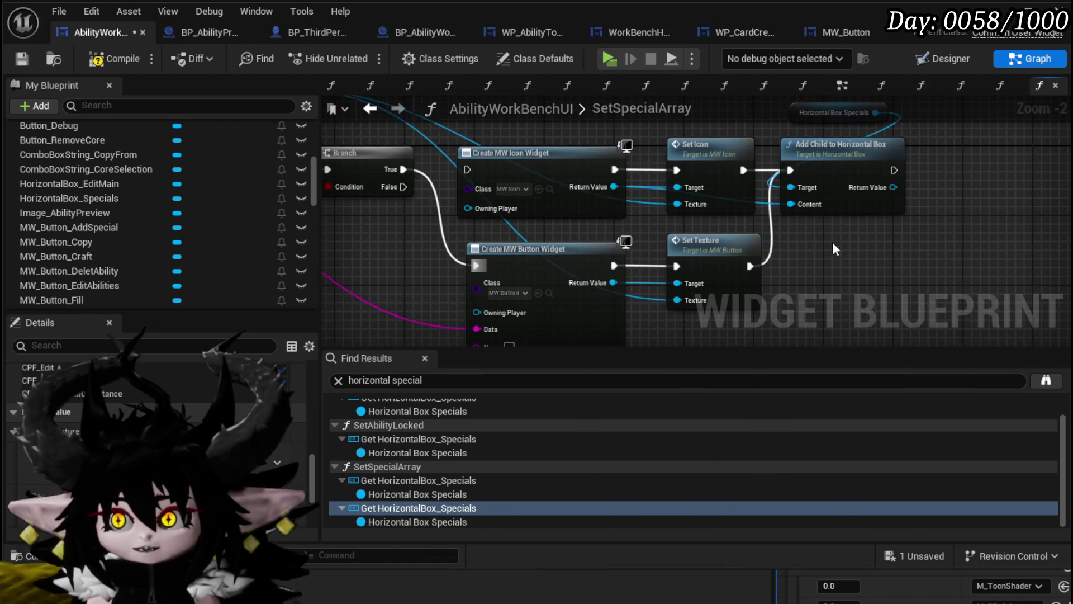
scroll(833, 241, down, 2)
drag(833, 241, 850, 183)
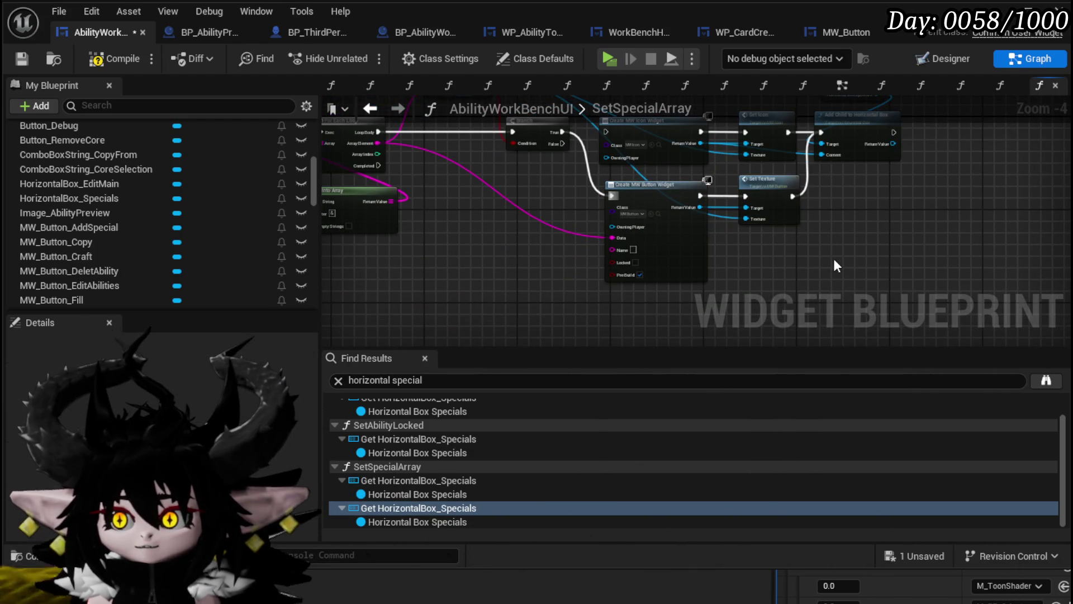
drag(832, 256, 670, 270)
drag(525, 221, 738, 243)
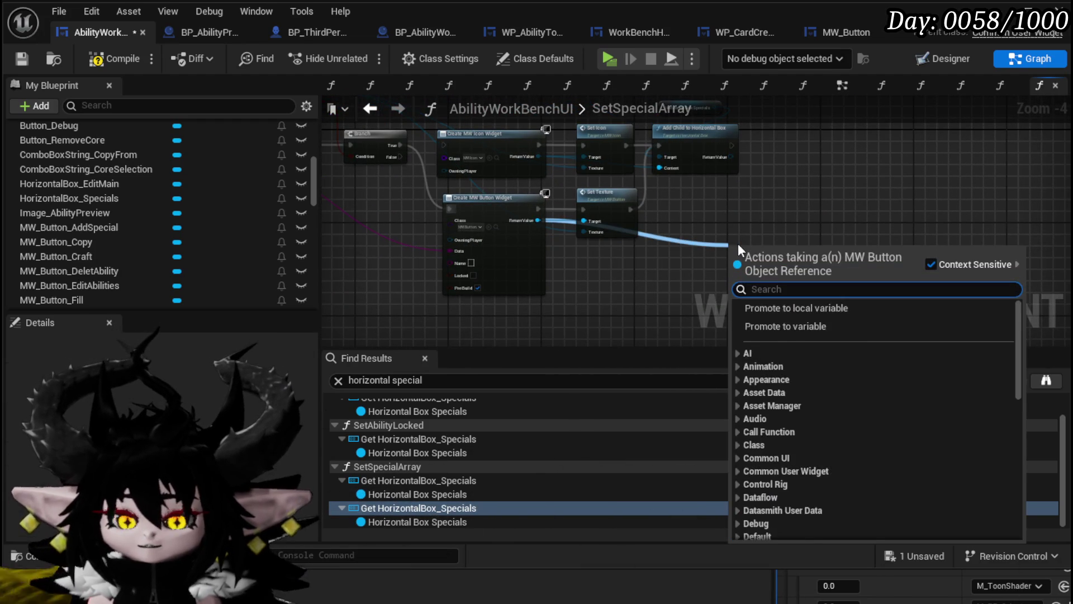
Add Bind Event to On Pressed and On Hover nodes for the created MW button.
text(Bind on Pres)
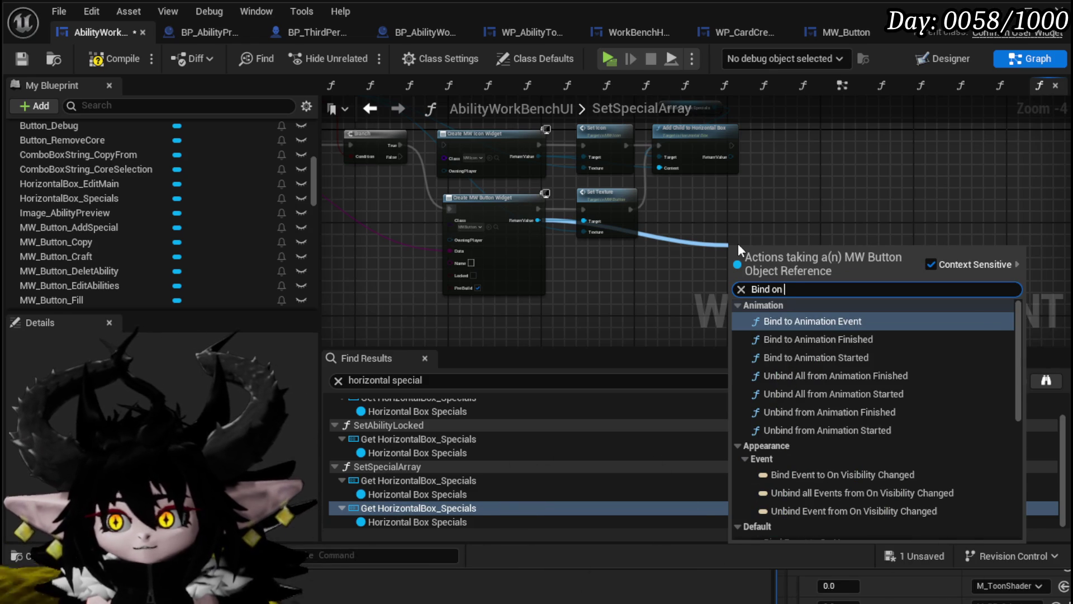
key(Return)
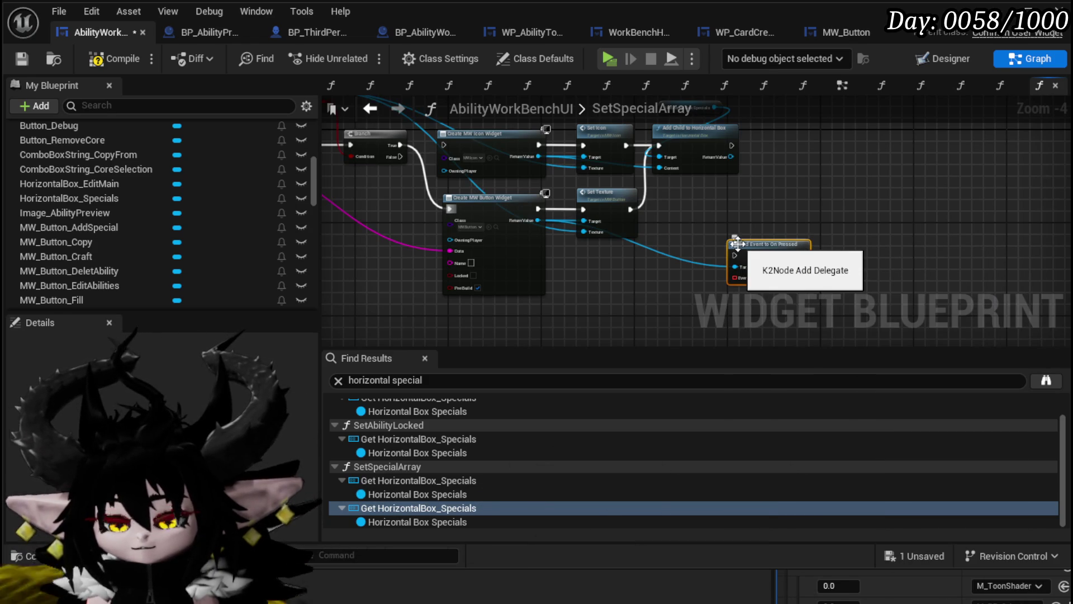
drag(538, 220, 690, 224)
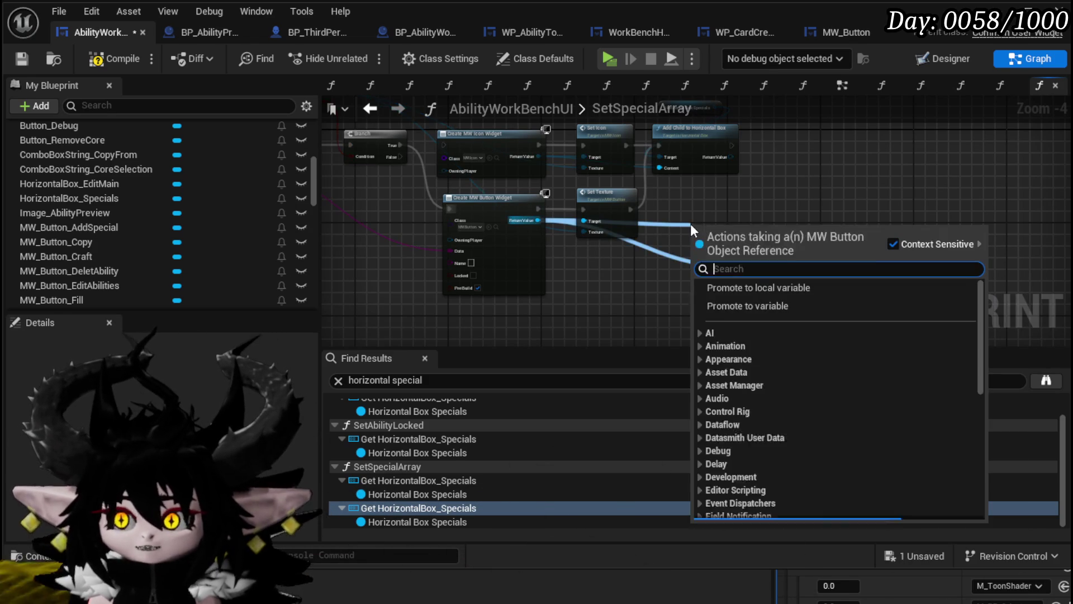
text(Bind on H)
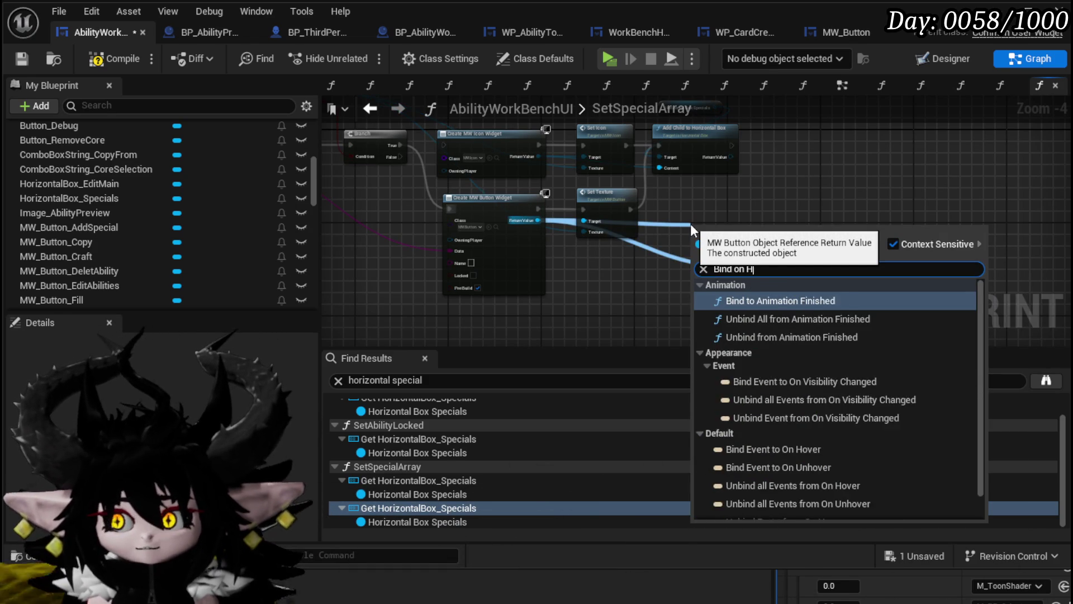
text(over)
key(Return)
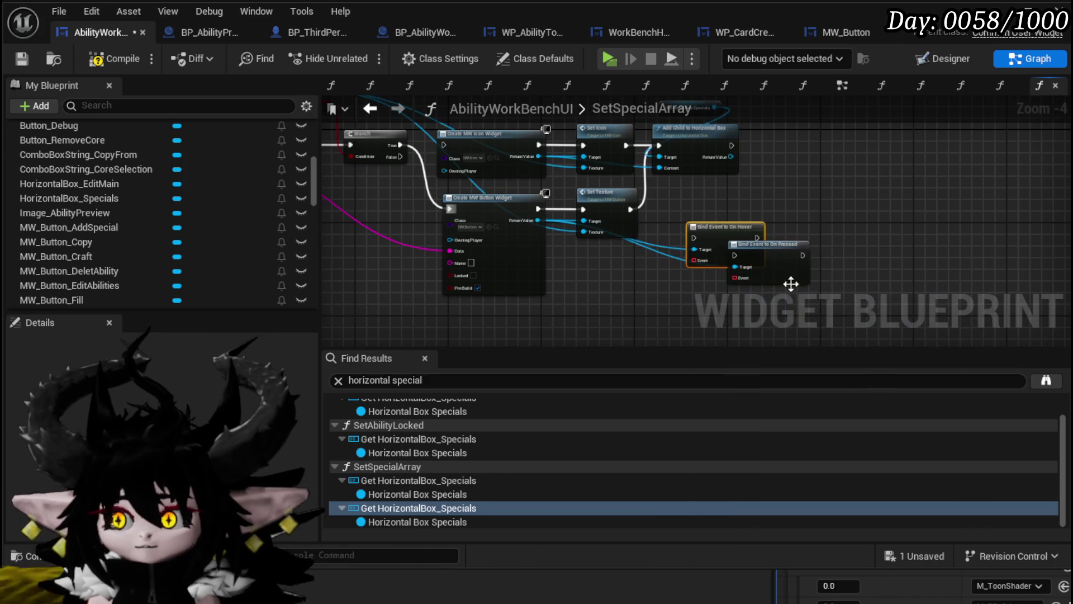
drag(754, 233, 812, 209)
Add a Bind Event to On Unhover node for the button and place it right.
drag(523, 218, 661, 272)
text(B)
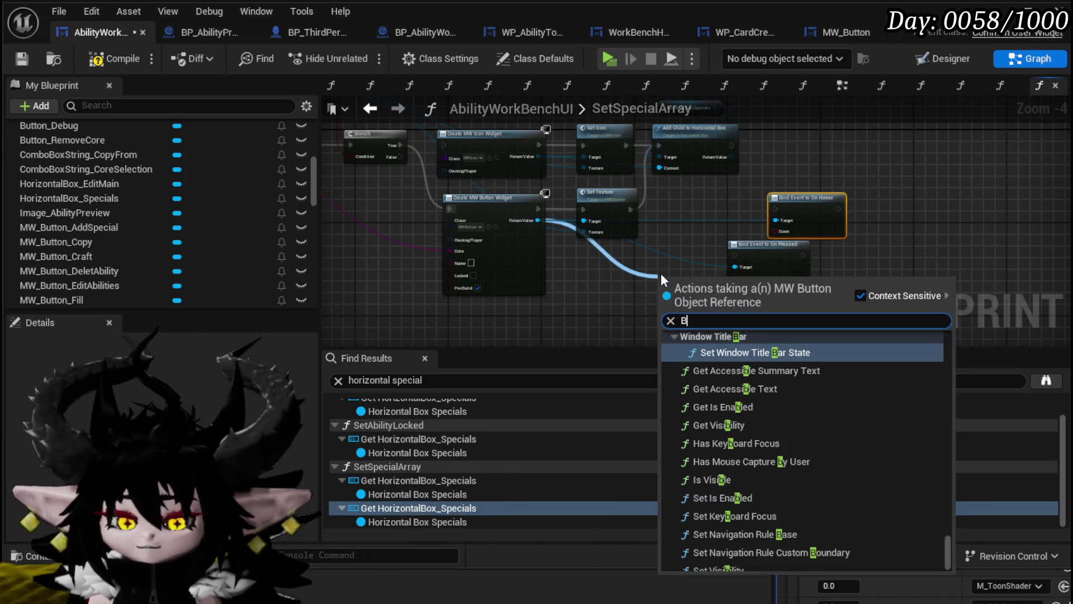
text(ind on U)
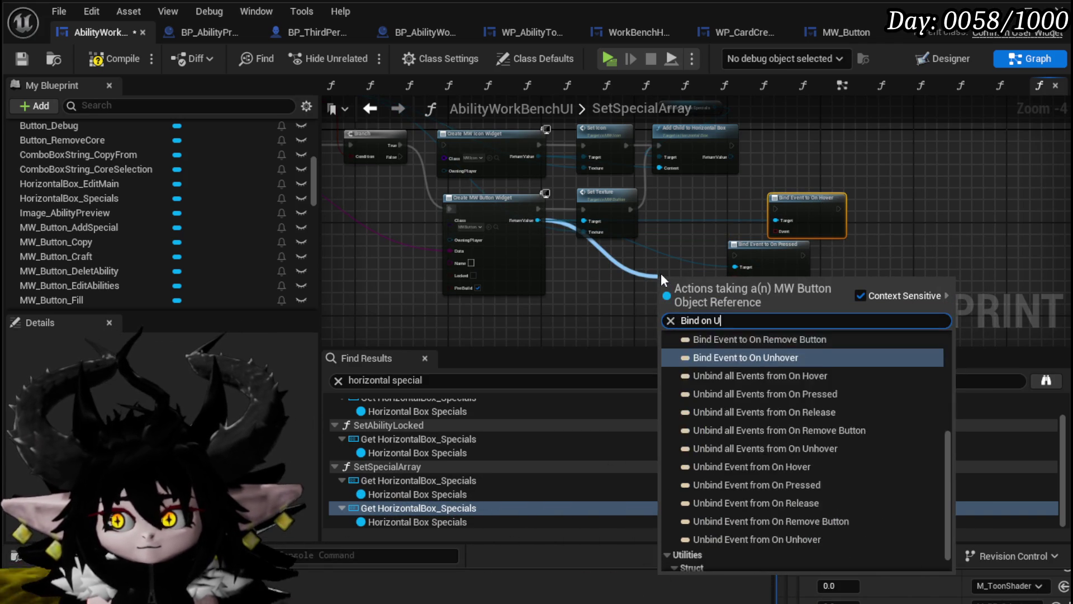
text(nhov)
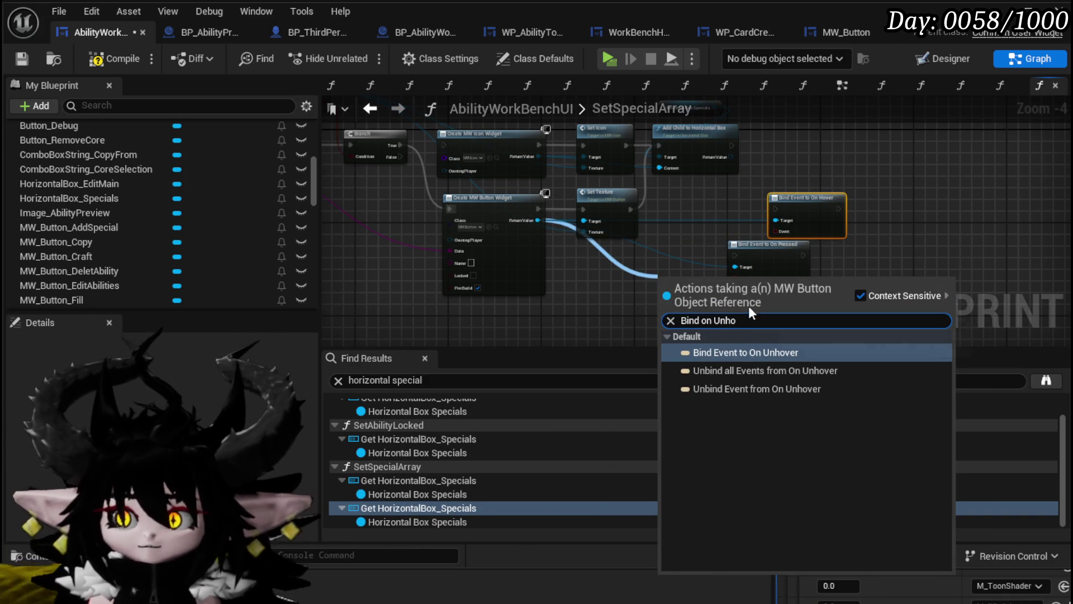
click(743, 352)
scroll(721, 246, down, 8)
scroll(721, 246, up, 8)
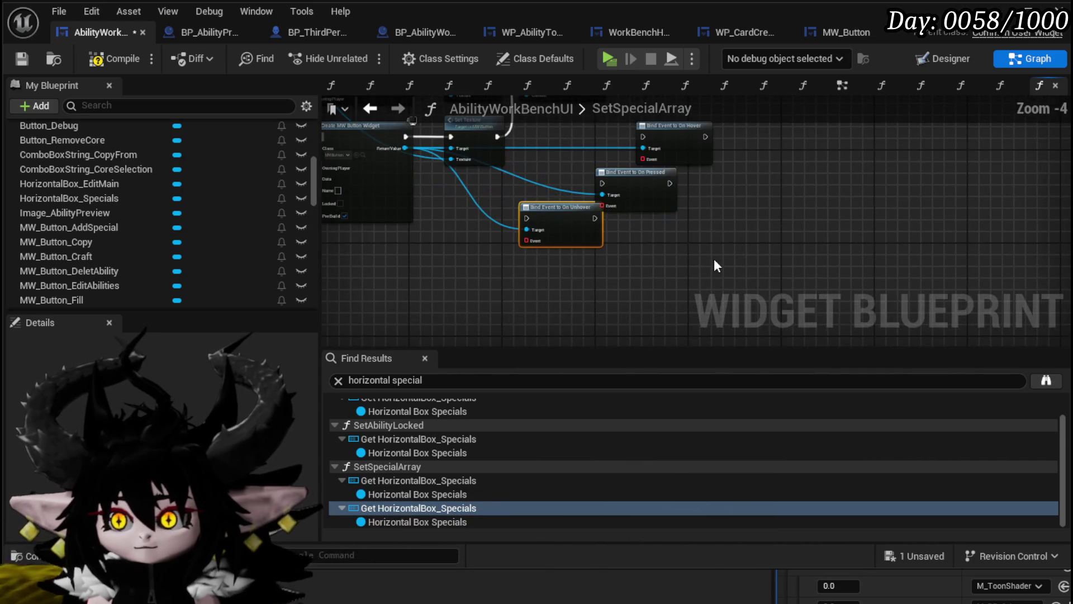
scroll(648, 223, up, 3)
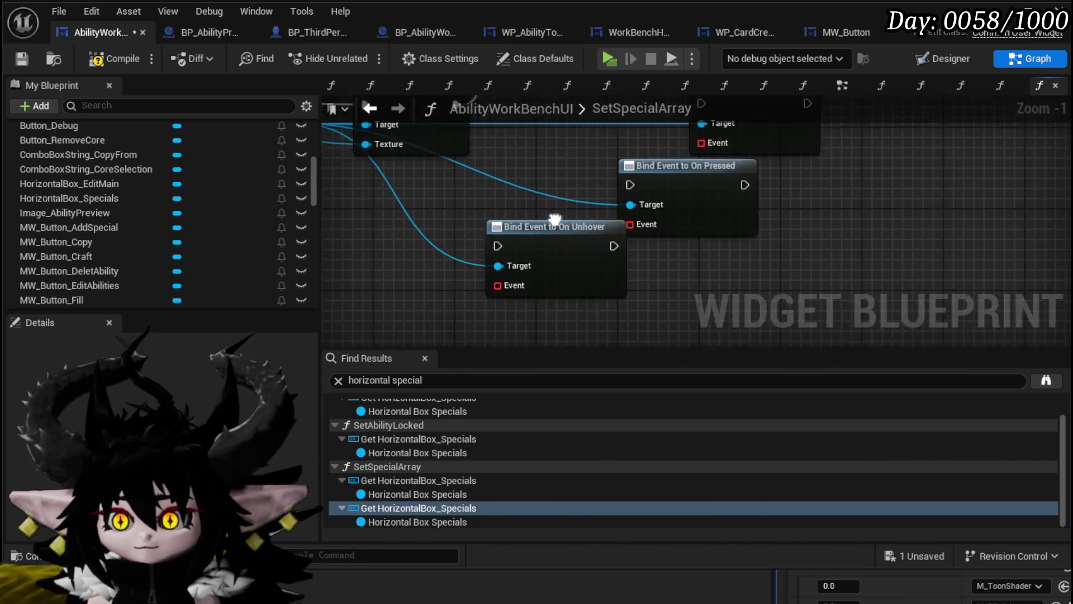
drag(504, 241, 889, 201)
drag(824, 245, 817, 280)
Feed the On Unhover binding a Create Event that calls HideToolTipp.
text(Create)
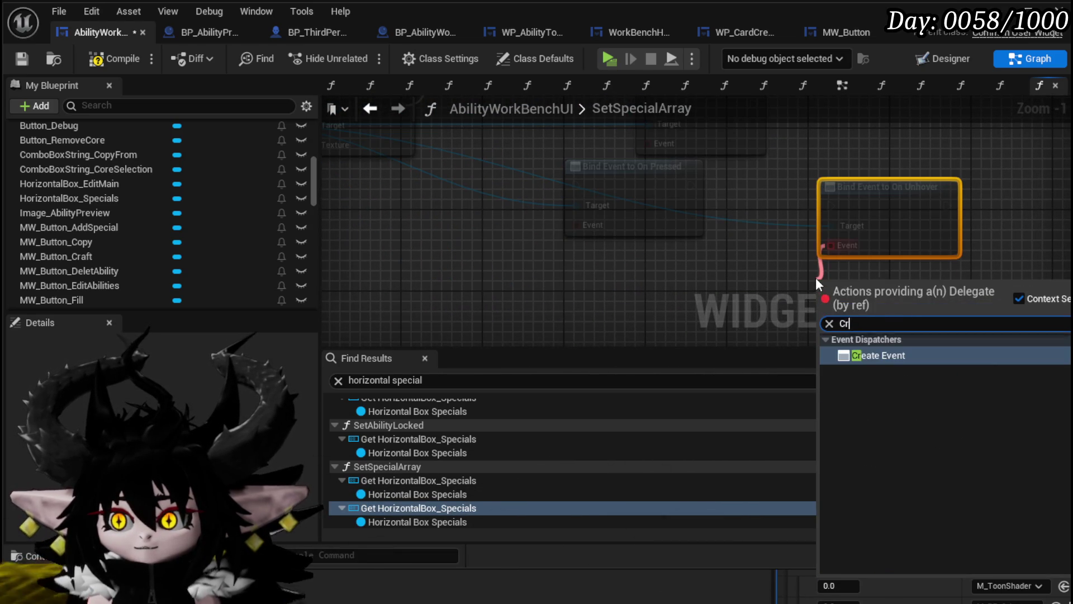
click(861, 355)
scroll(737, 264, down, 5)
scroll(783, 313, up, 4)
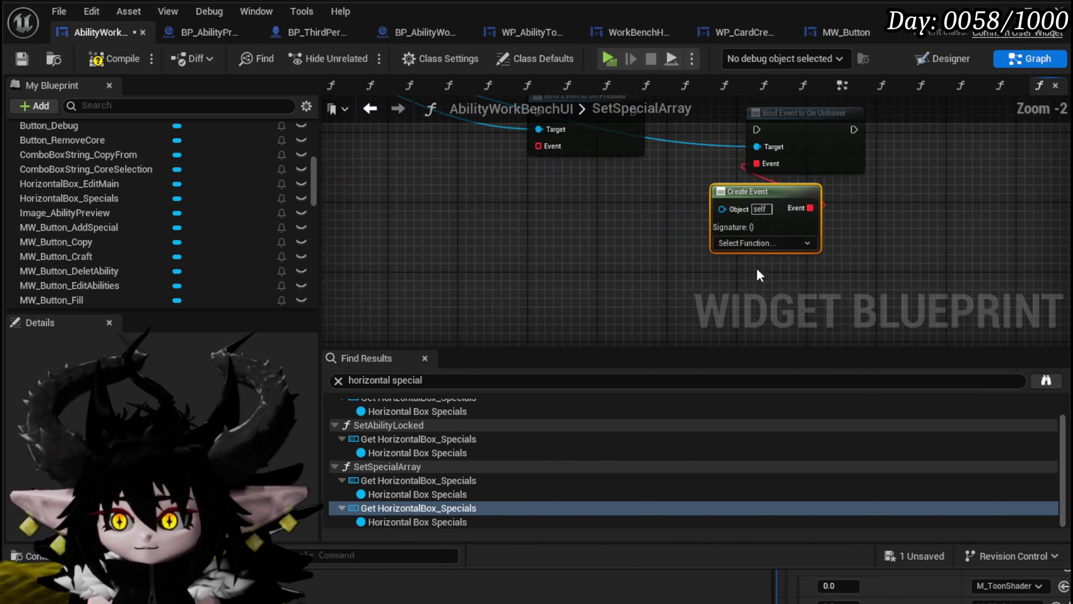
click(763, 243)
text(Hide)
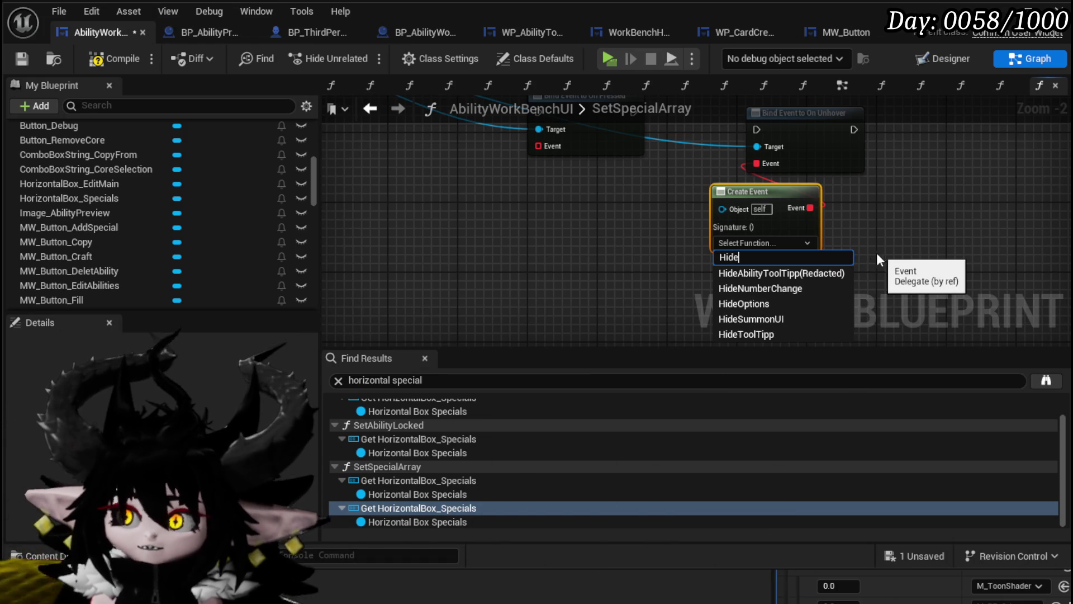
click(753, 294)
Give On Hover a Create Event calling ShowToolTipp and chain Hover's exec into Unhover.
drag(685, 168, 731, 290)
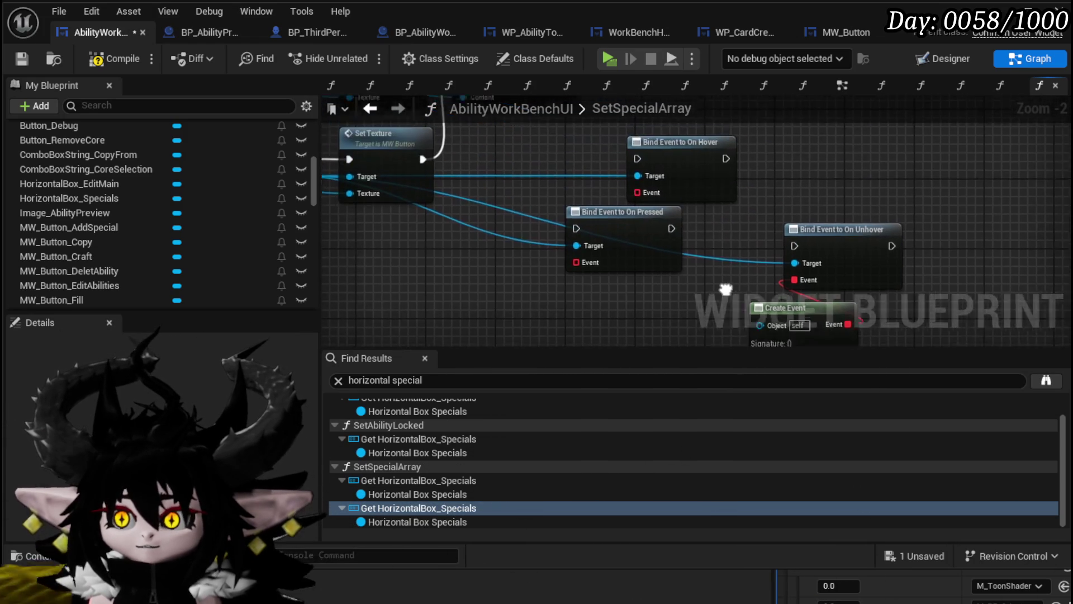
drag(660, 224, 555, 240)
drag(672, 157, 657, 251)
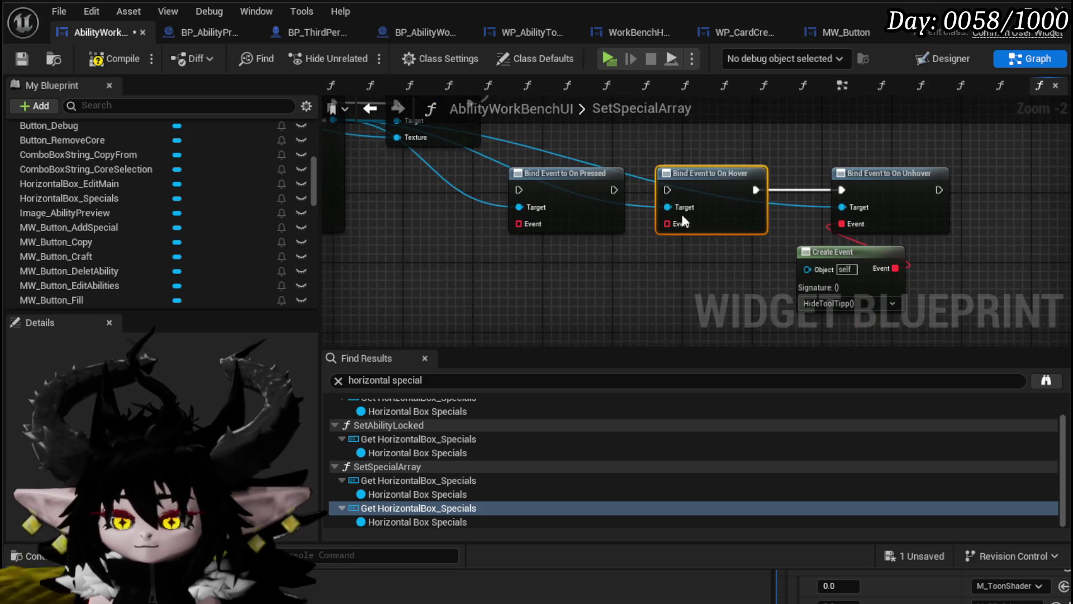
drag(663, 223, 672, 259)
text(create)
click(726, 336)
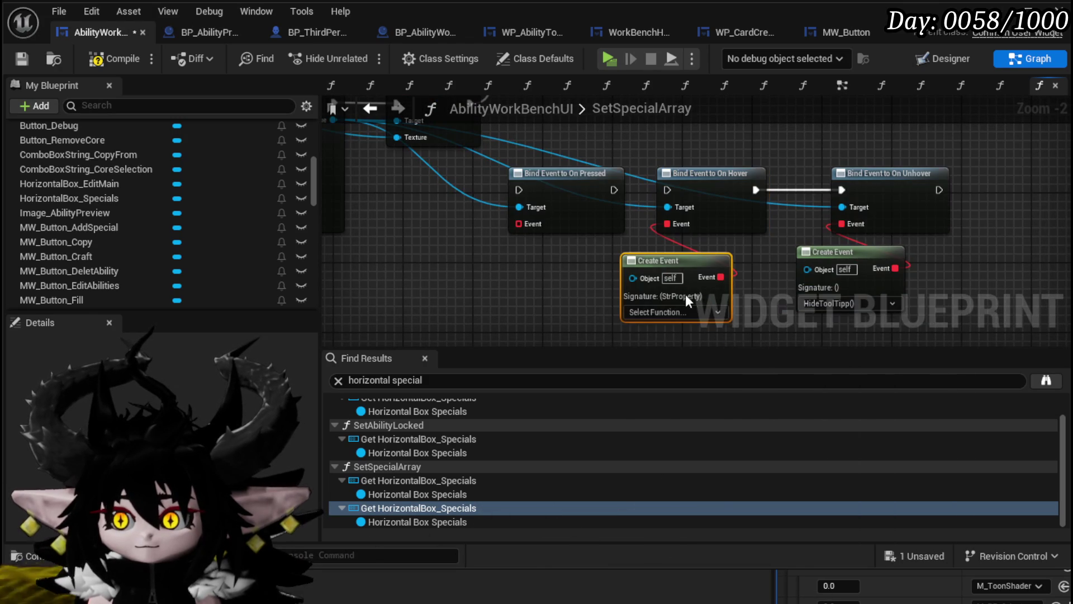
click(677, 311)
text(sho)
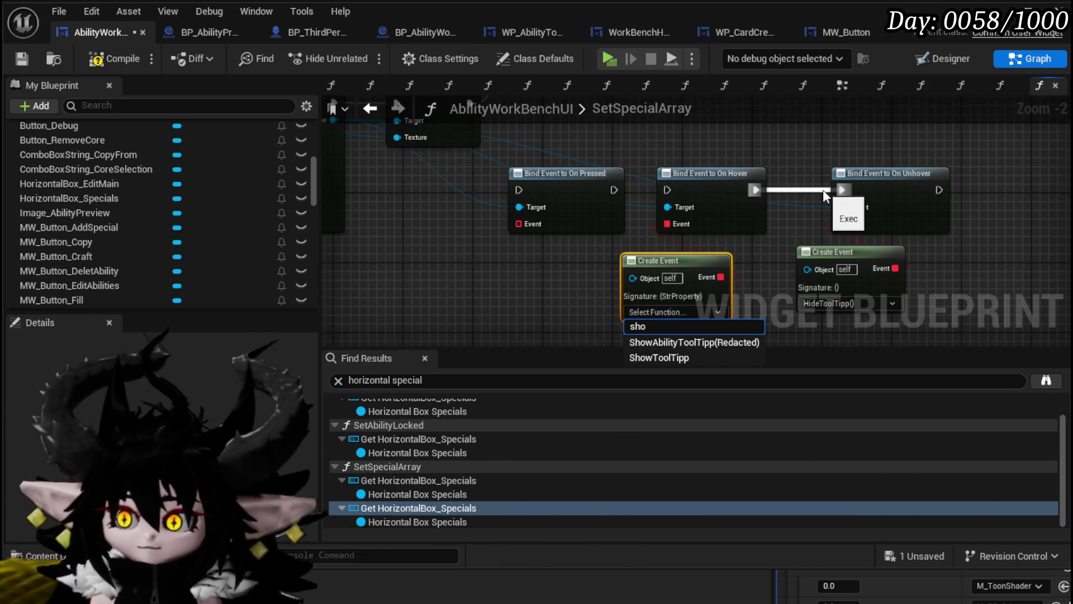
drag(823, 189, 823, 190)
click(646, 357)
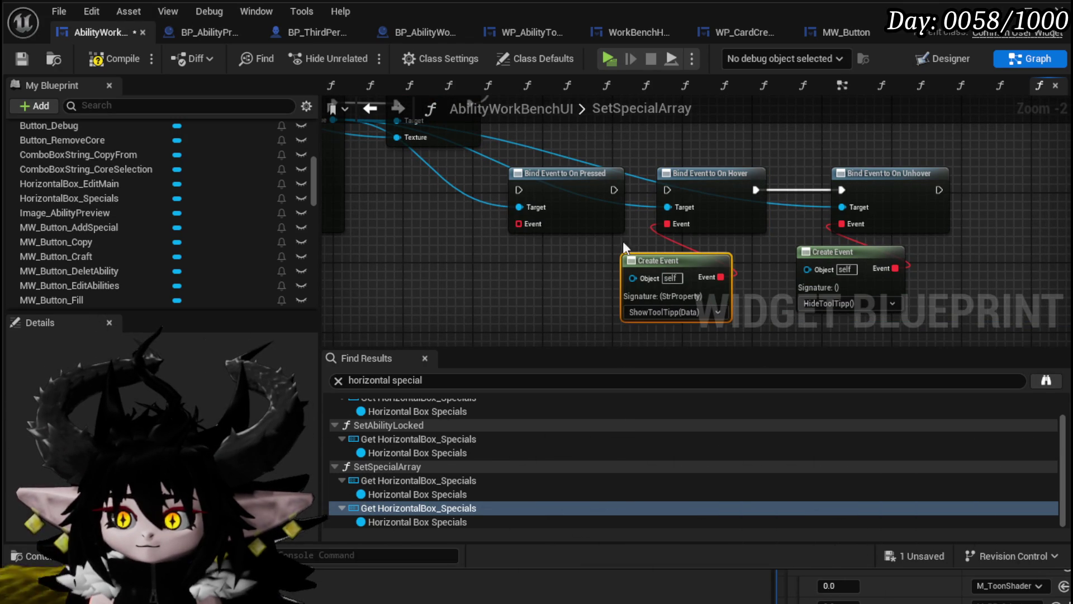
drag(565, 255, 689, 333)
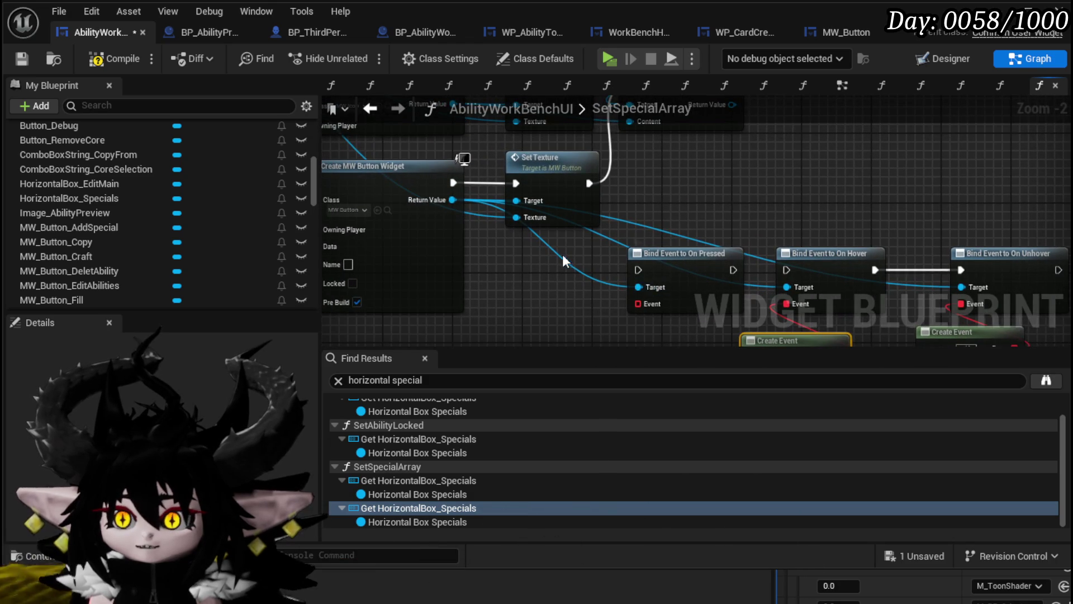
drag(563, 254, 582, 183)
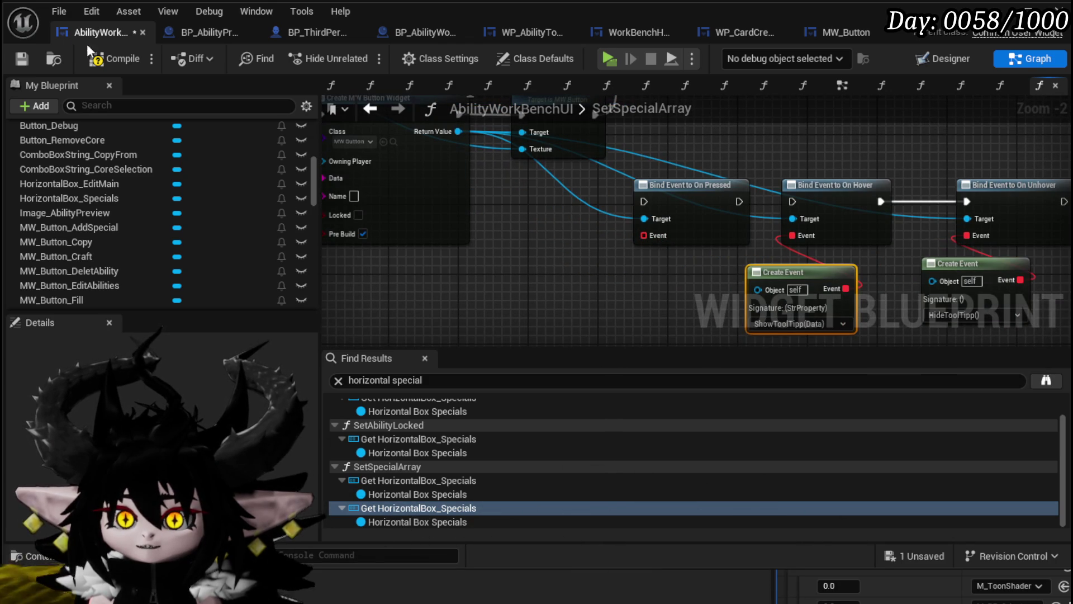
Compile and save, then search 'Remo'/'Spec' from On Pressed's Event pin and cancel.
click(22, 59)
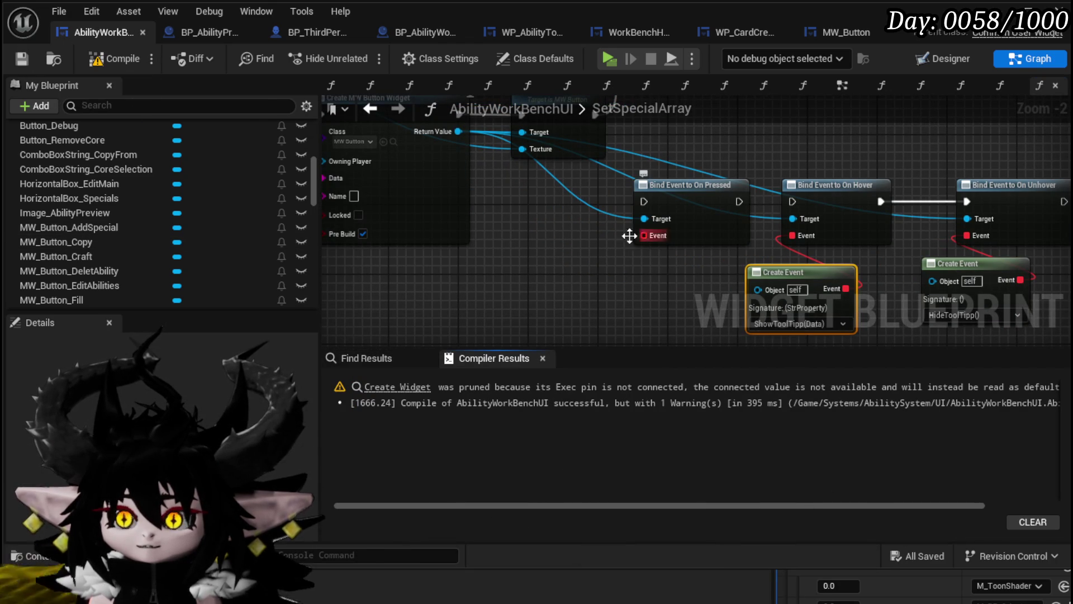
drag(643, 235, 618, 267)
text(Remo)
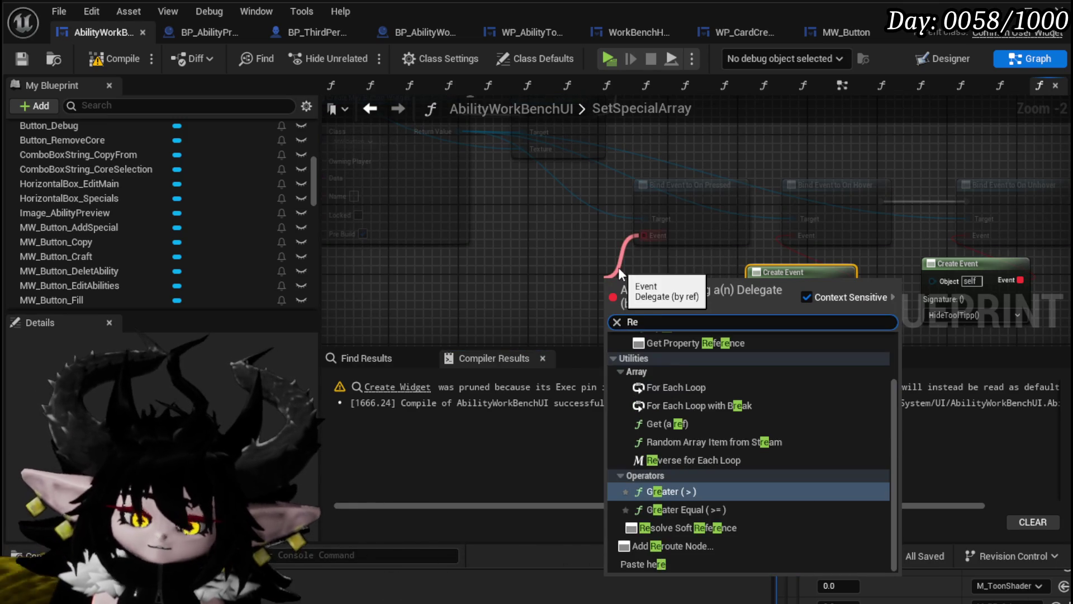
key(BackSpace)
key(BackSpace)
key(BackSpace)
text(Spec)
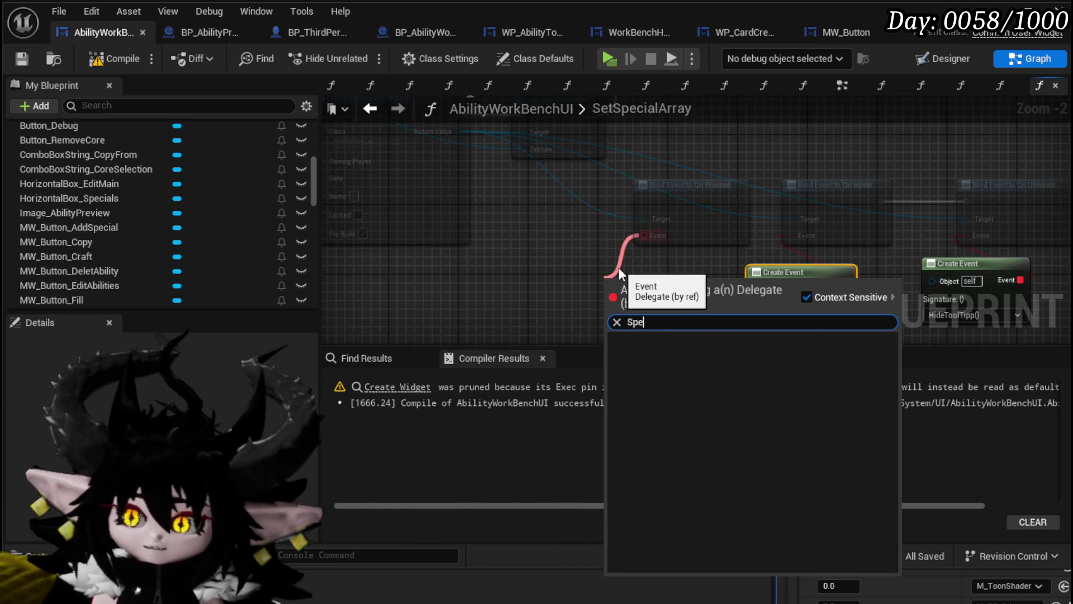
key(Escape)
Pan the graph and start a search in the blueprint's function list.
mouse_move(591, 149)
mouse_down()
mouse_move(584, 189)
mouse_move(608, 196)
mouse_up()
scroll(116, 159, up, 3)
scroll(118, 163, up, 3)
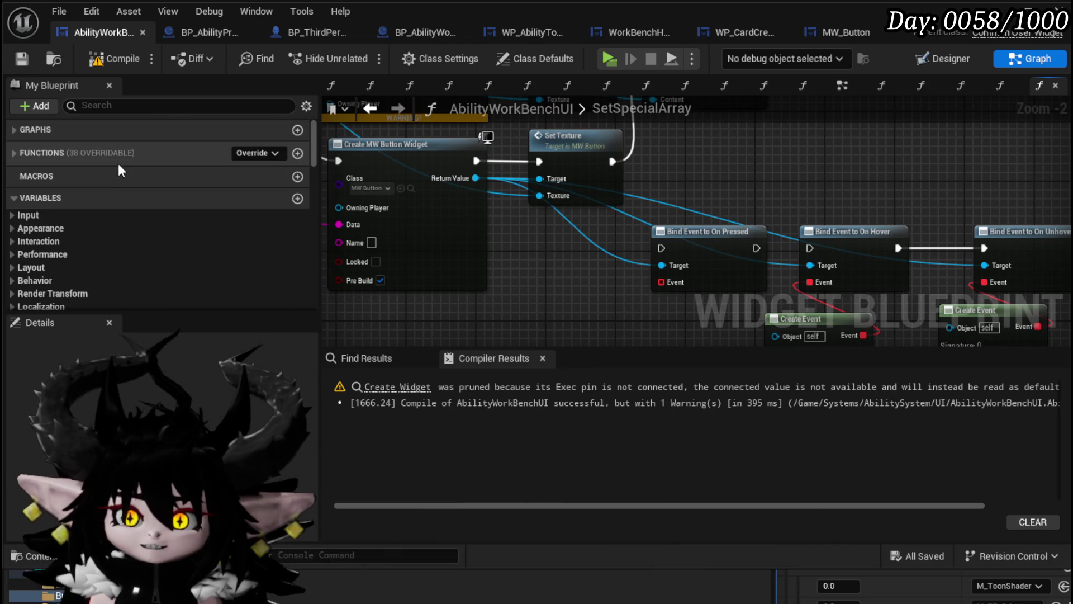
click(142, 106)
text(Remove S)
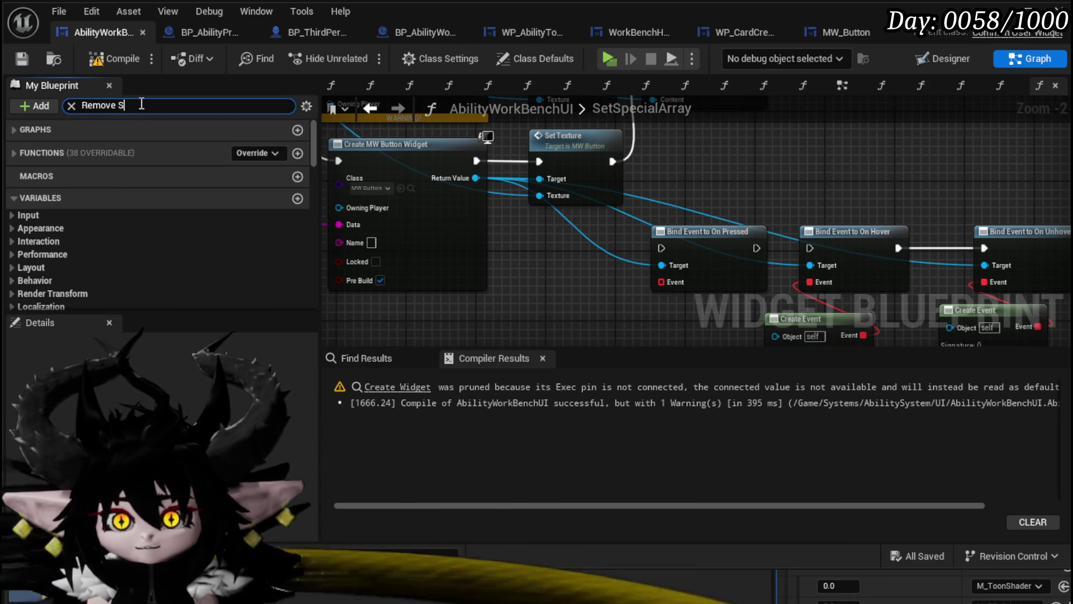
Filter functions to RemoveSpecial, inspect its graph, then jump to the Create Widget compile warning.
text(peci)
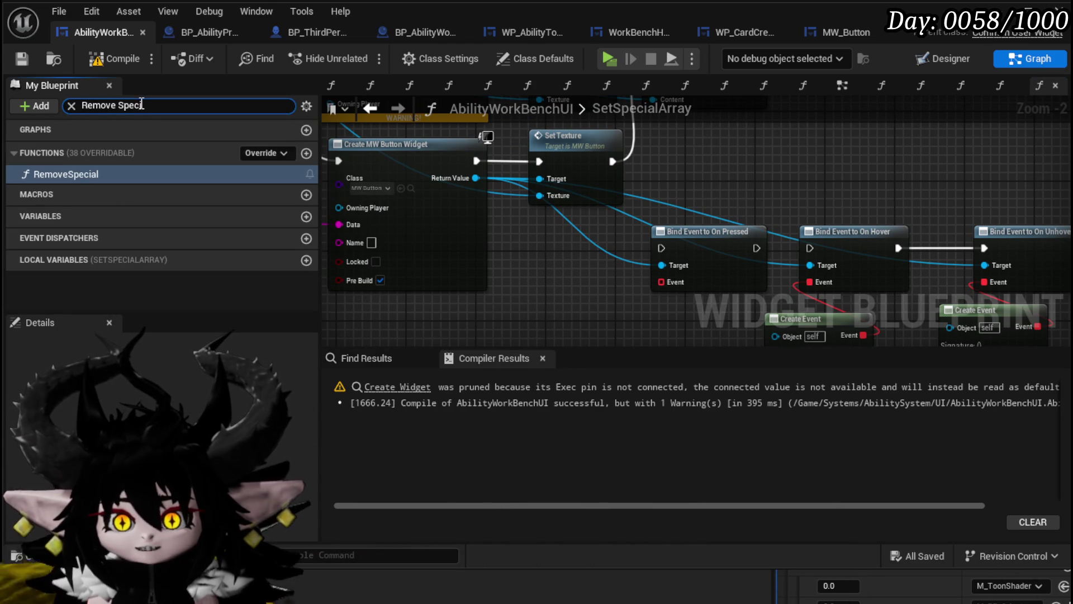
double_click(69, 174)
drag(411, 251, 468, 189)
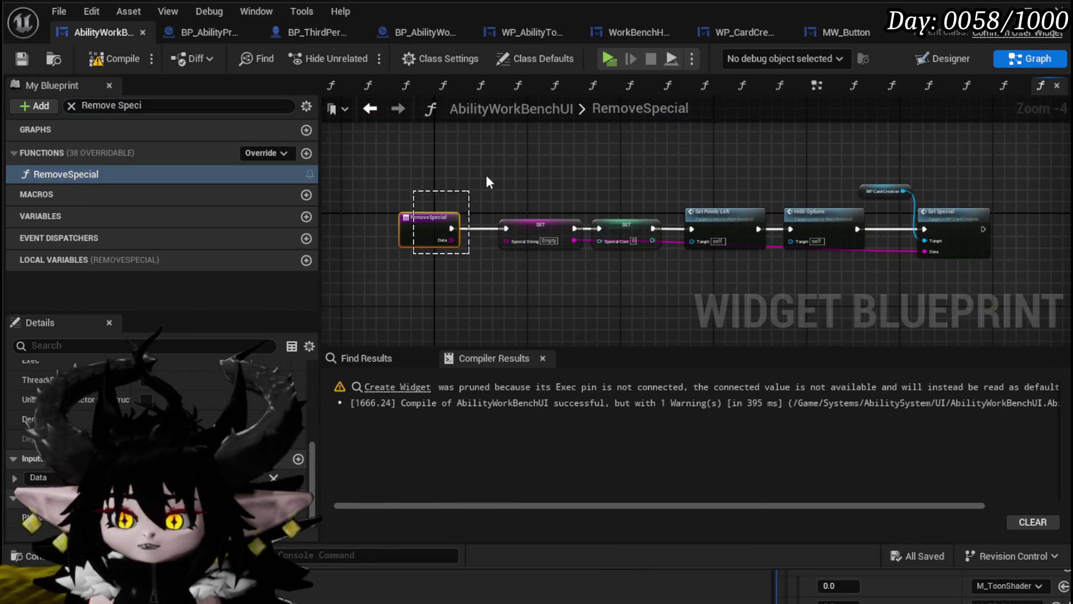
scroll(430, 247, up, 2)
scroll(593, 263, down, 1)
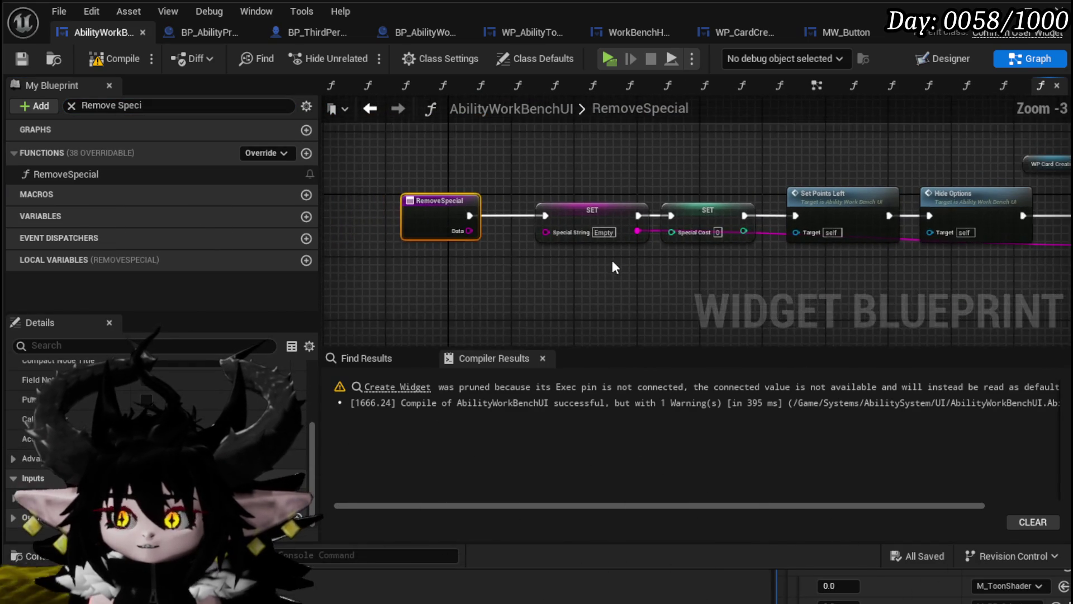
drag(612, 260, 484, 255)
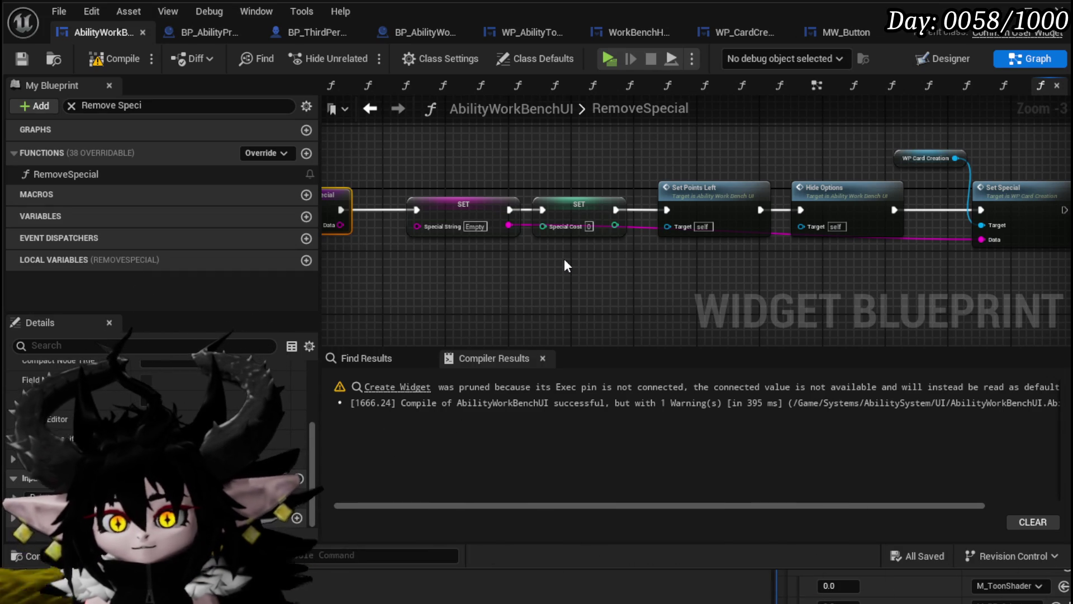
click(397, 387)
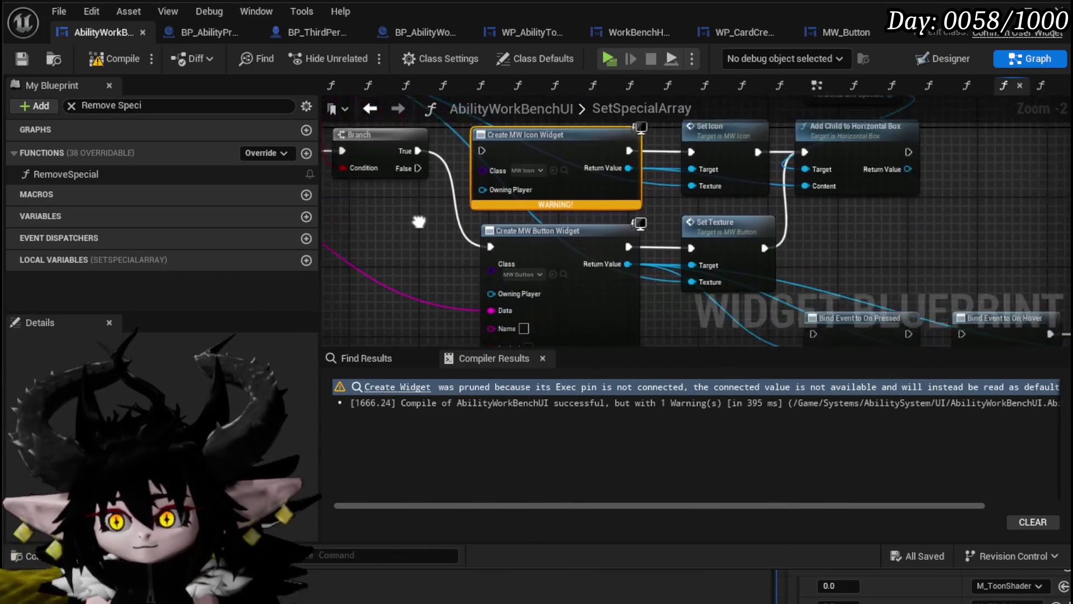
Add a Create Event on On Pressed's Event pin bound to RemoveSpecial.
drag(418, 221, 247, 72)
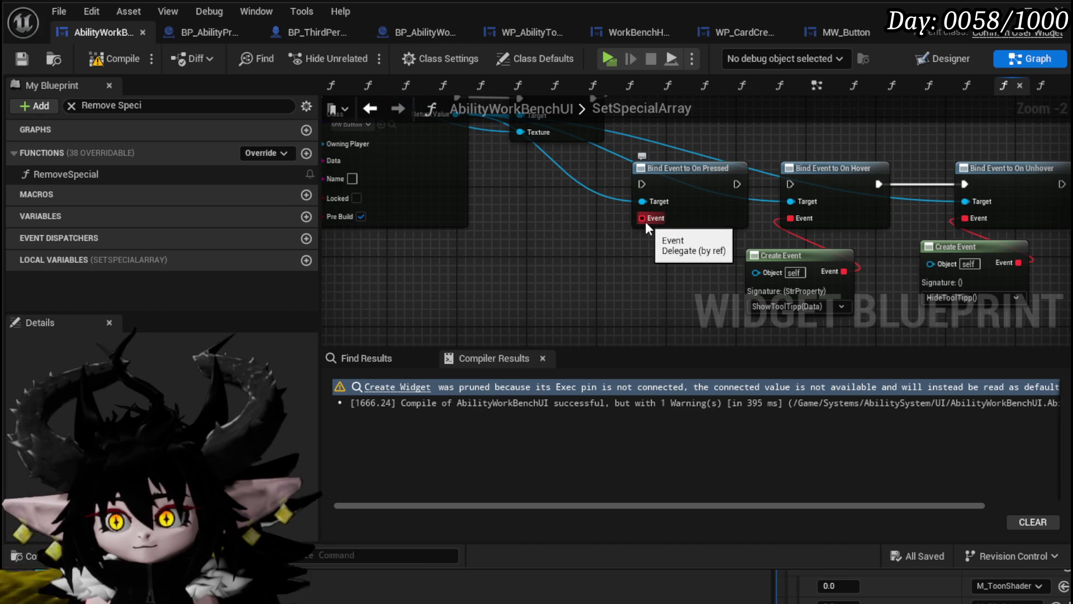
drag(645, 221, 615, 252)
text(Cre)
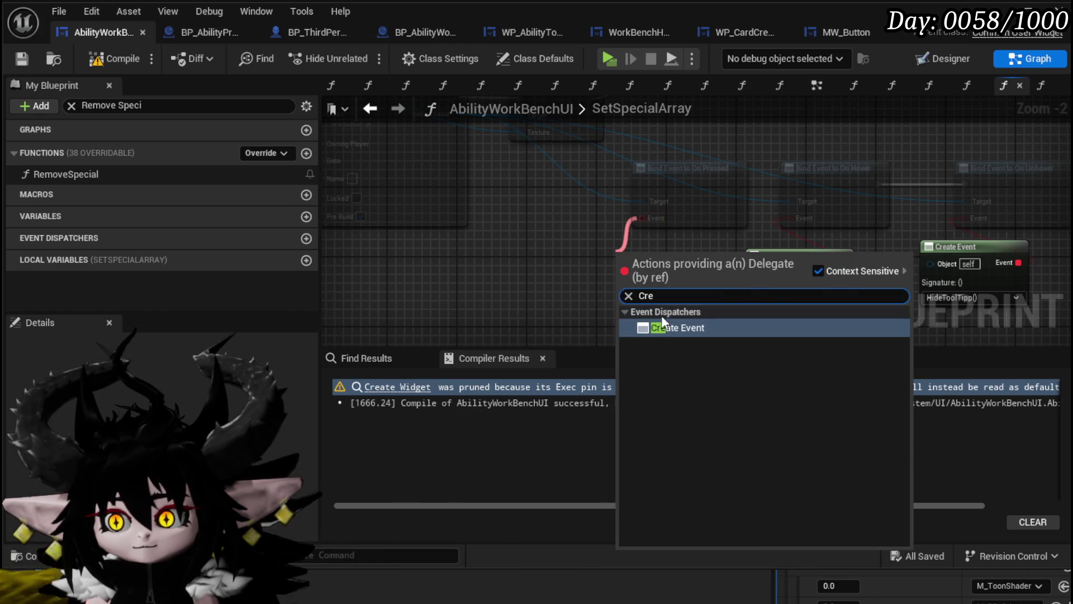
click(651, 326)
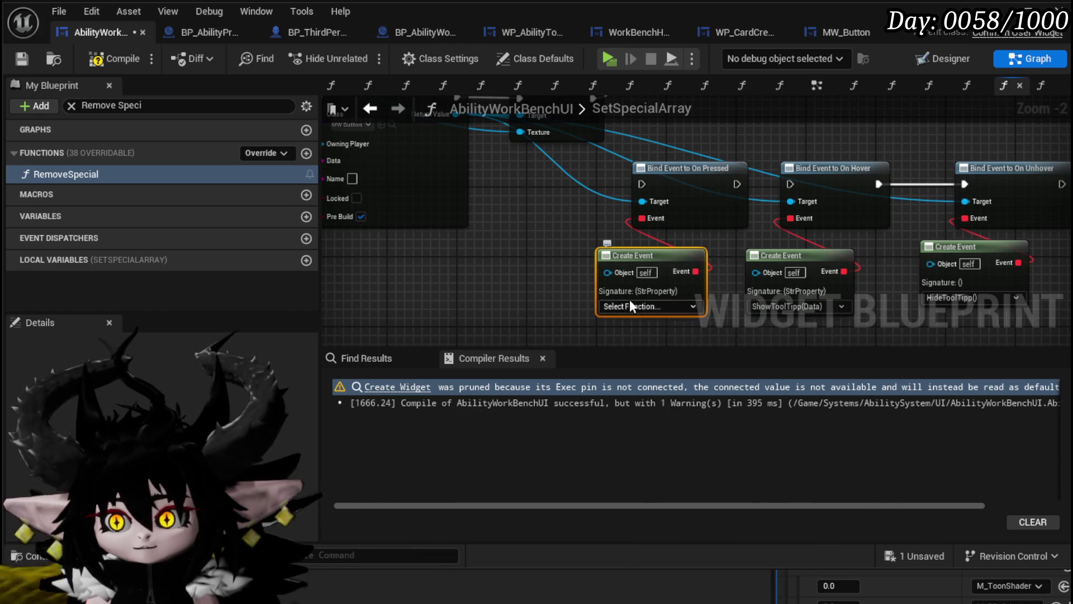
click(631, 306)
text(re)
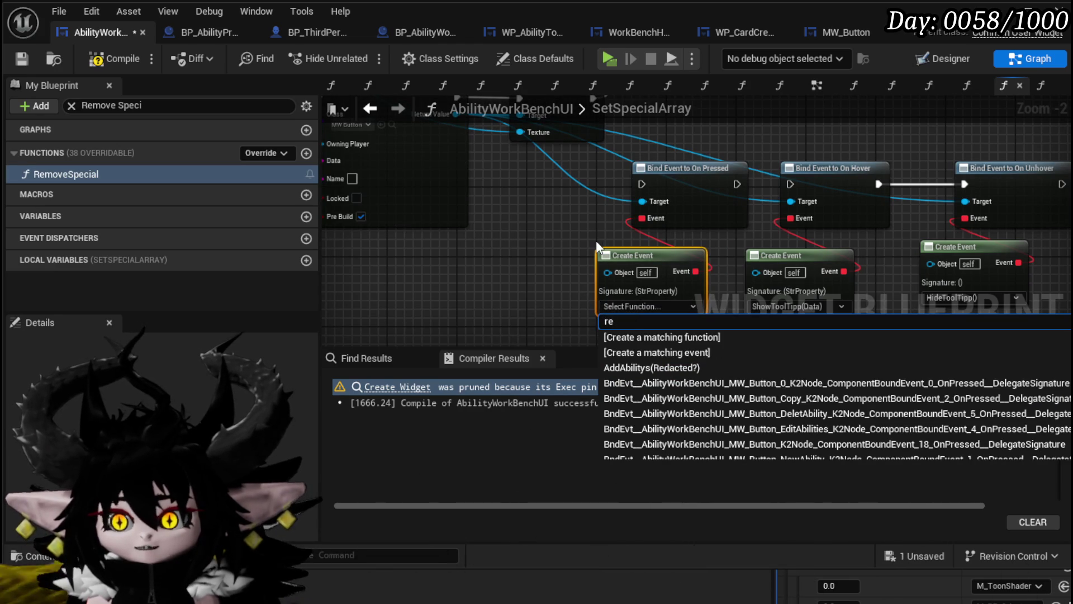
text(m)
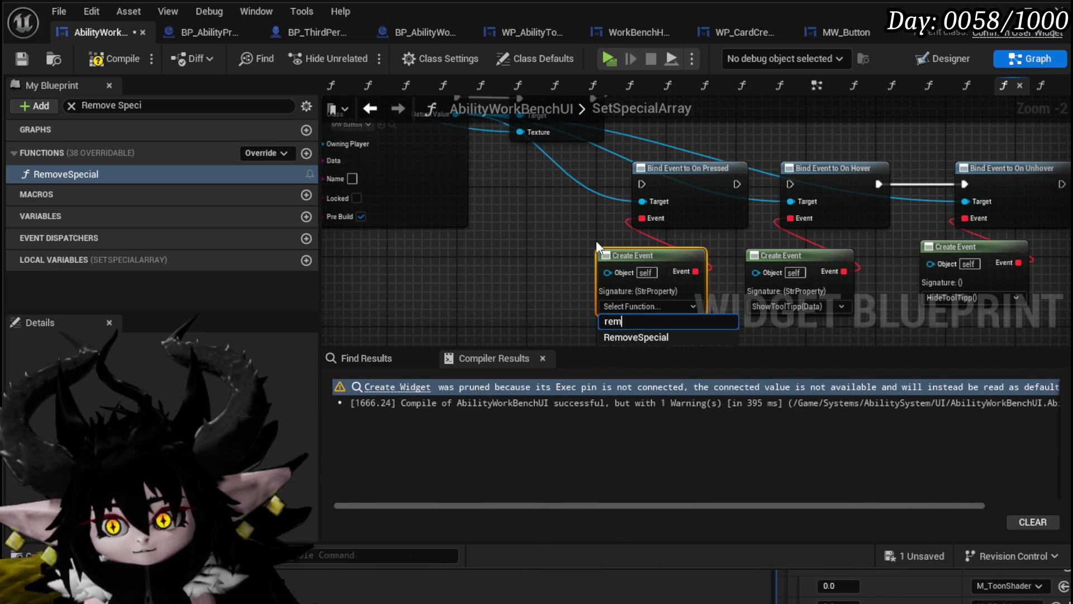
click(637, 337)
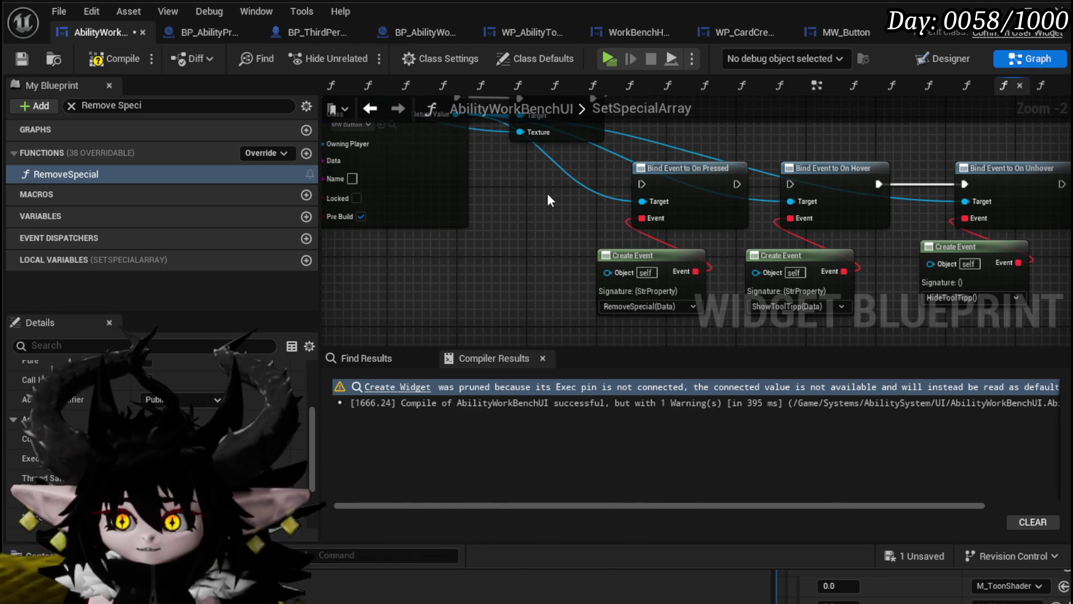
Wire Set Texture → On Pressed → On Hover, and On Unhover → Add Child to Horizontal Box.
mouse_move(548, 193)
mouse_down()
mouse_move(559, 241)
mouse_move(602, 229)
mouse_up()
drag(607, 187, 657, 273)
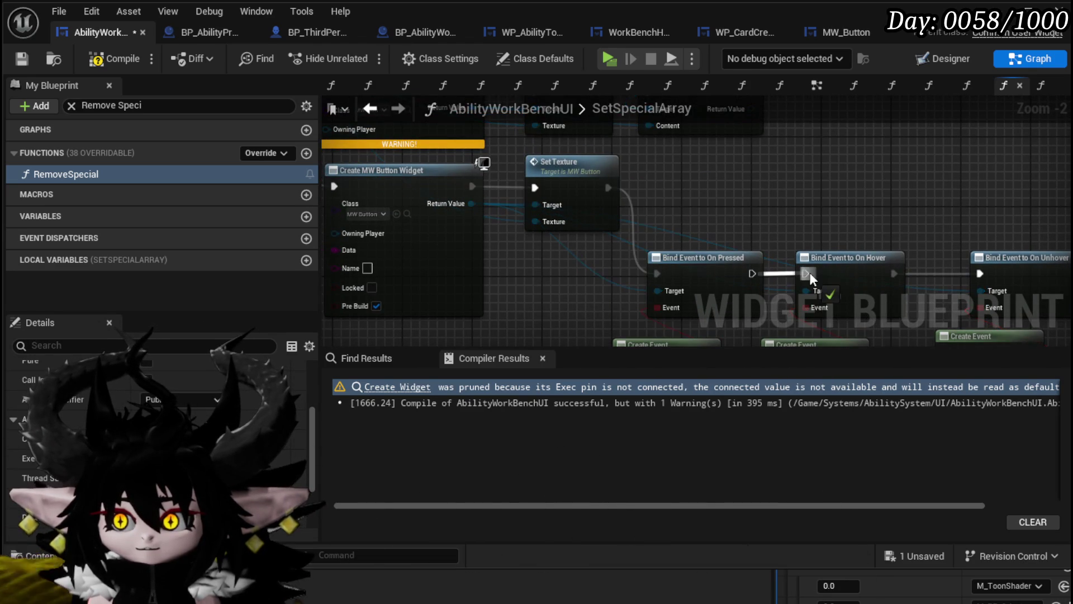
drag(810, 273, 810, 273)
mouse_move(945, 279)
mouse_down()
mouse_move(520, 126)
mouse_move(481, 166)
mouse_move(494, 157)
mouse_up()
scroll(709, 206, down, 2)
drag(661, 225, 704, 127)
mouse_move(676, 176)
mouse_down()
mouse_move(877, 183)
mouse_move(924, 173)
mouse_up()
click(725, 159)
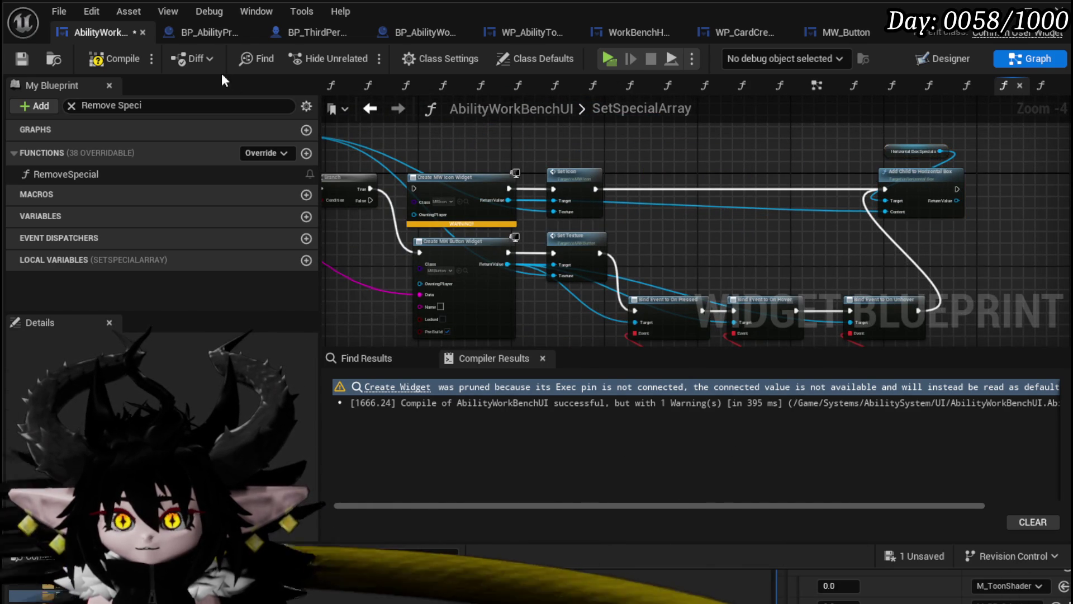
Break Set Icon's exec link to Add Child, raise the icon nodes, and compile and save.
click(31, 59)
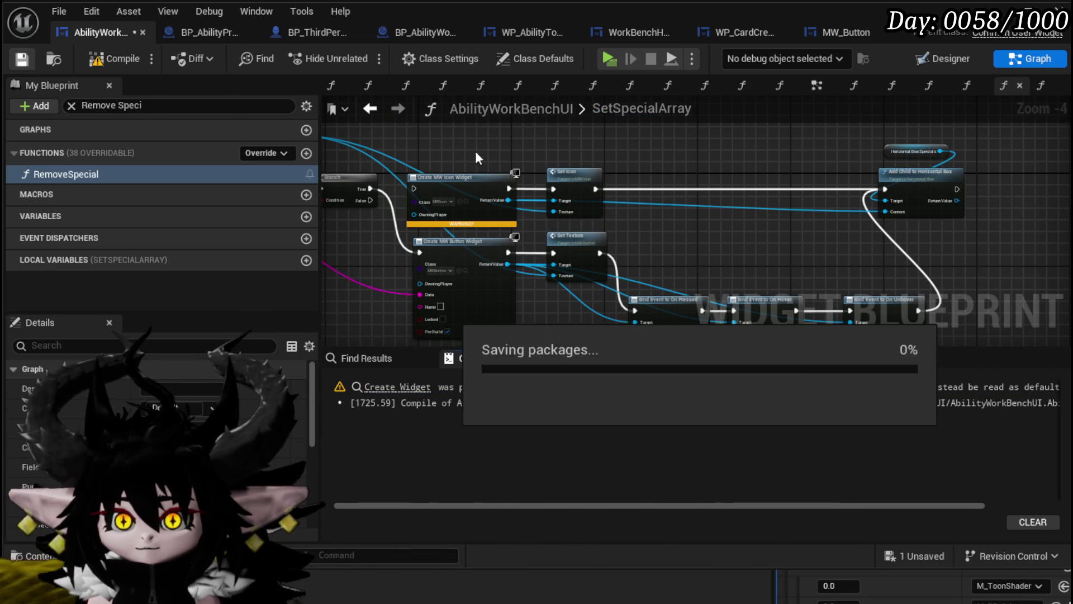
alt+click(596, 189)
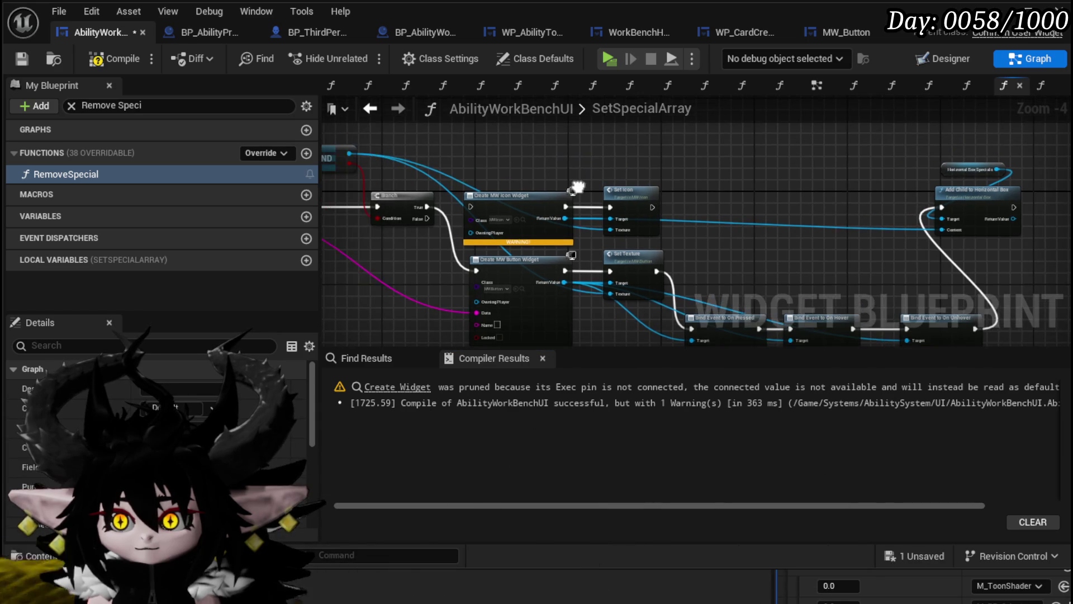
mouse_move(575, 192)
mouse_down()
mouse_move(643, 221)
mouse_move(683, 173)
mouse_up()
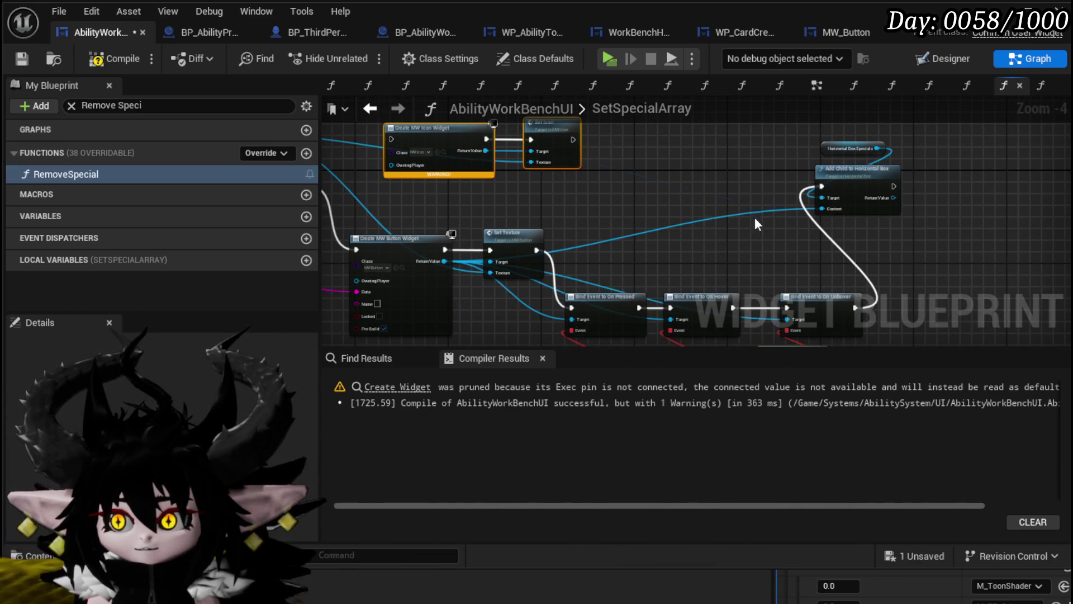
drag(619, 223, 807, 223)
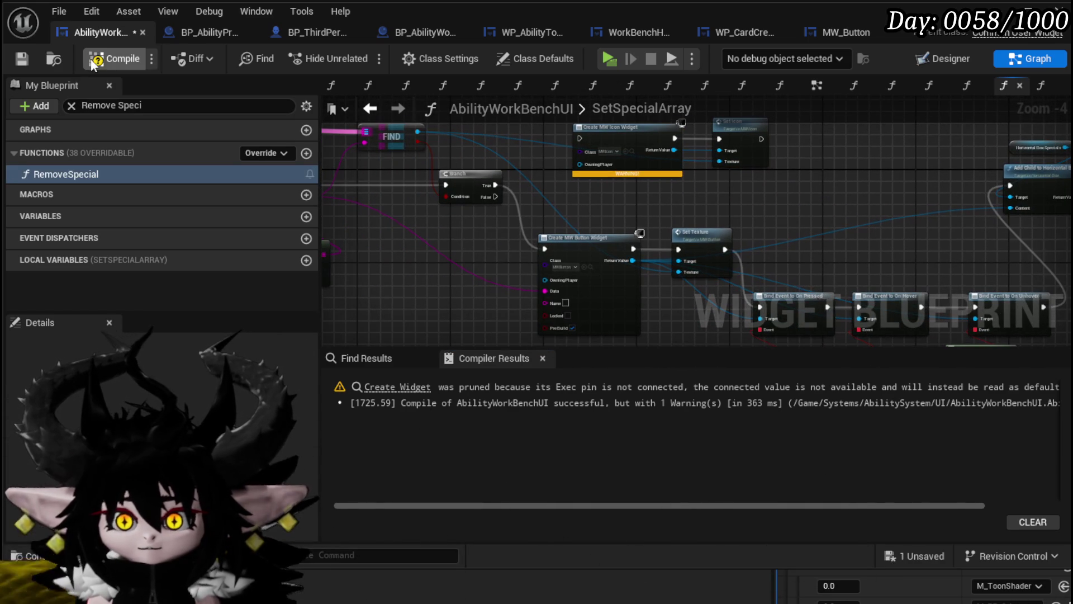
click(28, 60)
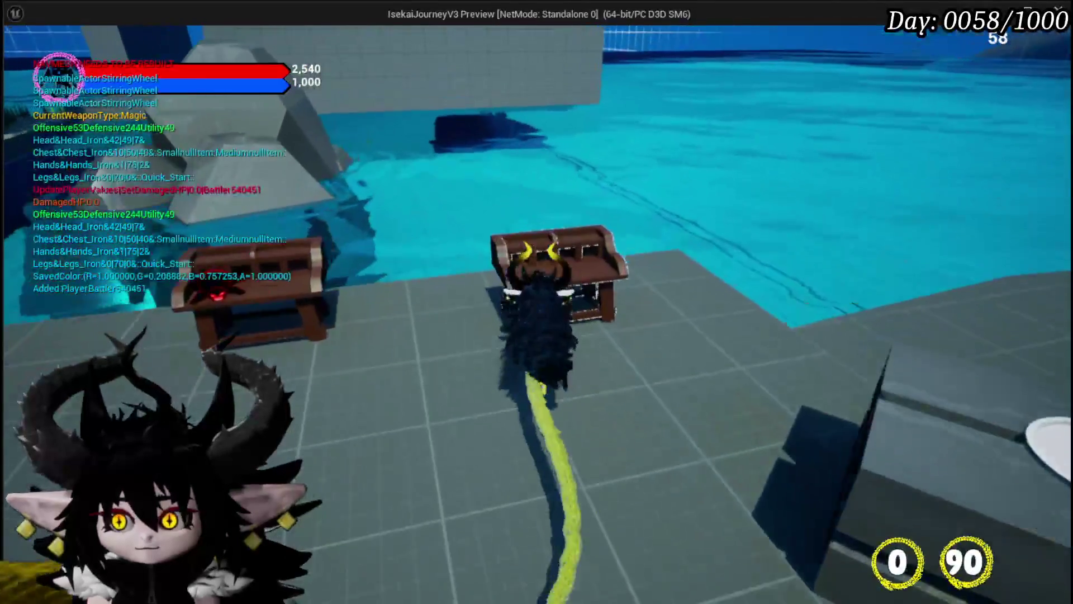
In game, open ABILITY, choose Magic|Status, and open Void Movement's Add Special Effect panel.
key(Tab)
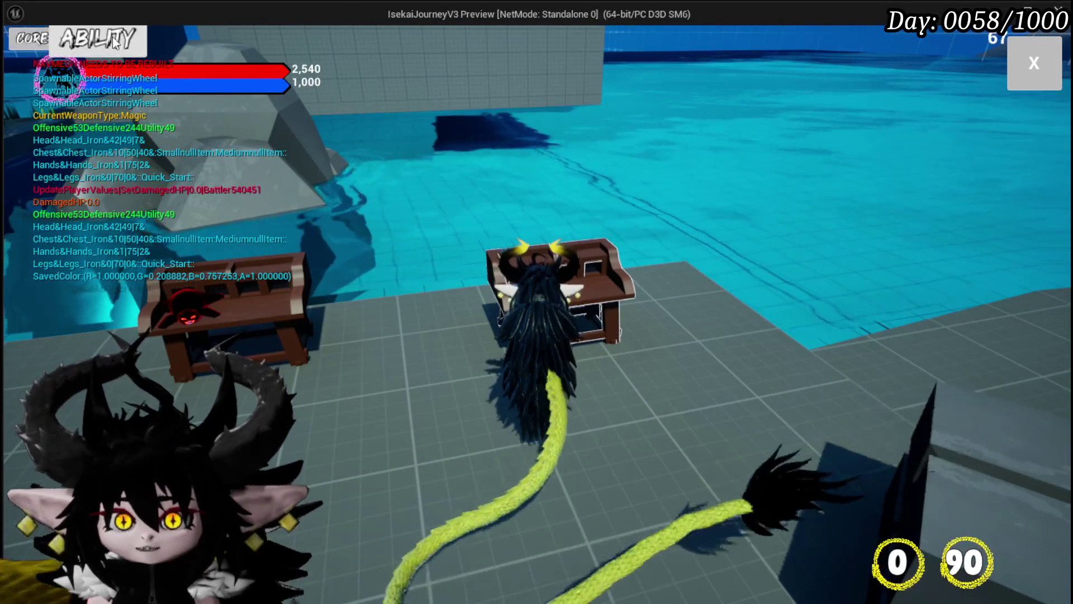
click(115, 43)
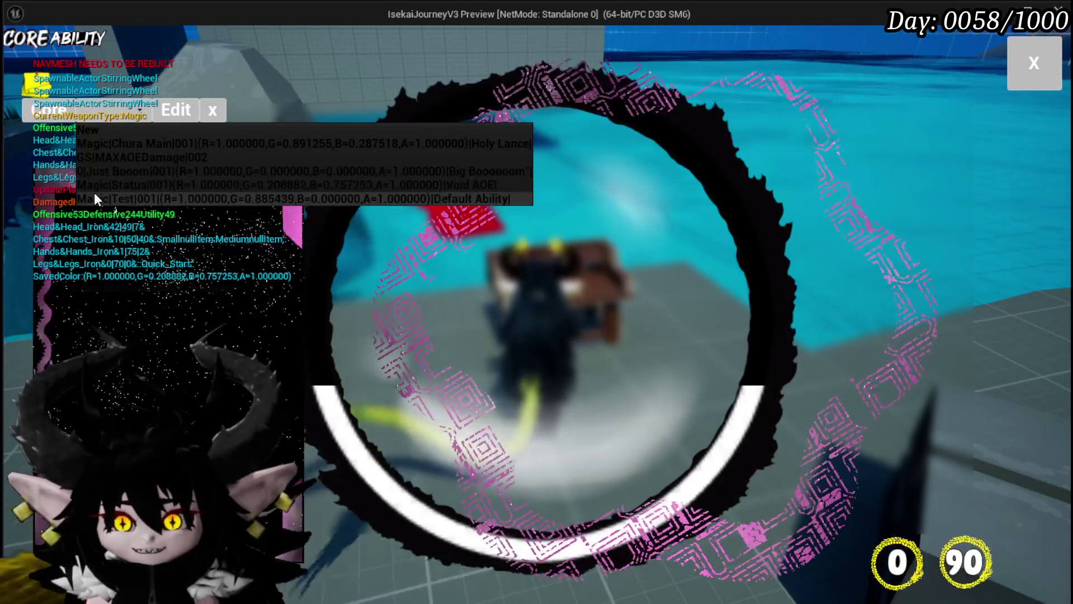
click(107, 185)
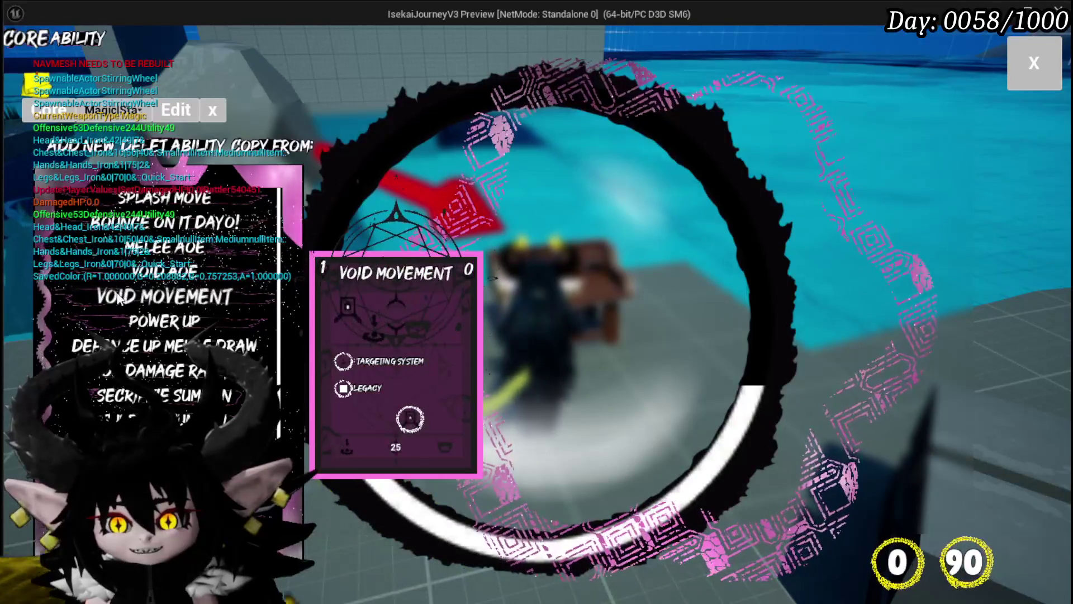
click(146, 296)
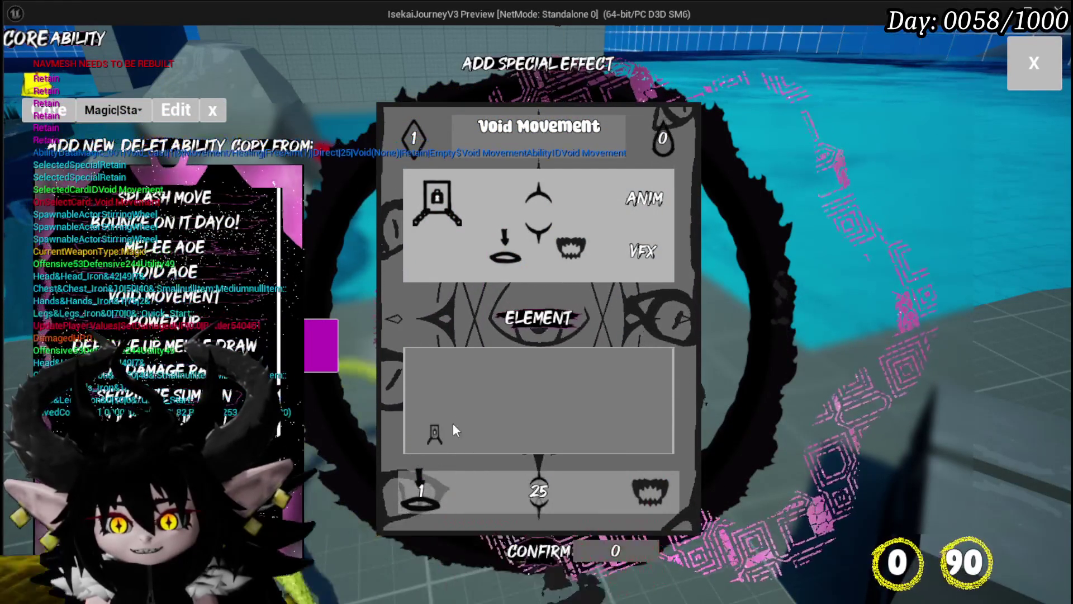
mouse_move(293, 363)
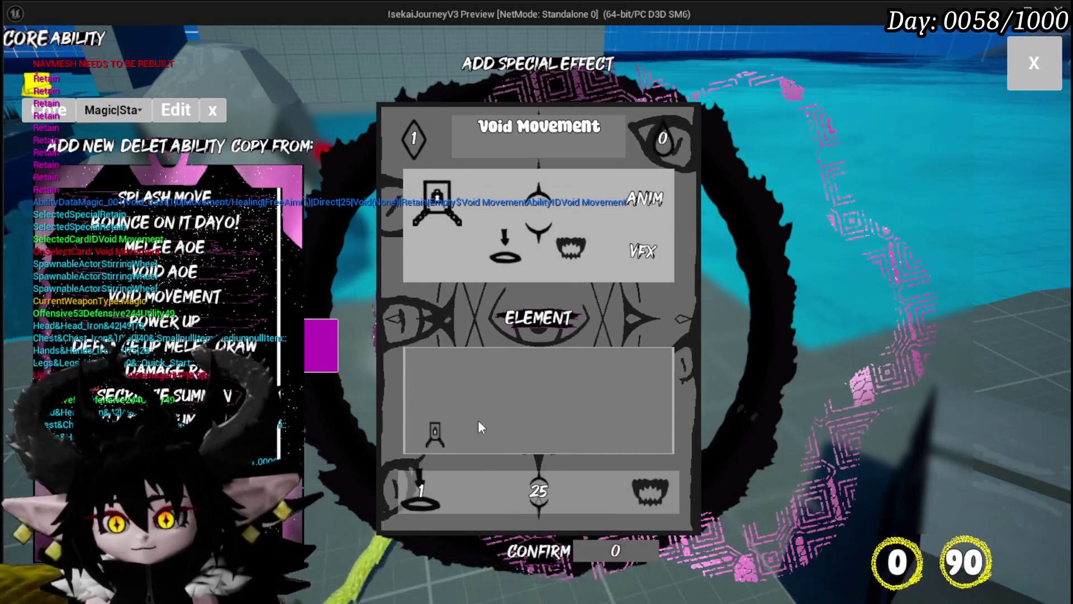
mouse_move(436, 427)
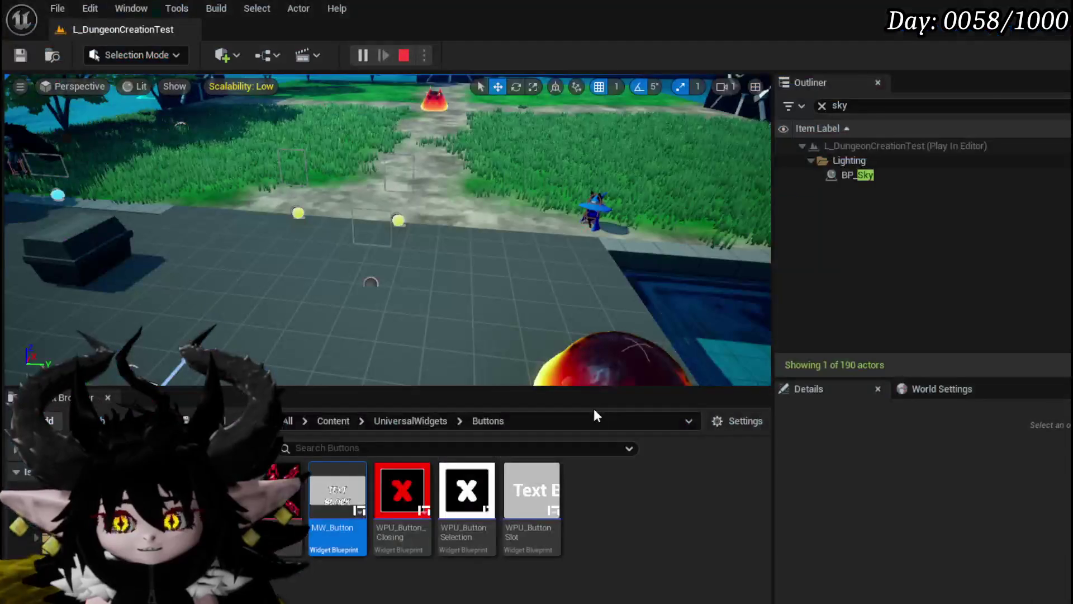
Save the level and switch AbilityWorkBenchUI to its Designer view.
click(20, 55)
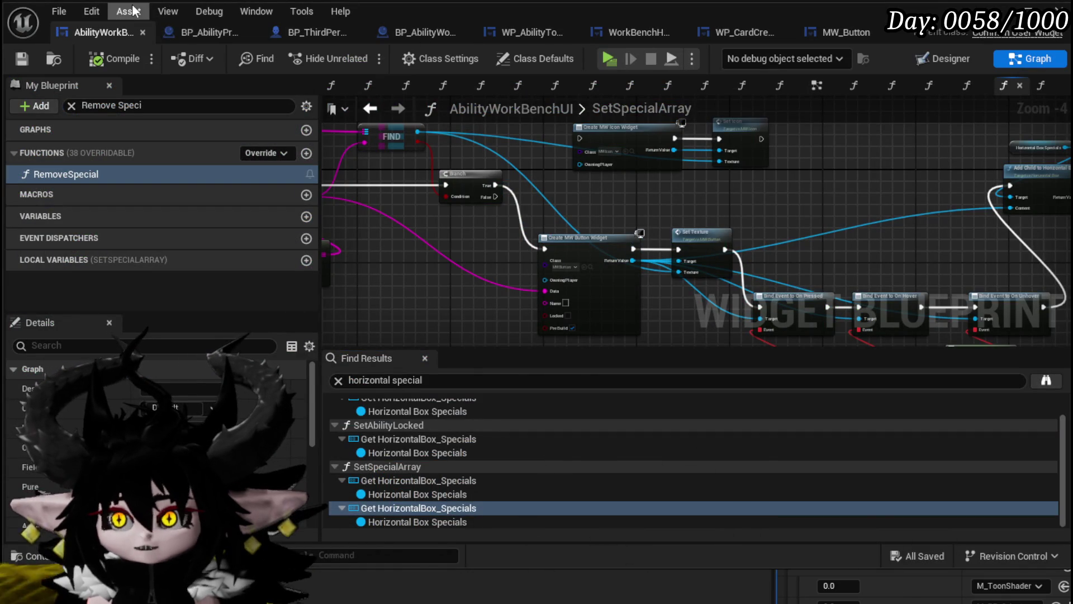
click(923, 63)
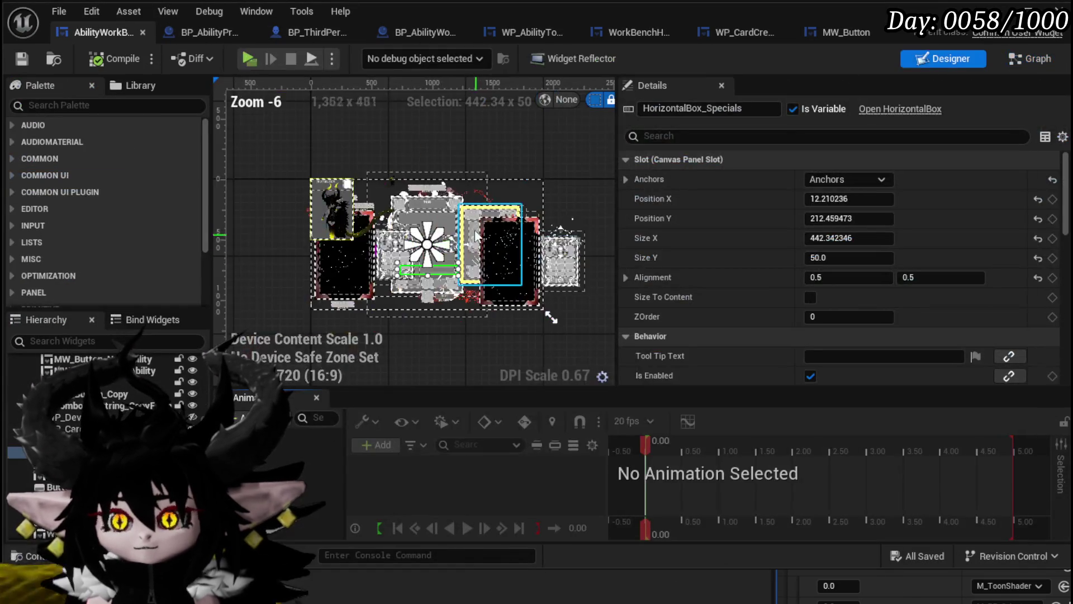
Select MW_Button_AddSpecial, undo an accidental resize, and save the widget.
scroll(414, 192, up, 3)
click(420, 179)
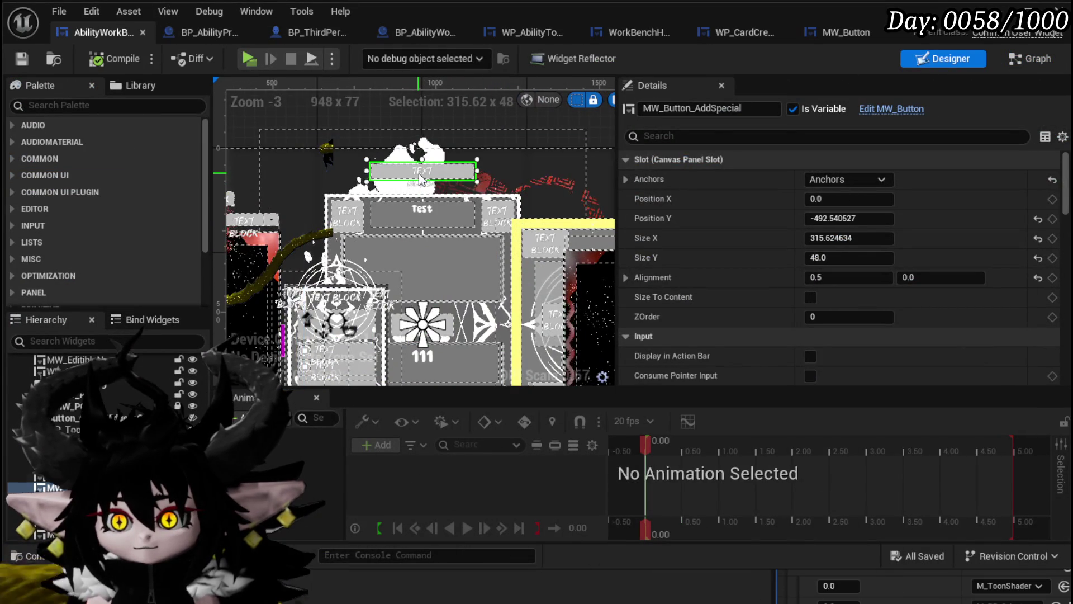
scroll(460, 351, down, 2)
mouse_move(438, 327)
mouse_down()
mouse_move(439, 280)
mouse_move(438, 293)
mouse_up()
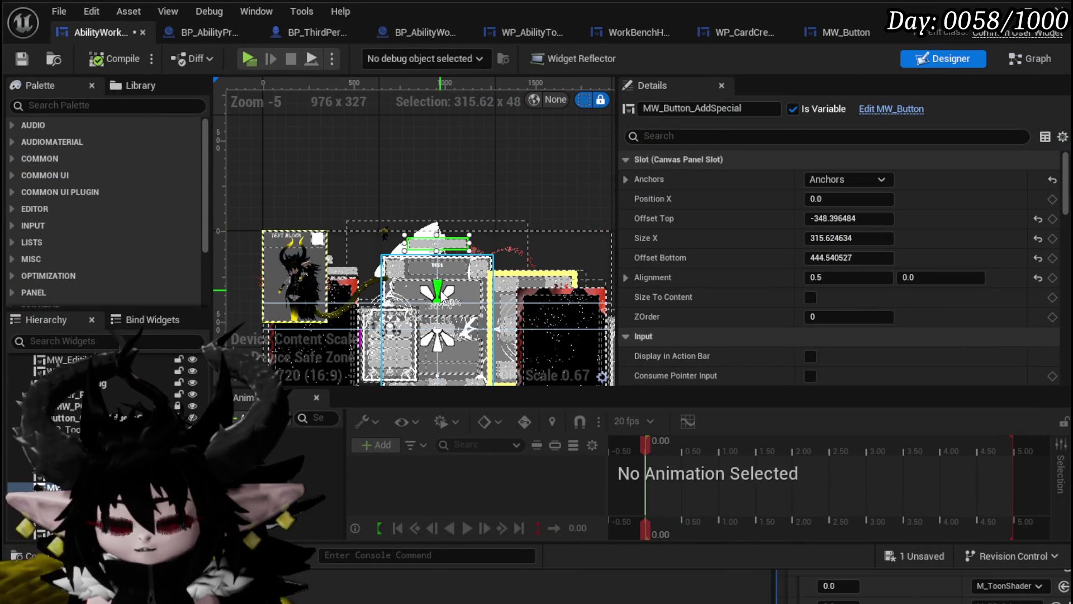
key(ctrl+z)
key(ctrl+s)
Scrub the button's Position Y to about 218, then select HorizontalBox_Specials.
scroll(602, 260, down, 2)
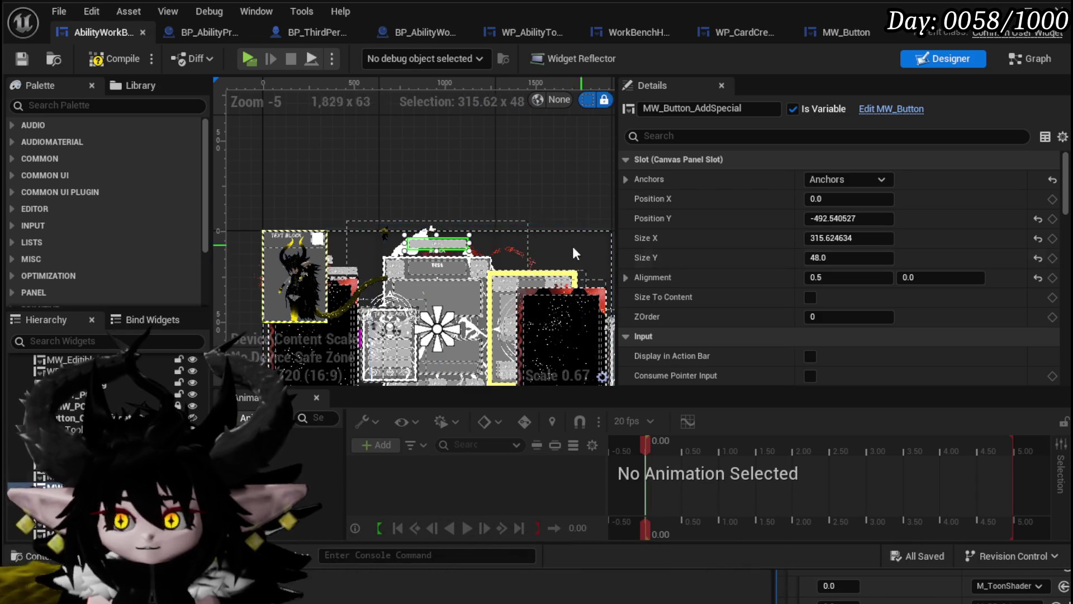
scroll(606, 358, up, 3)
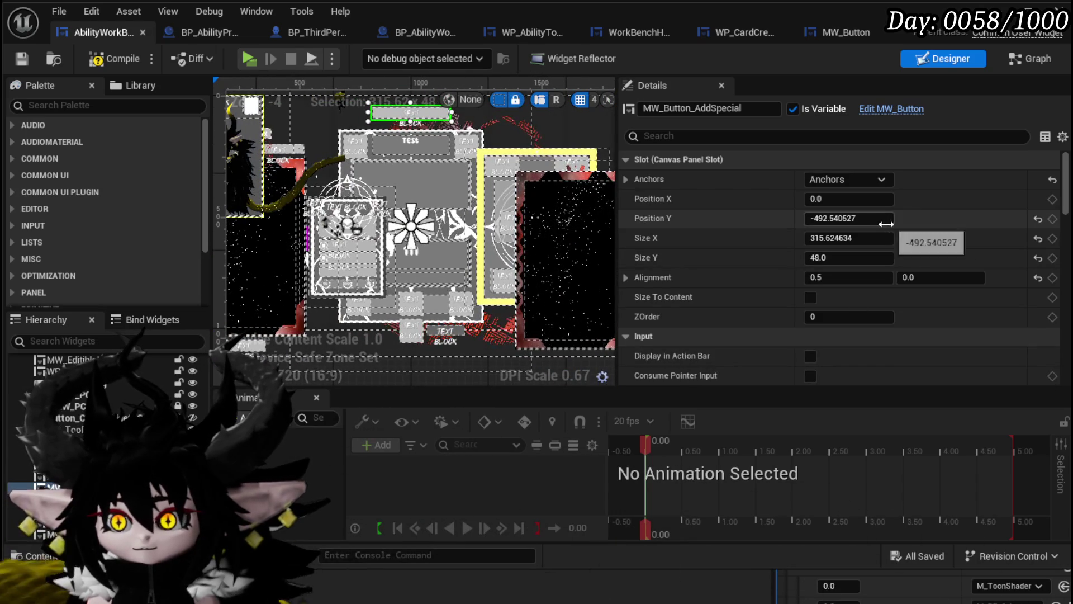
mouse_move(865, 226)
mouse_down()
mouse_move(839, 225)
mouse_move(870, 218)
mouse_move(859, 218)
mouse_up()
scroll(414, 312, up, 7)
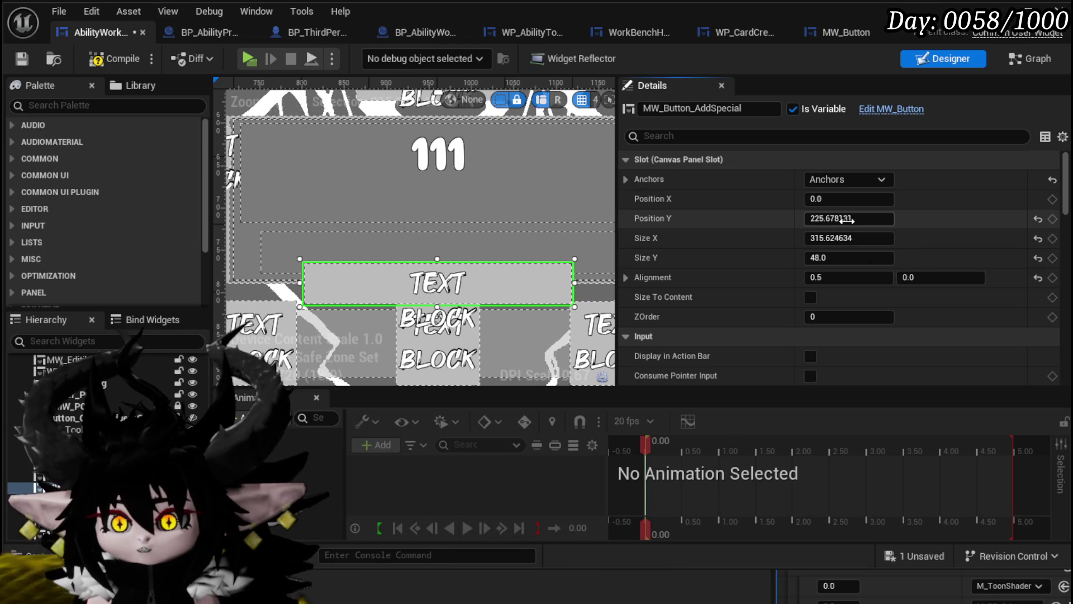
drag(847, 220, 844, 220)
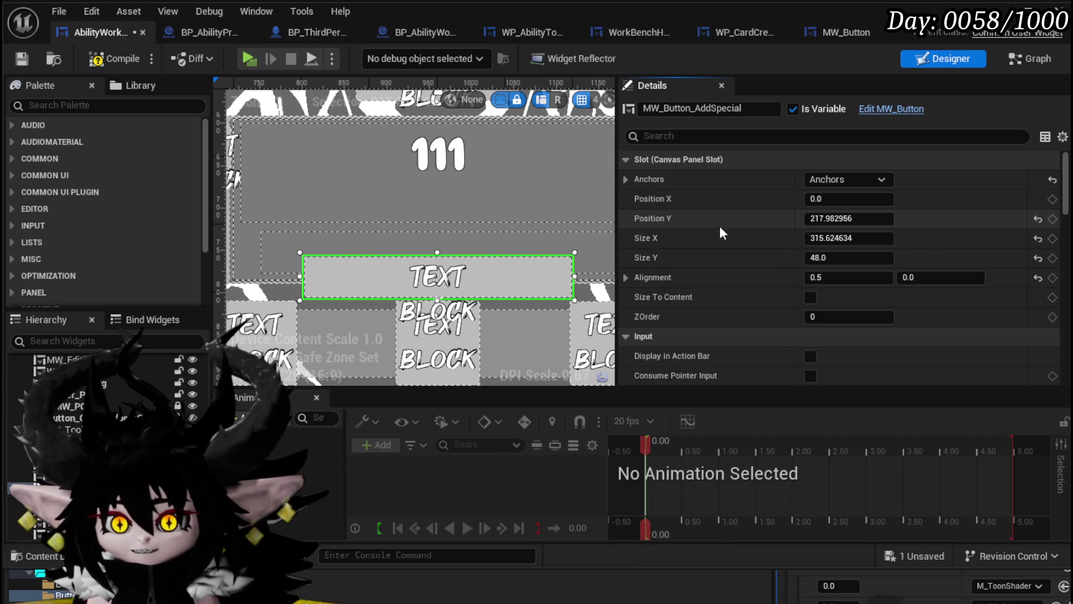
click(414, 239)
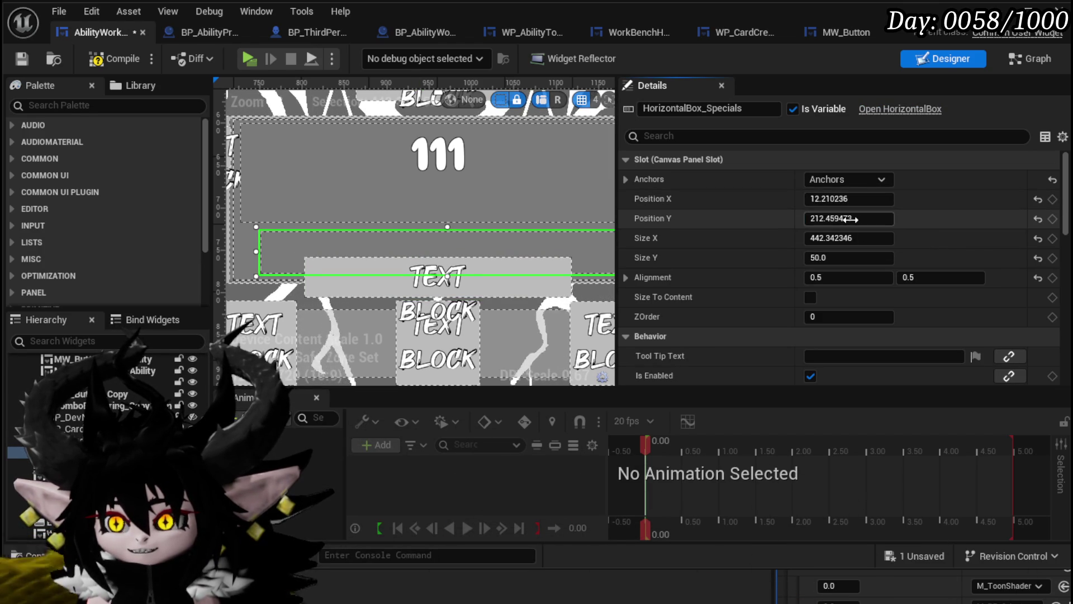
Nudge HorizontalBox_Specials to about Position Y 204, then compile and save.
drag(849, 218, 840, 218)
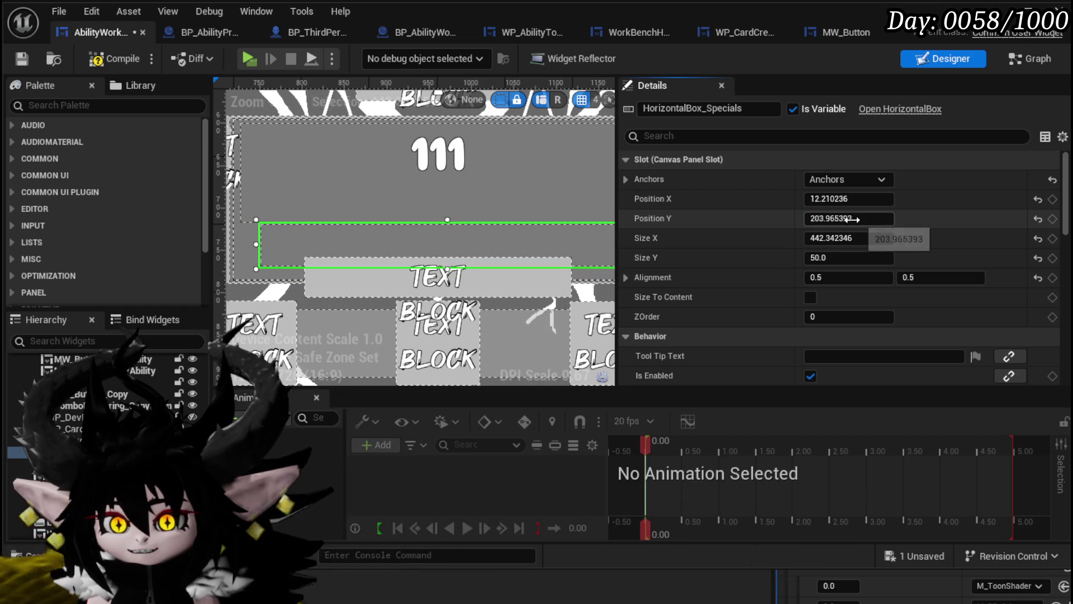
click(114, 54)
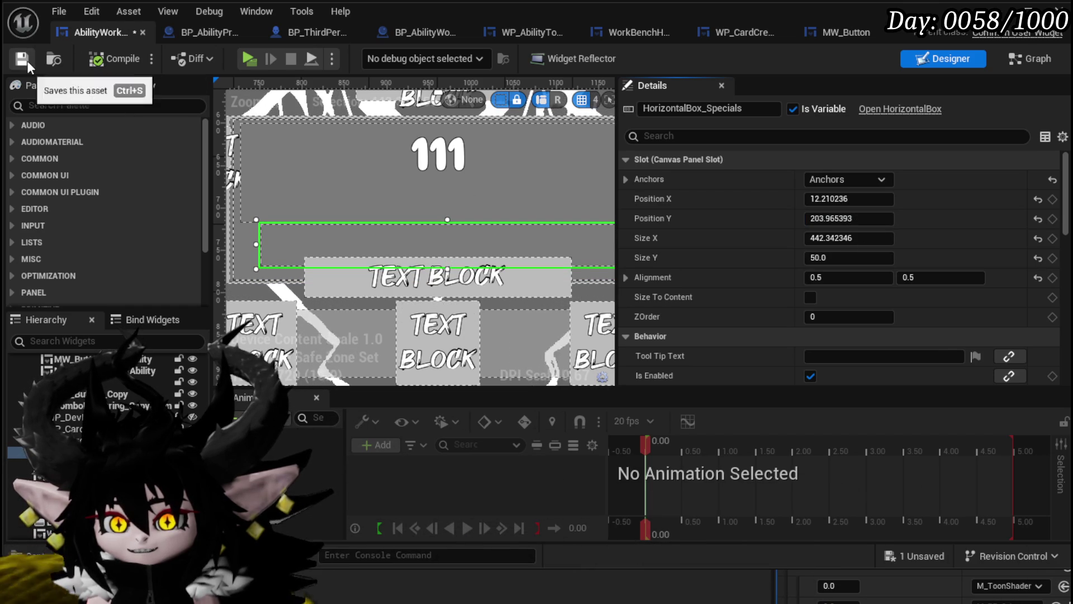
click(26, 61)
scroll(451, 211, down, 1)
scroll(448, 203, up, 1)
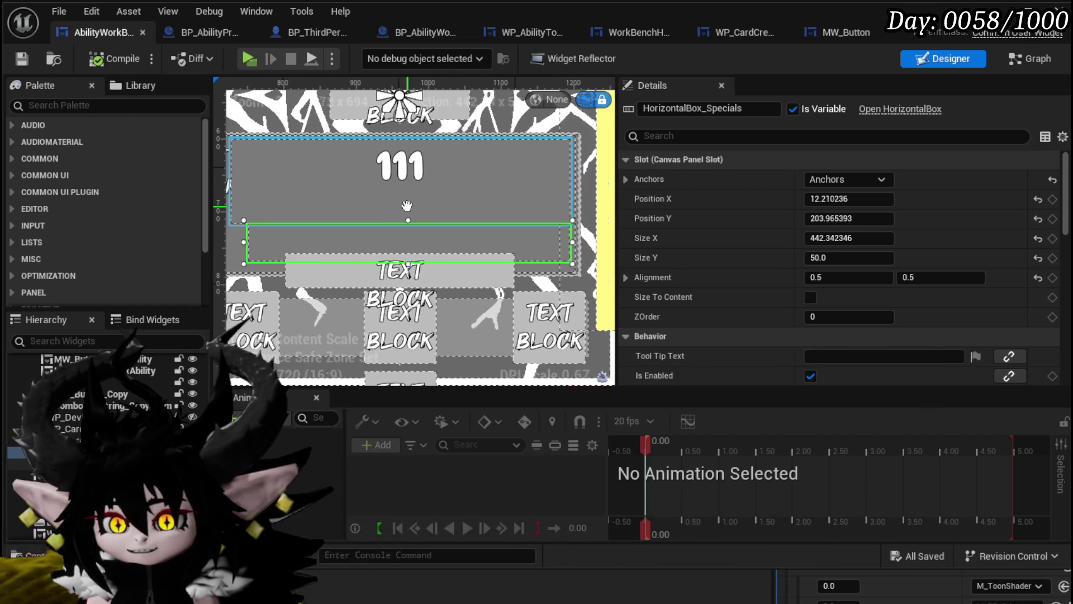
scroll(387, 227, down, 1)
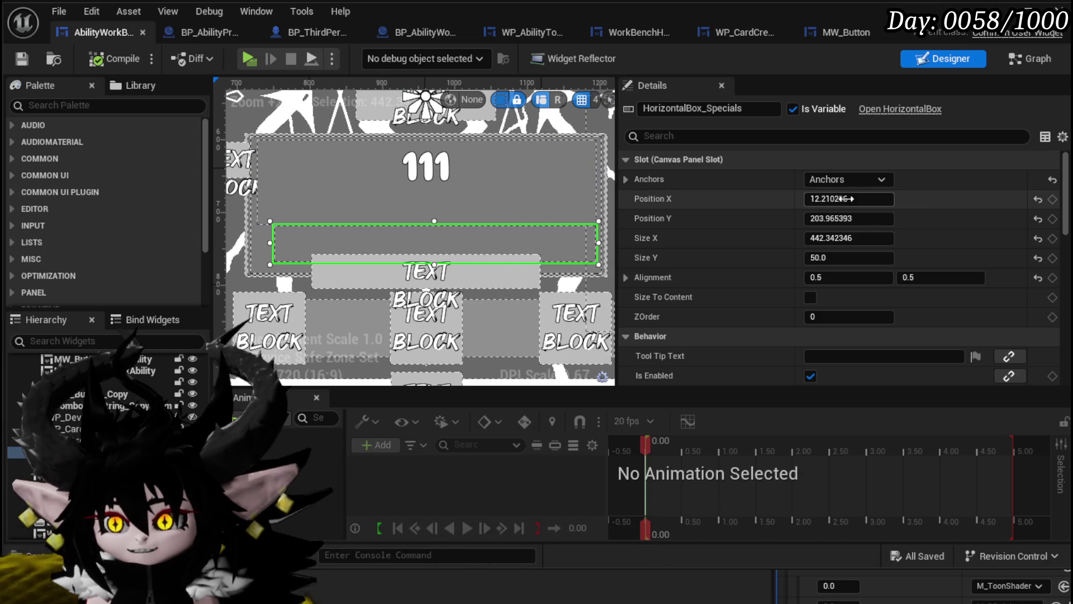
Set HorizontalBox_Specials Position X to 0, save, and launch a standalone game preview.
click(868, 200)
text(0)
key(Return)
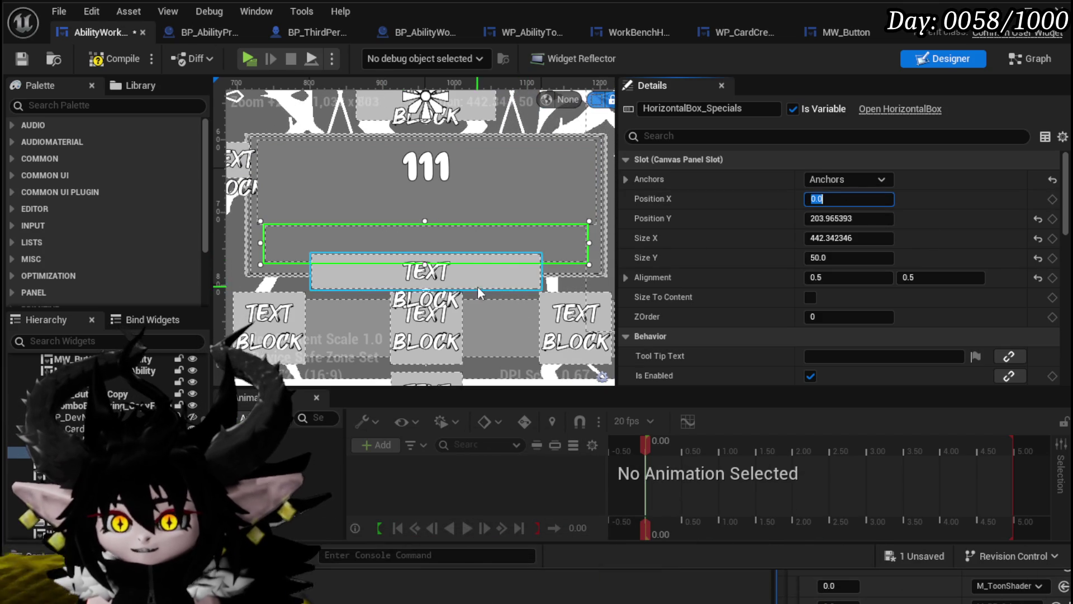
click(501, 279)
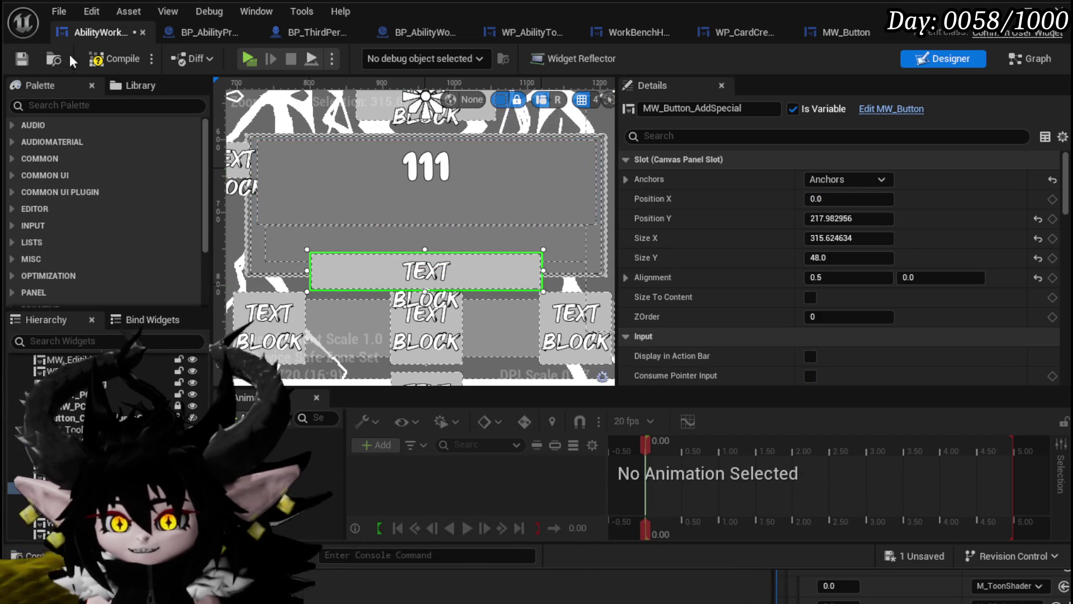
key(ctrl+s)
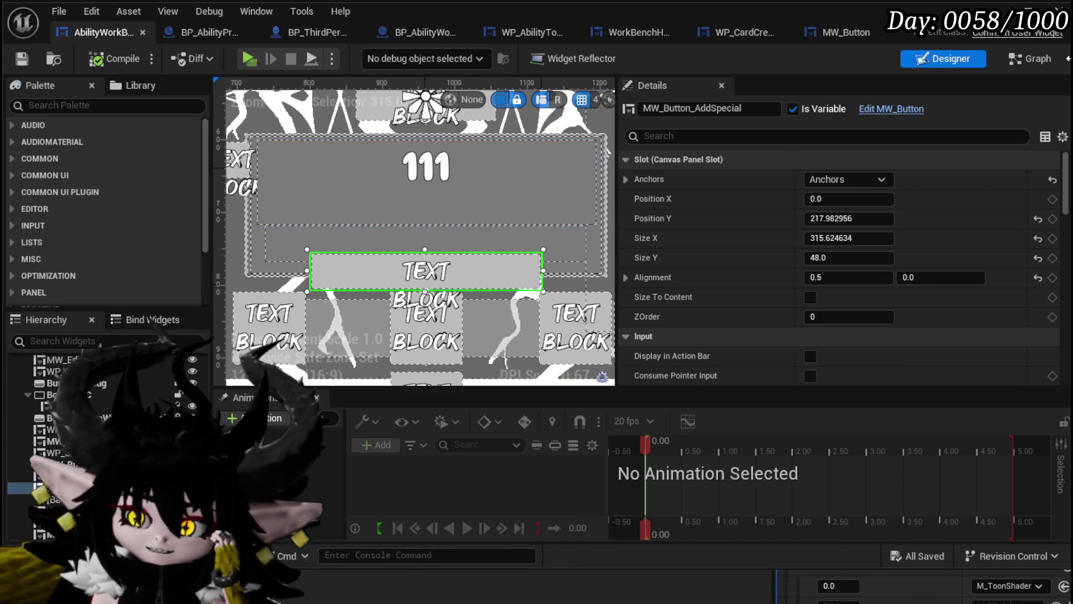
click(1032, 11)
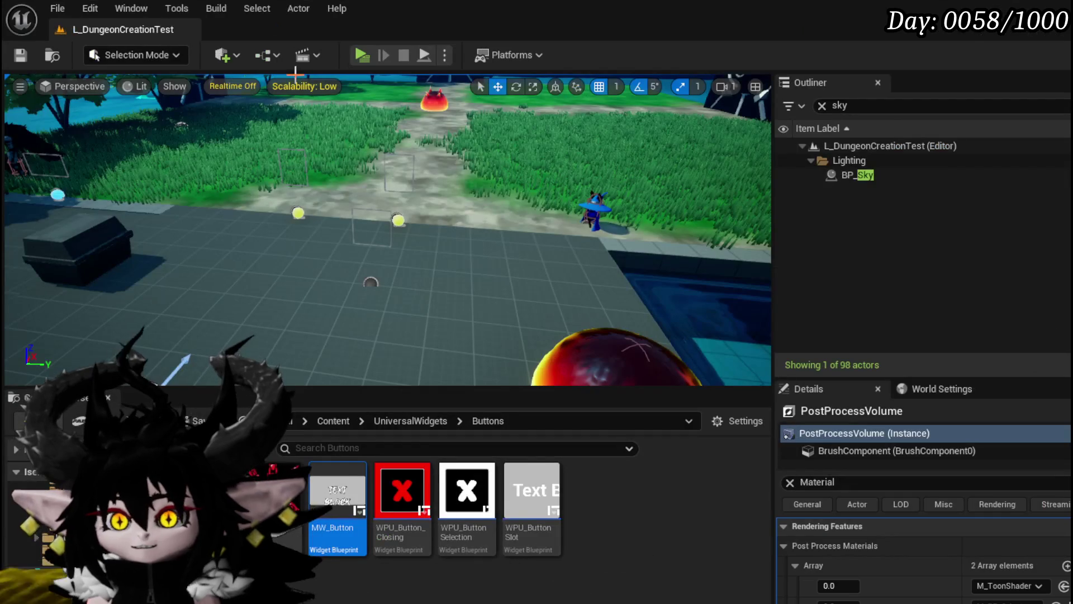
click(359, 56)
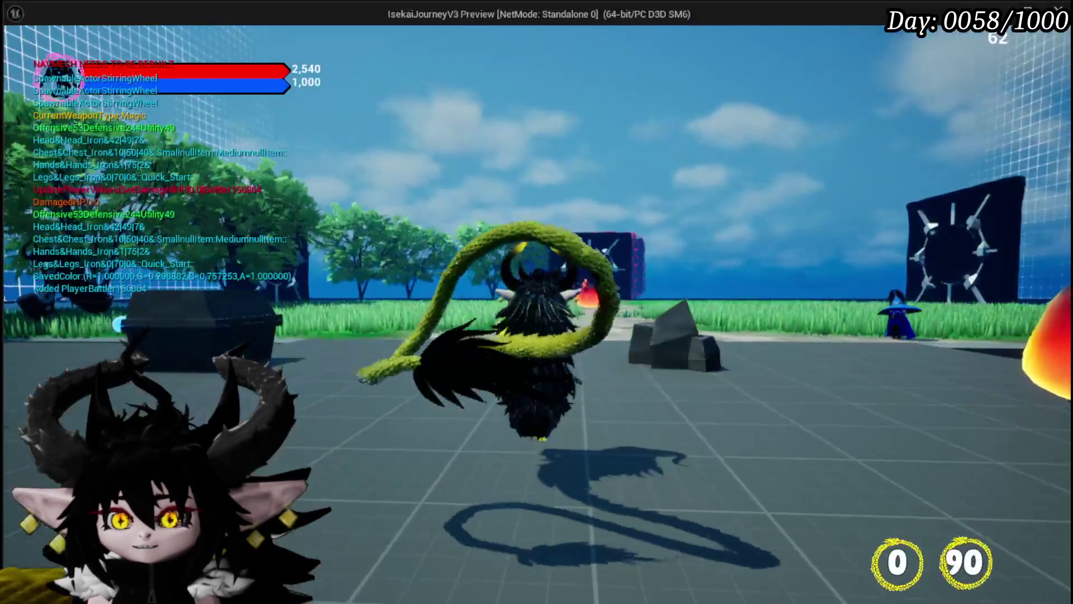
Open the ability workbench in game, choose Magic|Chura Main, and open Tank Summon.
key(w)
key(c)
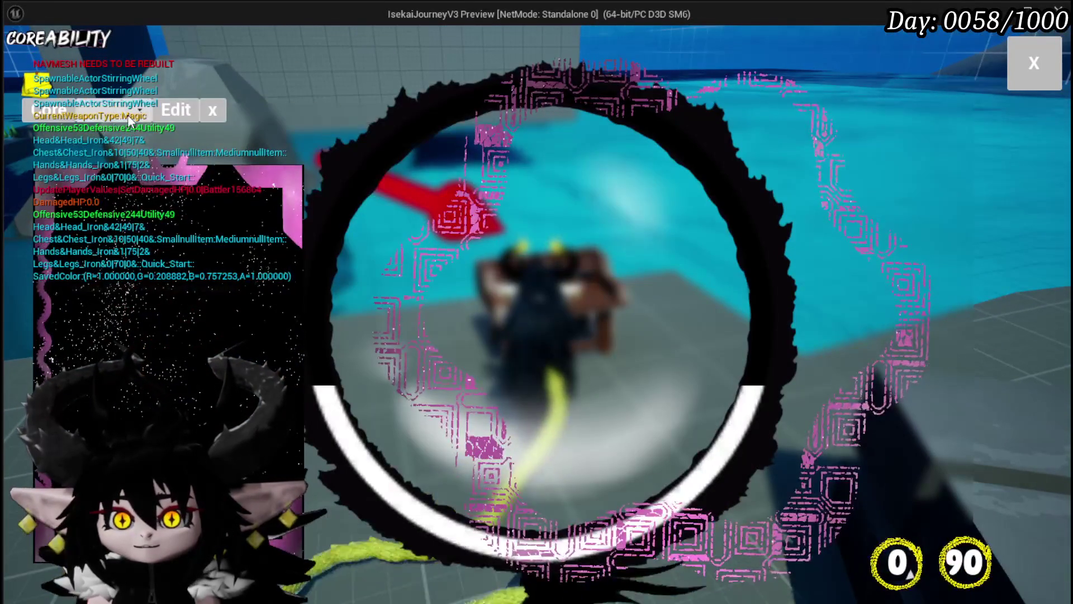
click(129, 116)
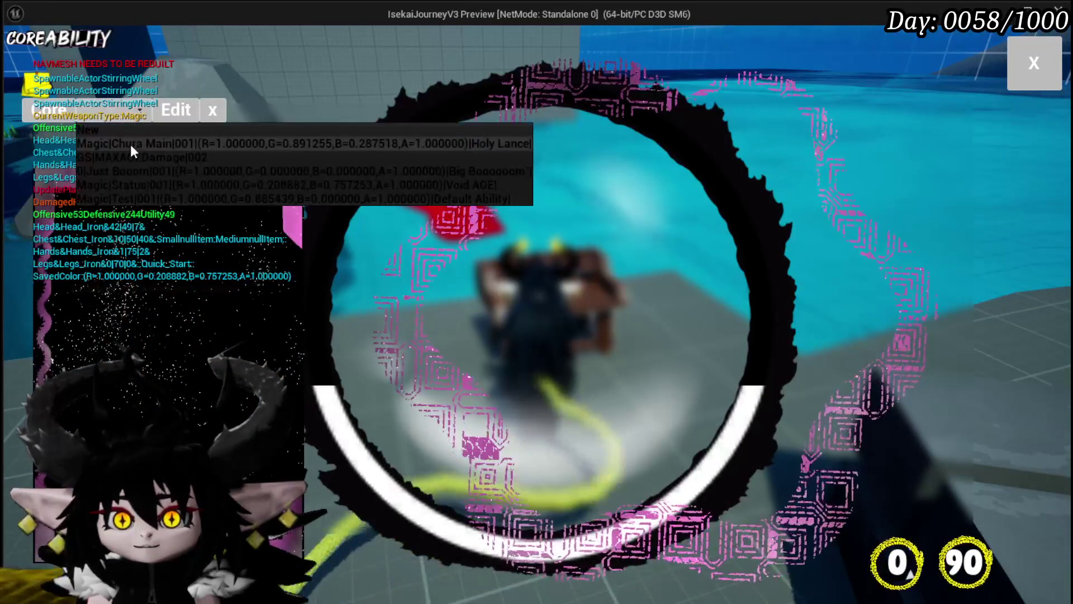
click(130, 144)
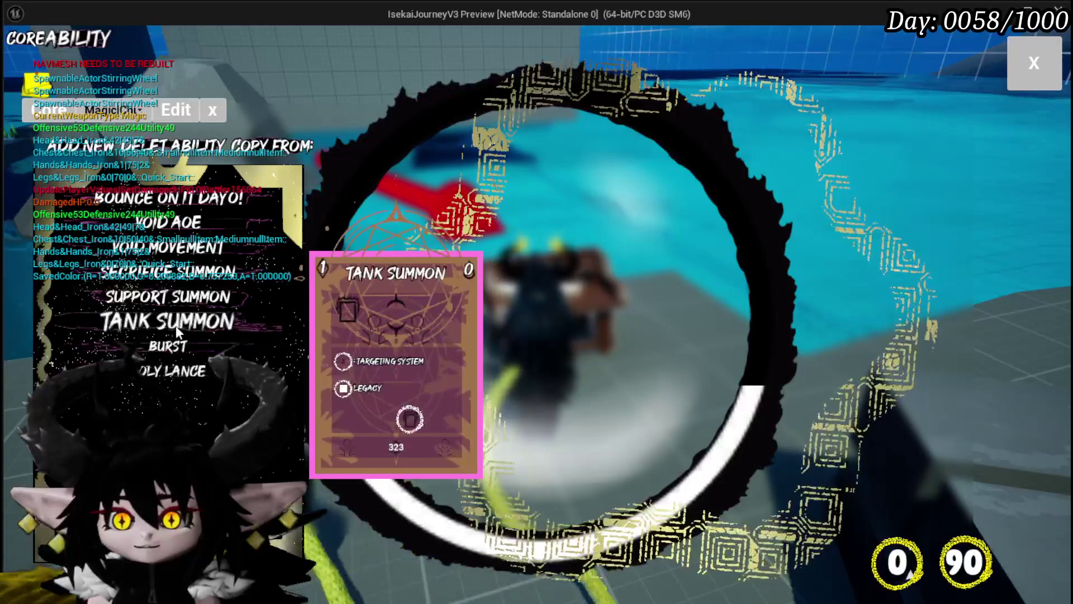
click(176, 326)
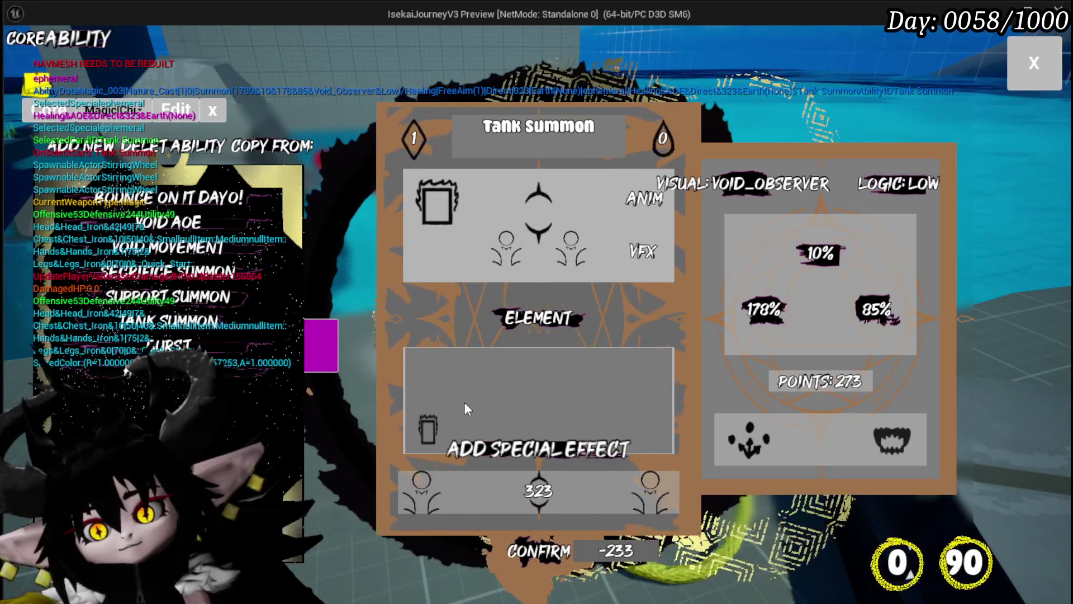
Pick a special effect for Tank Summon, bringing its cost to -333, then close the preview.
click(439, 427)
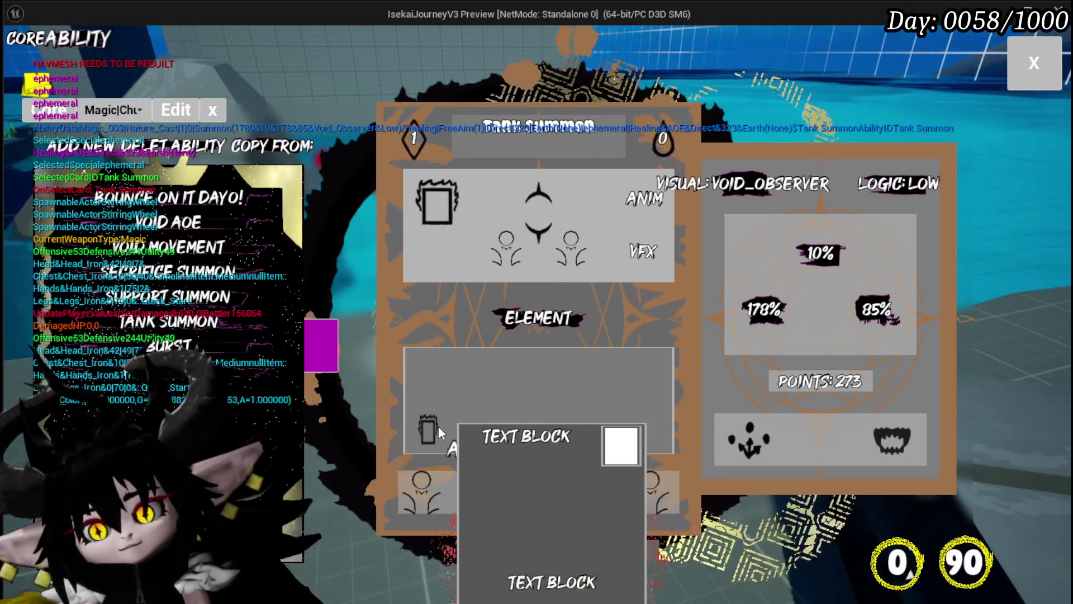
click(439, 426)
click(422, 428)
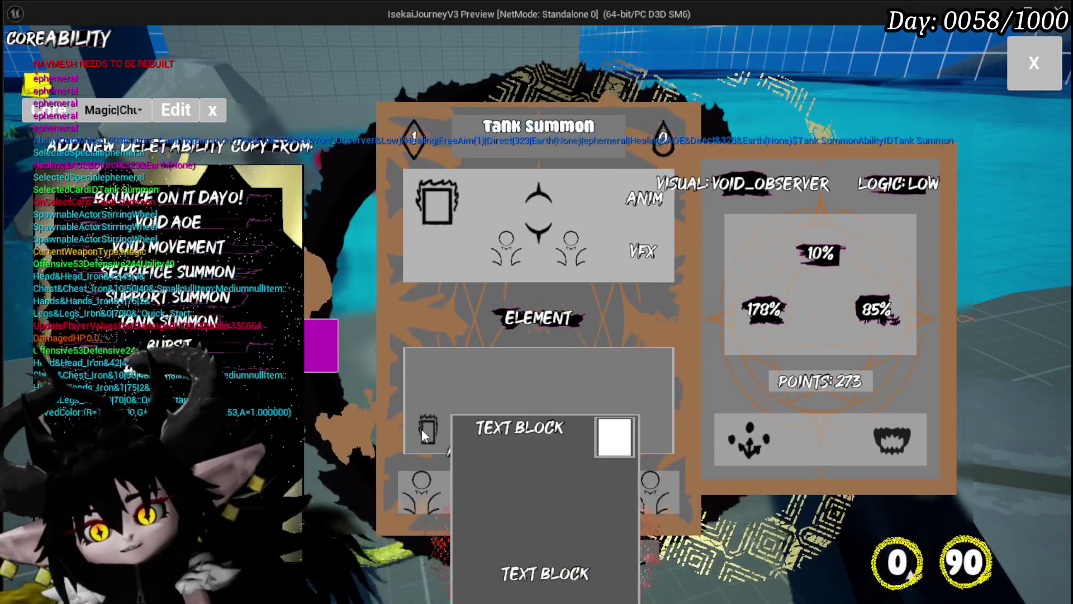
click(421, 428)
click(431, 424)
click(423, 416)
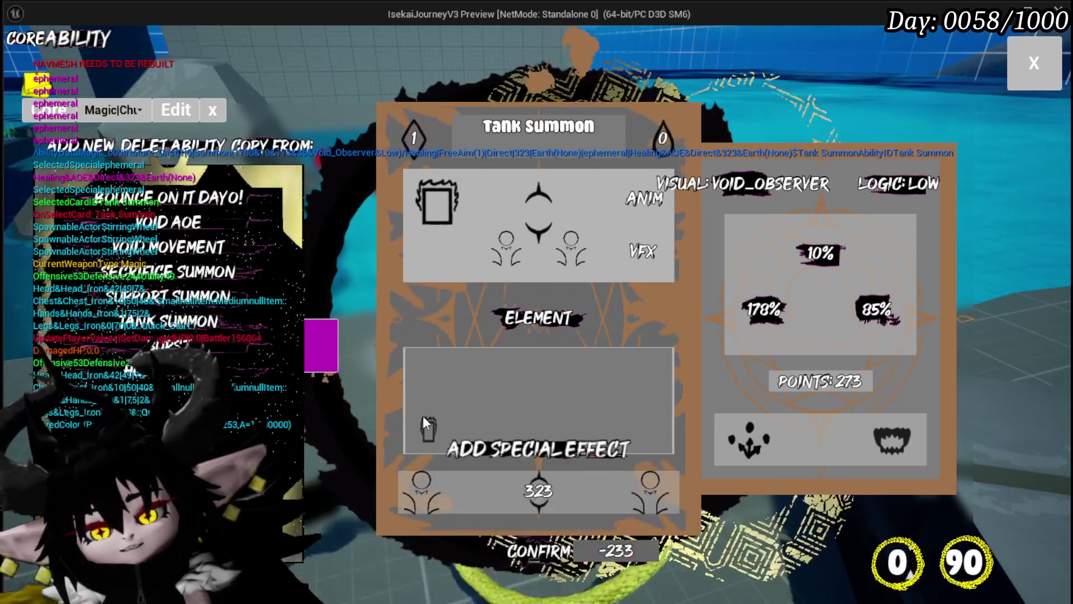
click(426, 424)
click(426, 424)
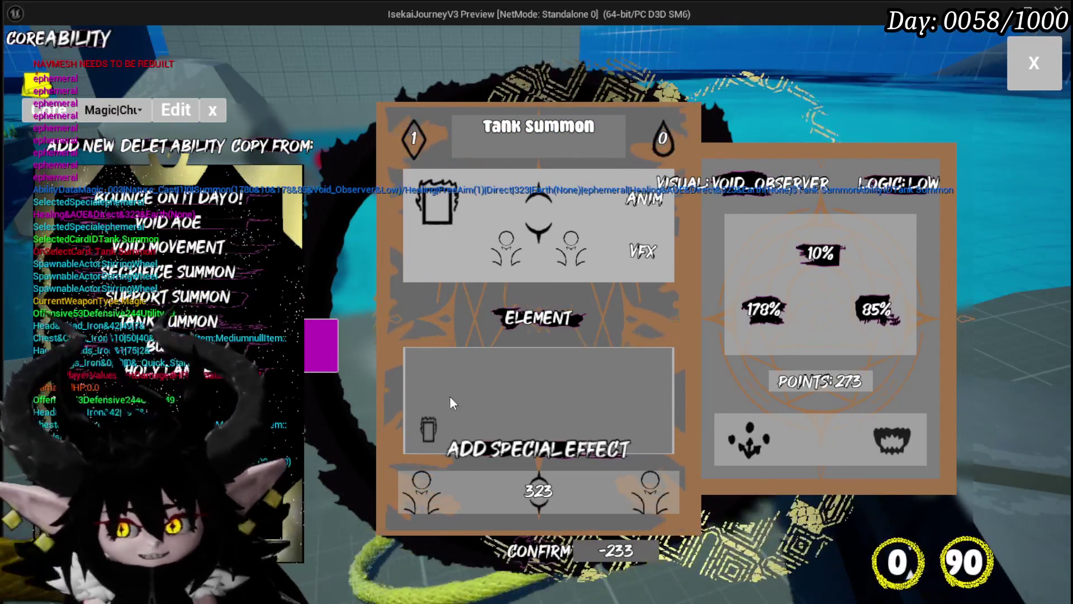
click(436, 427)
click(436, 427)
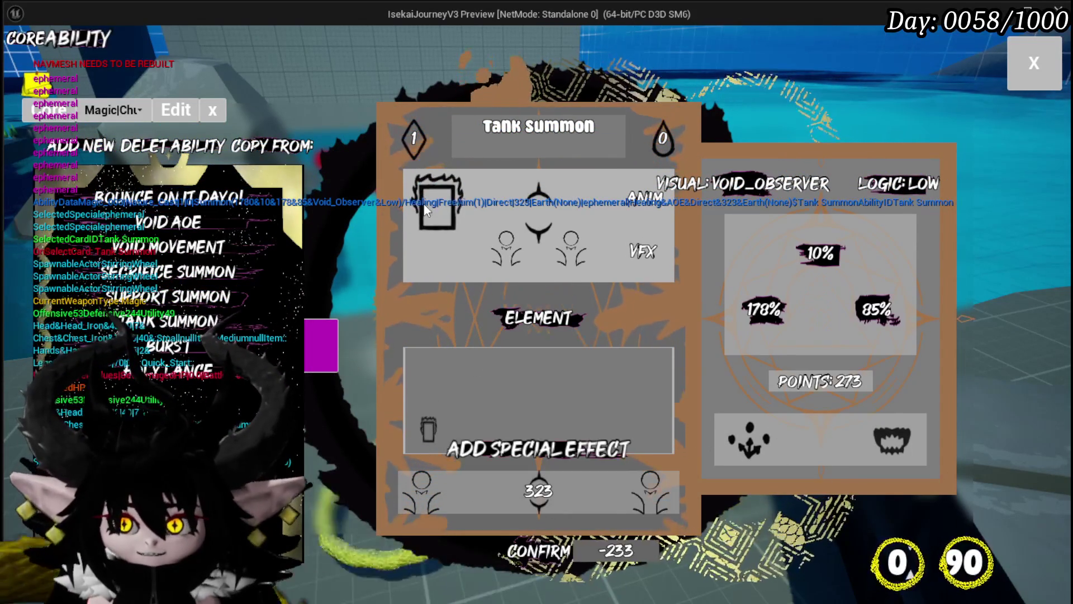
click(428, 438)
click(568, 420)
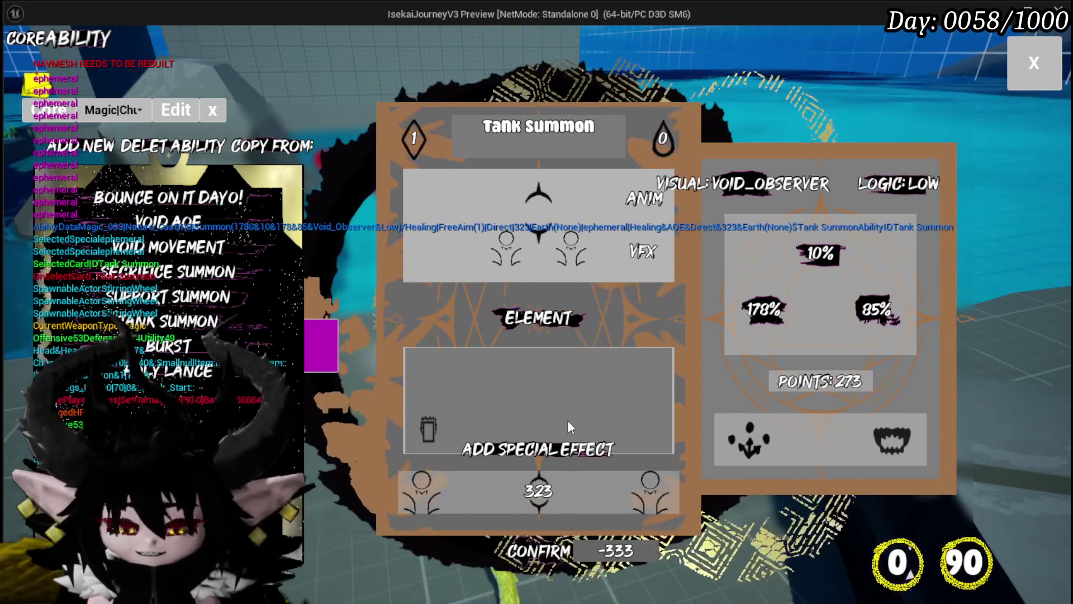
key(Escape)
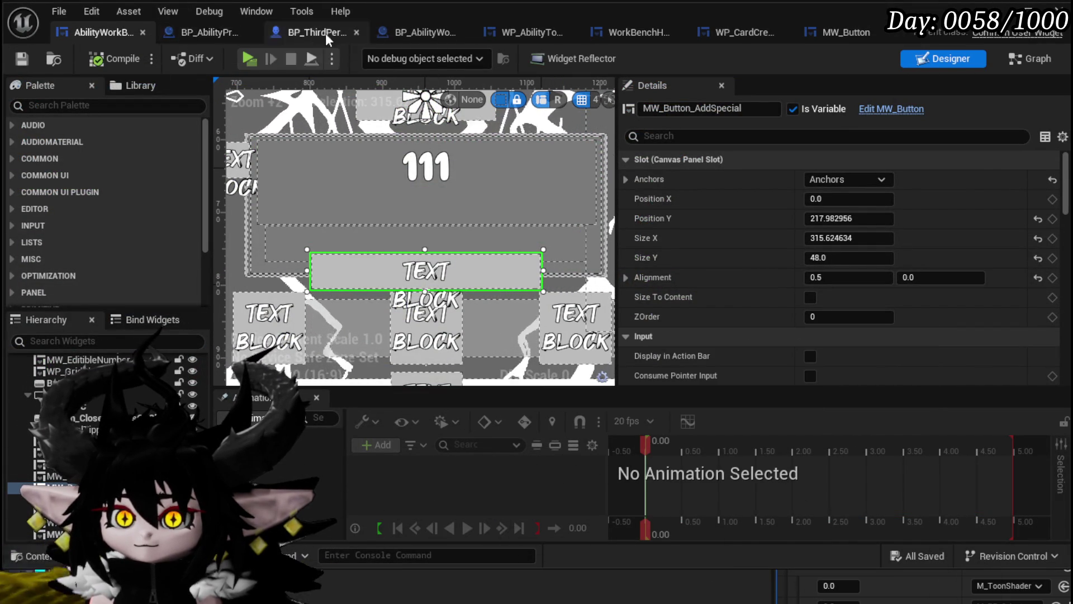
Turn on Size To Content for HorizontalBox_Specials, save the widget, and relaunch the IsekaiJourneyV3 preview.
click(324, 230)
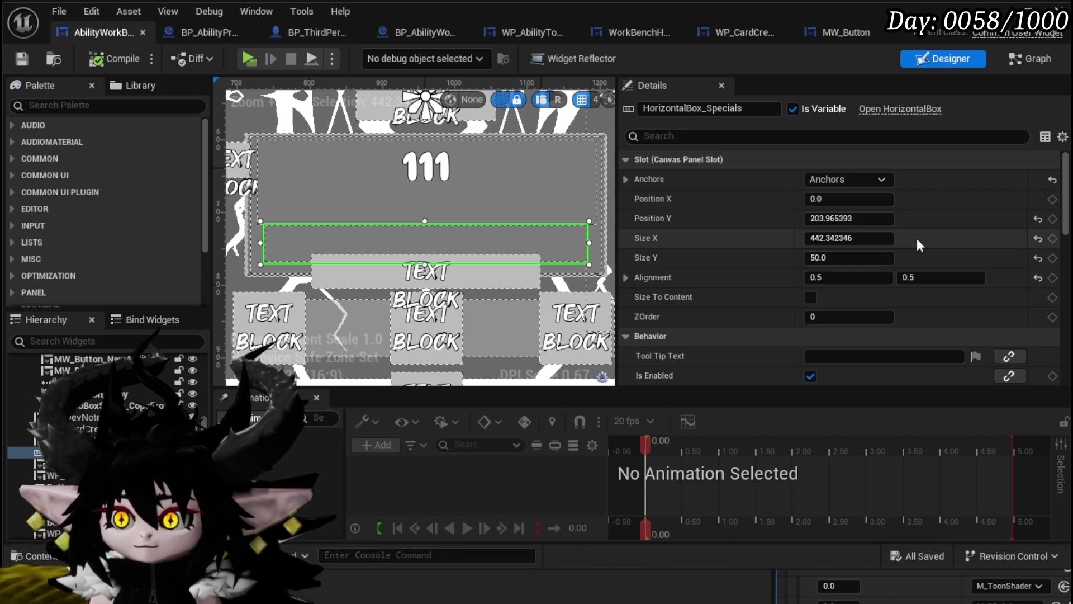
click(812, 297)
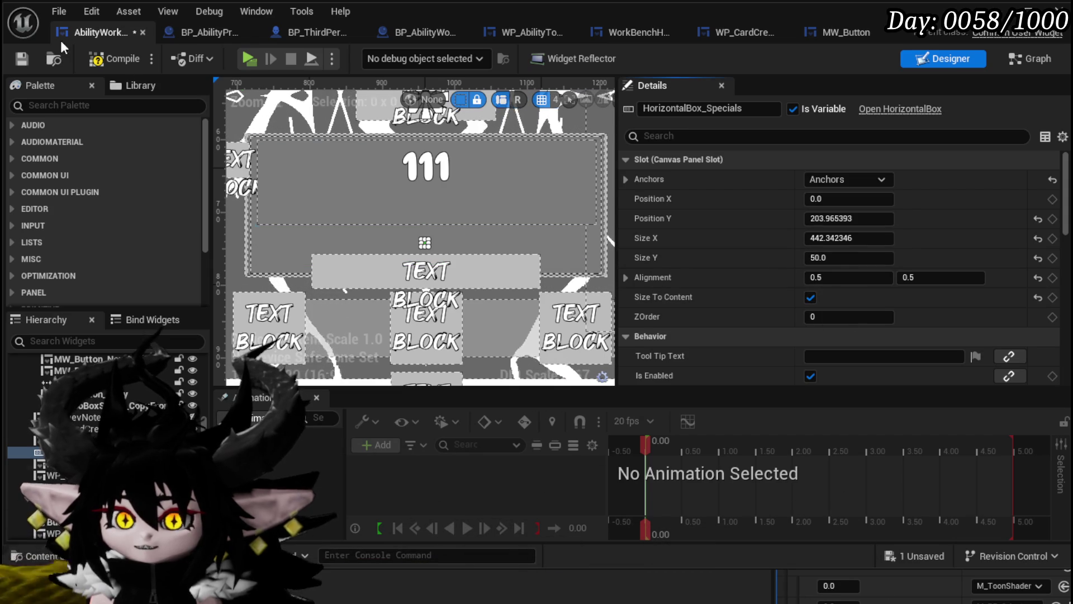
click(21, 60)
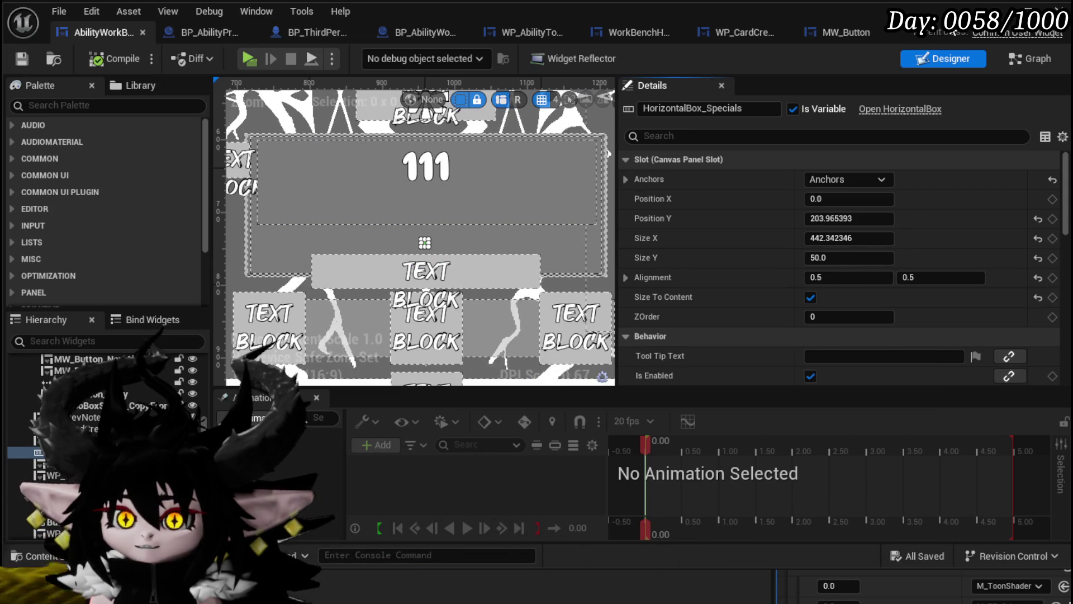
click(1027, 10)
key(alt+p)
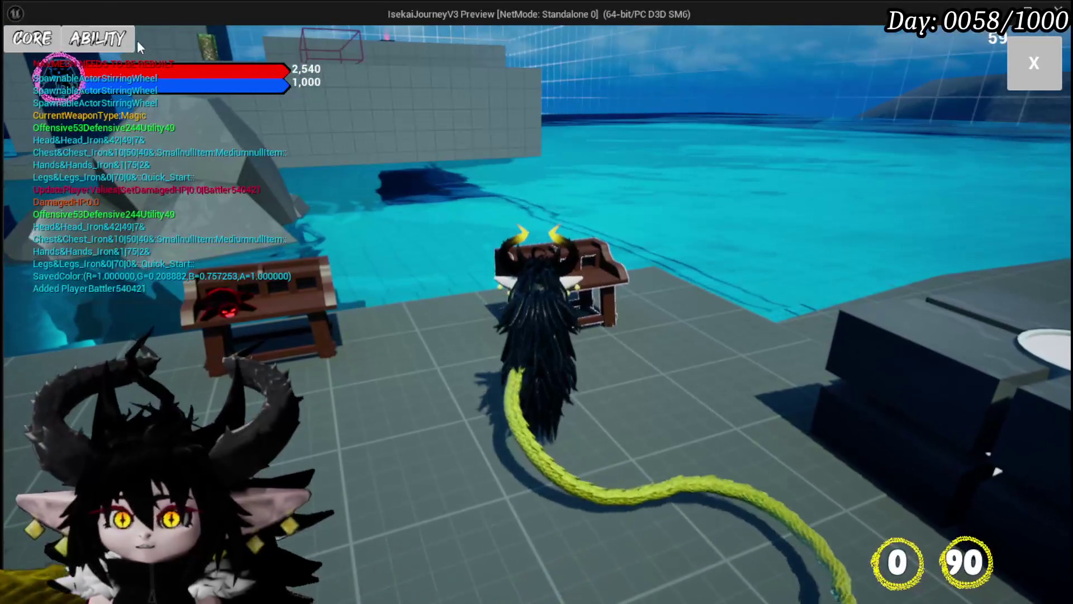
Open the ability workbench in the game preview and choose the Magic|Status ability set.
click(83, 45)
click(82, 37)
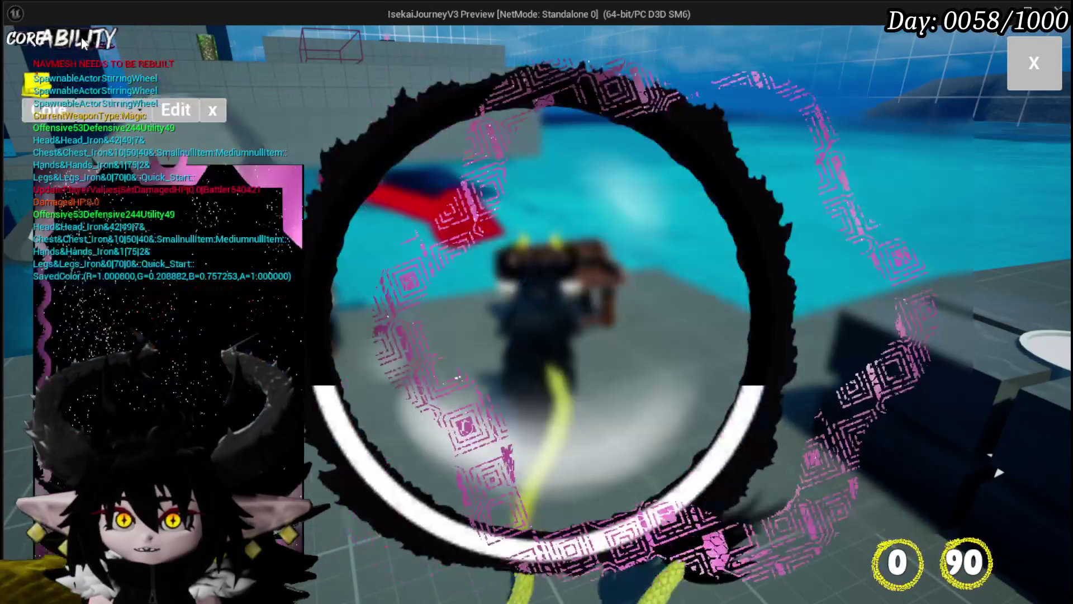
click(135, 183)
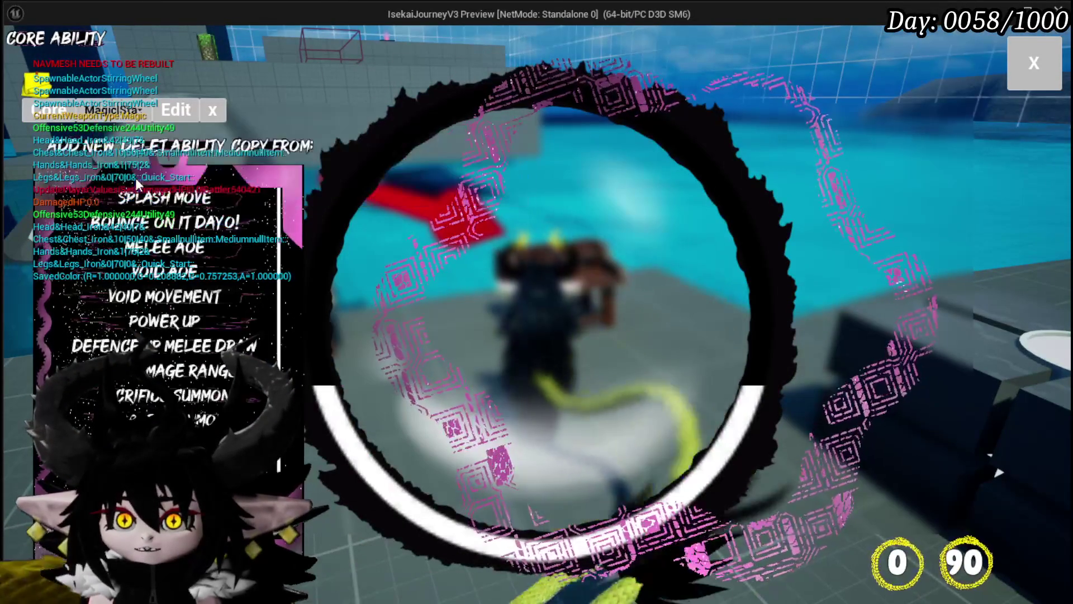
click(164, 247)
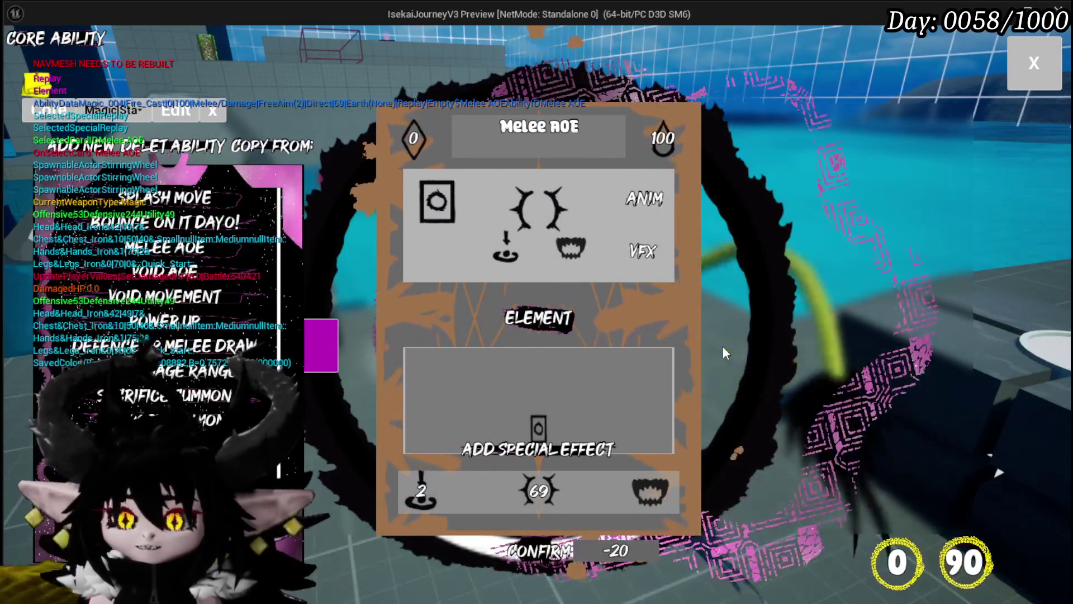
Try the Hand of Greed and Big Booooom abilities, then close the Adrenaline card screen.
mouse_move(547, 428)
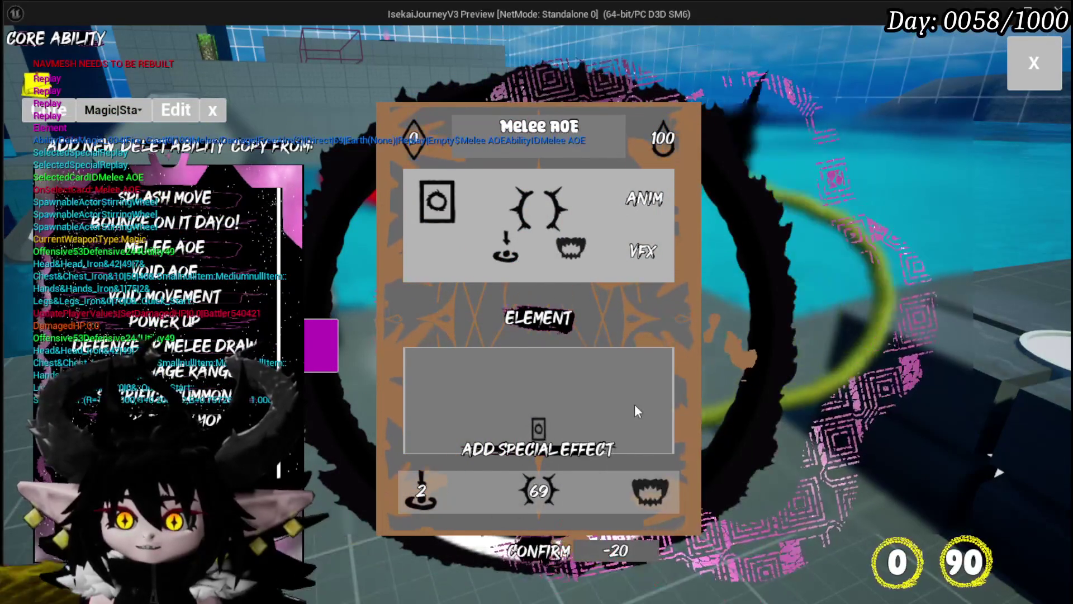
scroll(168, 336, down, 2)
click(179, 407)
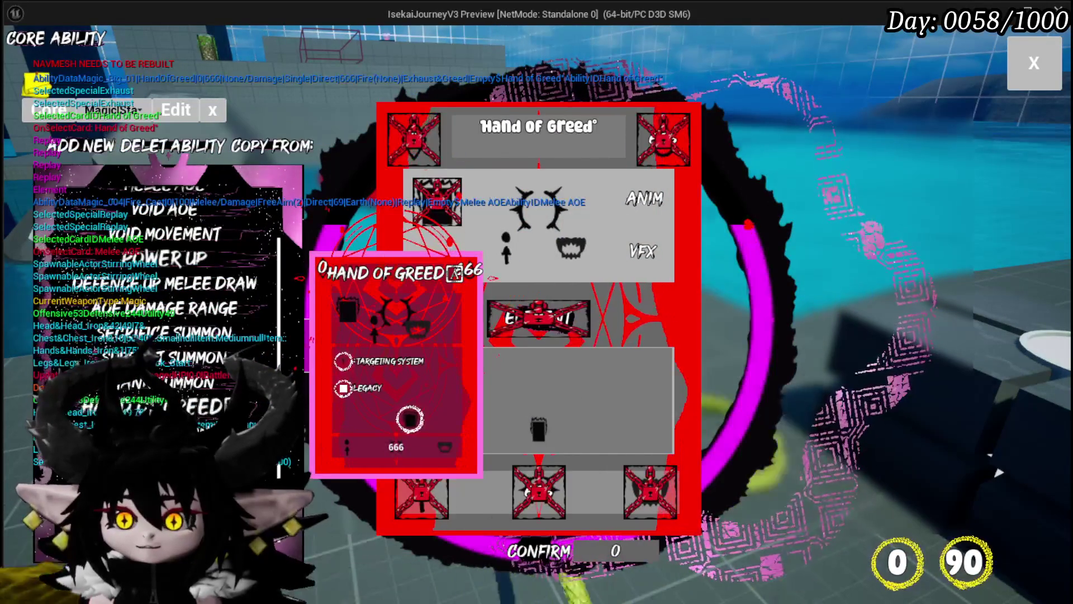
click(168, 431)
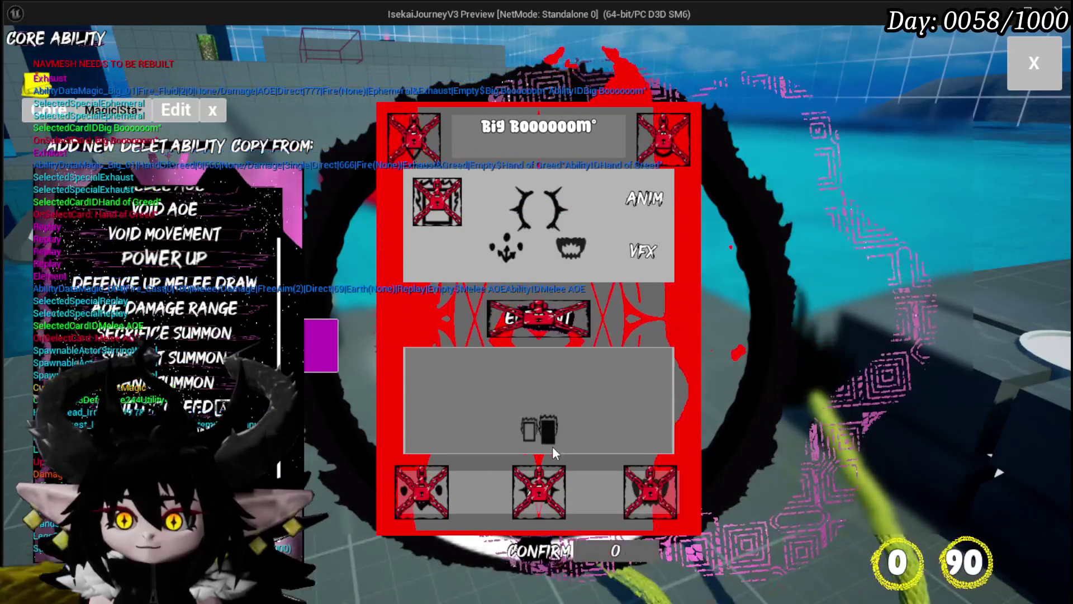
mouse_move(447, 435)
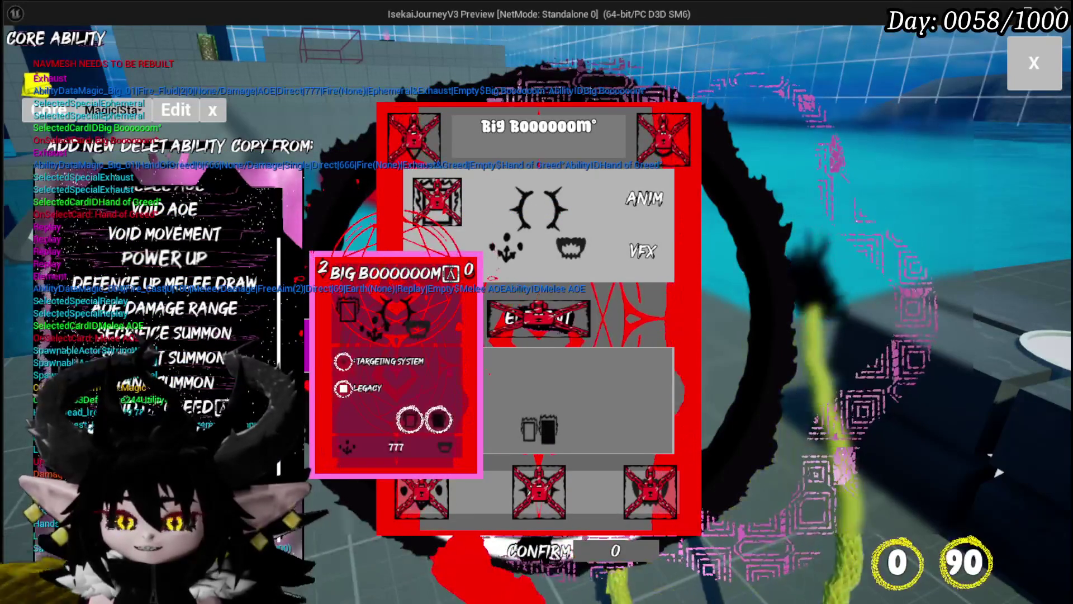
mouse_move(546, 432)
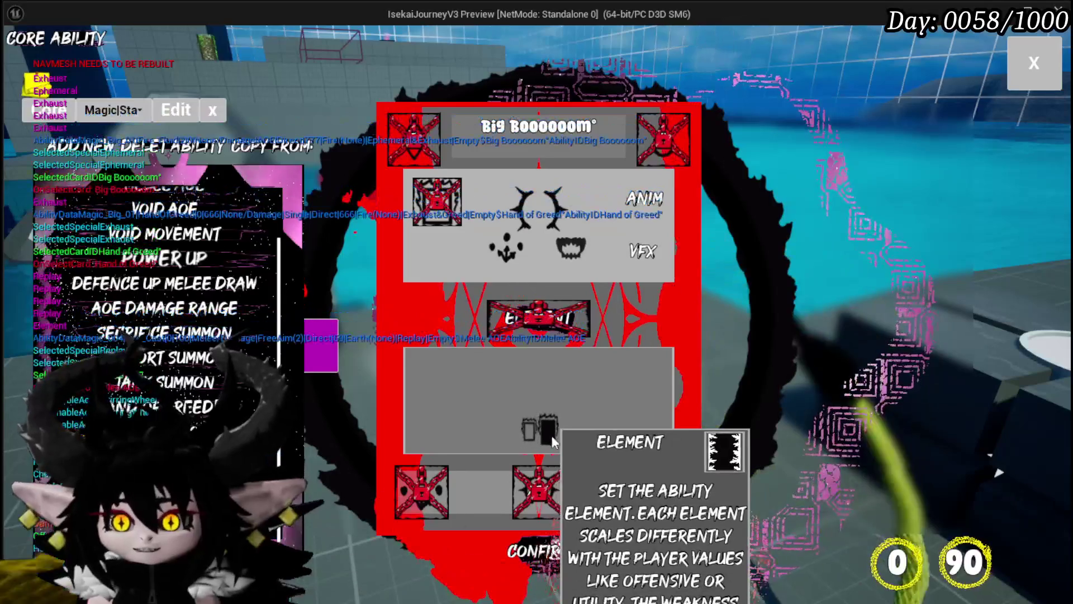
mouse_move(307, 414)
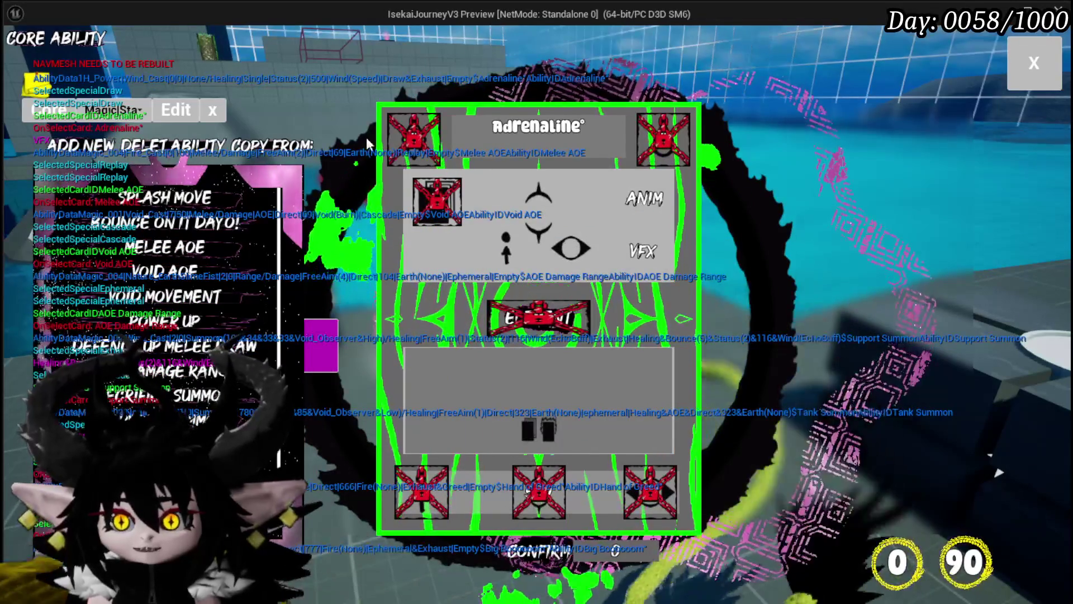
click(1025, 87)
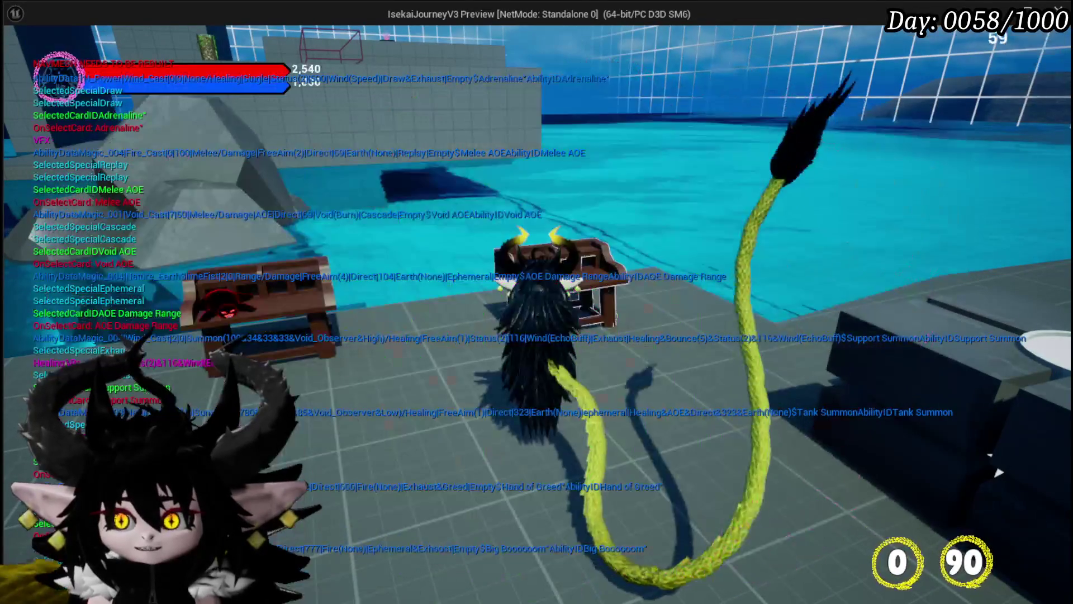
Stop the game preview with Esc and save all changes, including the current level.
key(Escape)
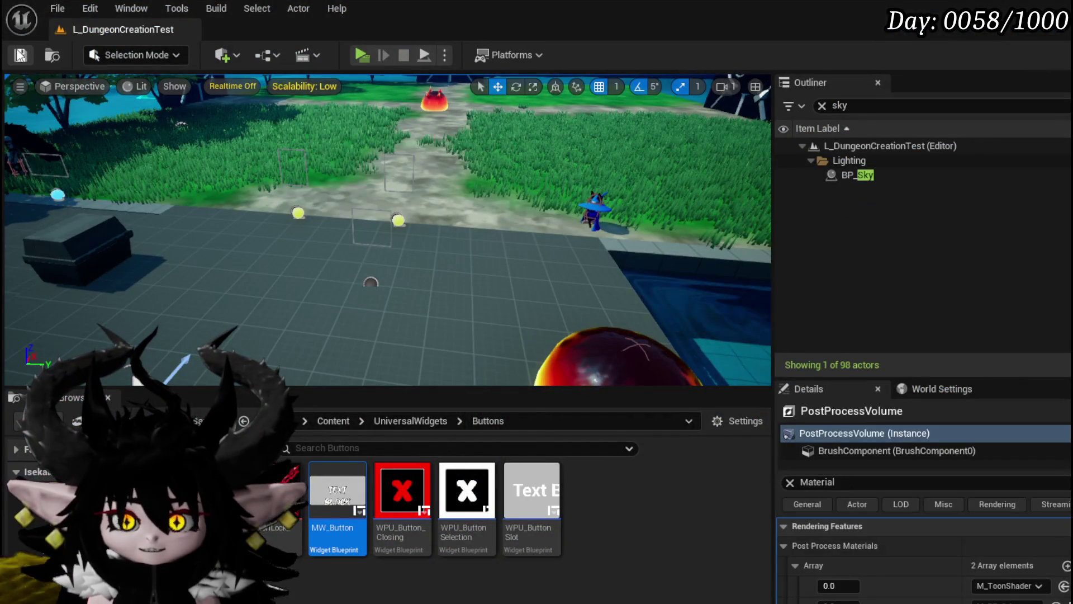
click(20, 55)
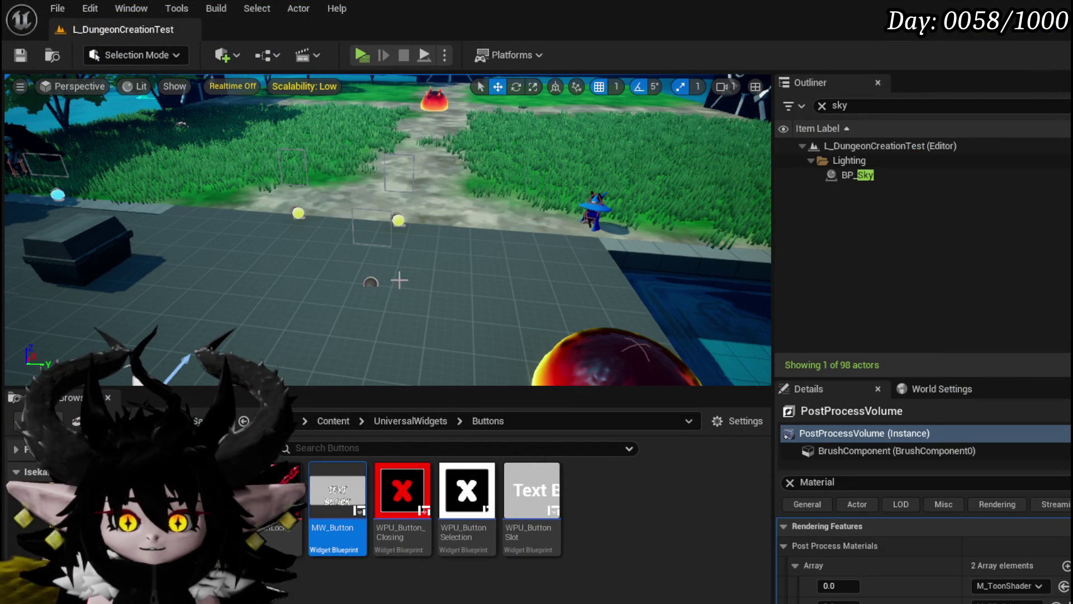
click(21, 55)
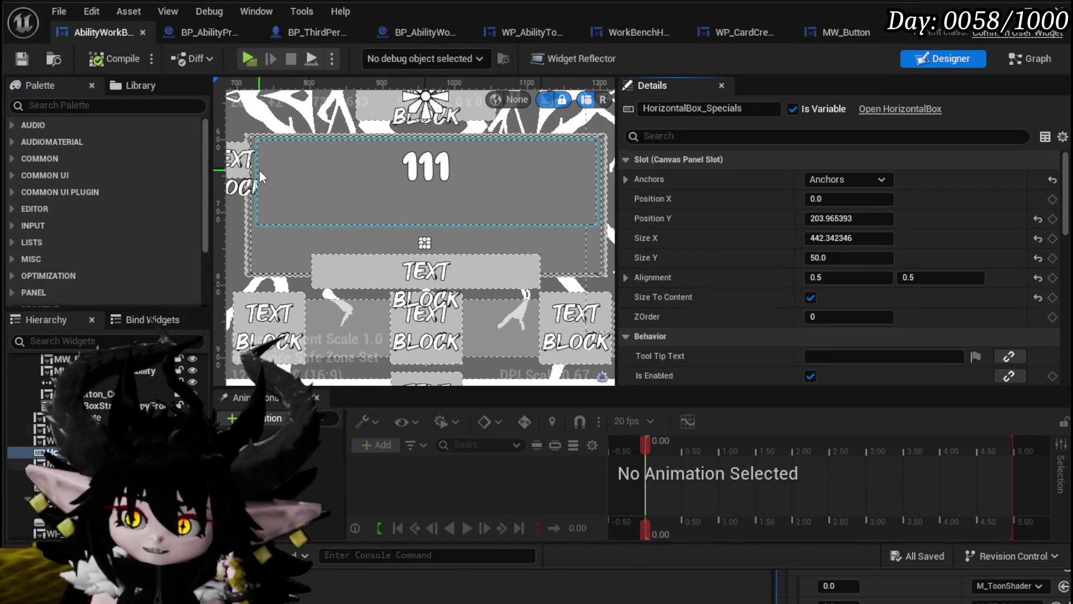
Zoom out the Designer canvas and switch to the Graph view showing SetSpecialArray.
scroll(259, 170, down, 3)
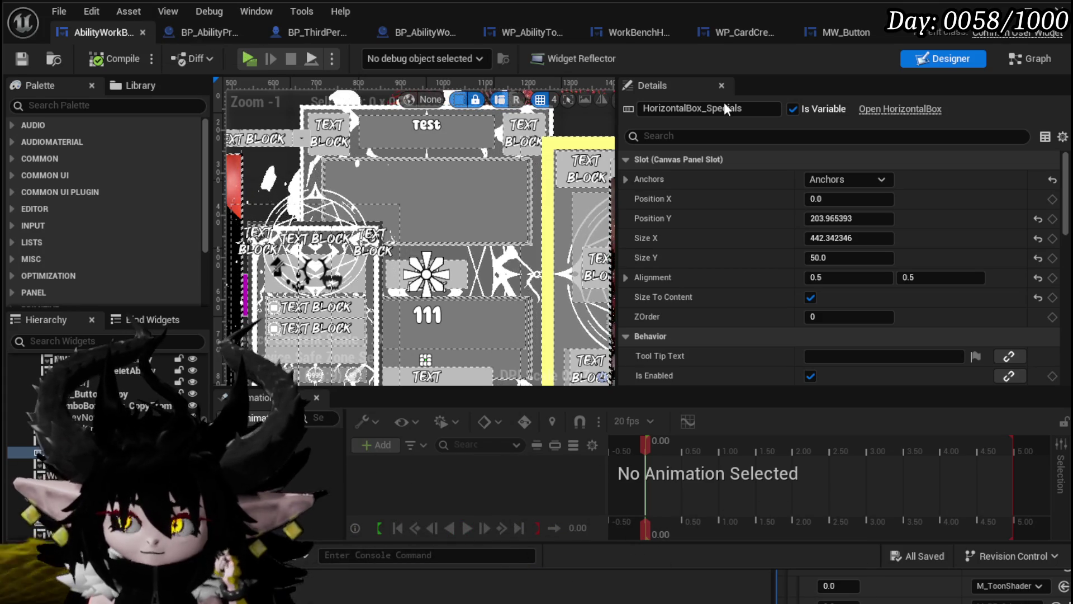
click(1030, 60)
Move SetSpecialArray's opening nodes up onto the execution line and save AbilityWorkBenchUI.
scroll(400, 207, down, 3)
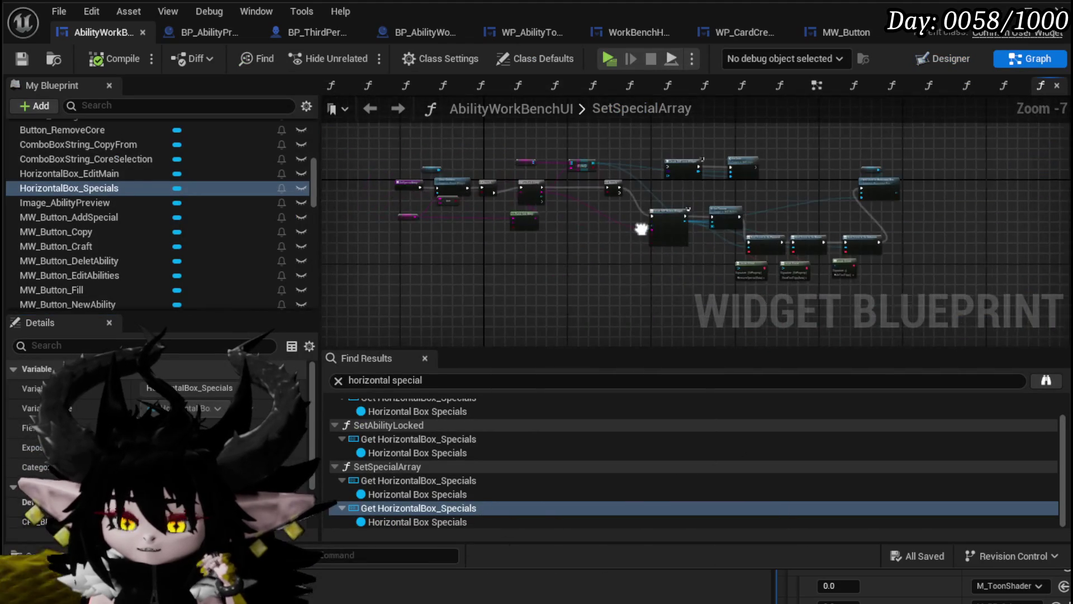
scroll(641, 229, up, 4)
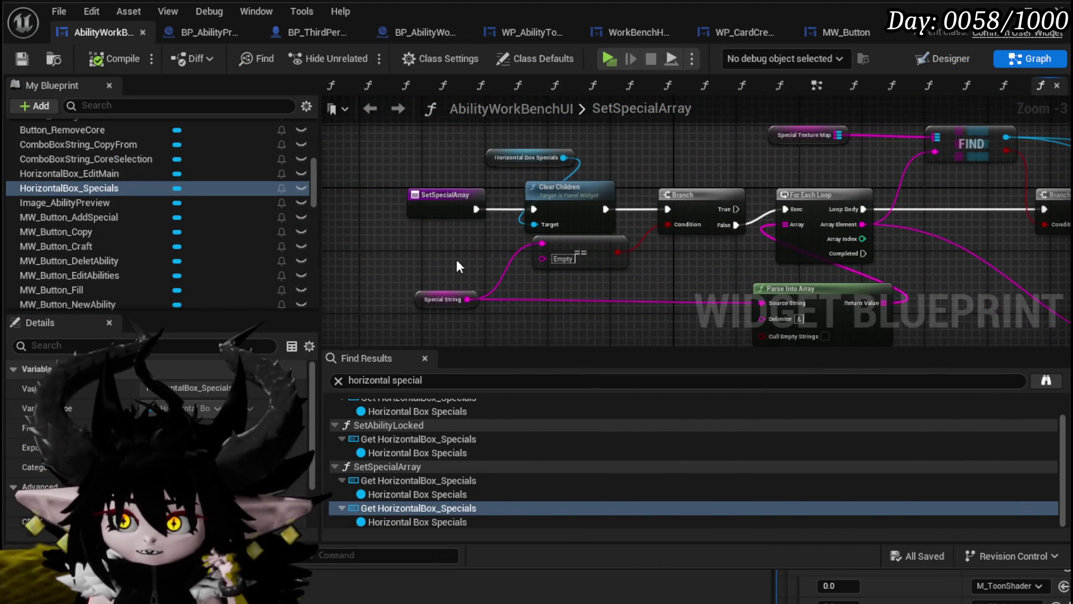
drag(669, 167, 702, 182)
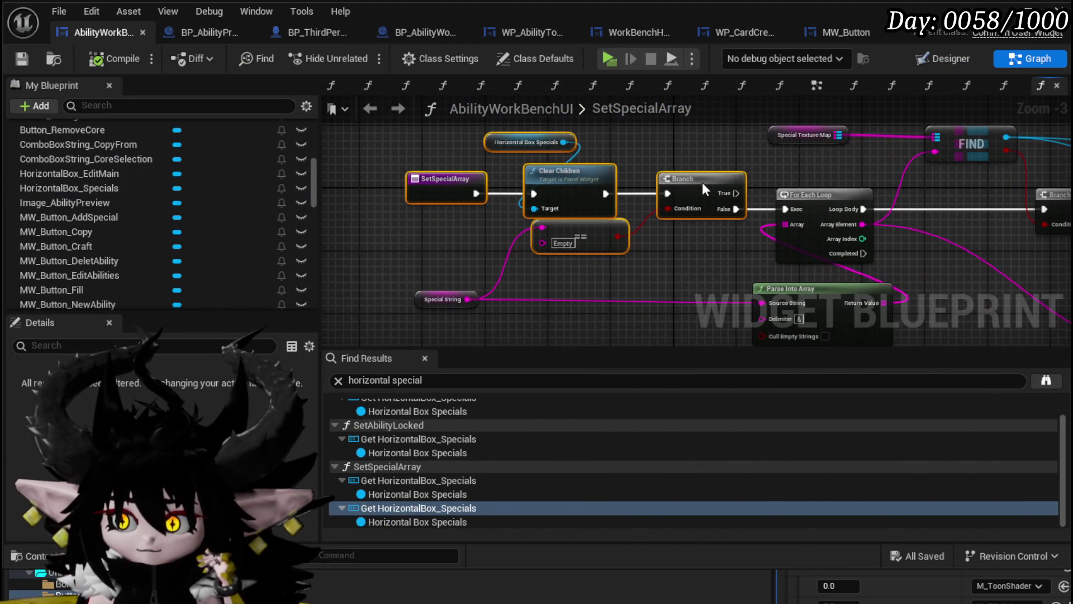
click(728, 160)
click(23, 58)
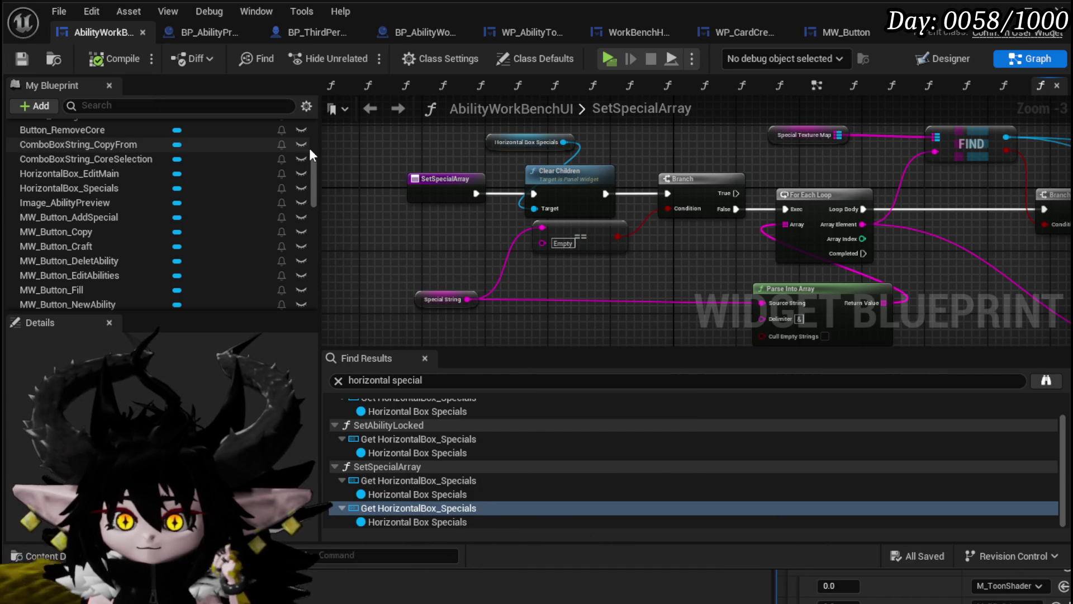
Pan along the loop logic to Create MW Button Widget, then open the MW_Button blueprint.
scroll(226, 146, up, 10)
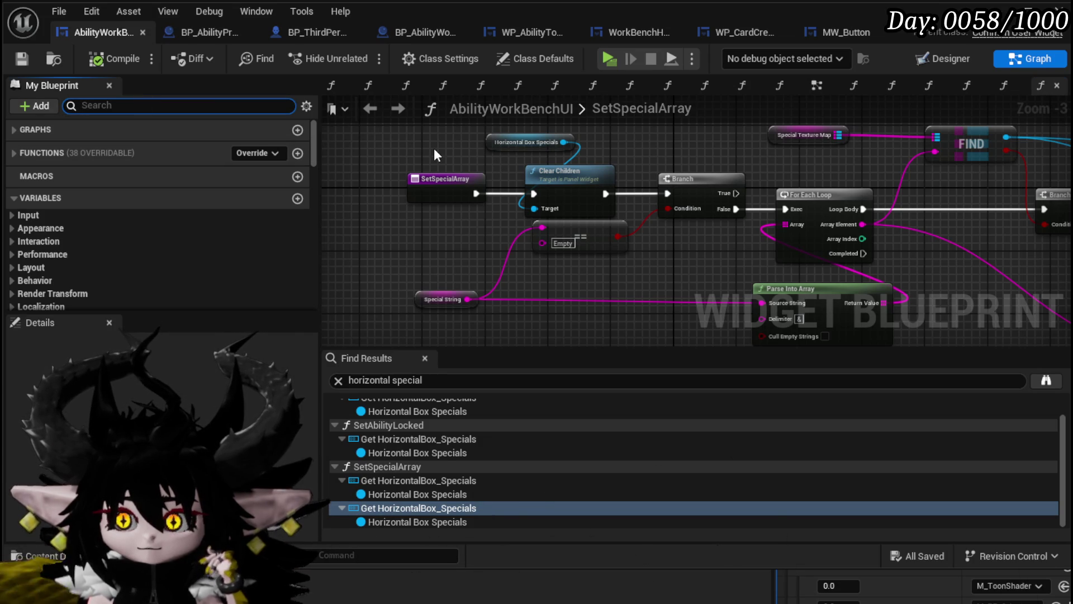
mouse_move(435, 155)
mouse_down()
mouse_move(383, 160)
mouse_move(458, 203)
mouse_move(953, 233)
mouse_up()
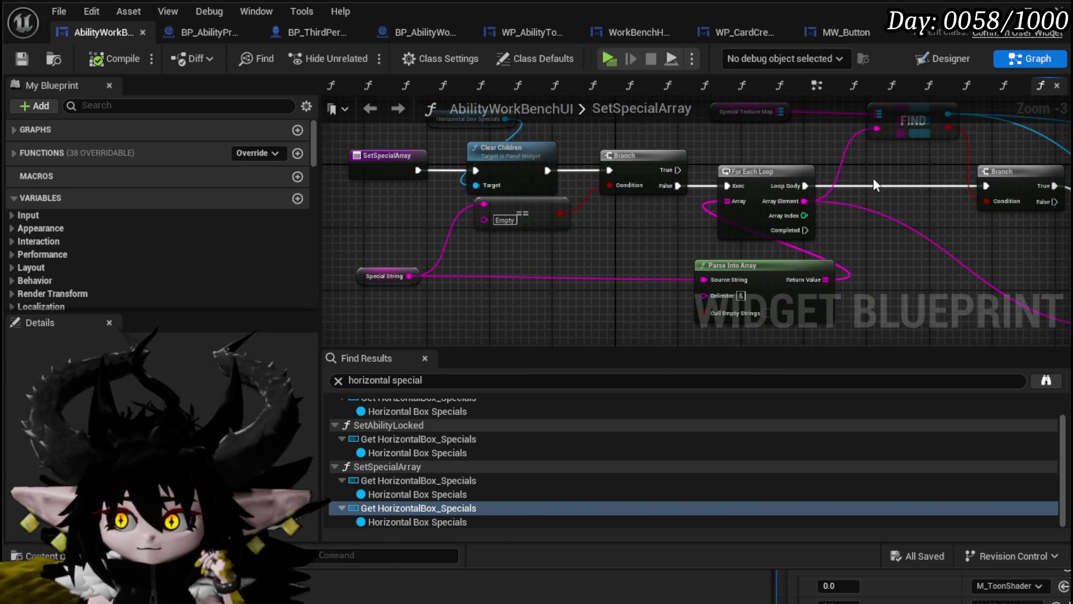
scroll(876, 184, down, 1)
mouse_move(819, 169)
mouse_down()
mouse_move(649, 124)
mouse_move(678, 191)
mouse_up()
scroll(656, 235, up, 2)
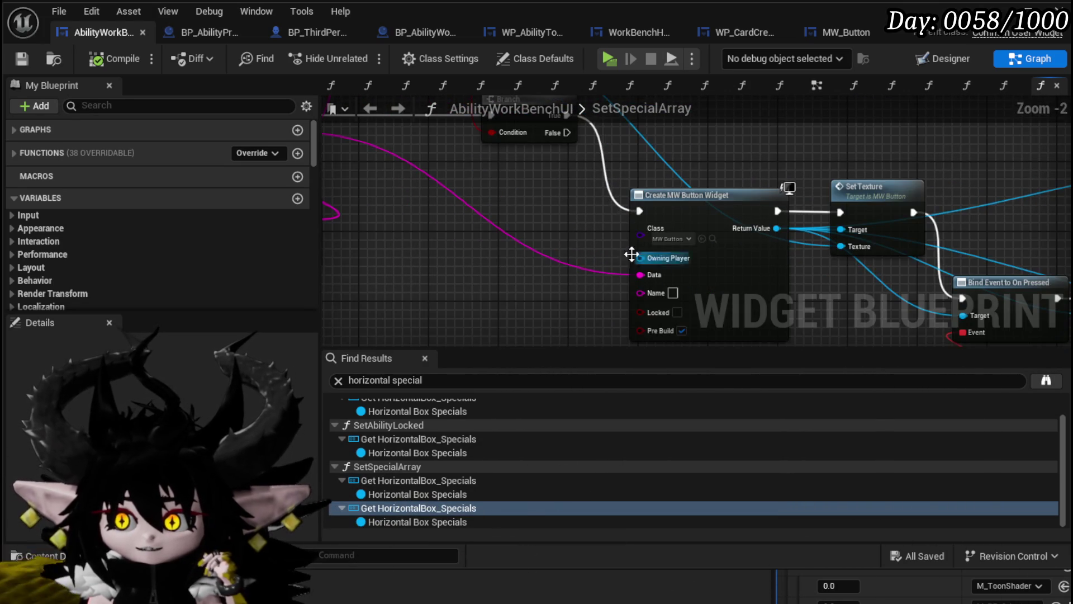
mouse_move(632, 255)
mouse_down()
mouse_move(453, 156)
mouse_move(710, 213)
mouse_up()
scroll(386, 121, down, 1)
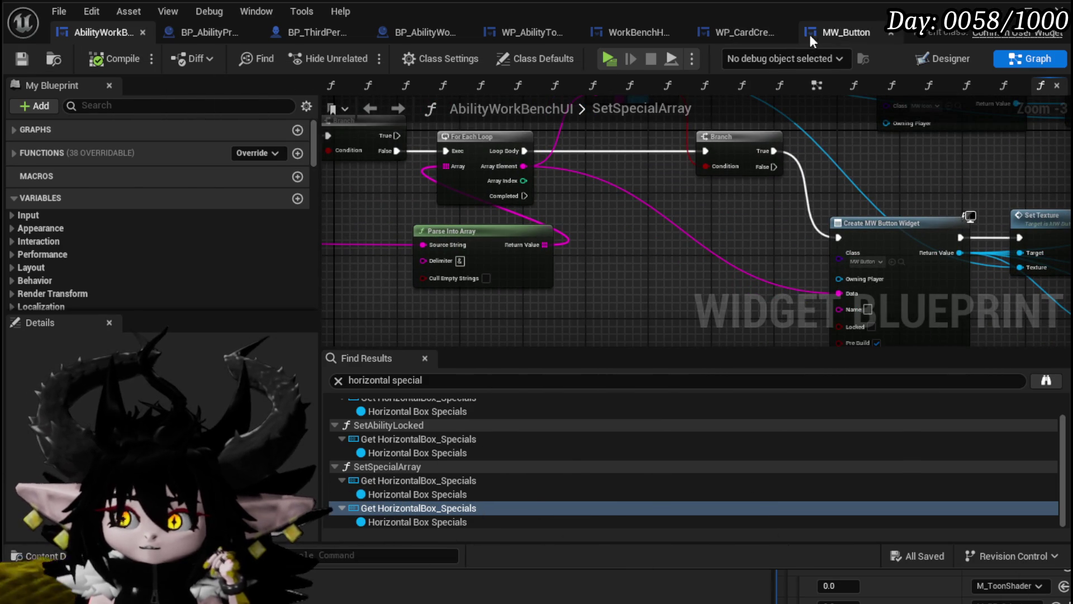
click(837, 32)
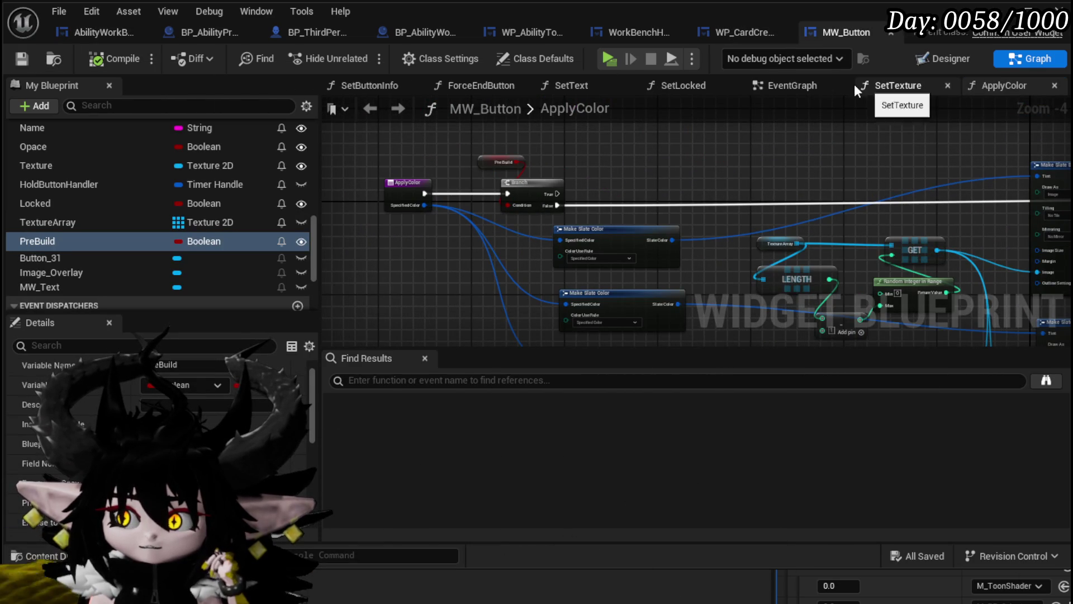
Browse MW_Button's graph and layout, WP_CardCreation, WorkBenchHUD and WP_AbilityToolTip, then return to AbilityWorkBenchUI.
click(776, 84)
click(930, 58)
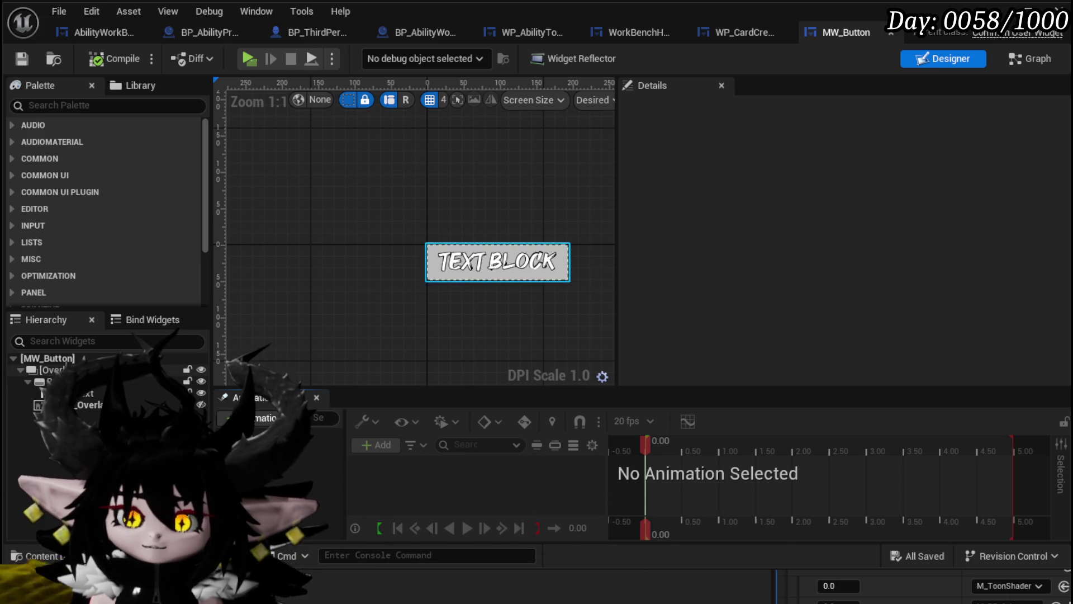
click(737, 24)
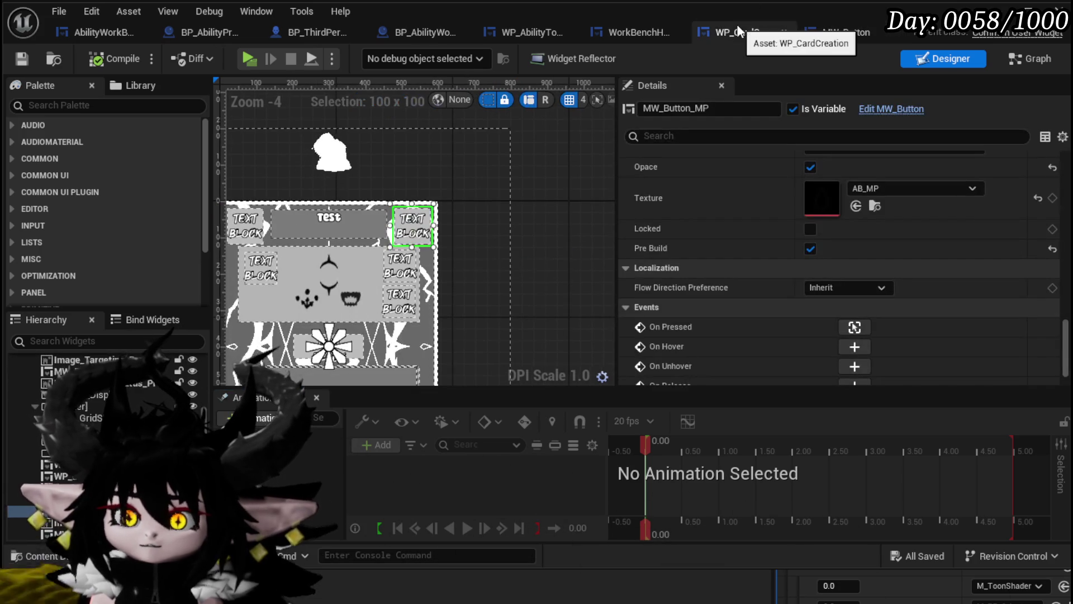
click(652, 32)
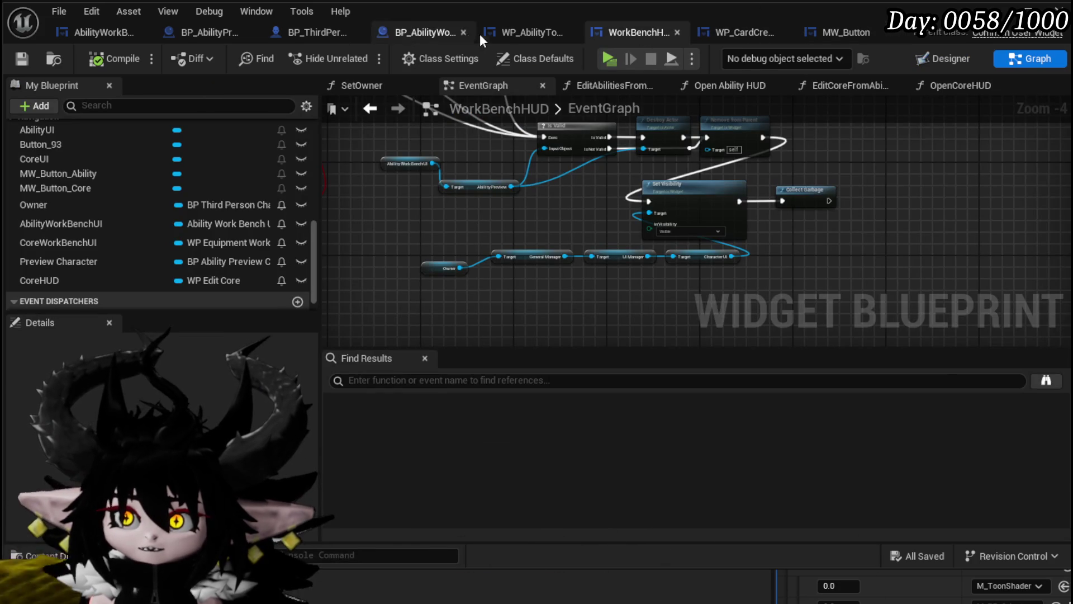
click(535, 29)
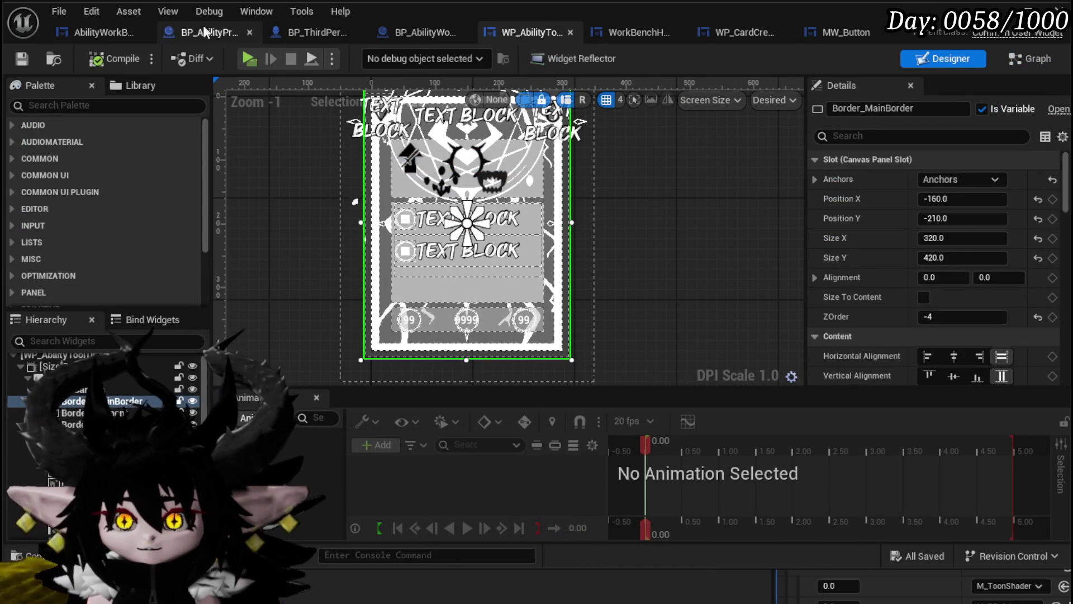
click(96, 29)
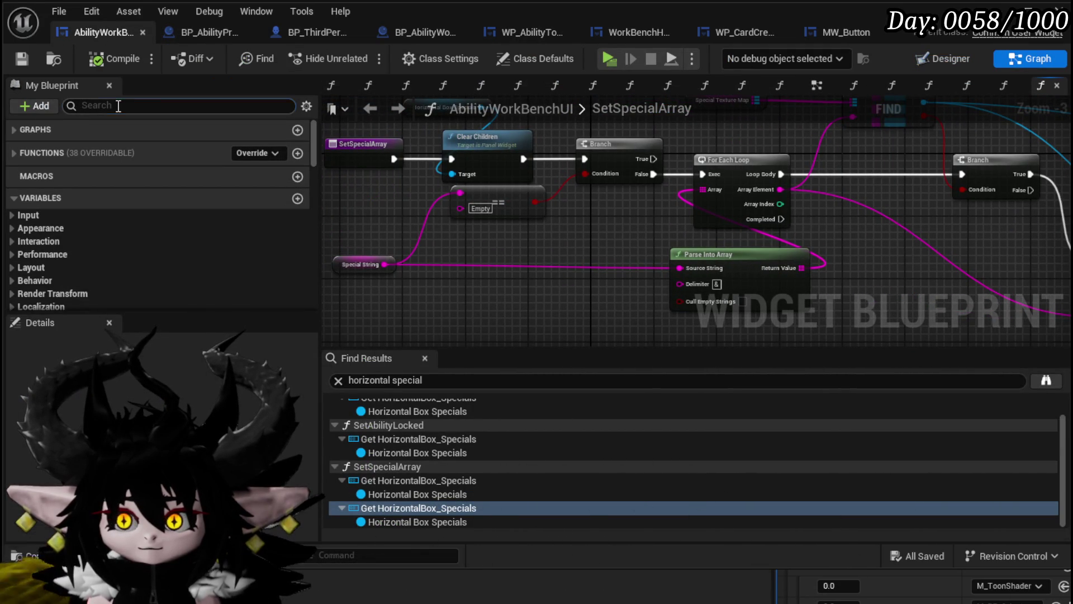
Find and open the RemoveSpecial function, then add a HorizontalBox_Specials getter to it.
text(Remove)
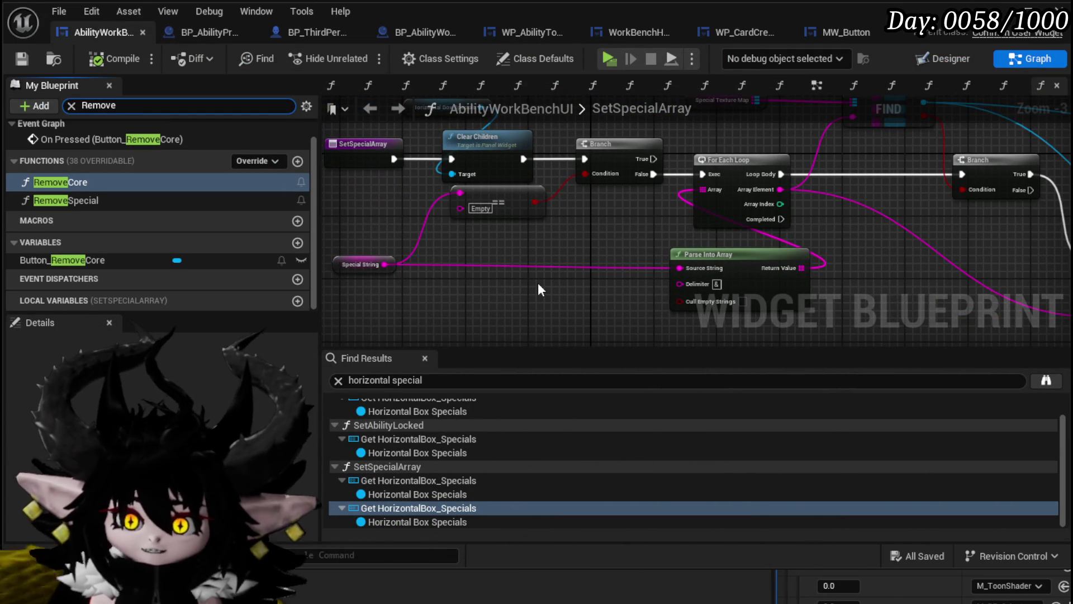
double_click(88, 201)
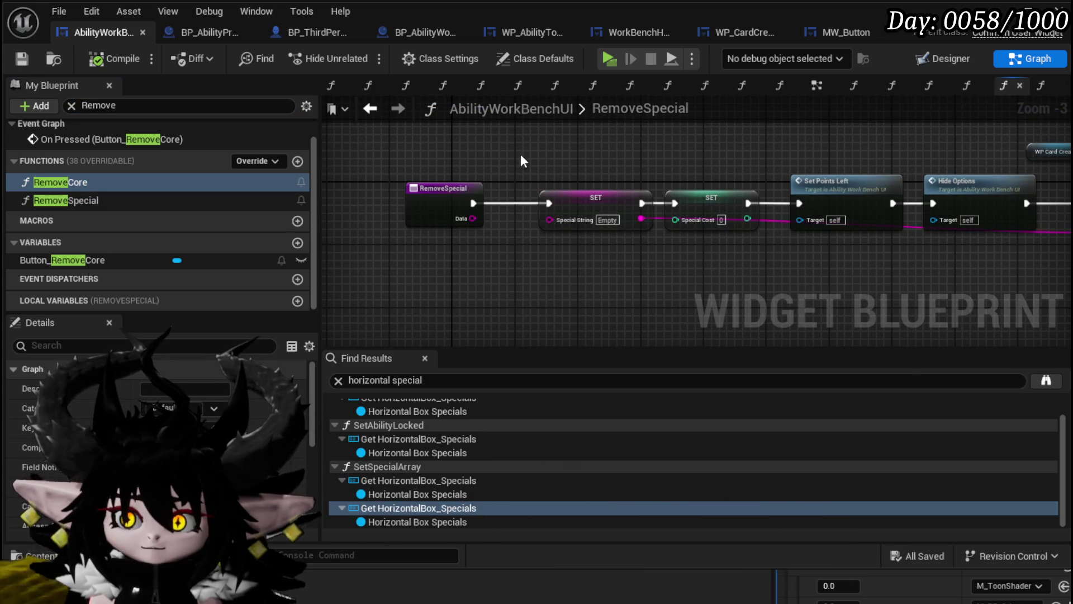
right_click(512, 147)
text(horizontal spe)
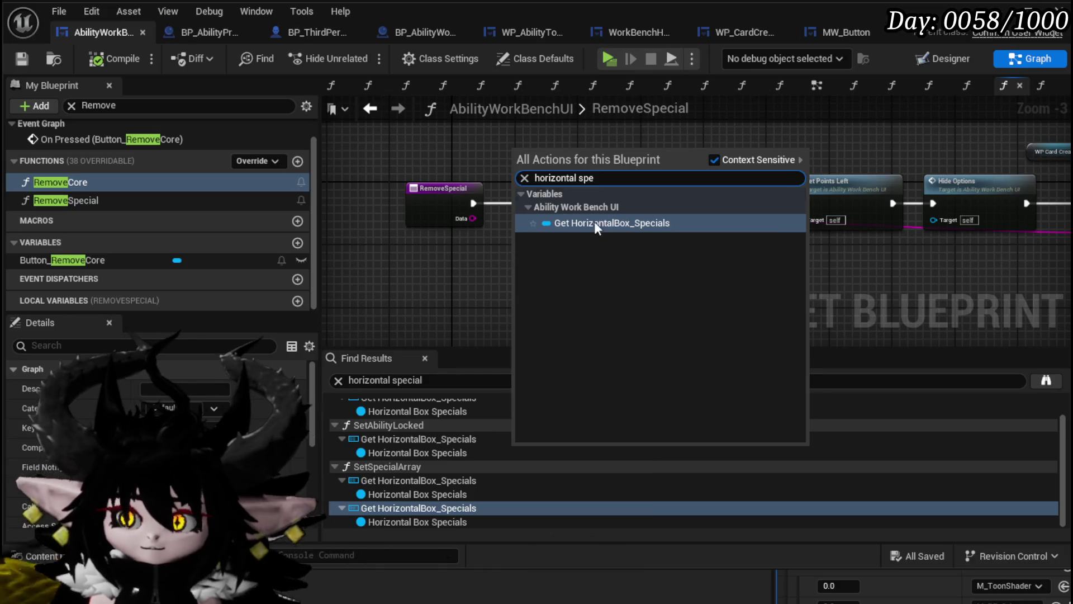
click(594, 222)
mouse_move(585, 180)
mouse_down()
mouse_move(556, 195)
mouse_move(578, 183)
mouse_up()
click(552, 180)
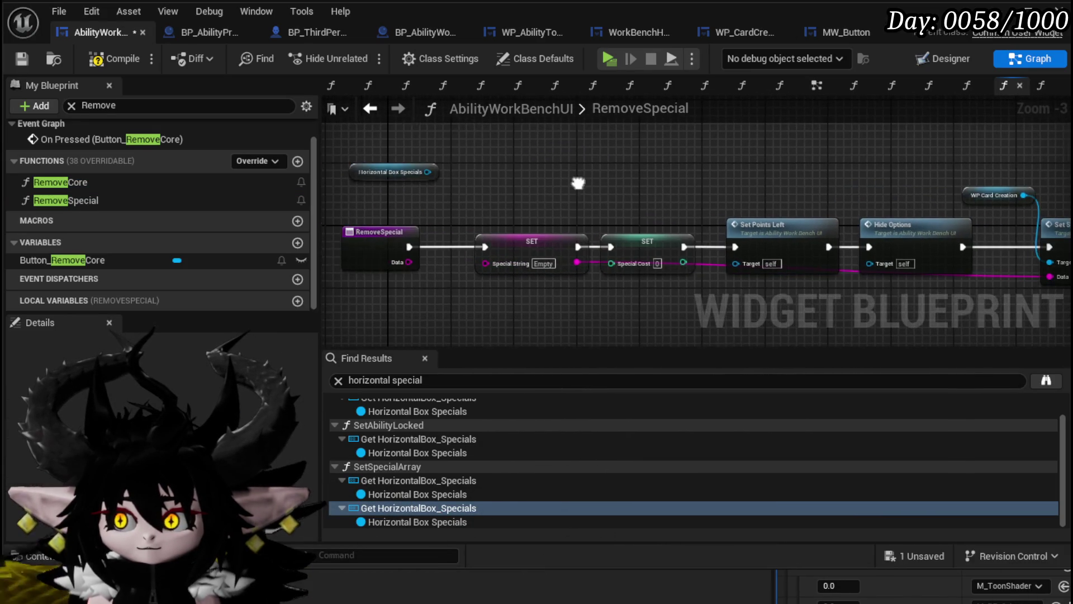
Drag from the Horizontal Box Specials pin and search 'Remove' for matching actions.
drag(425, 172, 511, 175)
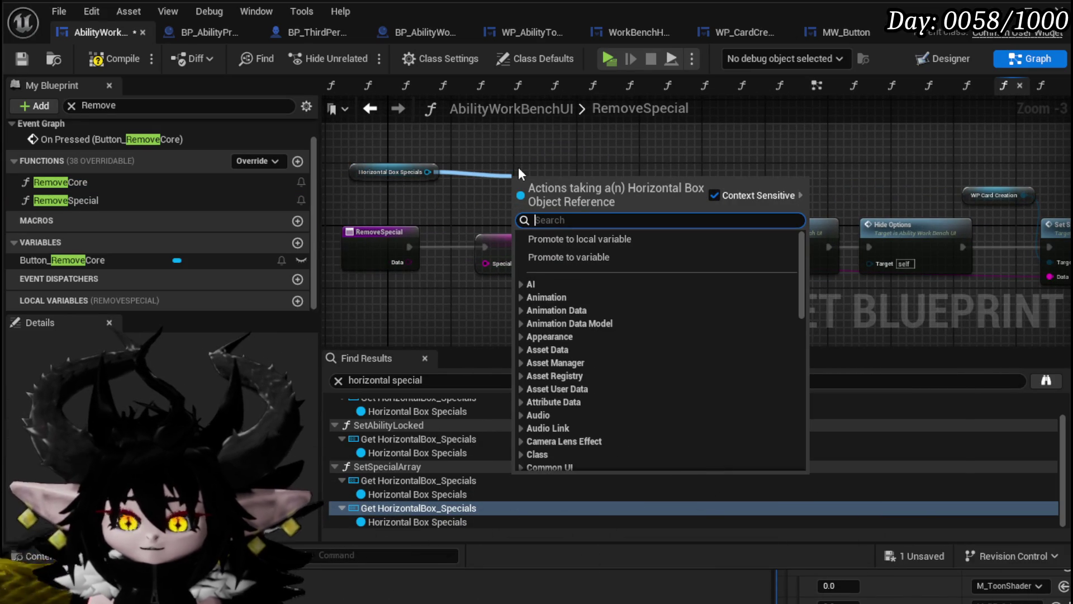
text(Remove)
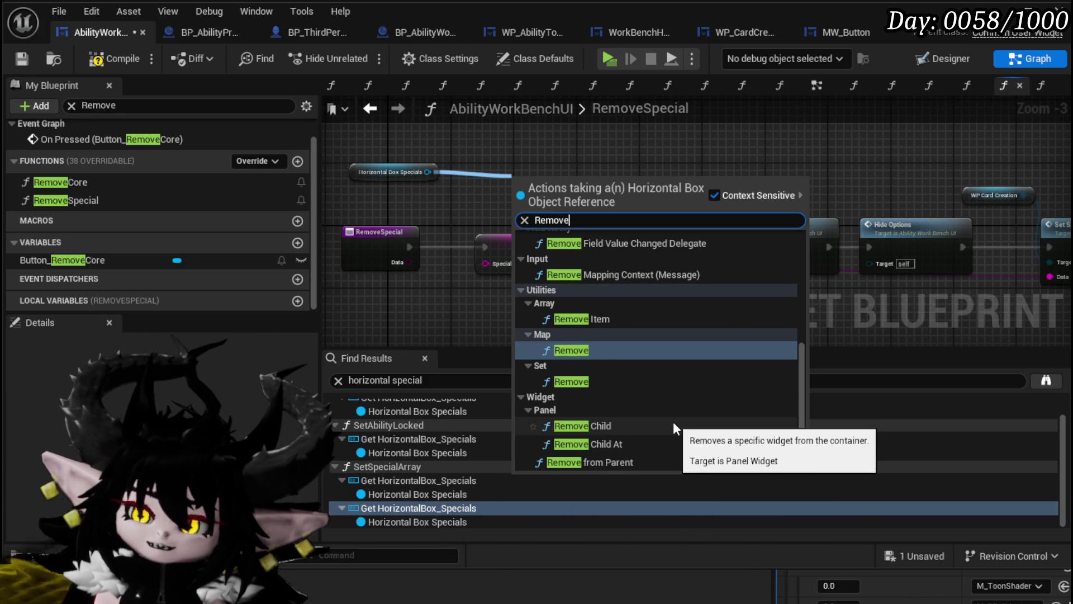
scroll(655, 400, up, 3)
scroll(656, 400, up, 4)
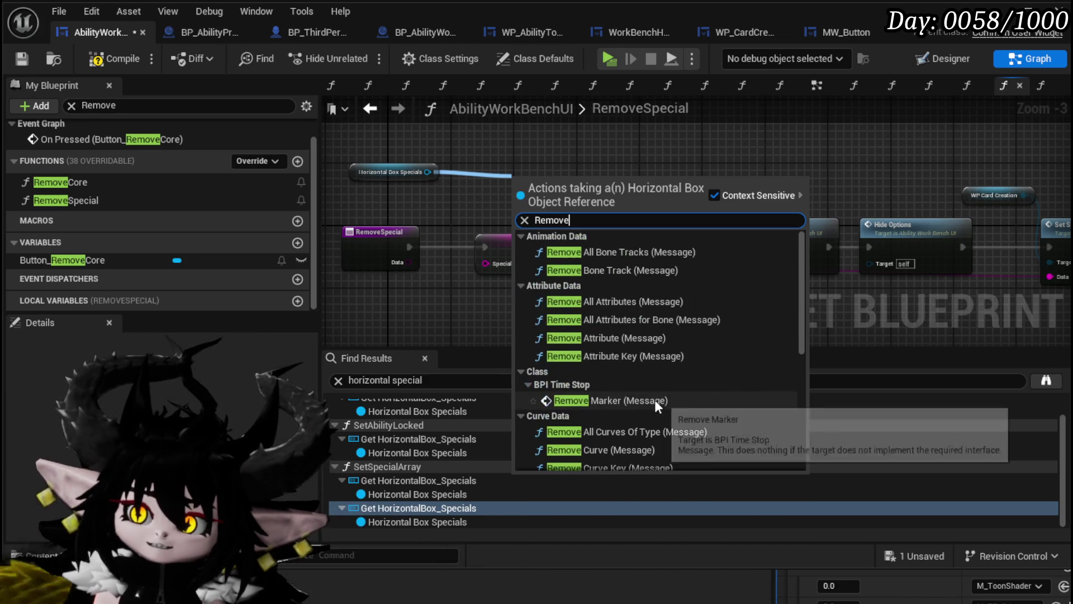
scroll(655, 400, down, 7)
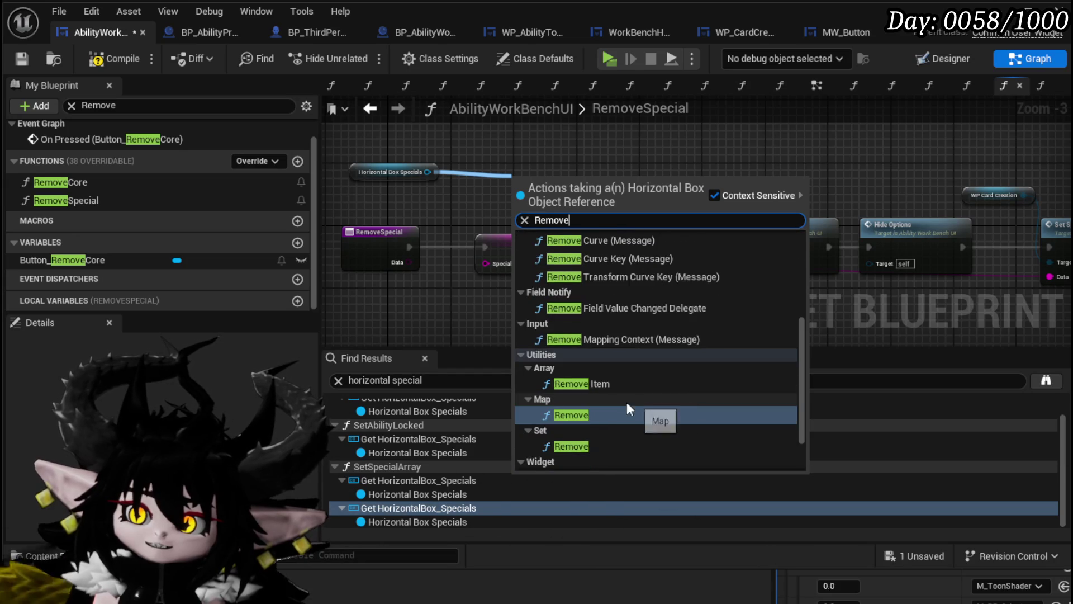
Add a Remove Child node for Horizontal Box Specials and pan both nodes into view.
click(592, 428)
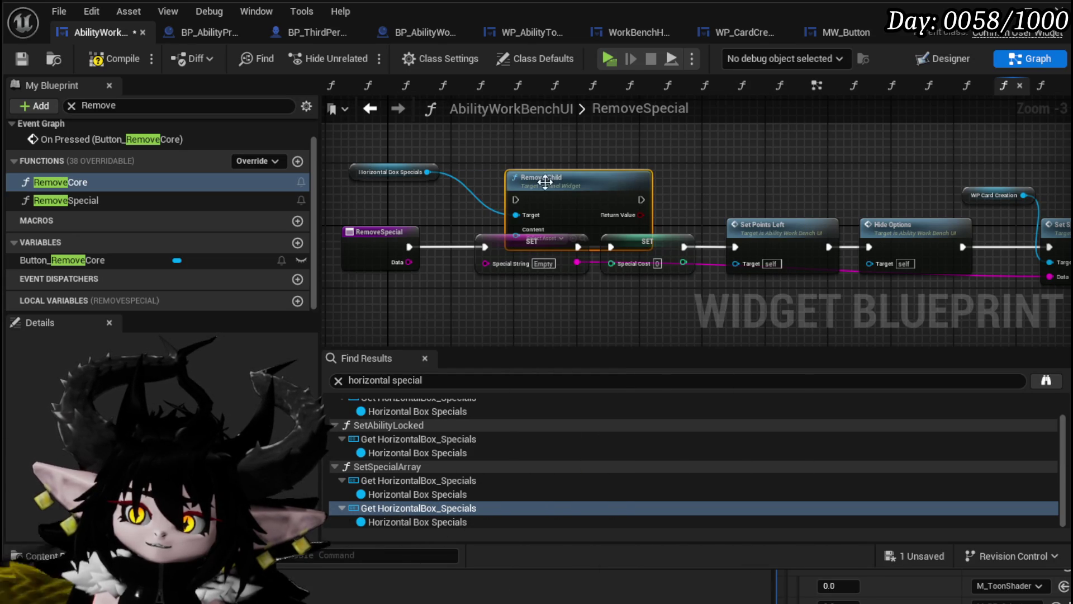
scroll(624, 207, up, 2)
mouse_move(474, 220)
mouse_down()
mouse_move(568, 222)
mouse_move(336, 218)
mouse_up()
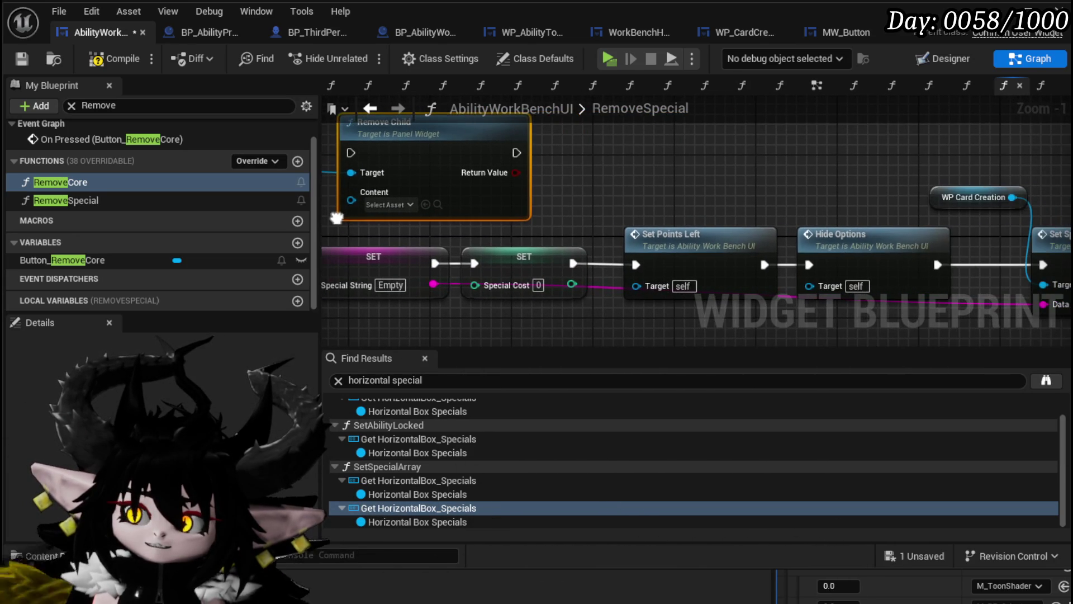
mouse_move(488, 215)
mouse_down()
mouse_move(354, 216)
mouse_move(787, 202)
mouse_up()
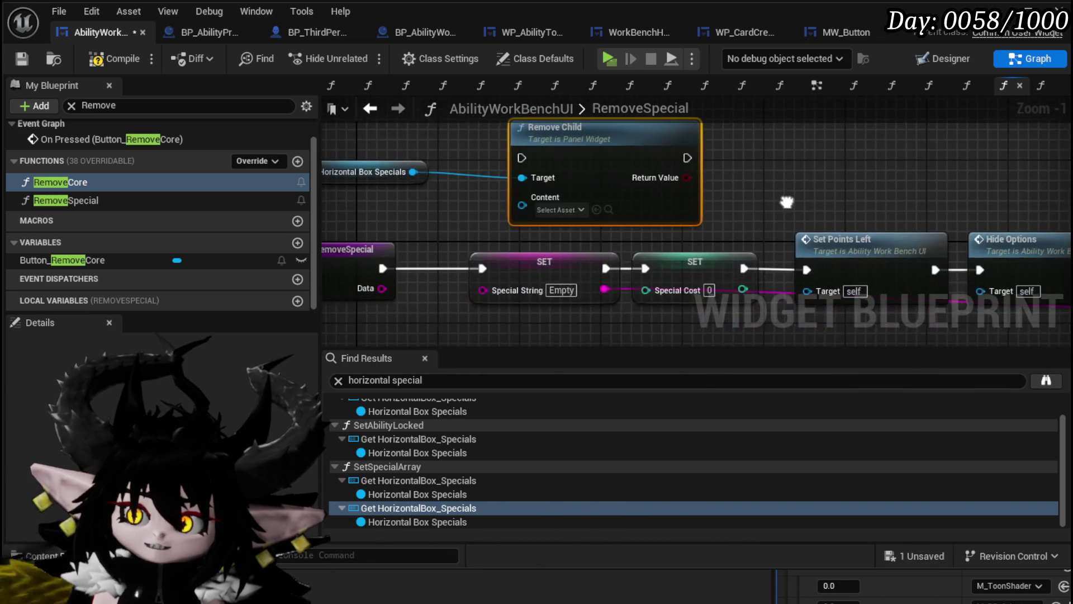
drag(662, 172, 770, 182)
Search 'get child' from Horizontal Box Specials, reposition the node, and retry with 'get chi'.
drag(520, 182, 431, 219)
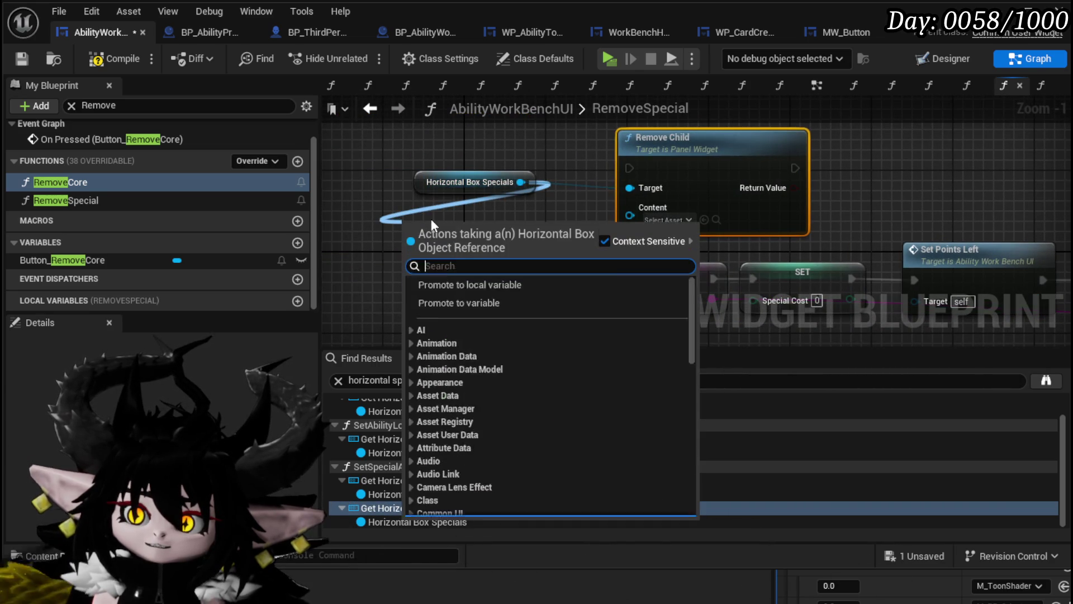
text(get)
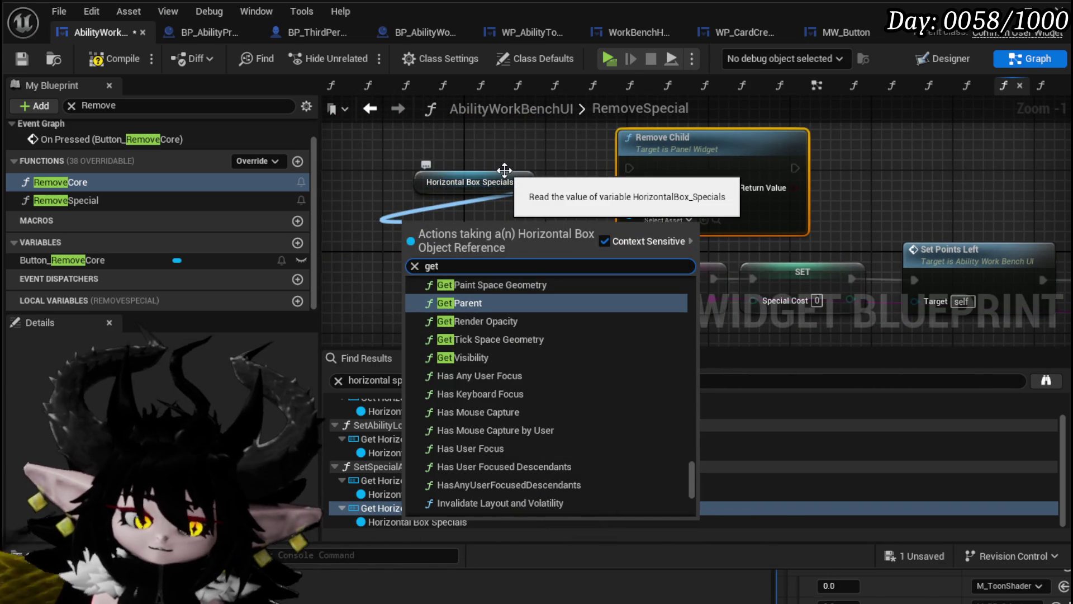
text( child)
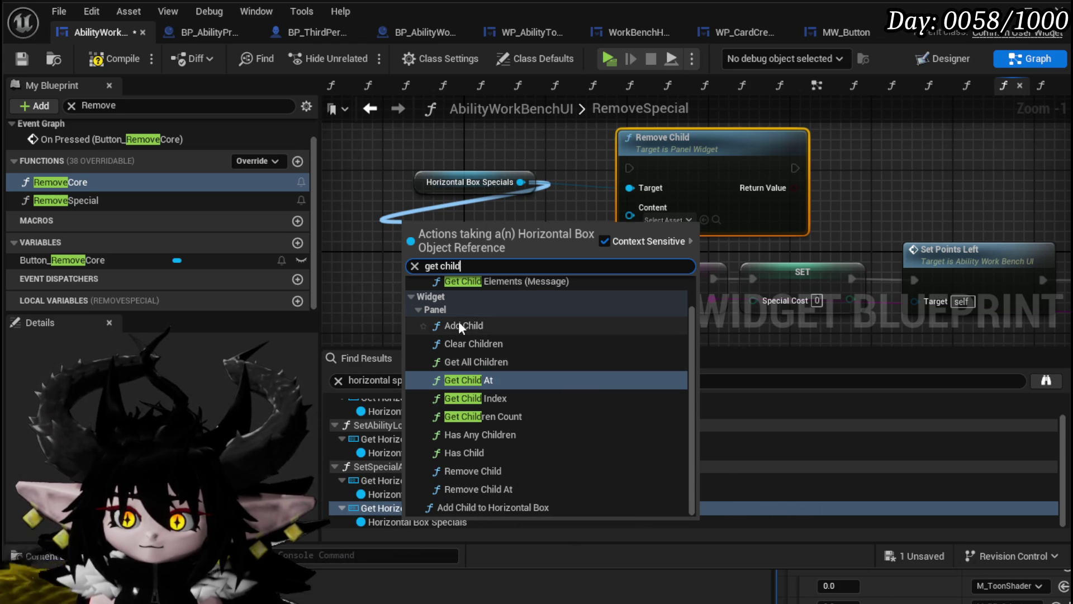
scroll(521, 335, up, 1)
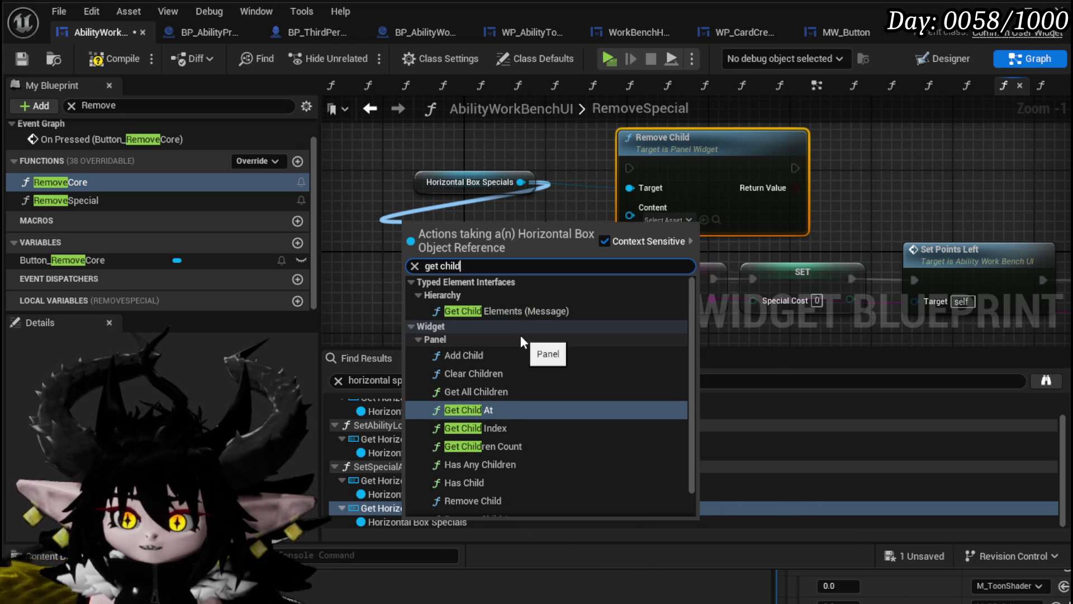
scroll(521, 335, down, 1)
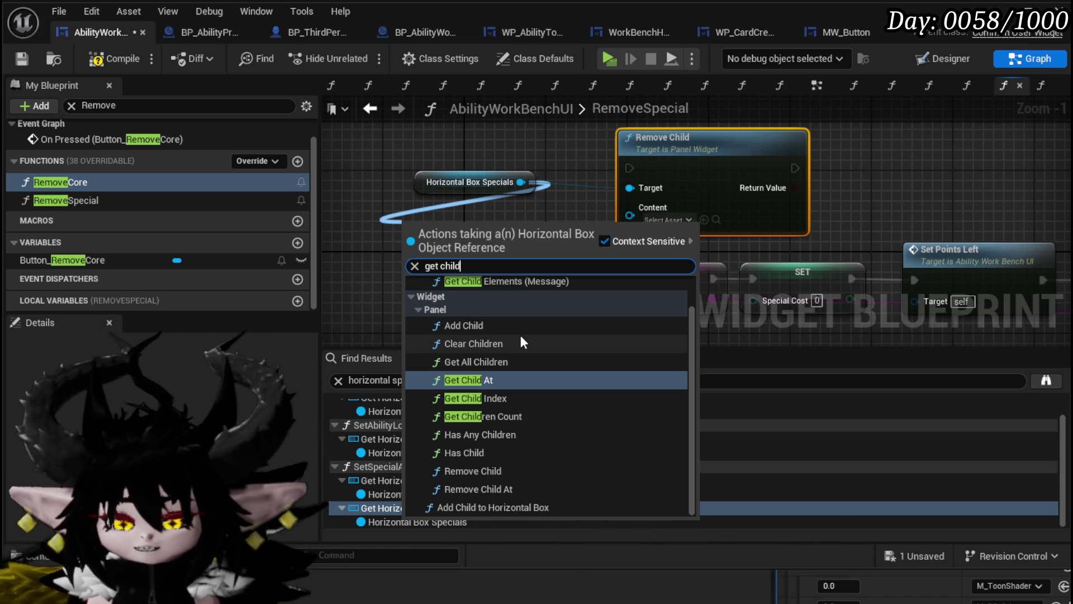
key(Escape)
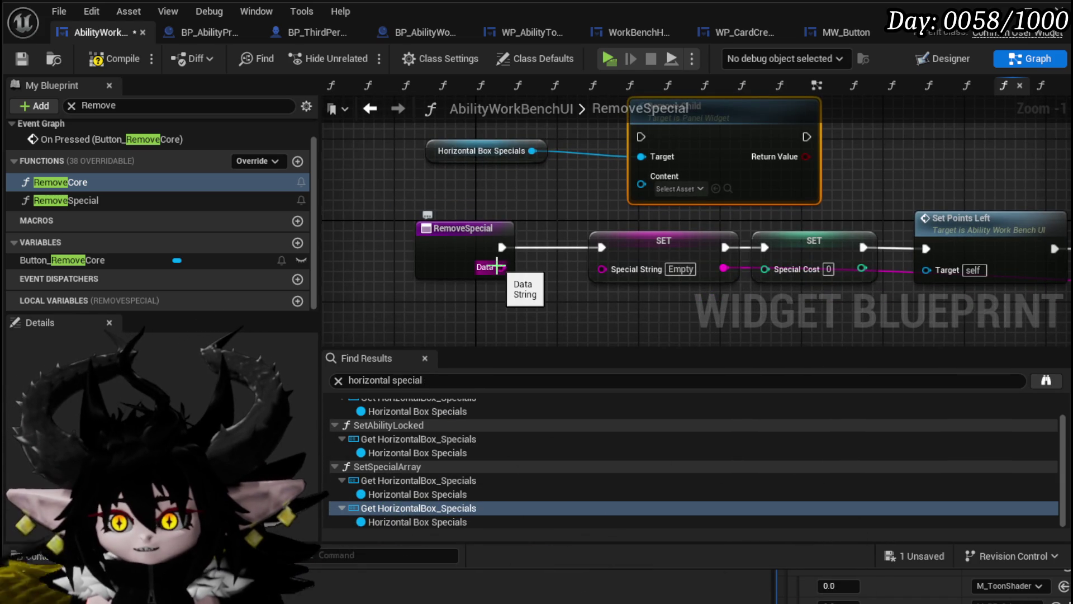
drag(469, 199, 439, 158)
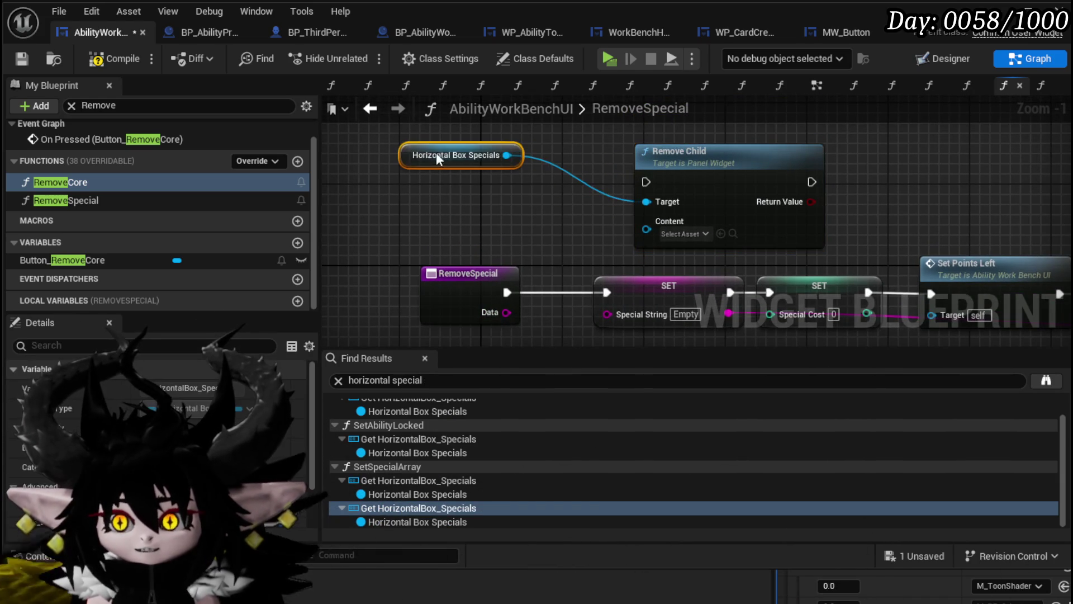
mouse_move(538, 206)
mouse_down()
mouse_move(703, 213)
mouse_move(428, 217)
mouse_up()
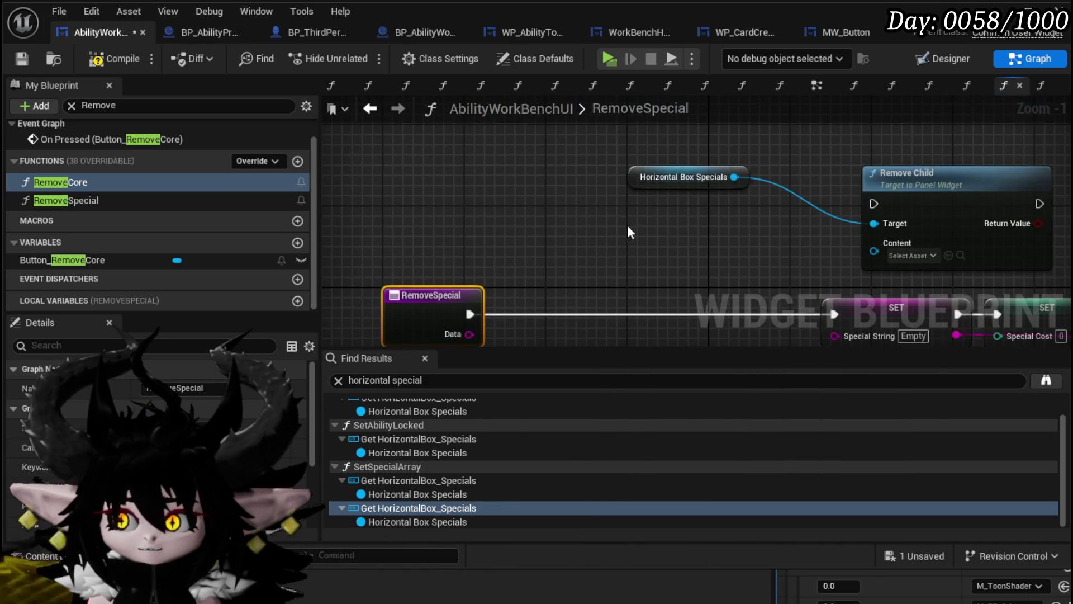
mouse_move(715, 178)
mouse_down()
mouse_move(472, 137)
mouse_move(433, 187)
mouse_up()
text(get)
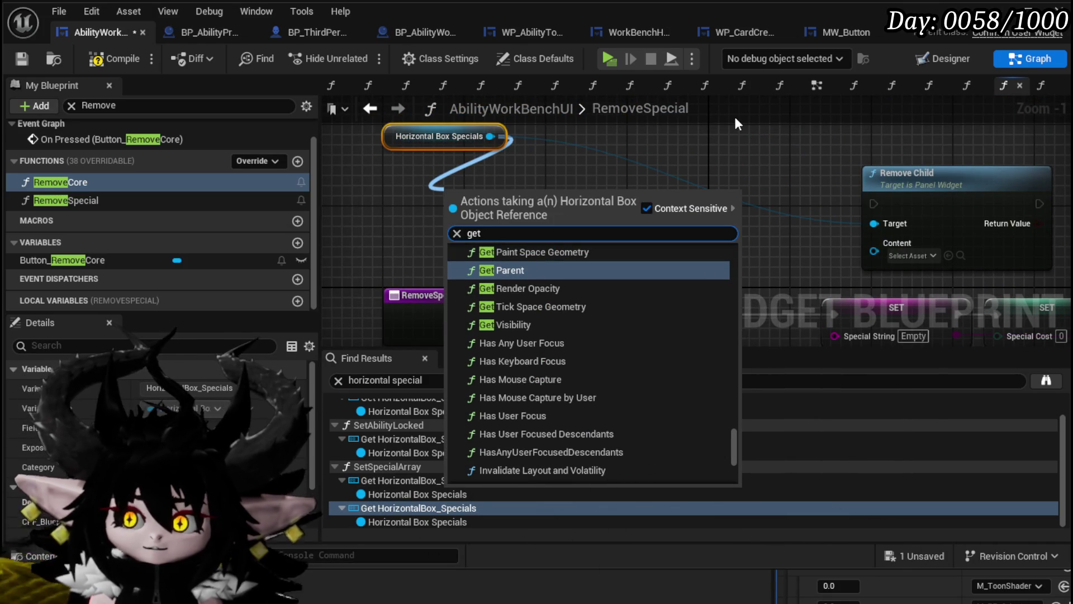
text( chil)
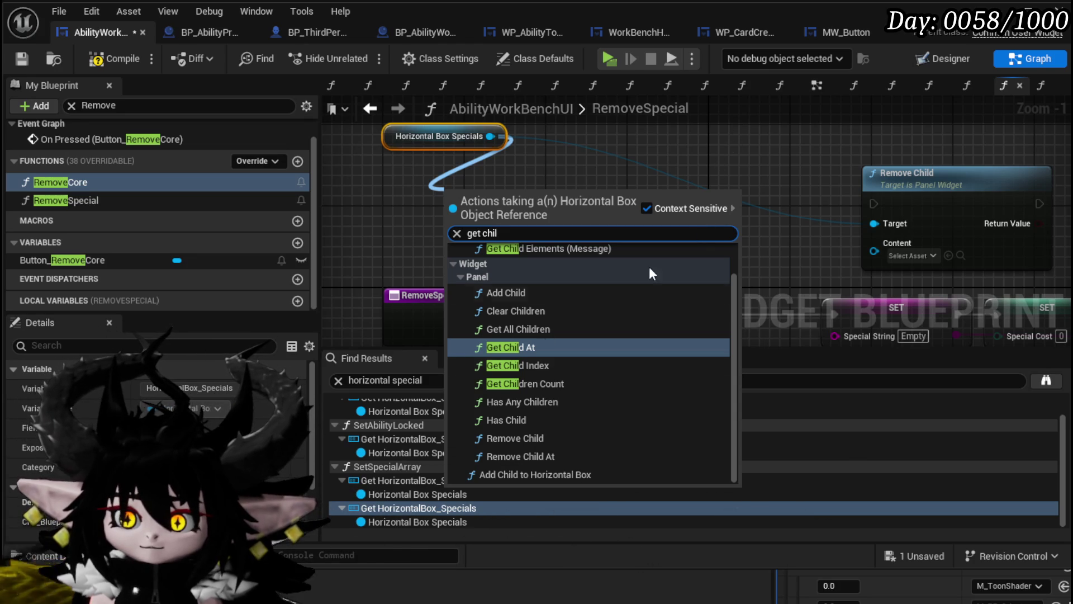
Loop over Get All Children with a For Each Loop, casting each element to MW_Button.
click(513, 330)
mouse_move(576, 229)
mouse_down()
mouse_move(465, 216)
mouse_move(557, 215)
mouse_up()
text(Loop)
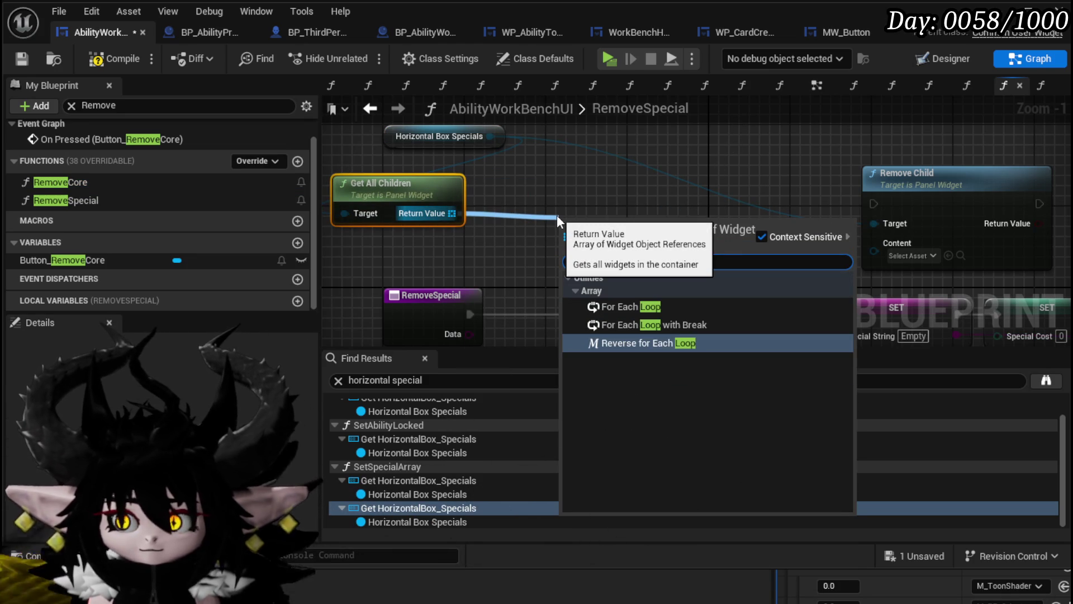
click(620, 306)
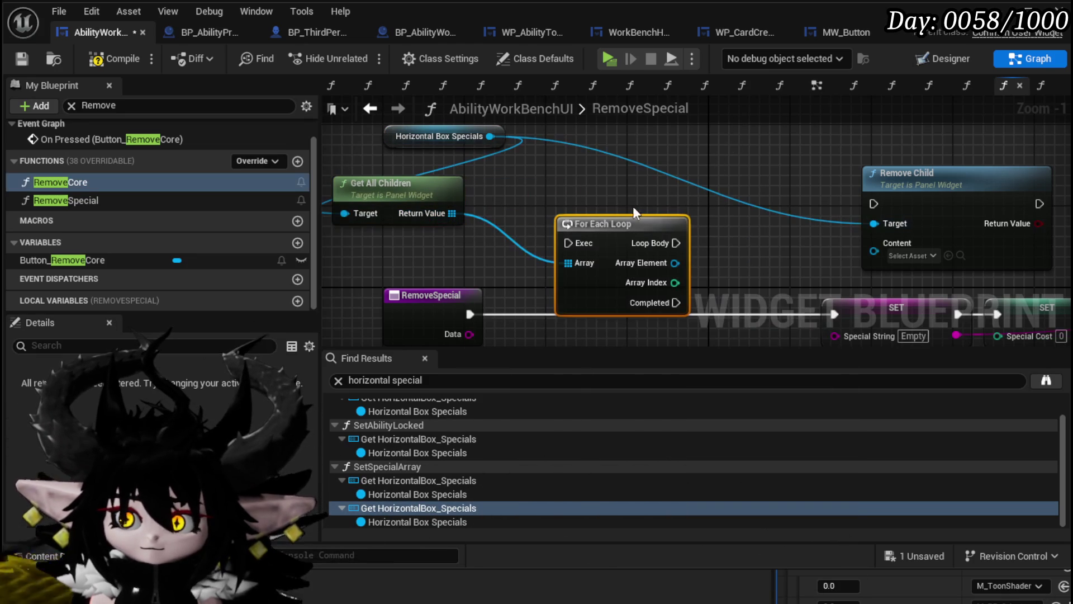
drag(576, 223, 575, 182)
drag(475, 242, 529, 244)
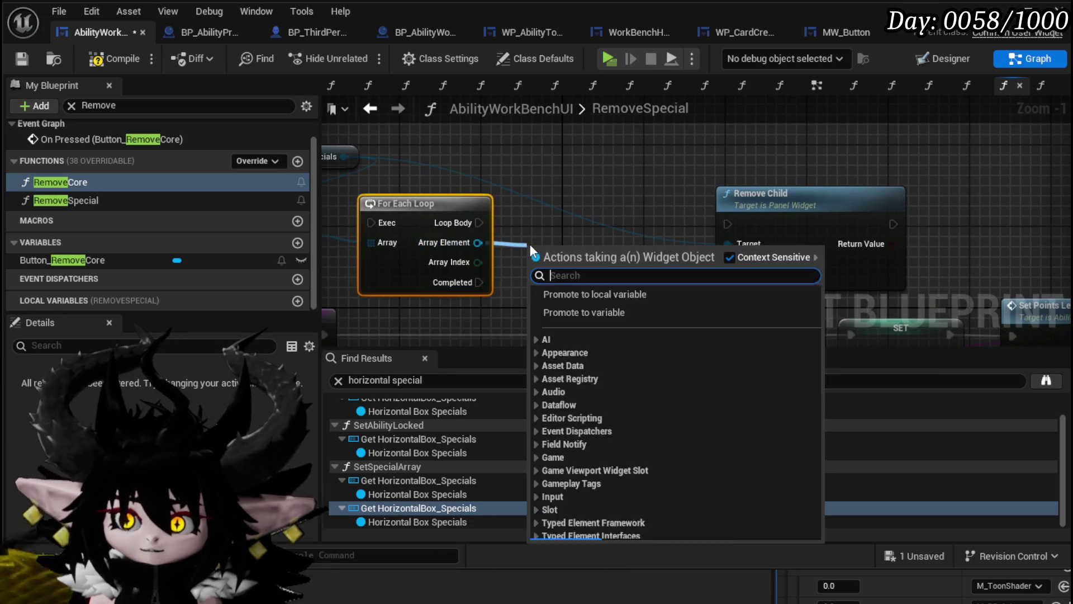
text(cast to mw)
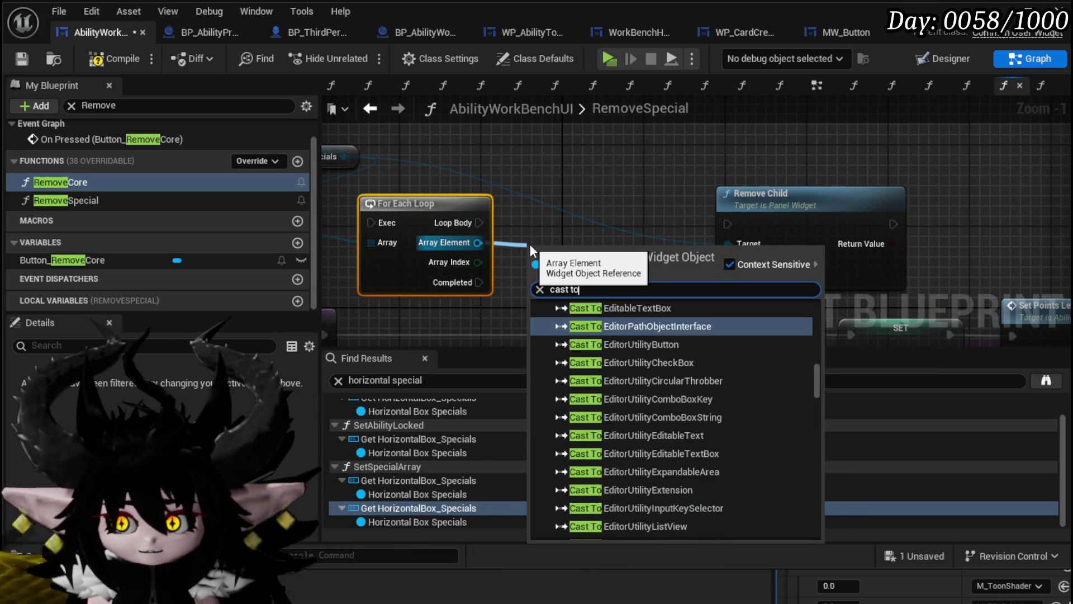
key(Return)
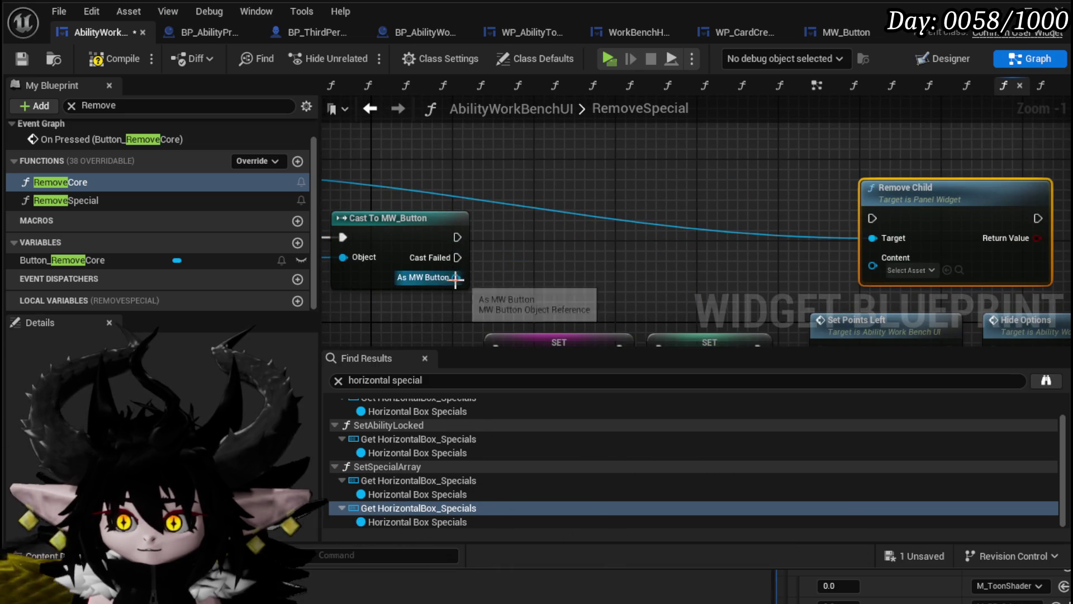
Compare the cast button's Data with RemoveSpecial's Data input using a string == node.
drag(456, 278, 521, 274)
text(get Data)
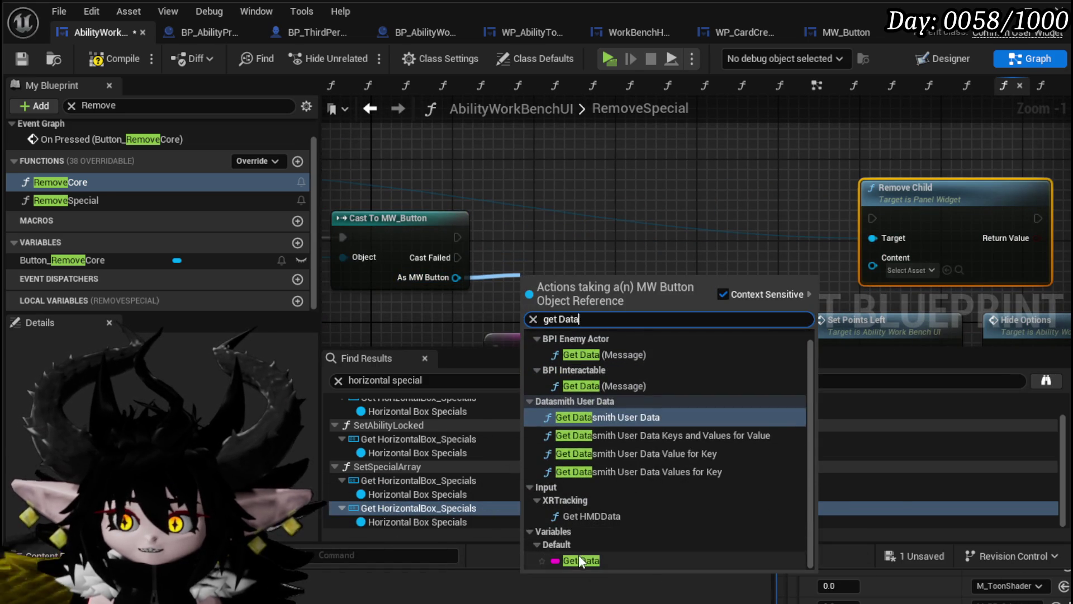
click(580, 560)
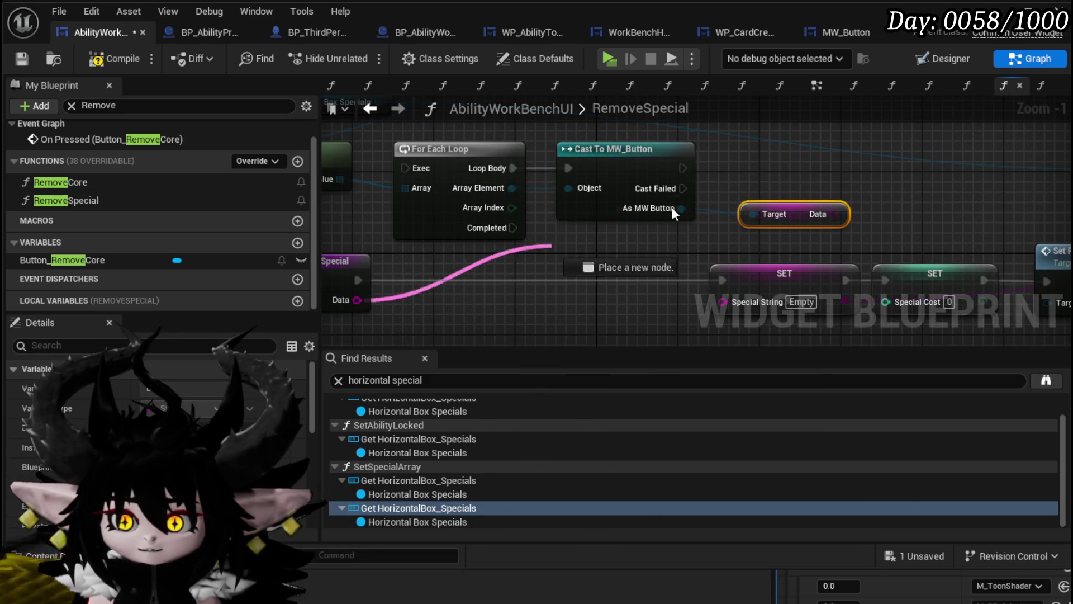
drag(674, 214, 801, 175)
text(==)
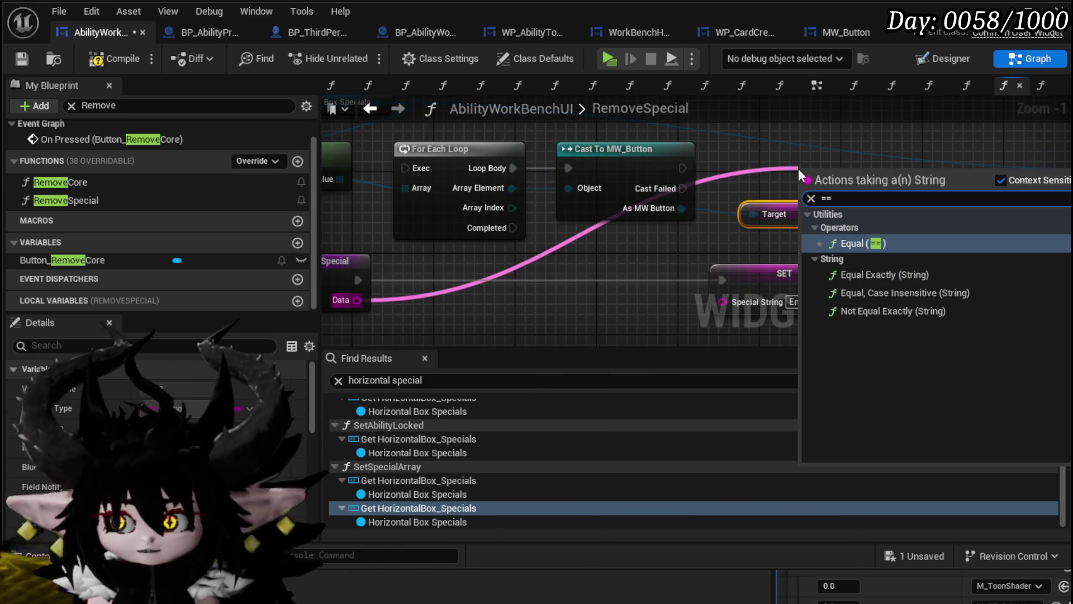
key(Return)
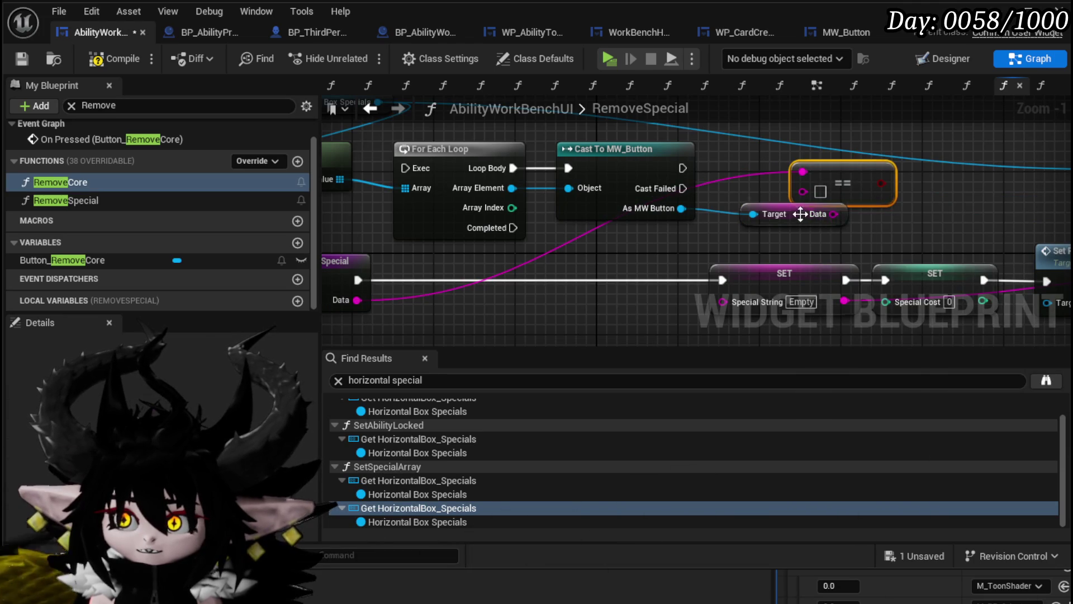
mouse_move(798, 237)
mouse_down()
mouse_move(841, 233)
mouse_move(804, 191)
mouse_move(887, 179)
mouse_up()
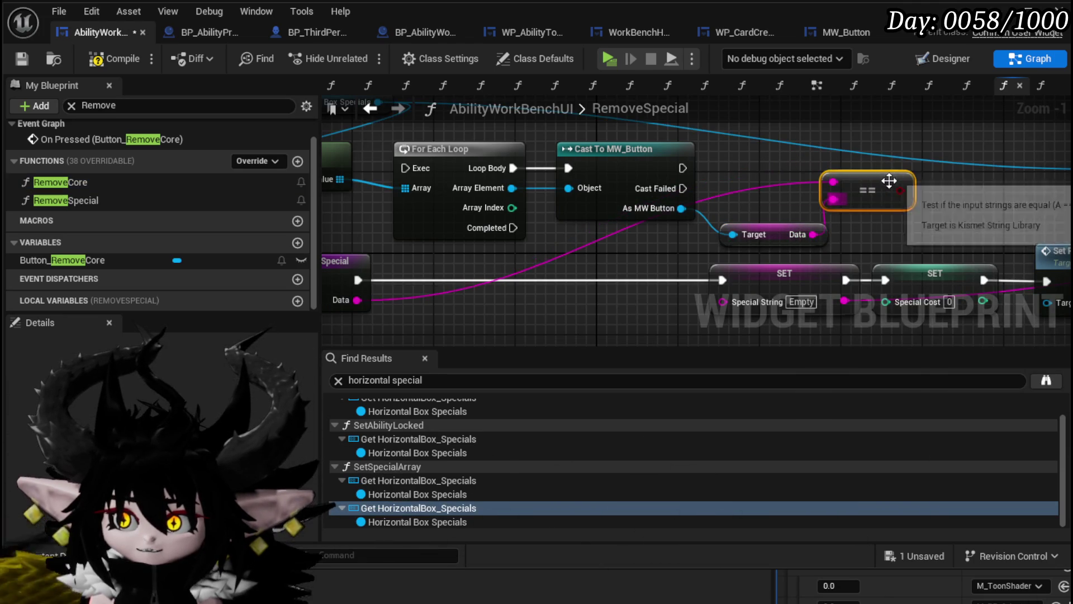
Drive a Branch from the comparison and run Remove Child on its True output.
drag(683, 226, 755, 204)
text(branch)
key(Return)
drag(895, 156, 966, 157)
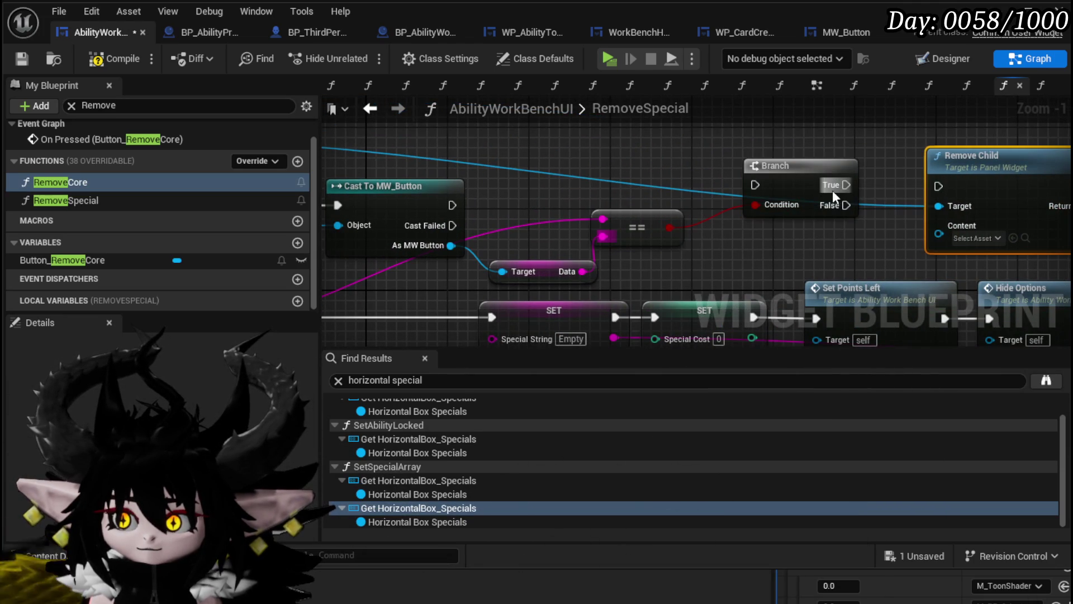
drag(847, 184, 940, 187)
mouse_move(506, 229)
mouse_down()
mouse_move(1001, 229)
mouse_move(832, 166)
mouse_move(569, 221)
mouse_move(1010, 203)
mouse_move(739, 199)
mouse_up()
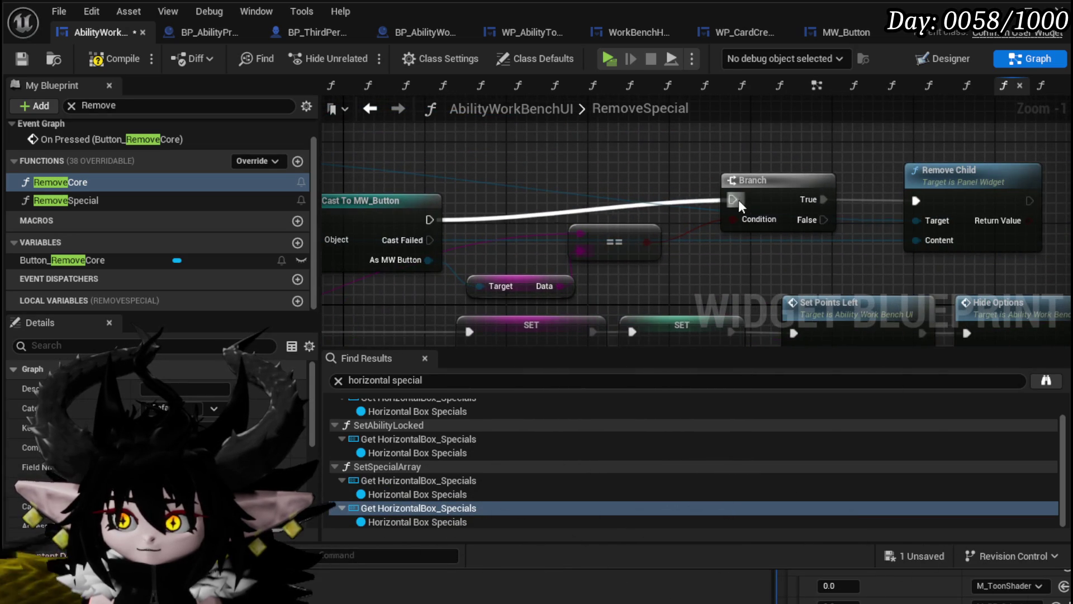
scroll(739, 199, down, 1)
scroll(797, 175, down, 1)
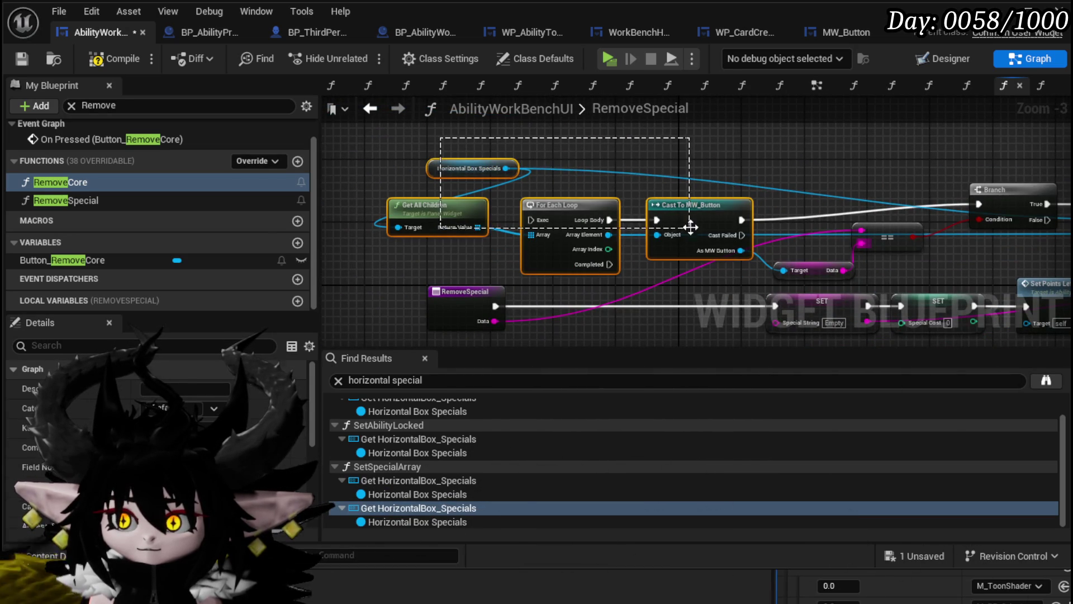
Start RemoveSpecial with the For Each Loop, send Completed to the SET nodes, and tidy them.
drag(691, 226, 685, 187)
click(415, 264)
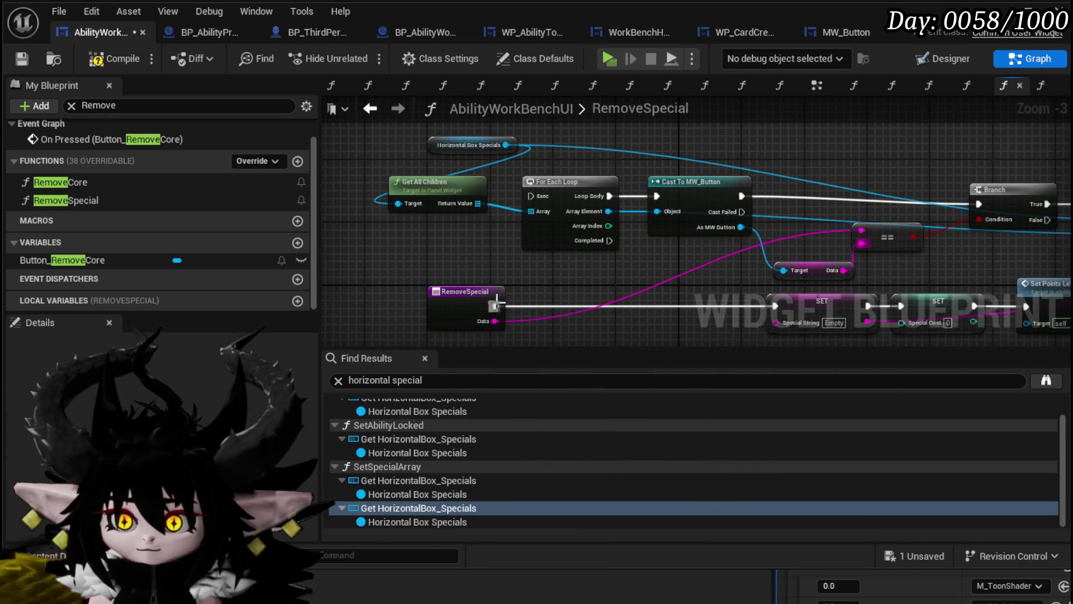
drag(494, 307, 538, 199)
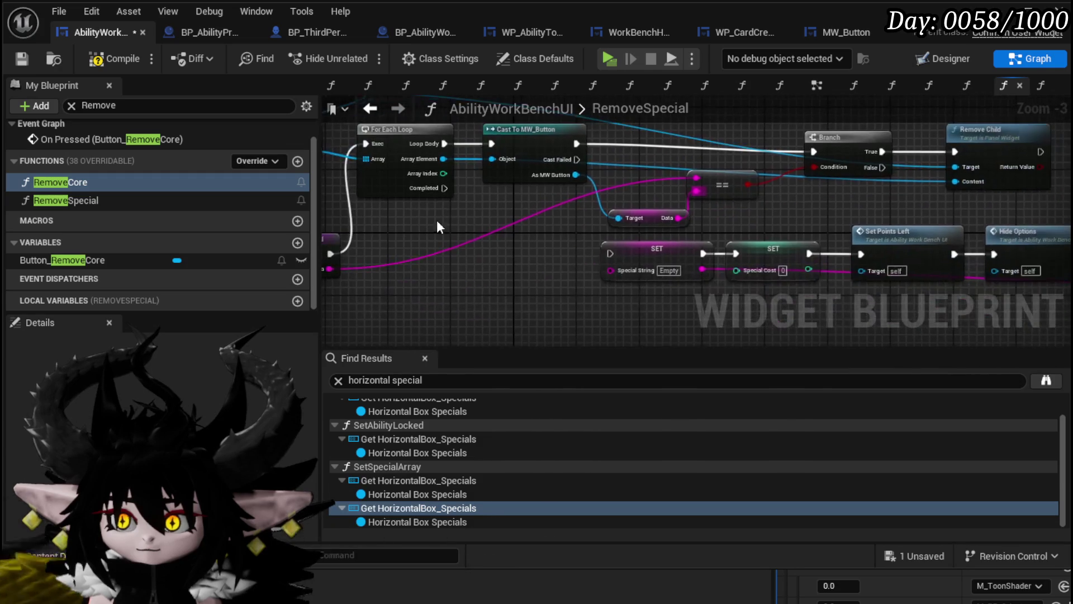
mouse_move(451, 241)
mouse_down()
mouse_move(321, 233)
mouse_move(576, 207)
mouse_move(533, 201)
mouse_move(615, 213)
mouse_move(426, 177)
mouse_move(408, 207)
mouse_up()
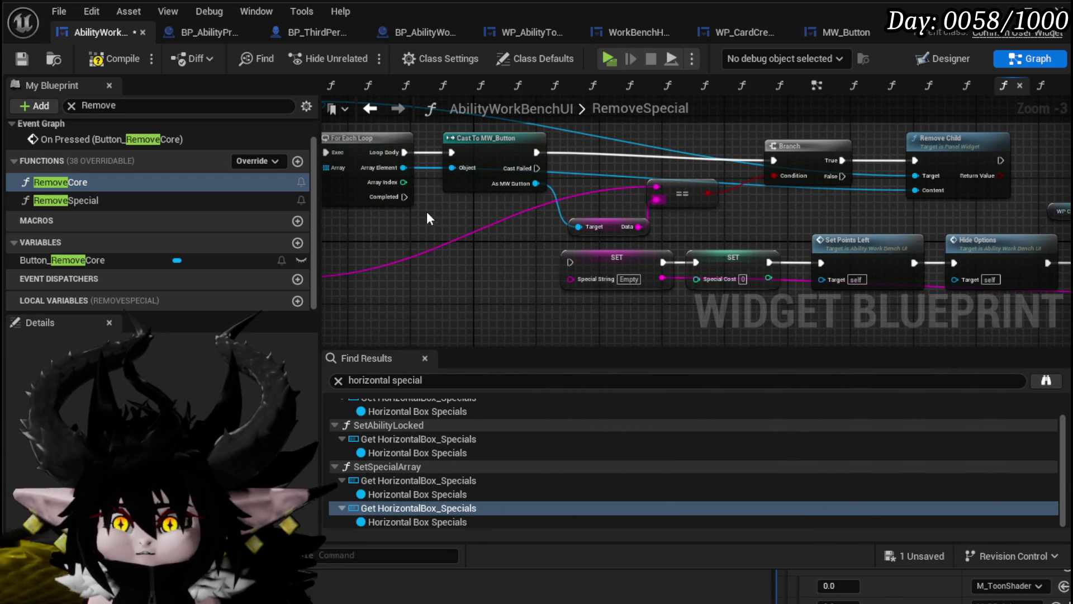
drag(559, 262, 733, 257)
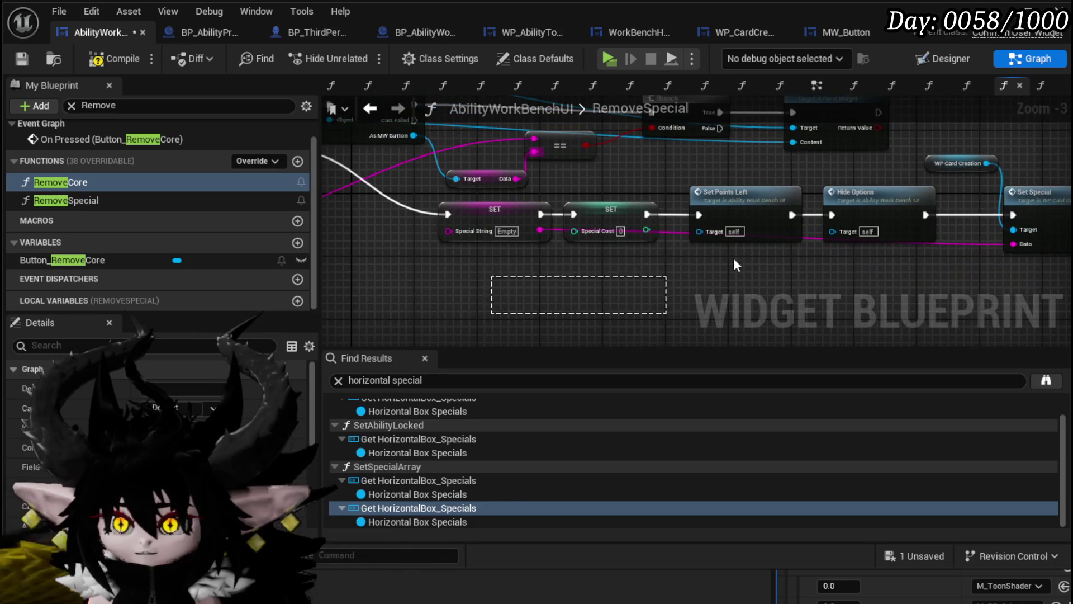
ctrl+click(839, 240)
mouse_move(839, 239)
mouse_down()
mouse_move(669, 280)
mouse_move(788, 254)
mouse_up()
Compile and save the widget blueprint, then bring the level editor back.
click(115, 61)
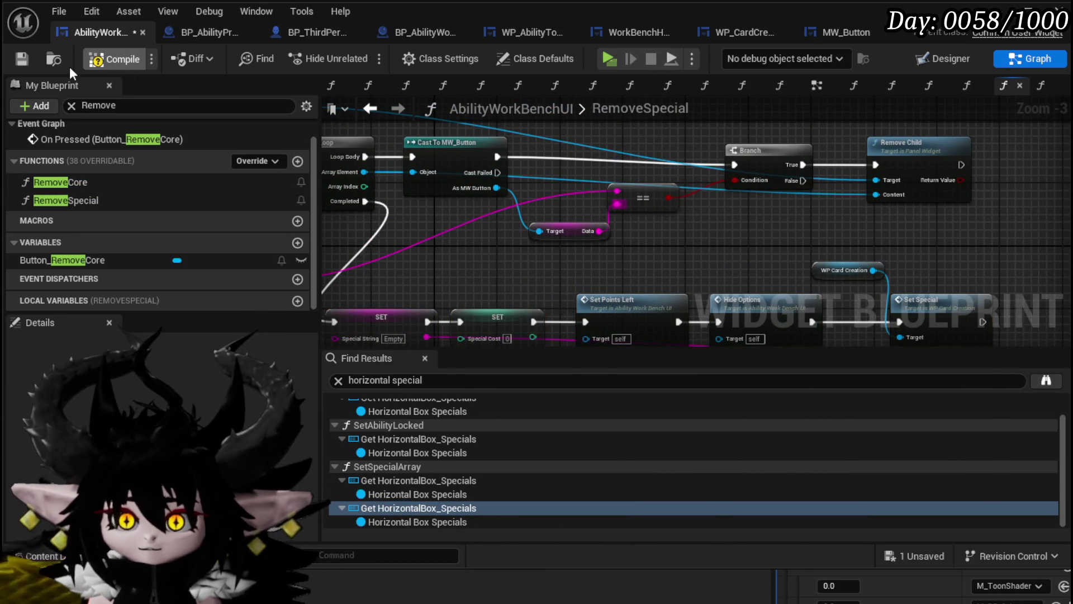
click(20, 60)
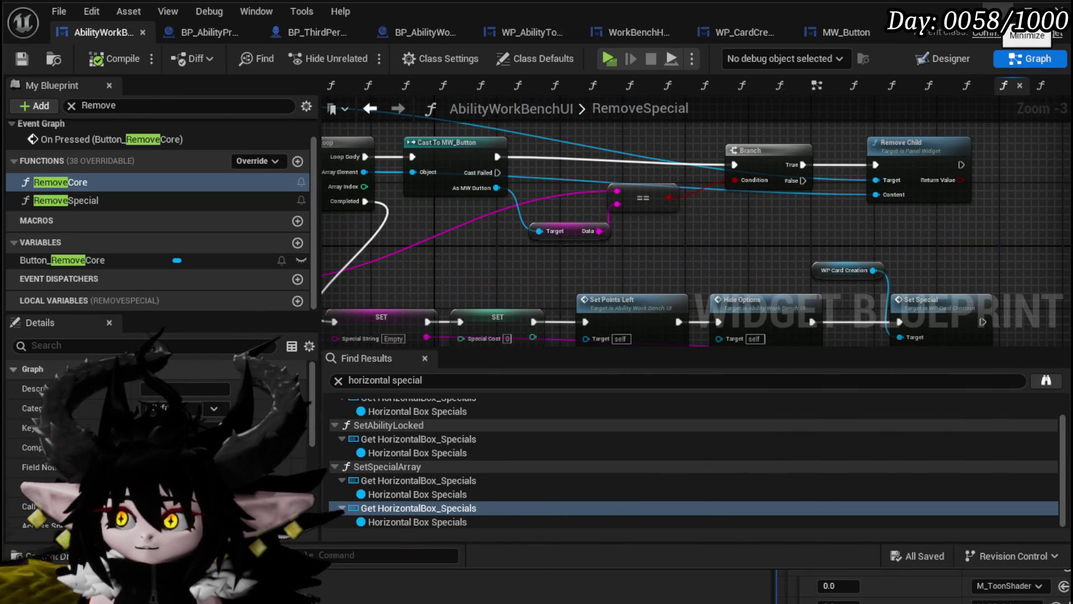
click(998, 11)
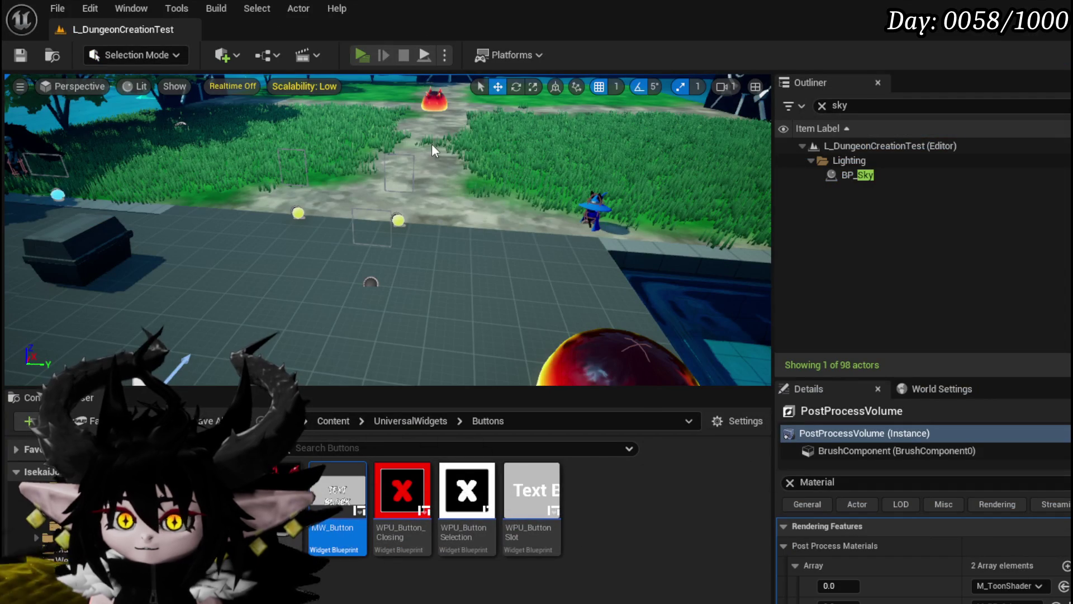
Play-test the game: at the workbench, pick the Magic|Status ability and remove AOE Damage Range's special.
key(alt+p)
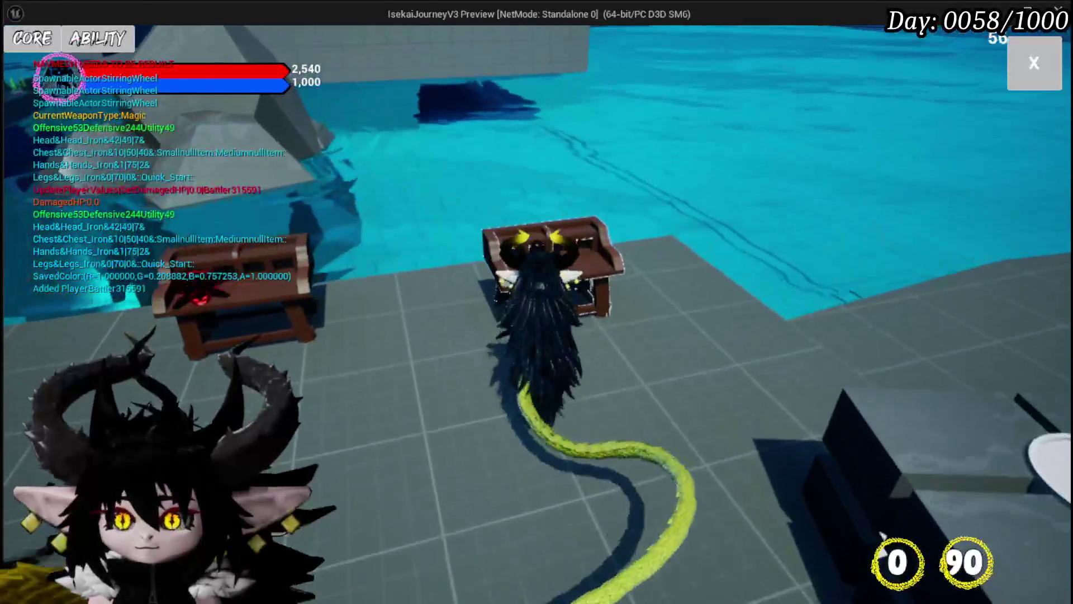
click(84, 40)
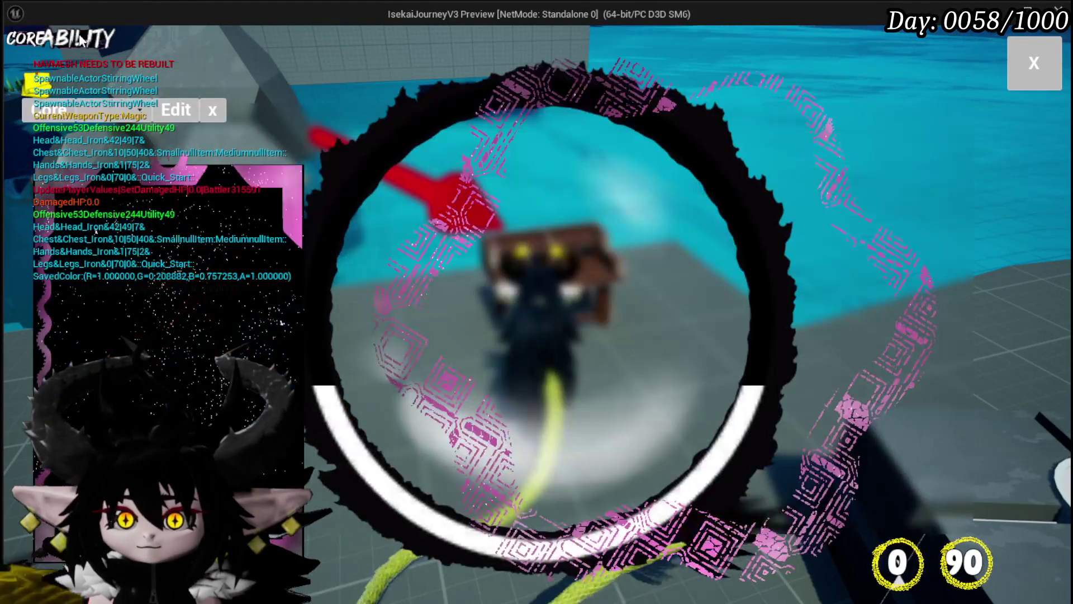
click(137, 110)
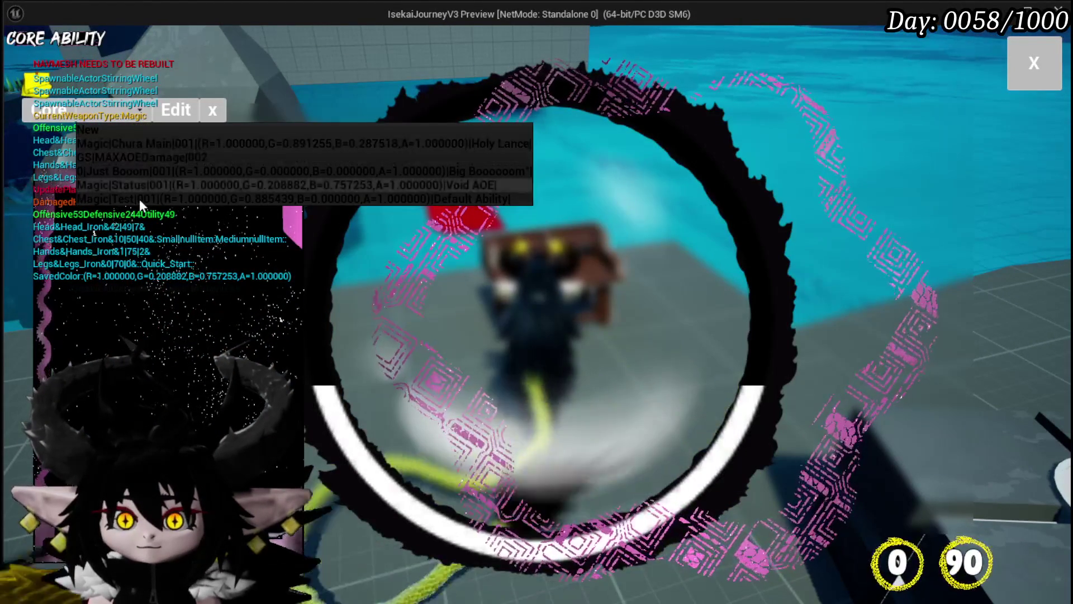
click(132, 185)
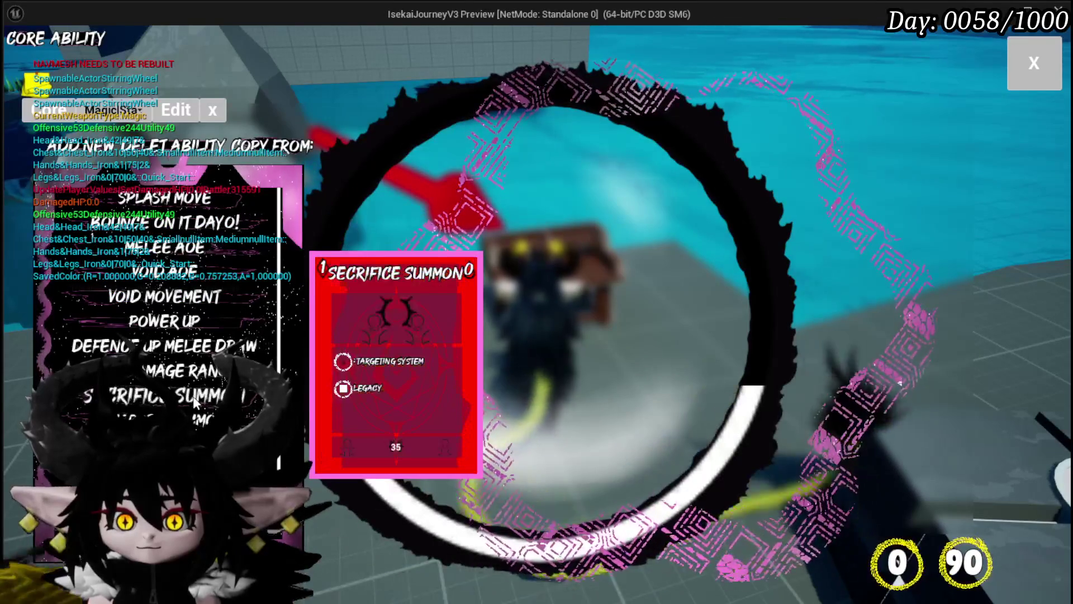
click(184, 371)
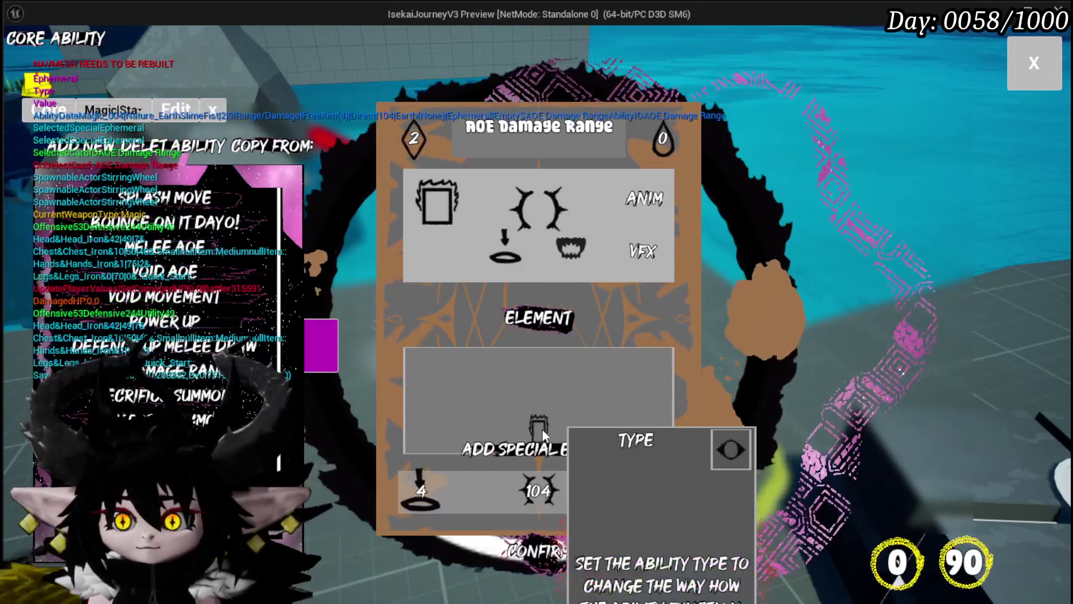
click(543, 428)
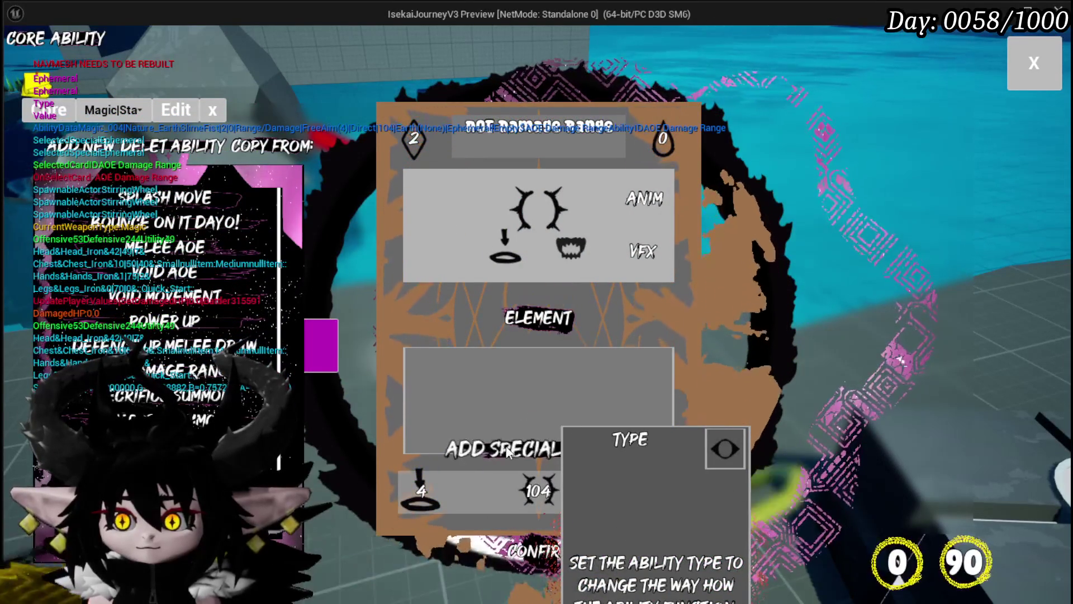
Stop the preview, add a Hide Tool Tipp call after Set Special, then compile and save.
key(Escape)
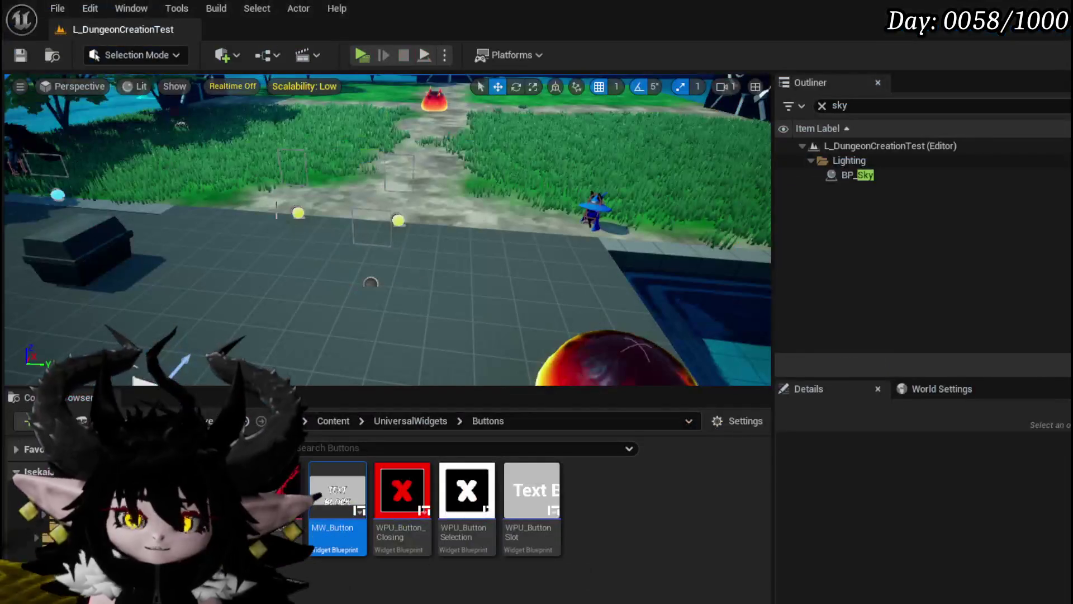
key(ctrl+s)
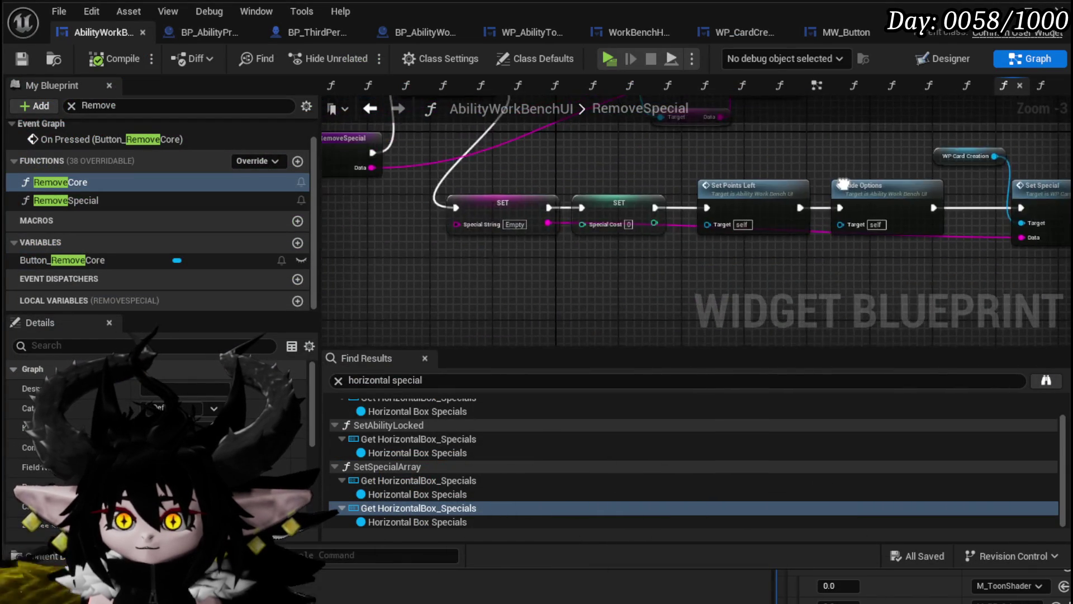
drag(674, 237, 781, 237)
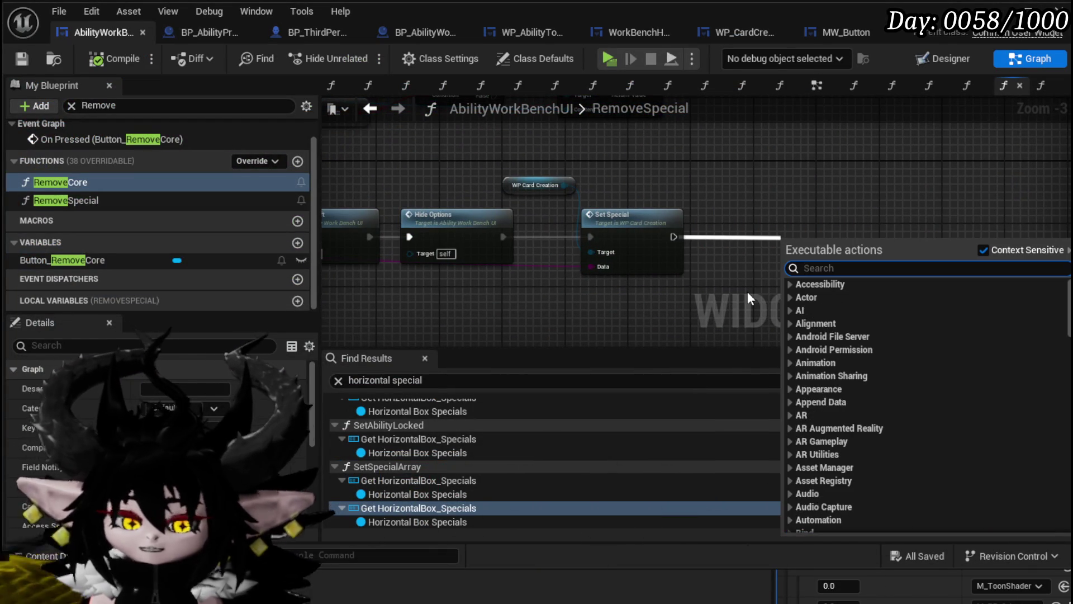
text(Hide Tool)
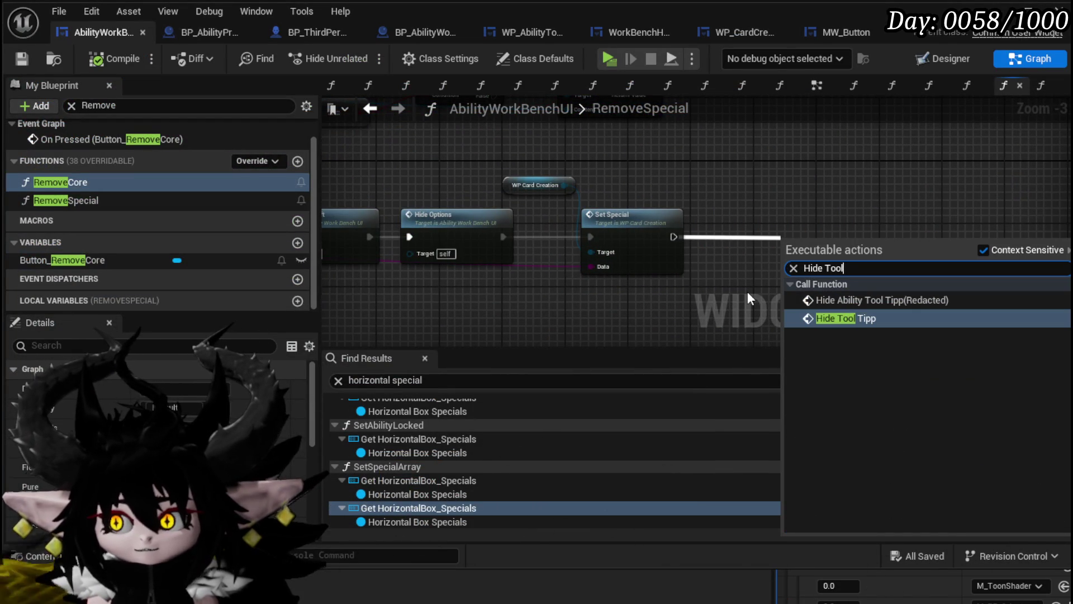
key(Return)
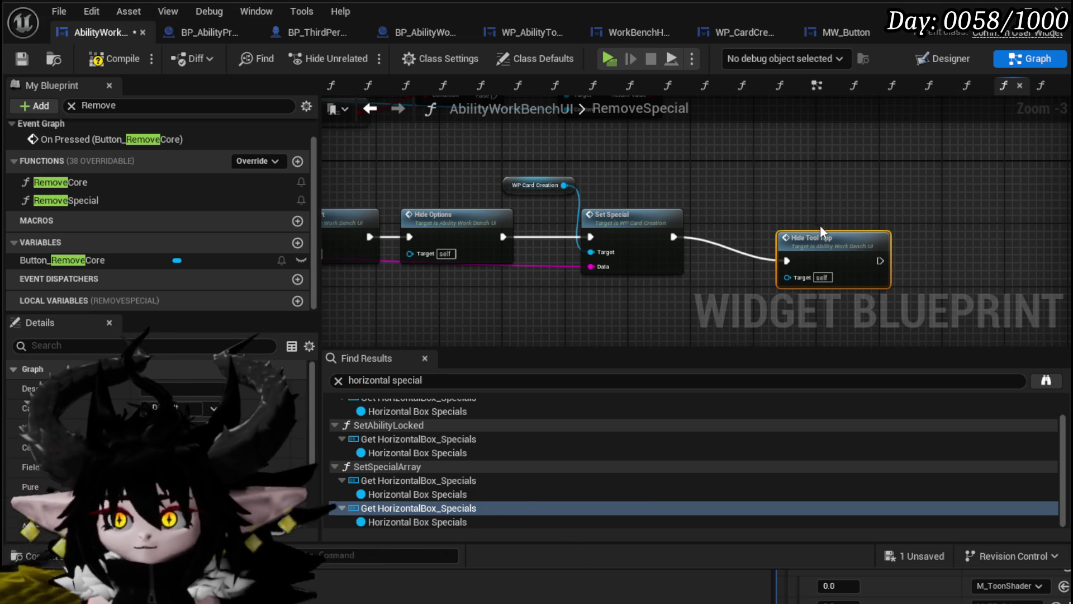
drag(811, 239, 754, 208)
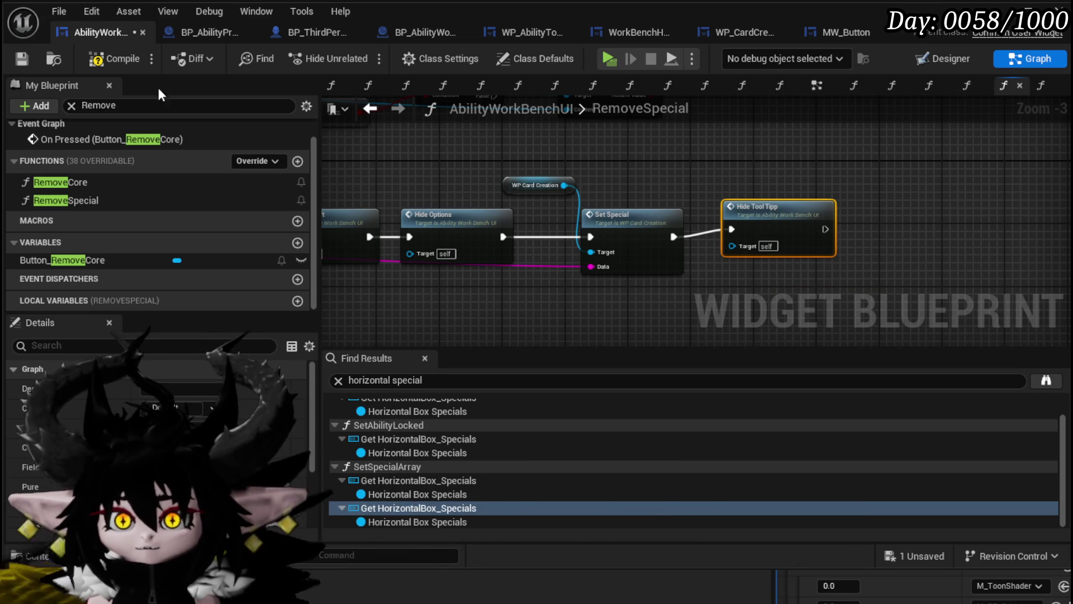
click(114, 60)
click(24, 60)
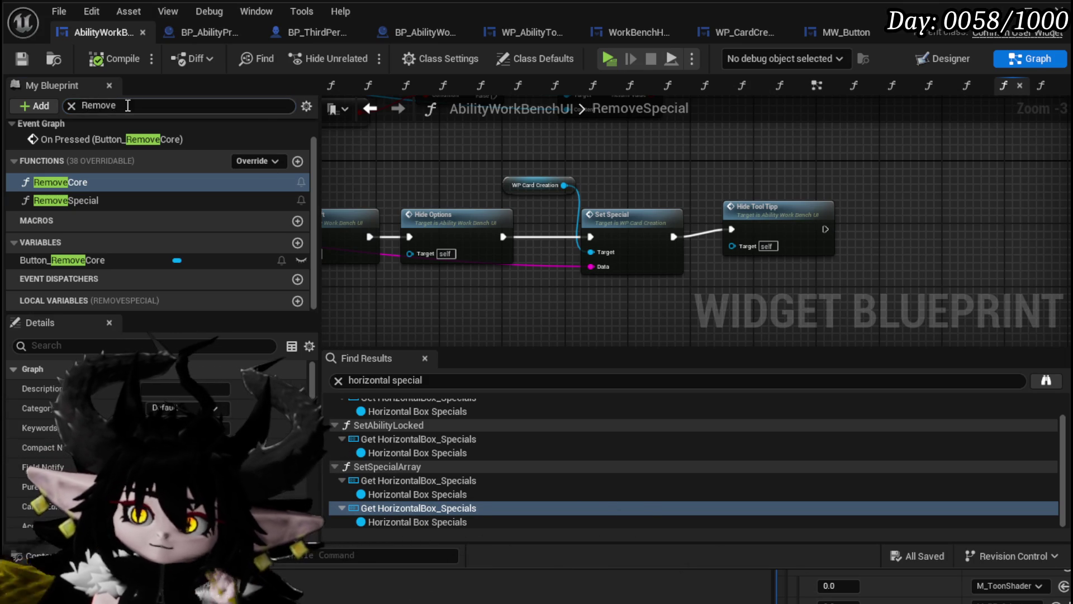
Search the blueprint members for 'Selectspe' and open the SelectSpecial function graph.
text(S)
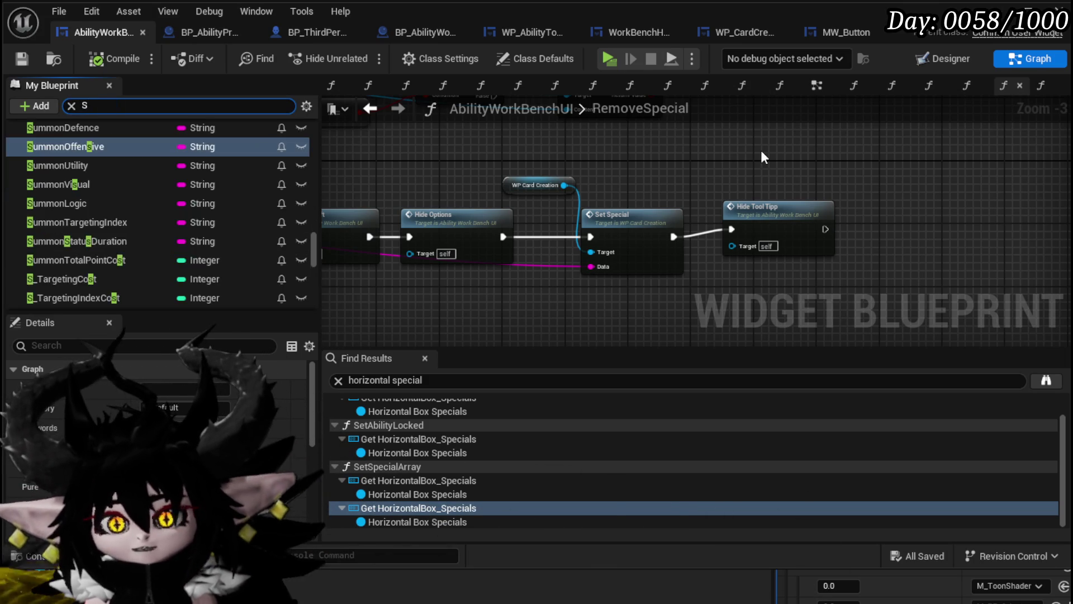
text(elects)
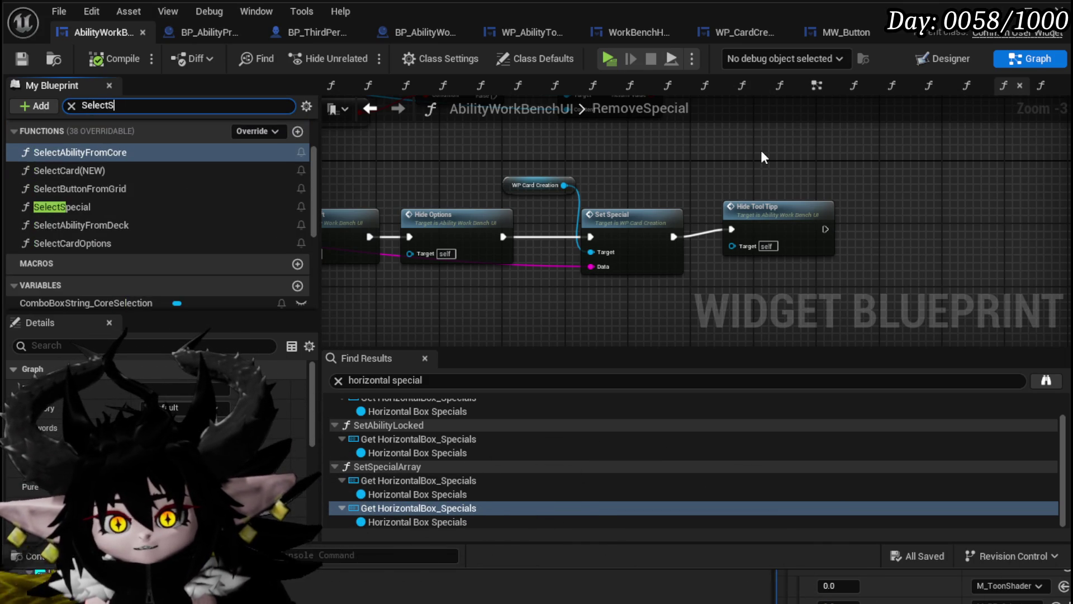
text(p)
key(BackSpace)
key(BackSpace)
text(spe)
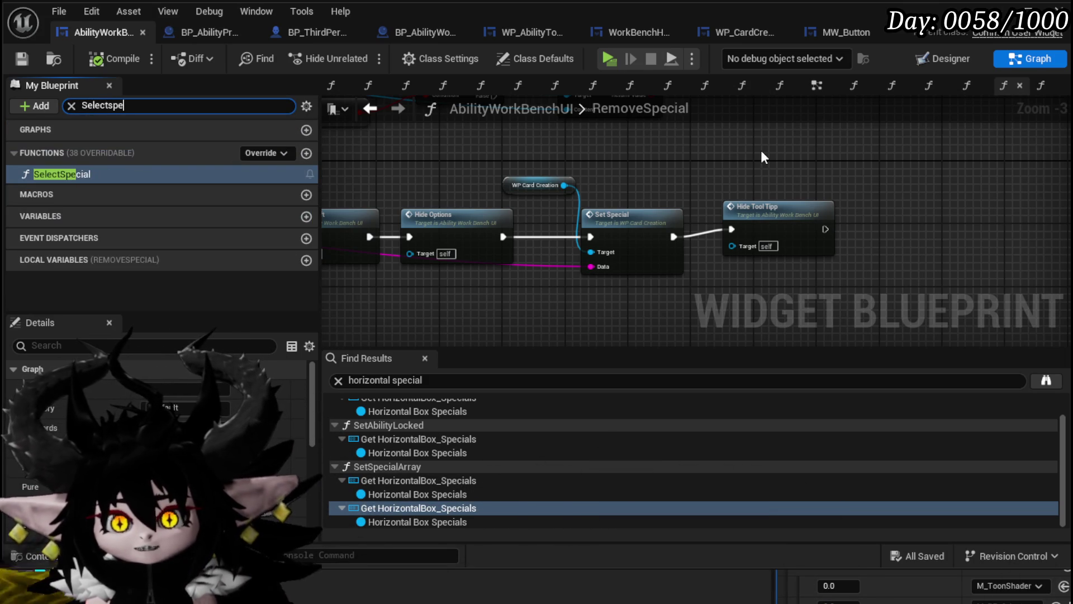
double_click(73, 174)
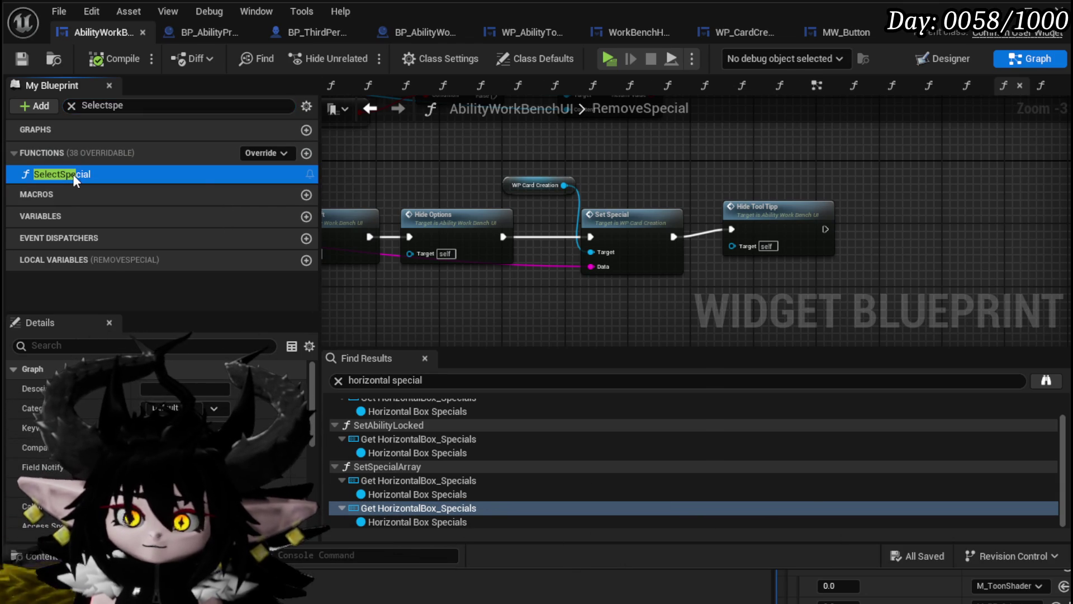
Move the WP Card Creation getter above the Set Special node.
scroll(605, 261, up, 4)
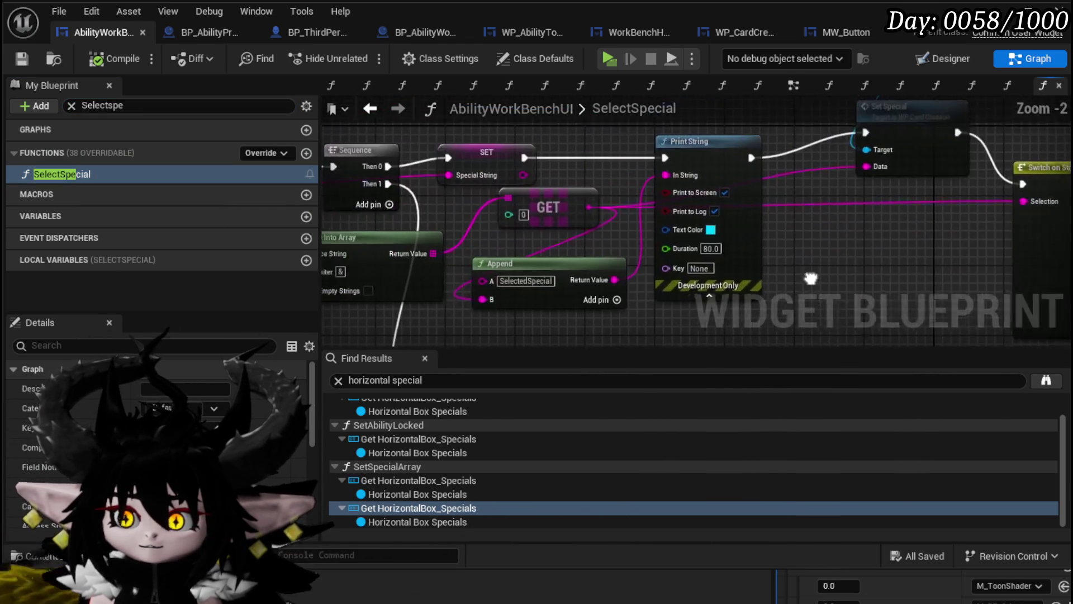
scroll(871, 269, down, 2)
drag(871, 269, 354, 270)
scroll(798, 223, up, 1)
mouse_move(370, 167)
mouse_down()
mouse_move(556, 184)
mouse_move(559, 207)
mouse_move(711, 229)
mouse_move(687, 220)
mouse_move(831, 222)
mouse_up()
drag(609, 170, 679, 193)
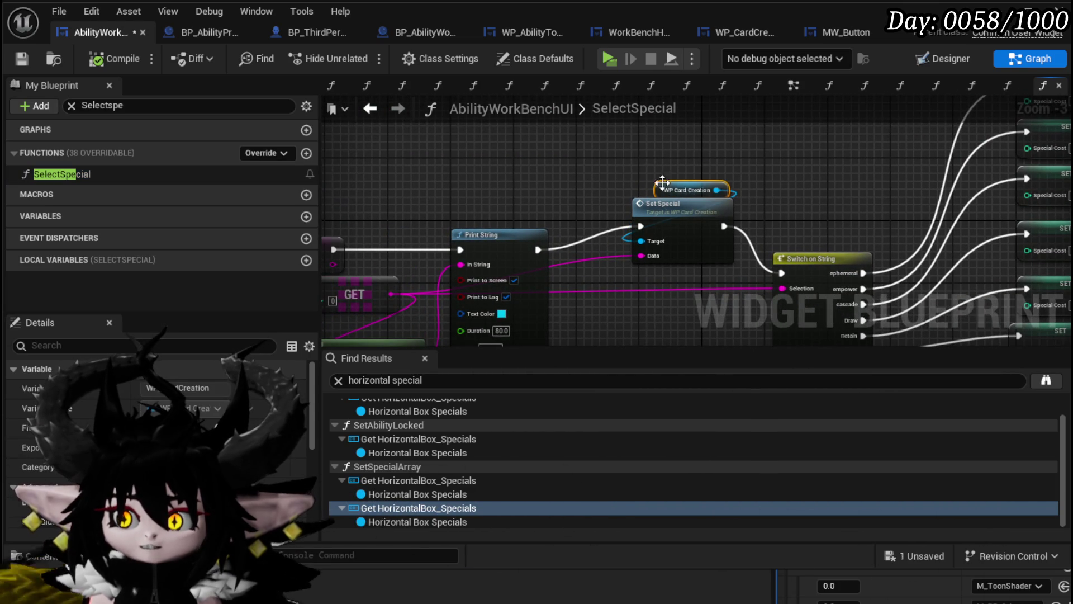
Select the whole column of SET nodes following Switch on String.
scroll(653, 170, down, 2)
scroll(545, 263, up, 3)
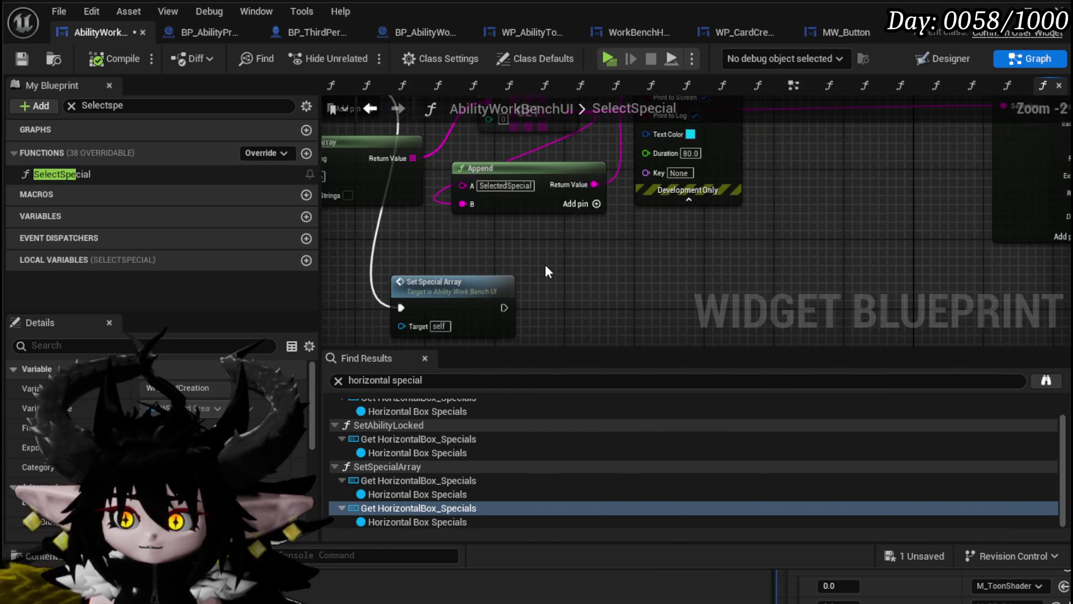
scroll(546, 267, down, 2)
mouse_move(642, 257)
mouse_down()
mouse_move(696, 206)
mouse_move(479, 244)
mouse_move(478, 155)
mouse_up()
scroll(615, 170, up, 3)
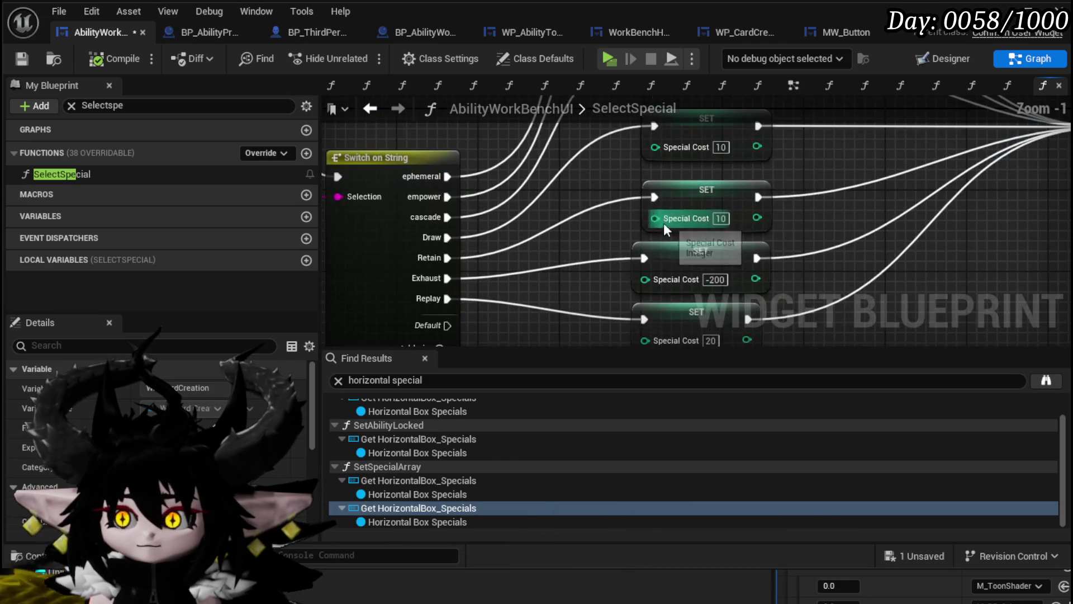
scroll(581, 203, down, 3)
scroll(581, 233, up, 3)
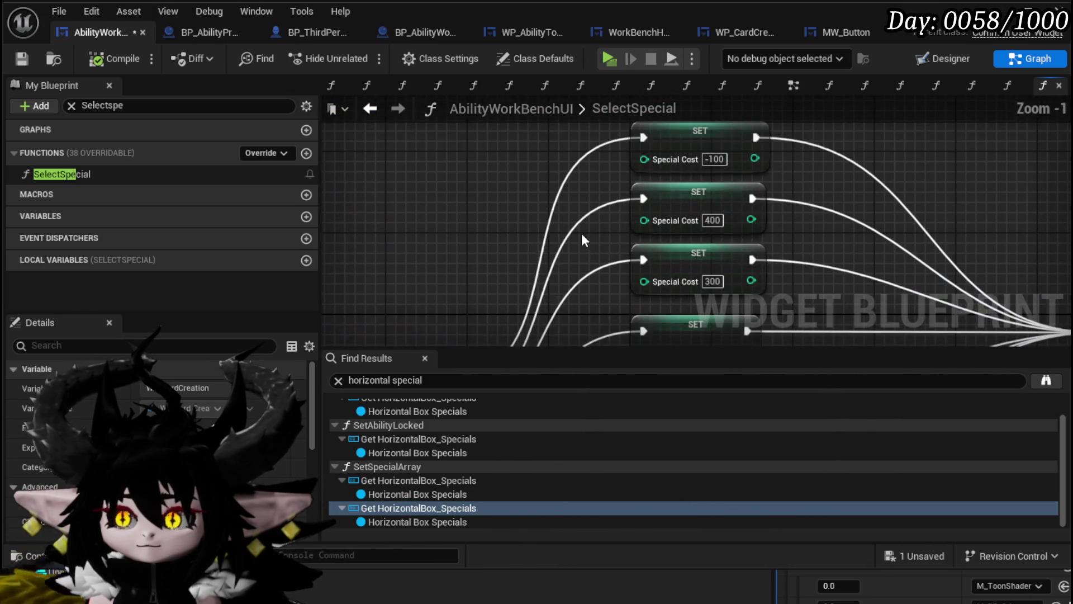
scroll(529, 299, down, 3)
scroll(528, 285, up, 3)
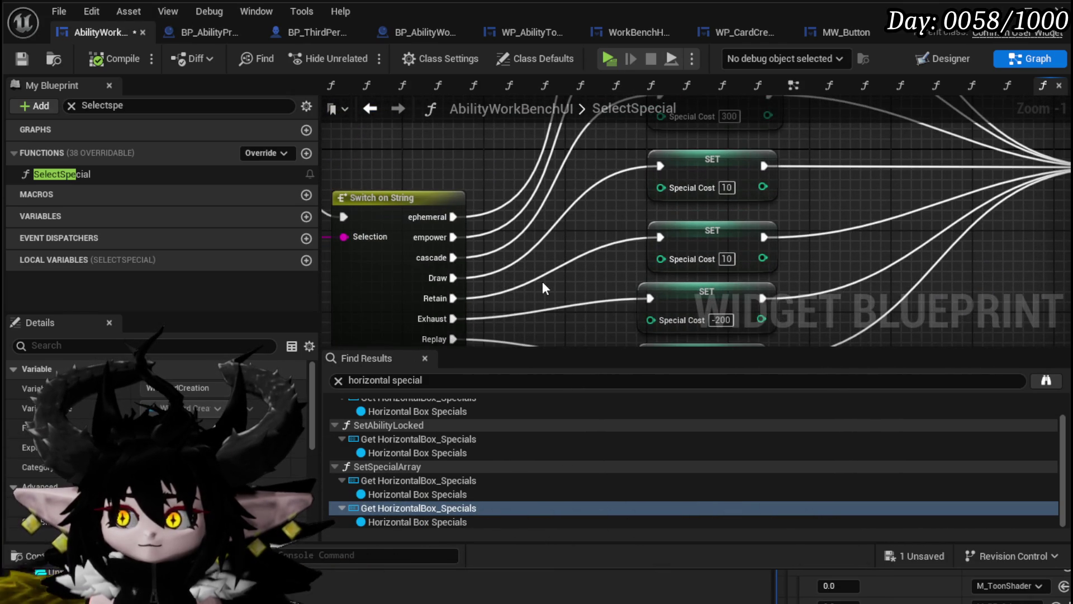
scroll(542, 288, down, 4)
drag(560, 318, 677, 108)
Review the graph from Set Points Left and Hide Options back to Print String and Parse Into Array.
mouse_move(762, 165)
mouse_down()
mouse_move(752, 249)
mouse_move(688, 246)
mouse_up()
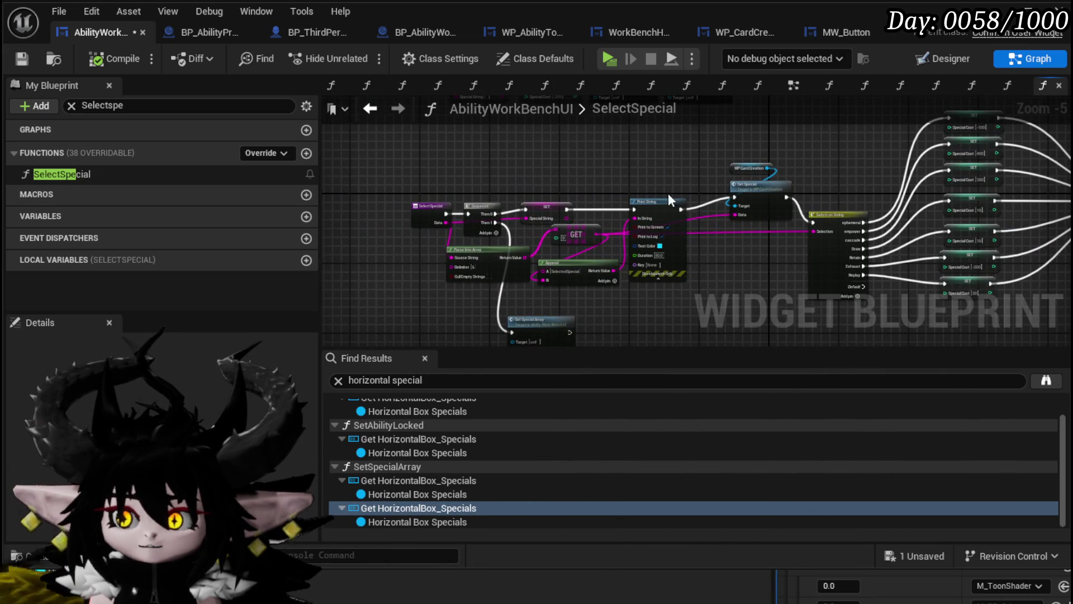
scroll(886, 240, up, 4)
drag(831, 259, 797, 261)
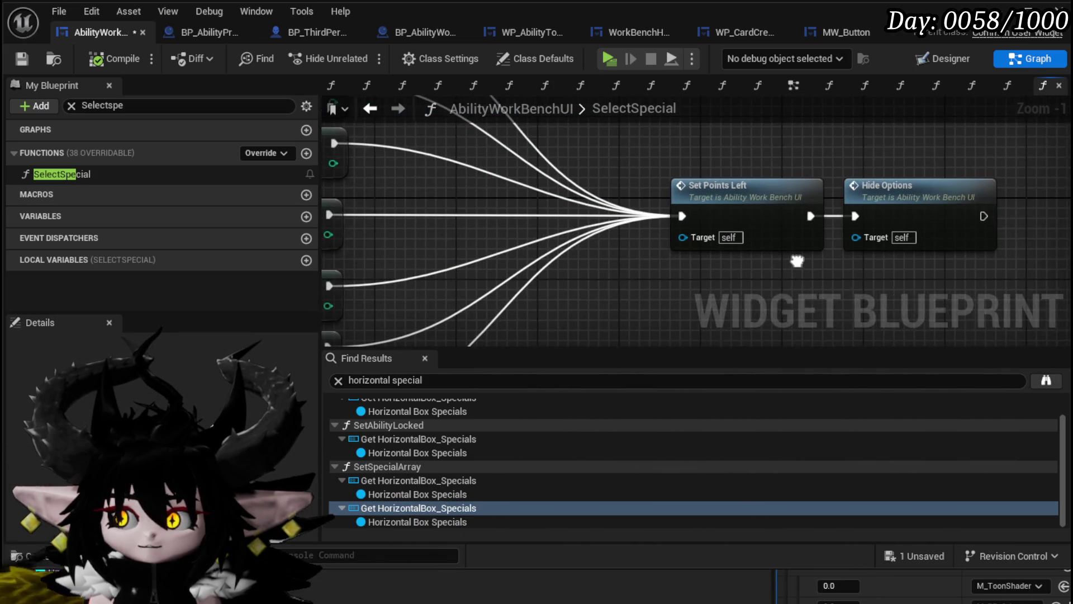
scroll(738, 251, down, 3)
drag(710, 199, 941, 152)
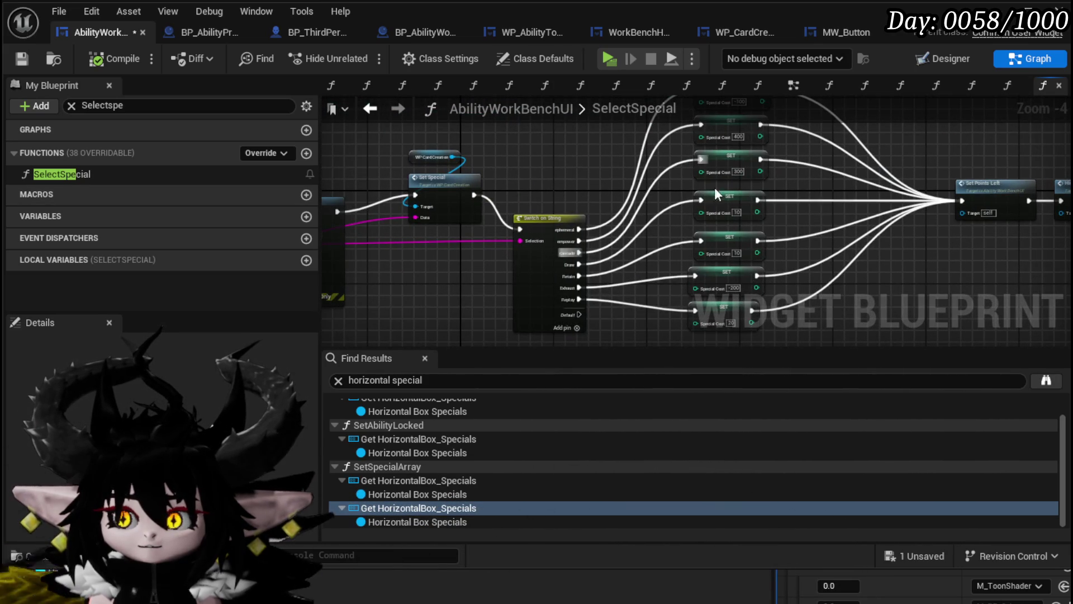
drag(526, 231, 792, 227)
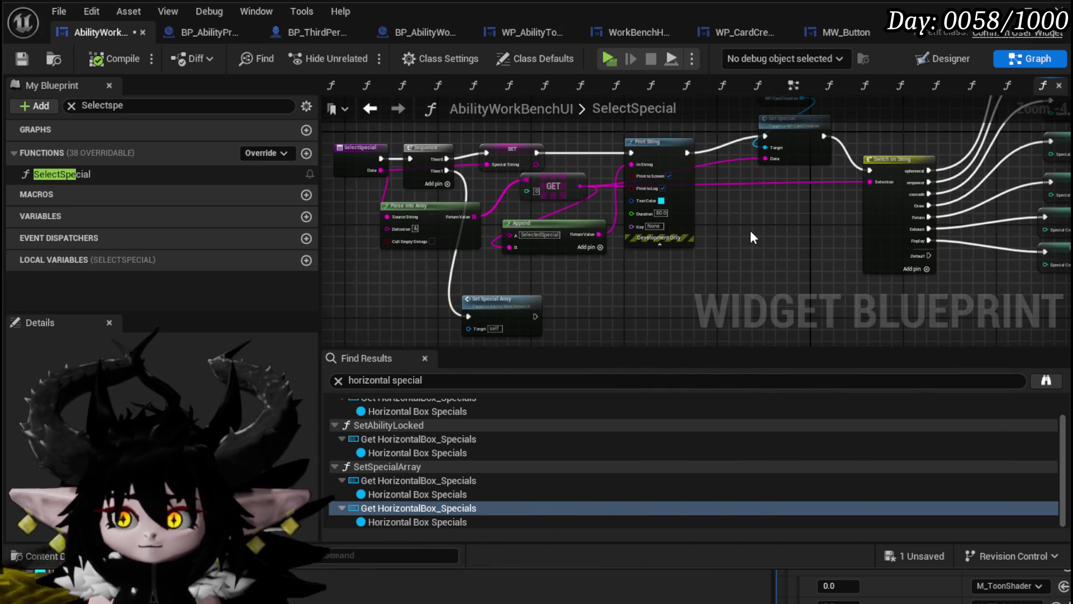
click(129, 105)
text(add)
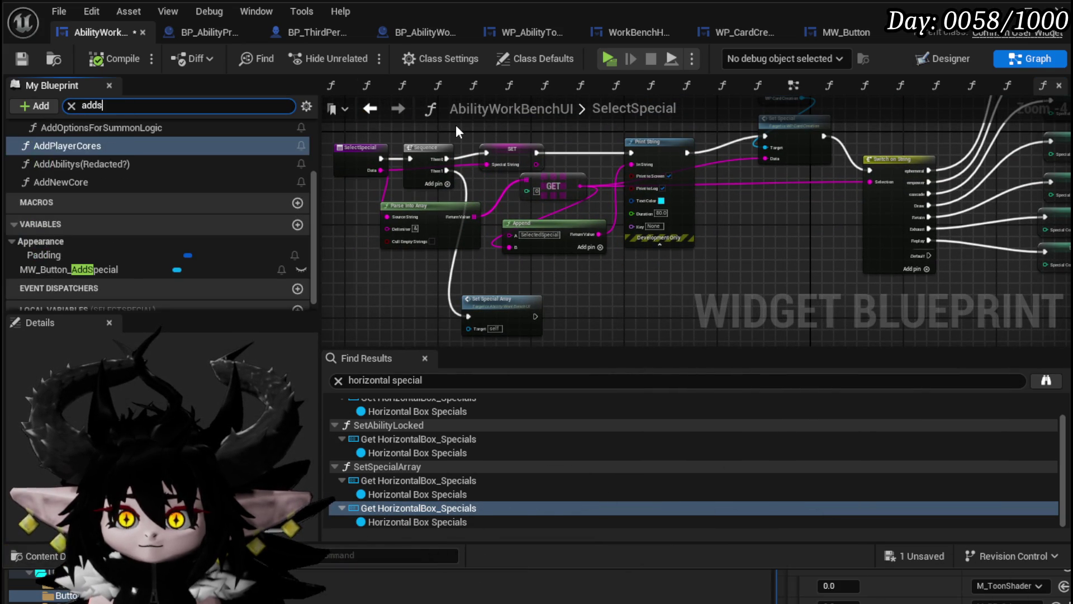
Search 'sSpe' and open the SetSpecialArray function from the Functions list.
text(s)
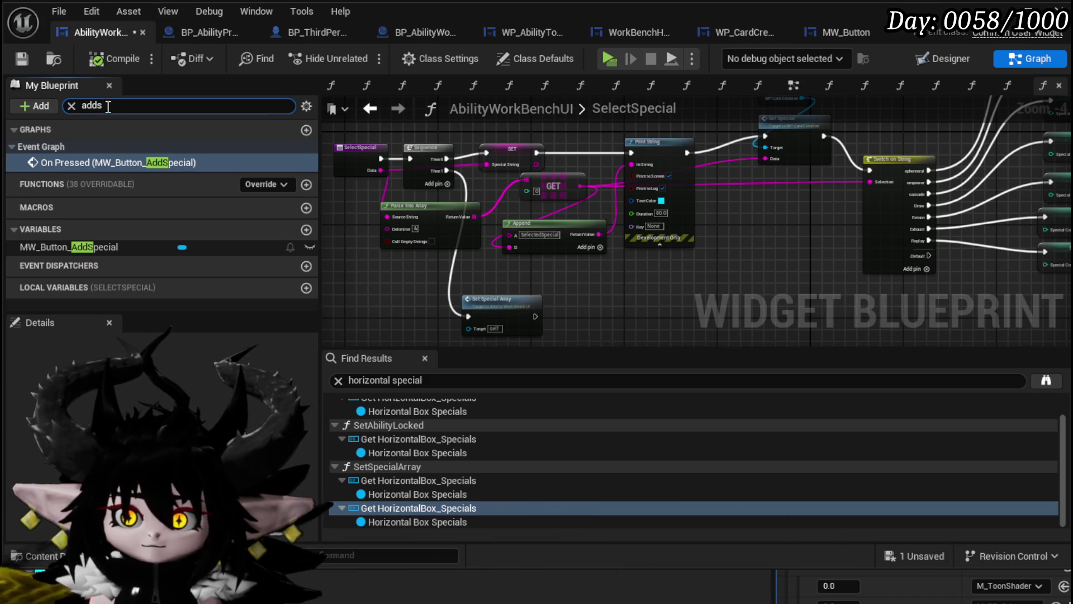
text(Special)
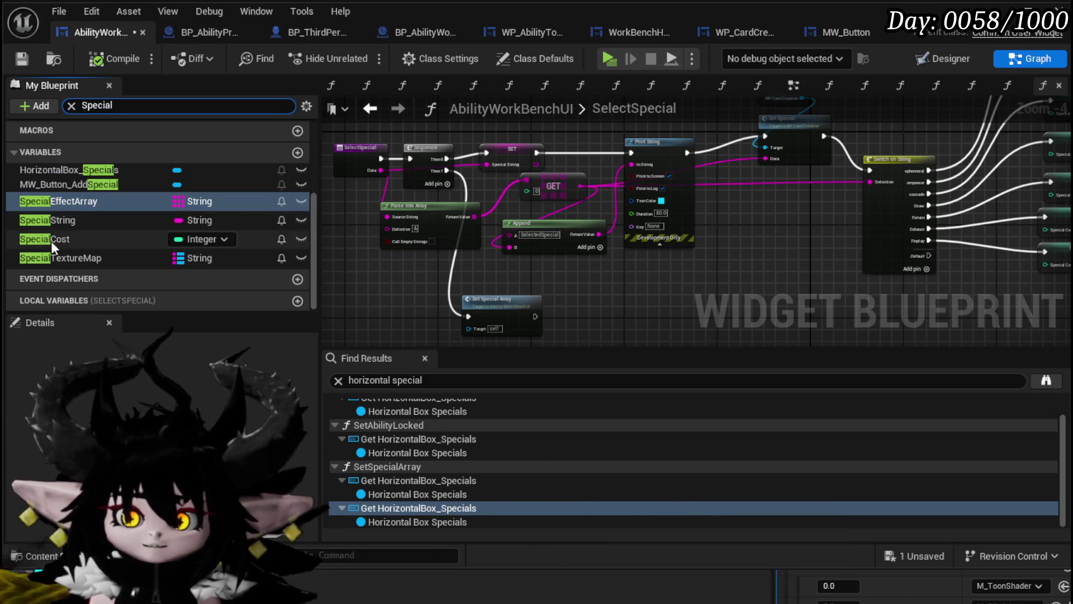
scroll(94, 207, up, 2)
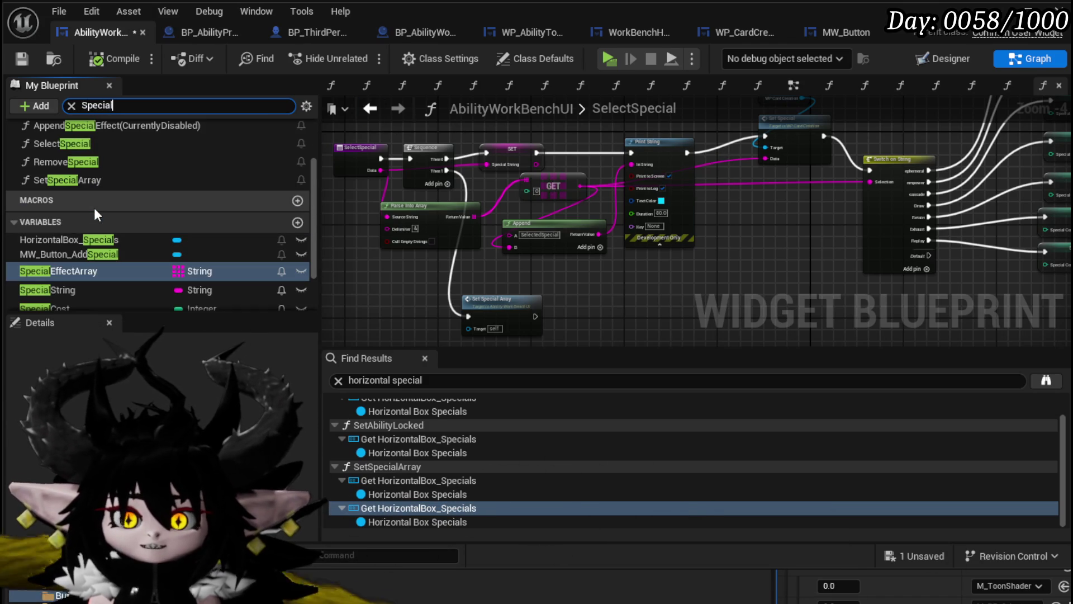
double_click(76, 181)
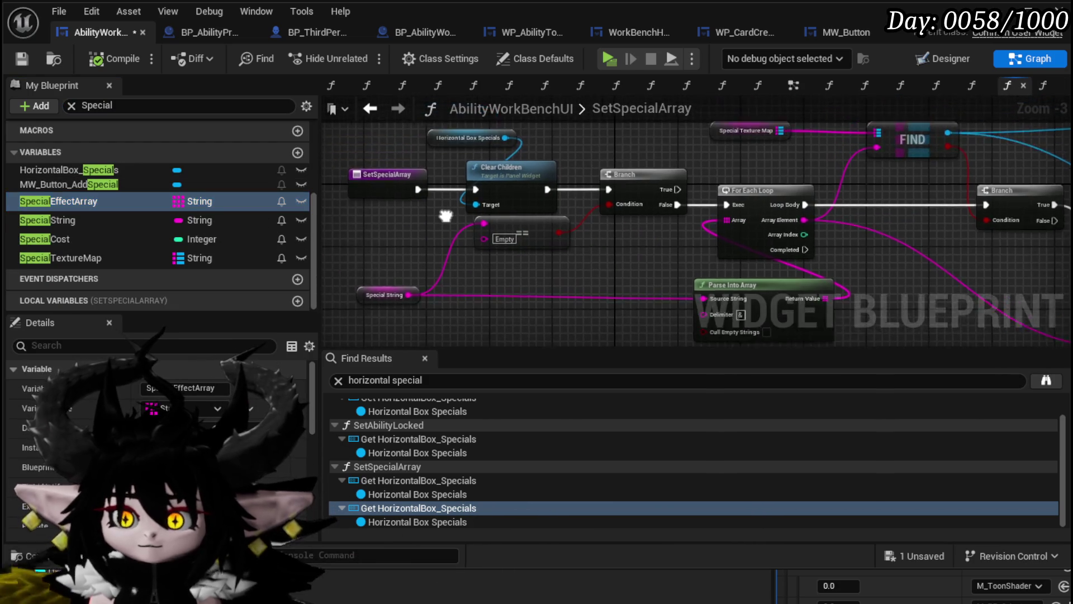
Connect the SetSpecialArray entry's execution directly to the Branch.
mouse_move(486, 142)
mouse_down()
mouse_move(464, 184)
mouse_move(476, 234)
mouse_up()
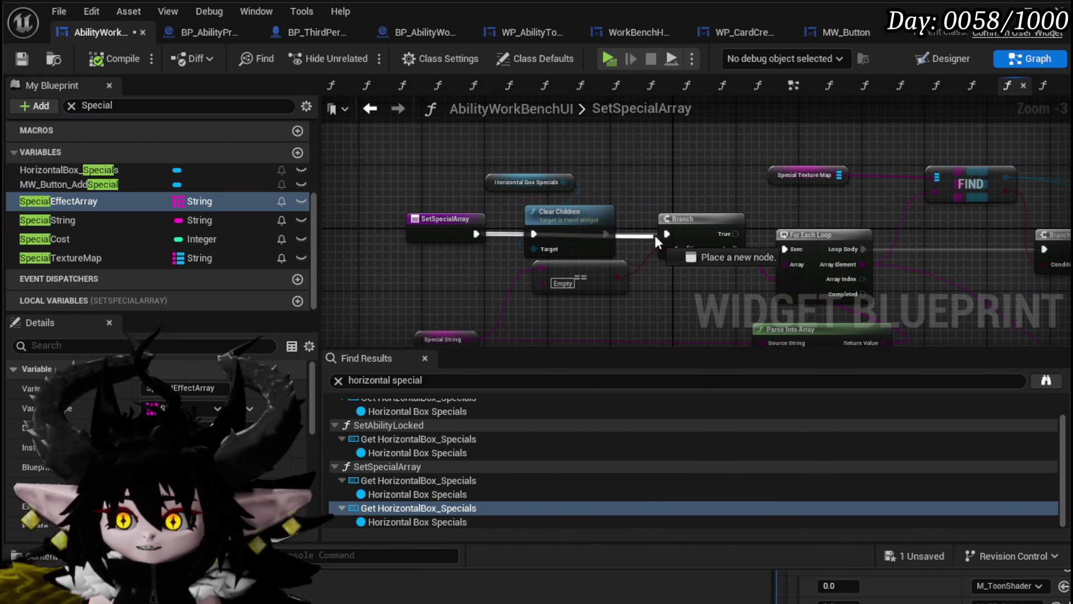
drag(673, 232, 344, 164)
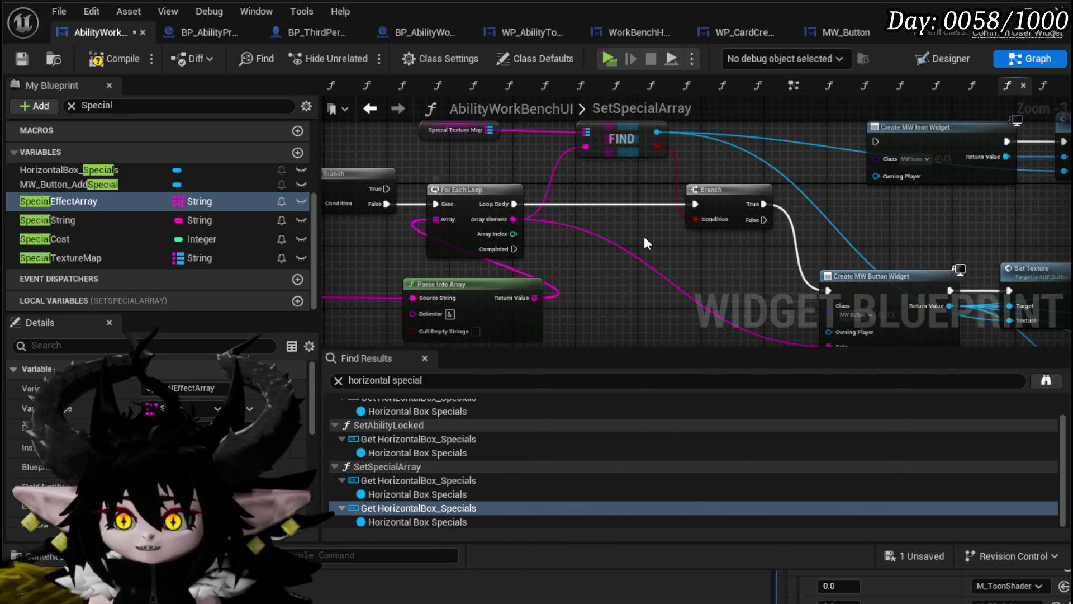
mouse_move(644, 240)
mouse_down()
mouse_move(926, 197)
mouse_move(917, 209)
mouse_move(840, 207)
mouse_move(530, 276)
mouse_up()
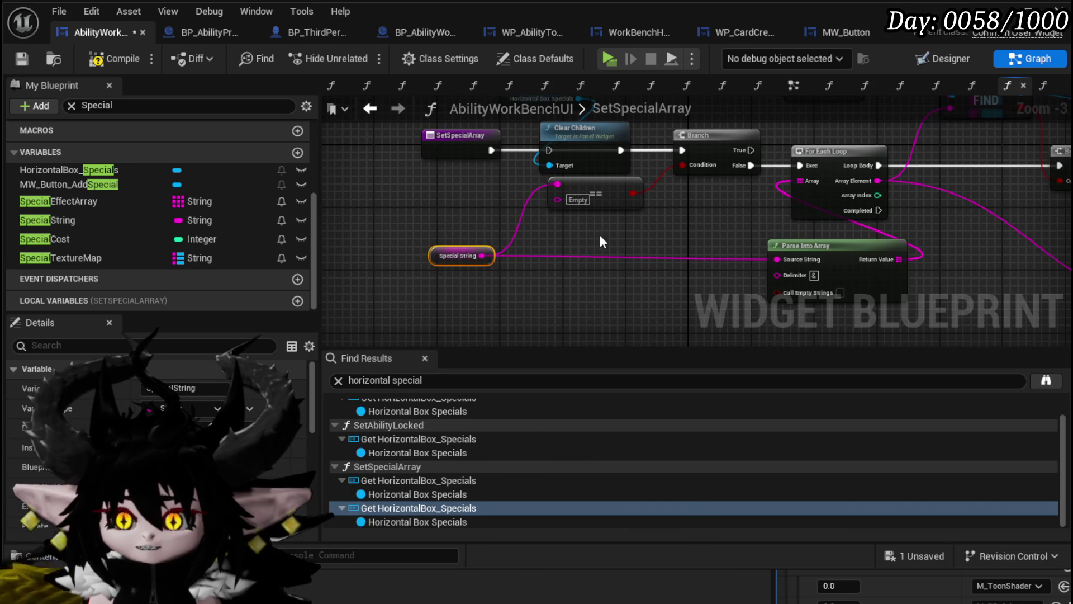
mouse_move(602, 242)
mouse_down()
mouse_move(335, 224)
mouse_move(594, 259)
mouse_move(396, 206)
mouse_move(565, 237)
mouse_move(761, 234)
mouse_move(492, 224)
mouse_move(734, 206)
mouse_up()
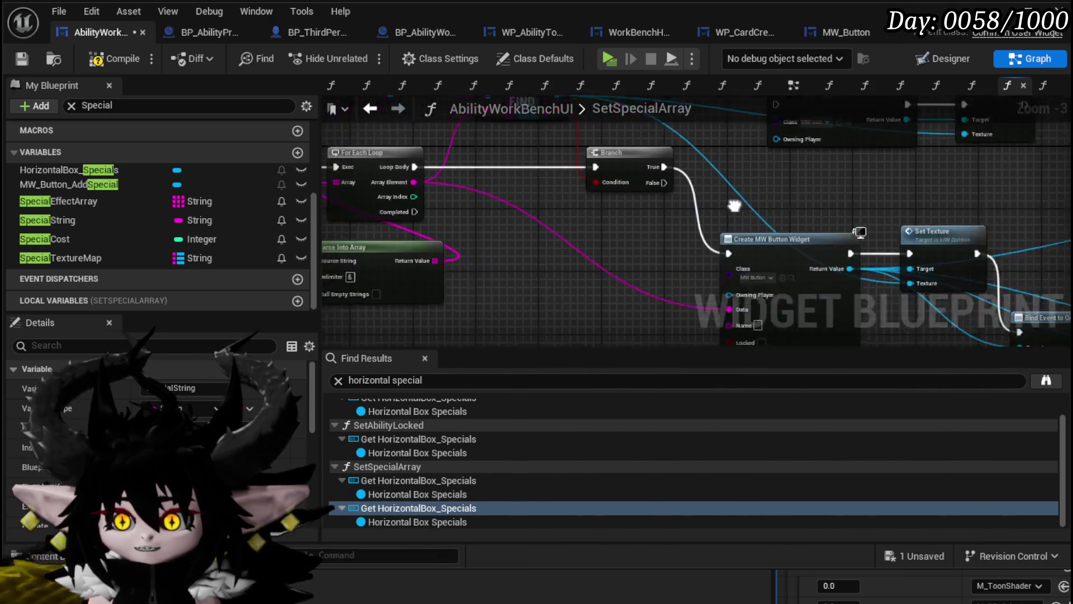
mouse_move(240, 224)
mouse_down()
mouse_move(599, 231)
mouse_move(425, 220)
mouse_up()
mouse_move(766, 204)
mouse_down()
mouse_move(371, 203)
mouse_move(392, 224)
mouse_move(666, 213)
mouse_move(908, 228)
mouse_up()
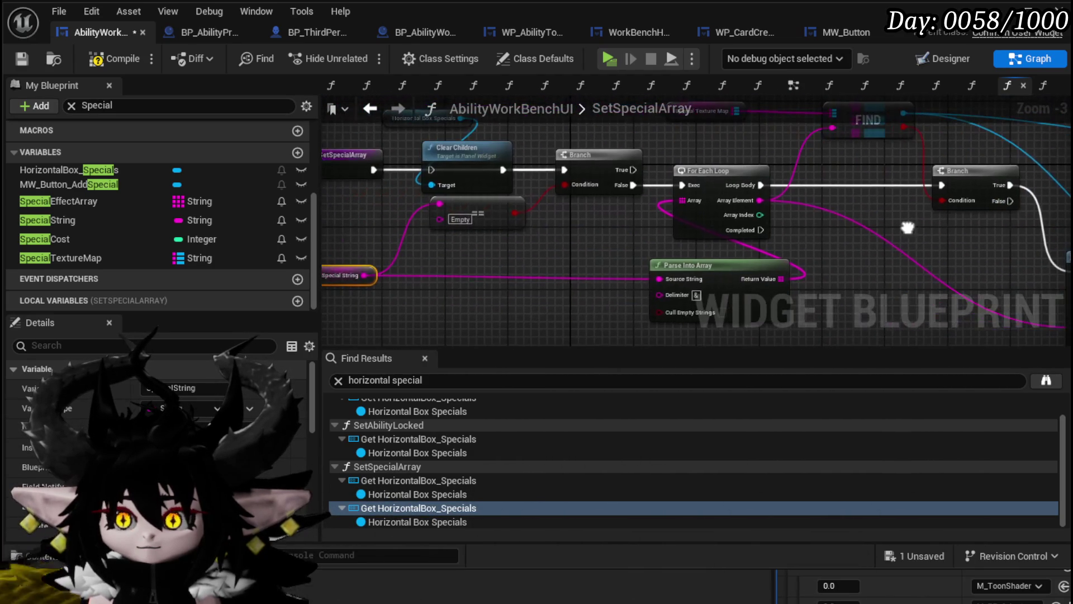
mouse_move(373, 169)
mouse_down()
mouse_move(968, 200)
mouse_move(947, 186)
mouse_move(475, 184)
mouse_up()
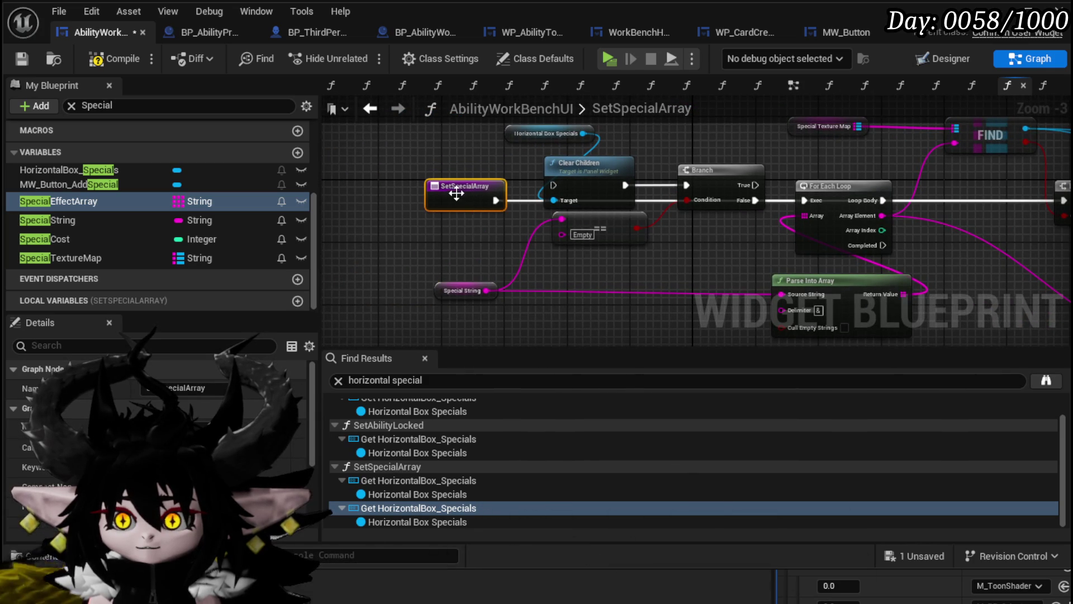
Move Clear Children up out of the way and reconnect the entry to the first Branch.
drag(659, 263, 352, 234)
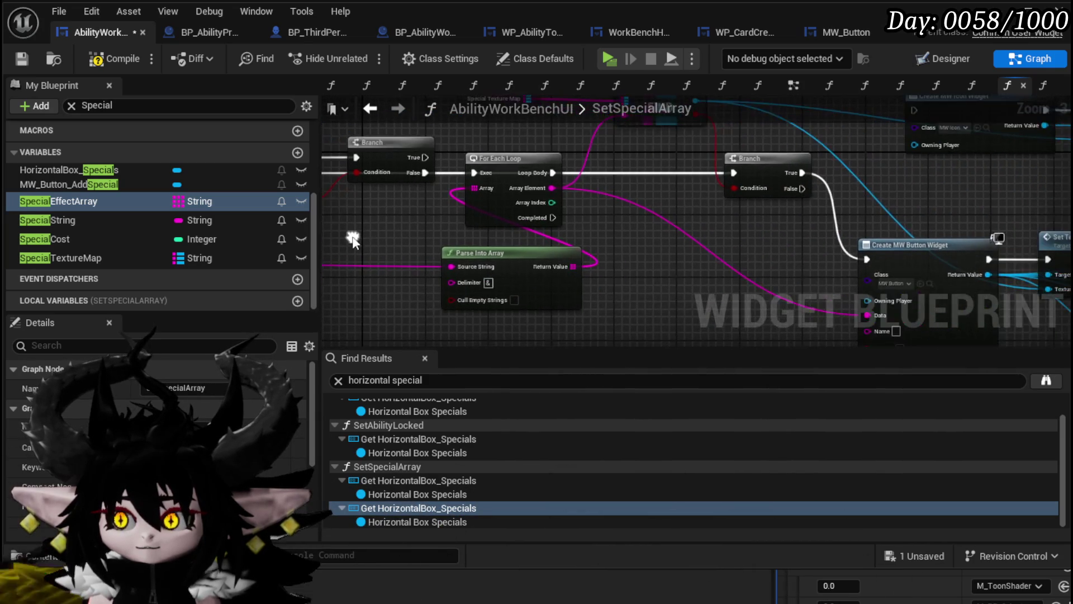
mouse_move(575, 211)
mouse_down()
mouse_move(542, 199)
mouse_move(638, 200)
mouse_move(540, 256)
mouse_move(531, 241)
mouse_move(447, 229)
mouse_move(815, 216)
mouse_up()
mouse_move(496, 210)
mouse_down()
mouse_move(830, 218)
mouse_move(805, 210)
mouse_up()
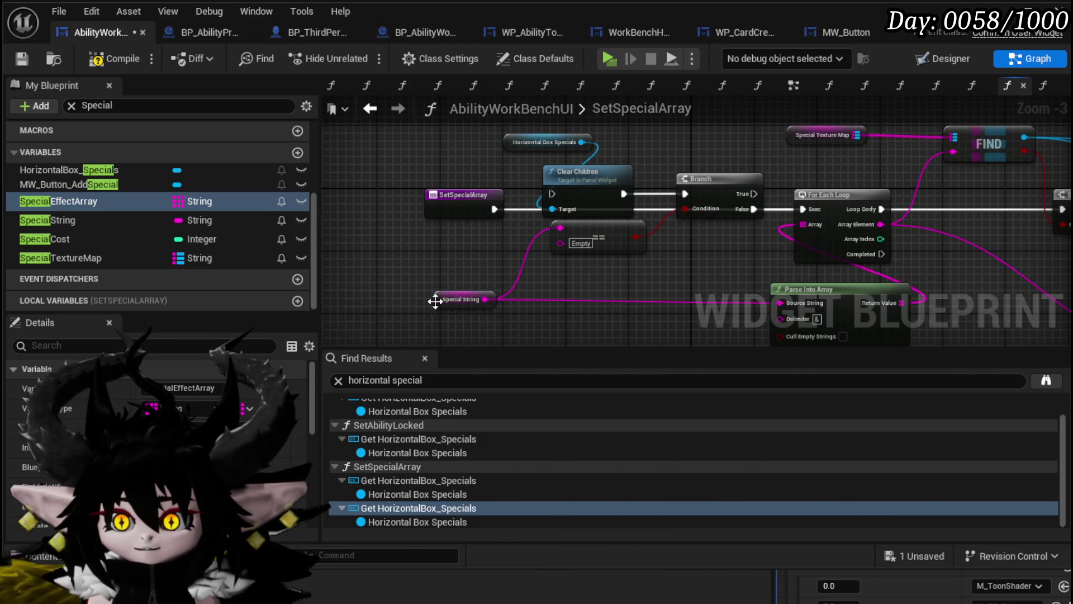
drag(435, 301, 452, 302)
drag(703, 190, 703, 206)
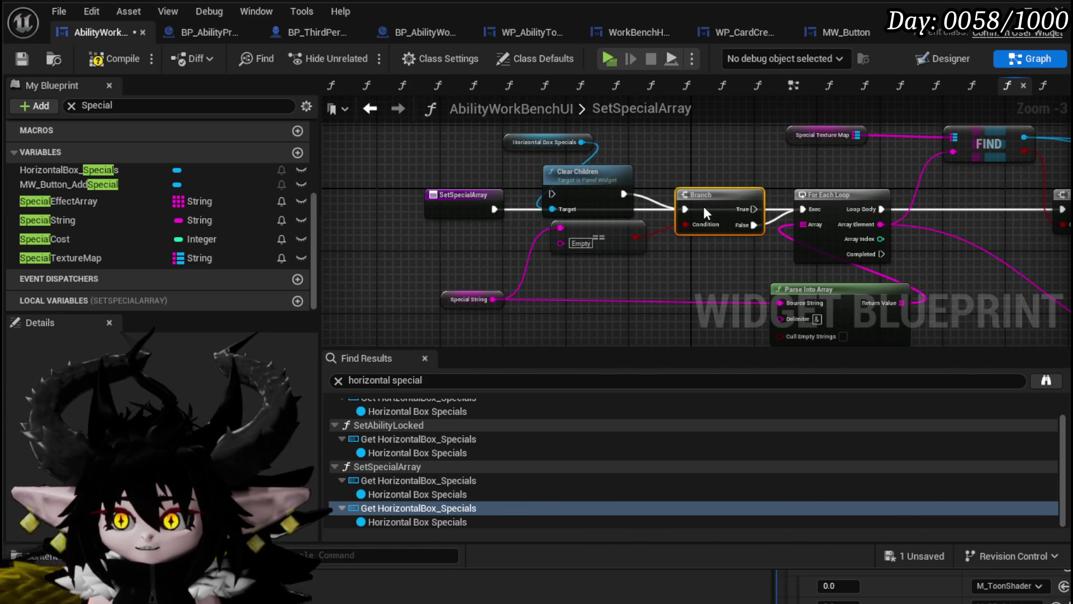
drag(587, 189, 594, 173)
drag(492, 209, 686, 210)
drag(591, 235, 591, 249)
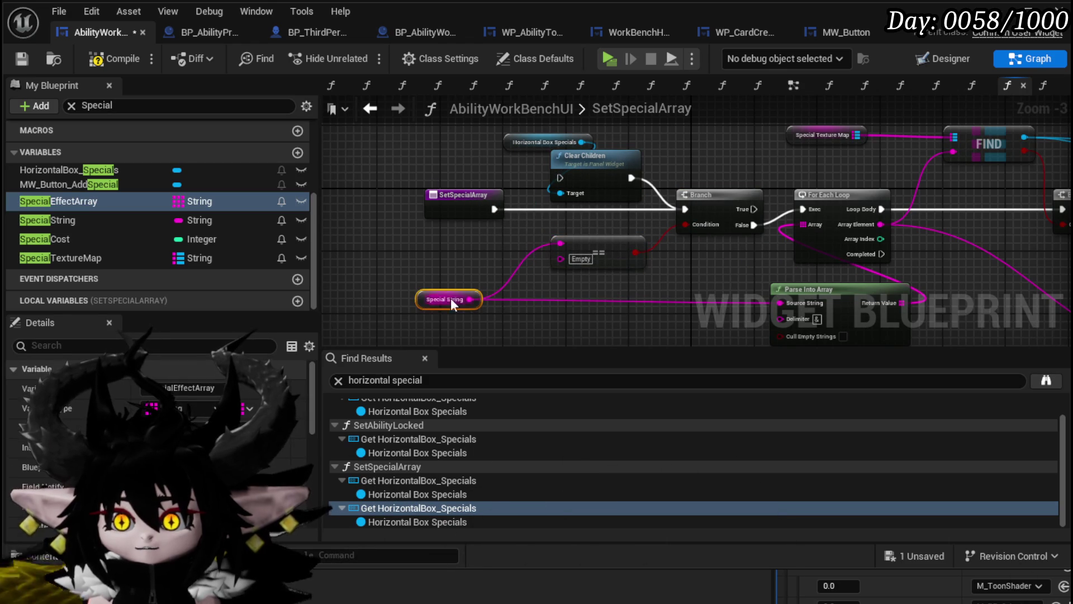
Shift Parse Into Array left, compile and save, and nudge the Special String getter.
mouse_move(465, 263)
mouse_down()
mouse_move(579, 230)
mouse_move(638, 273)
mouse_move(494, 222)
mouse_up()
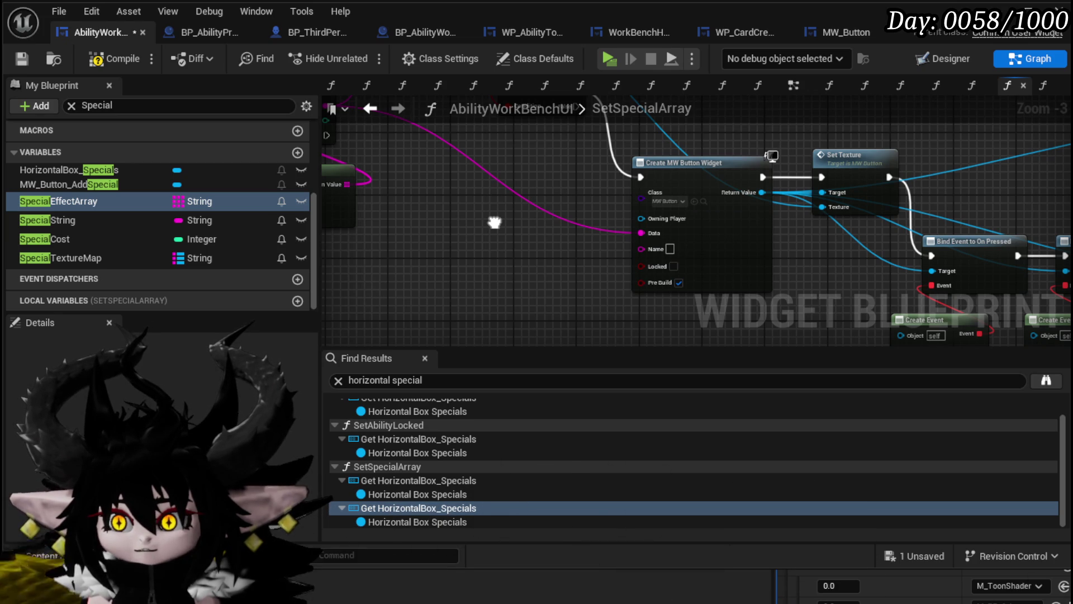
drag(494, 222, 745, 235)
mouse_move(637, 210)
mouse_down()
mouse_move(727, 241)
mouse_move(617, 247)
mouse_up()
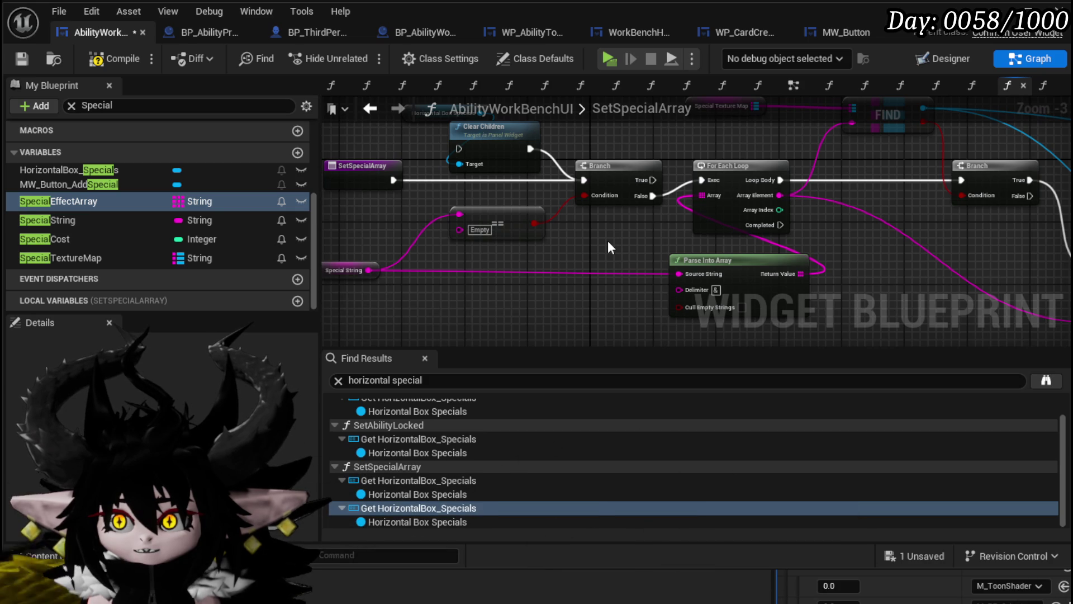
drag(608, 240, 614, 225)
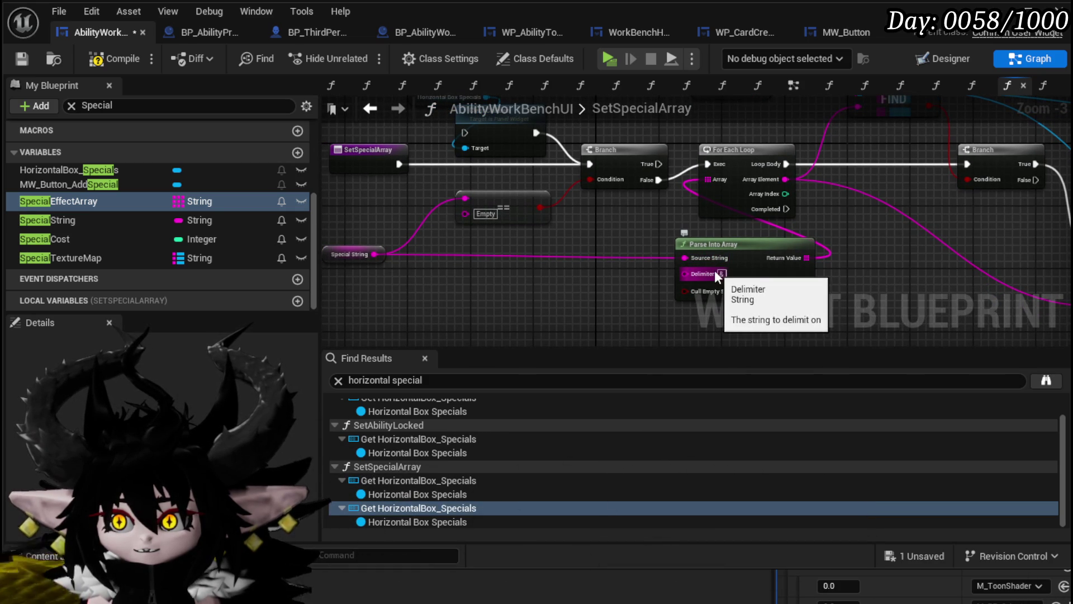
mouse_move(720, 274)
mouse_down()
mouse_move(662, 247)
mouse_move(681, 274)
mouse_up()
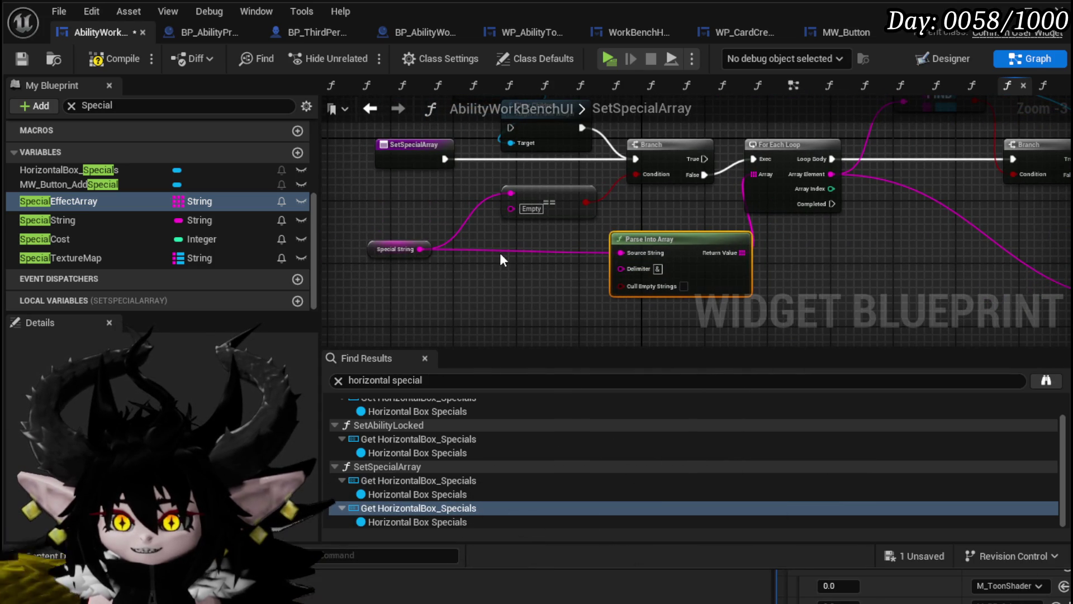
click(500, 252)
click(99, 60)
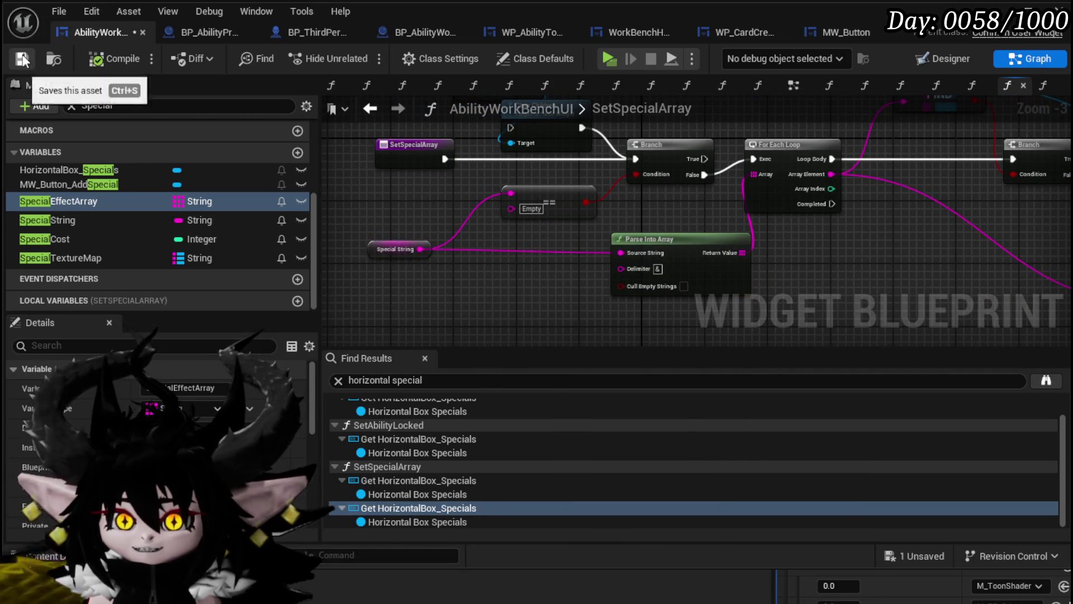
click(22, 58)
mouse_move(369, 253)
mouse_down()
mouse_move(426, 265)
mouse_move(478, 253)
mouse_up()
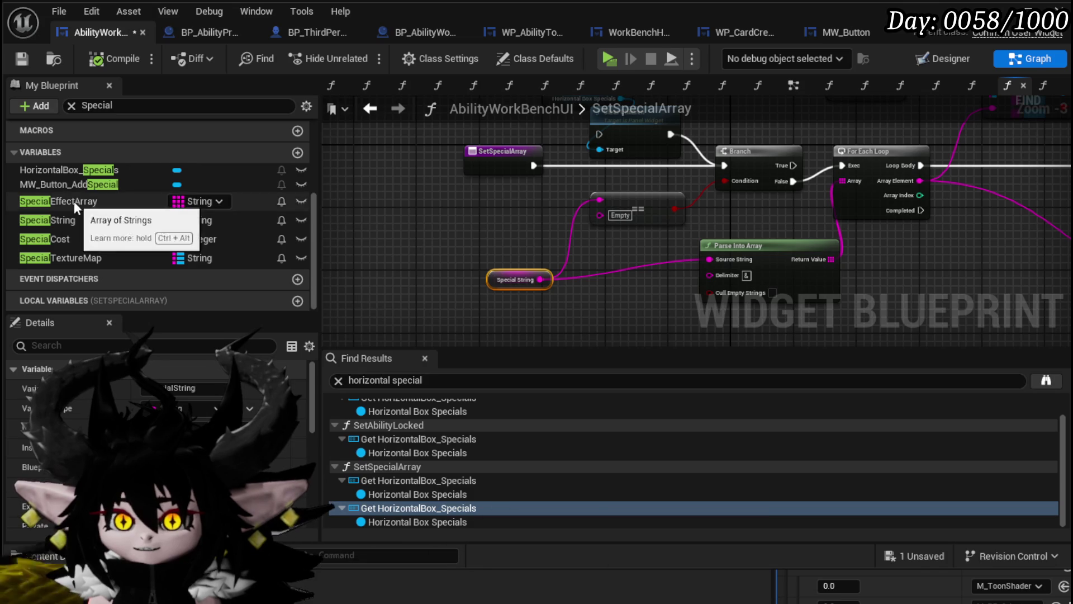
Add a SpecialEffectArray getter for the For Each Loop and run the Branch on each Loop Body.
drag(74, 201, 427, 221)
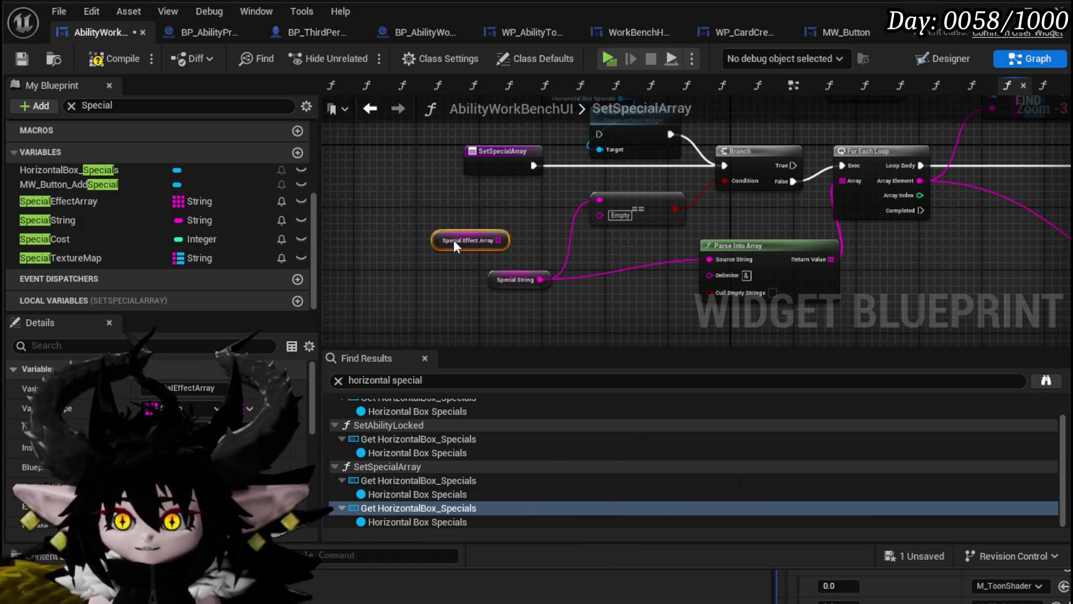
mouse_move(571, 260)
mouse_down()
mouse_move(456, 269)
mouse_move(622, 230)
mouse_move(648, 268)
mouse_move(501, 272)
mouse_move(565, 253)
mouse_move(531, 271)
mouse_move(585, 231)
mouse_move(577, 255)
mouse_move(514, 215)
mouse_move(537, 292)
mouse_up()
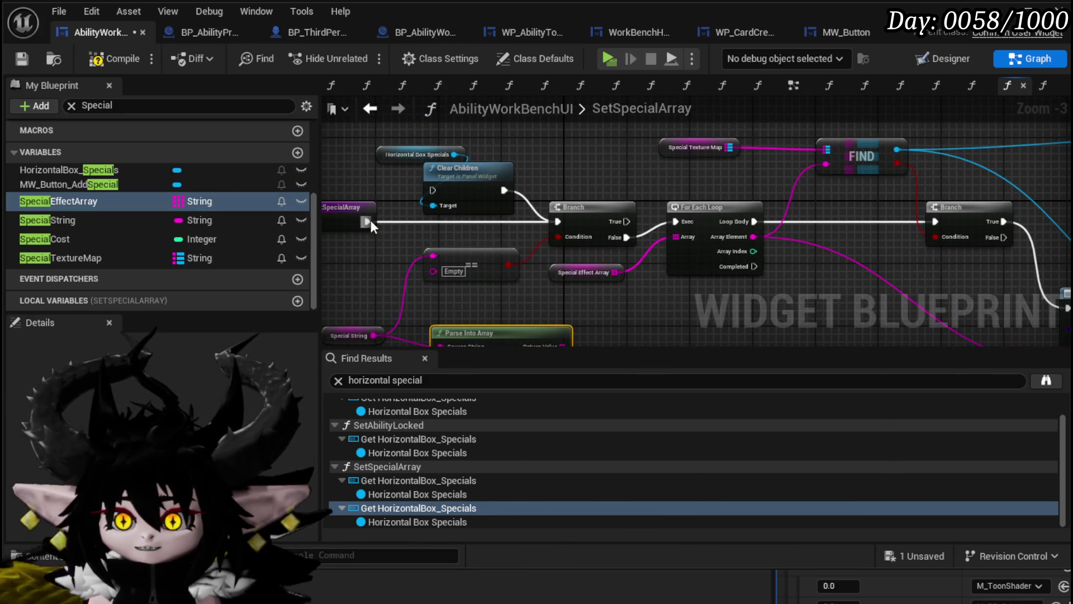
mouse_move(675, 224)
mouse_down()
mouse_move(523, 235)
mouse_move(415, 203)
mouse_move(552, 227)
mouse_move(525, 201)
mouse_move(777, 199)
mouse_up()
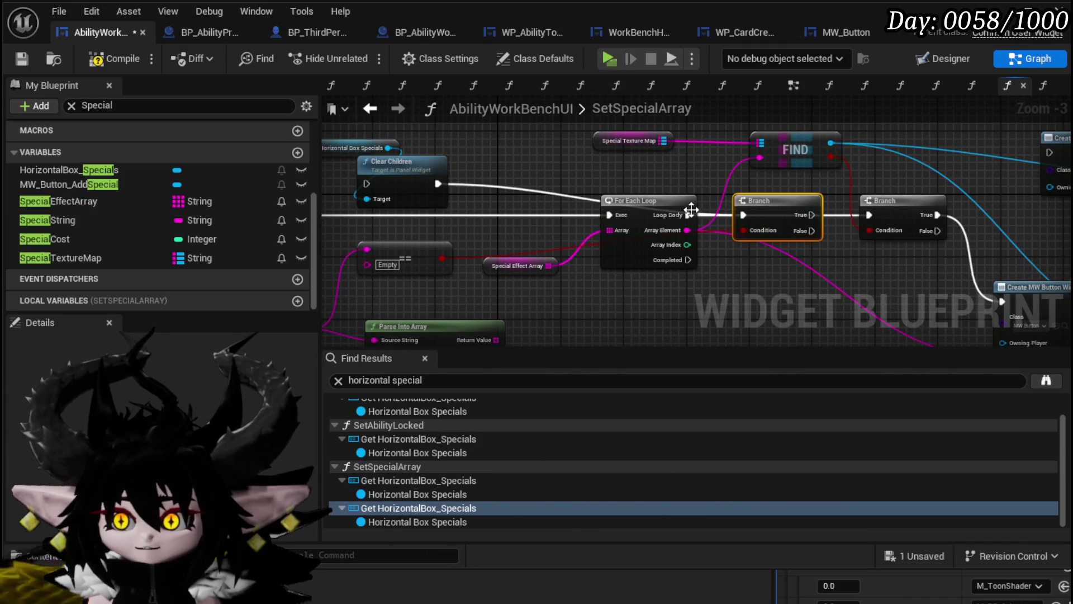
drag(689, 215, 741, 215)
mouse_move(823, 214)
mouse_down()
mouse_move(700, 244)
mouse_move(743, 227)
mouse_up()
drag(673, 221, 673, 204)
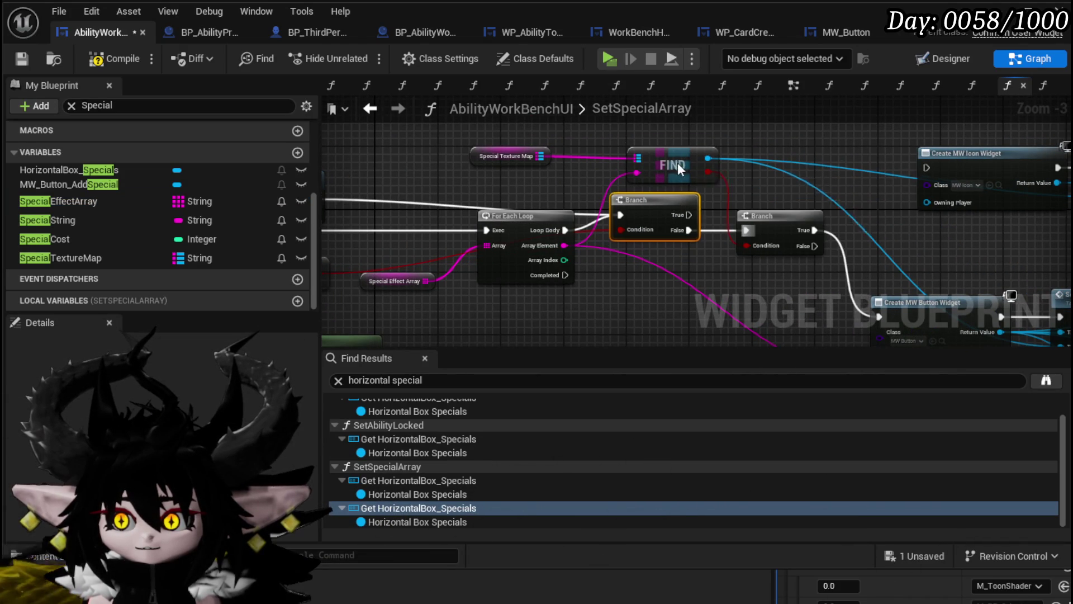
Compile and save the AbilityWorkBenchUI blueprint.
mouse_move(454, 204)
mouse_down()
mouse_move(565, 203)
mouse_move(376, 273)
mouse_up()
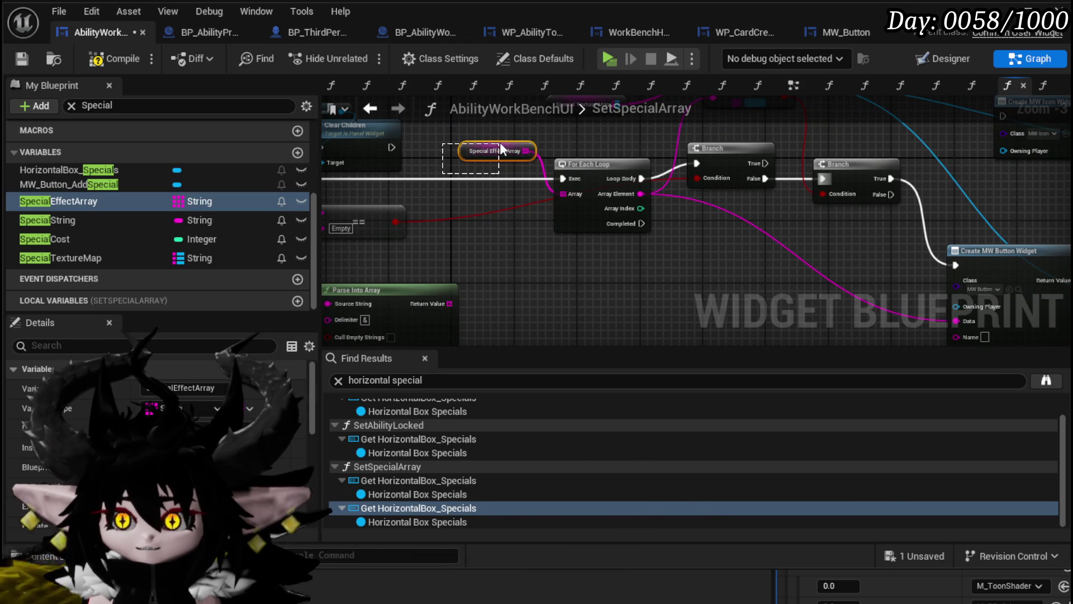
mouse_move(841, 284)
mouse_down()
mouse_move(673, 273)
mouse_move(481, 204)
mouse_move(677, 345)
mouse_move(938, 312)
mouse_up()
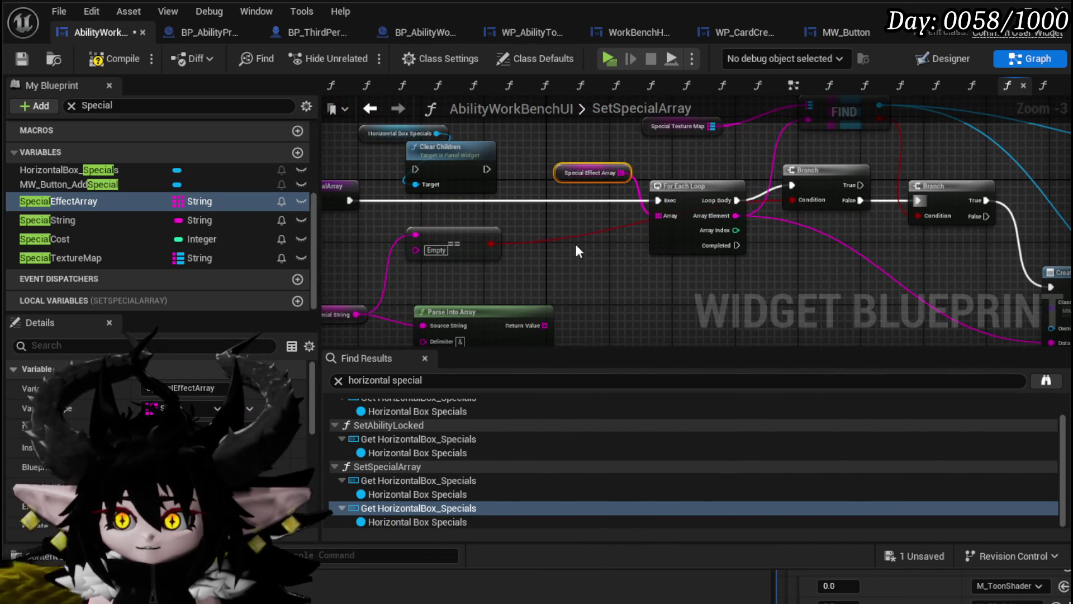
click(96, 63)
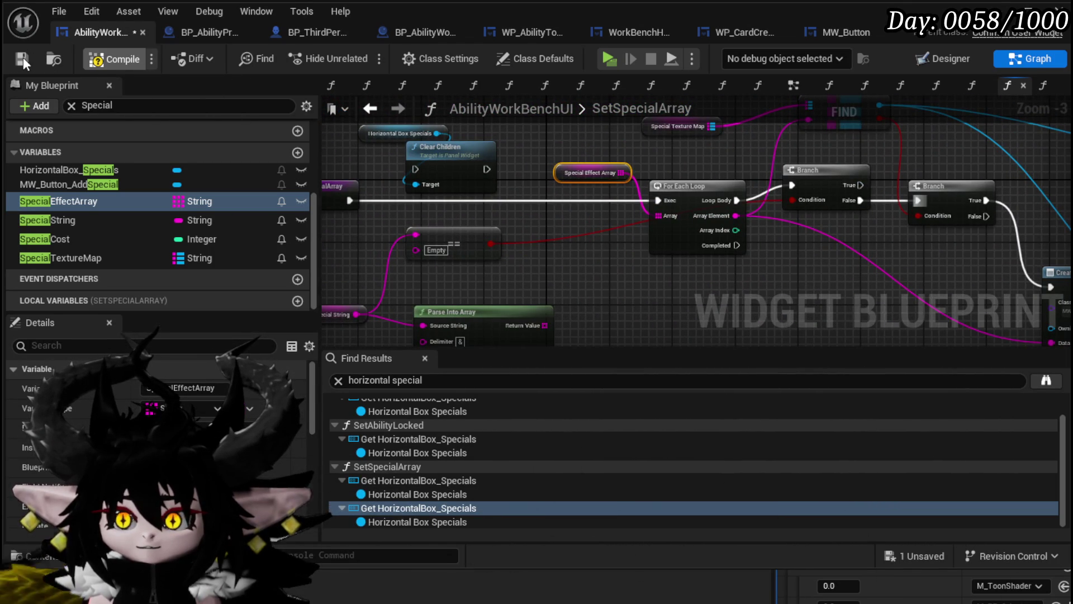
click(22, 57)
scroll(83, 209, up, 3)
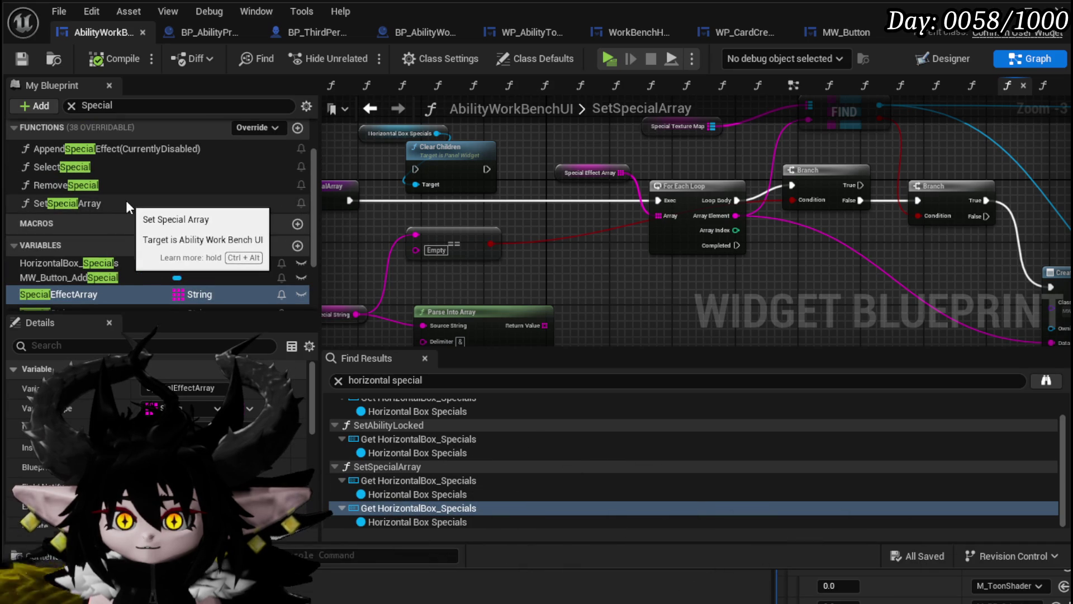
In RemoveSpecial, add a SpecialEffectArray getter with a Remove Item node.
double_click(106, 185)
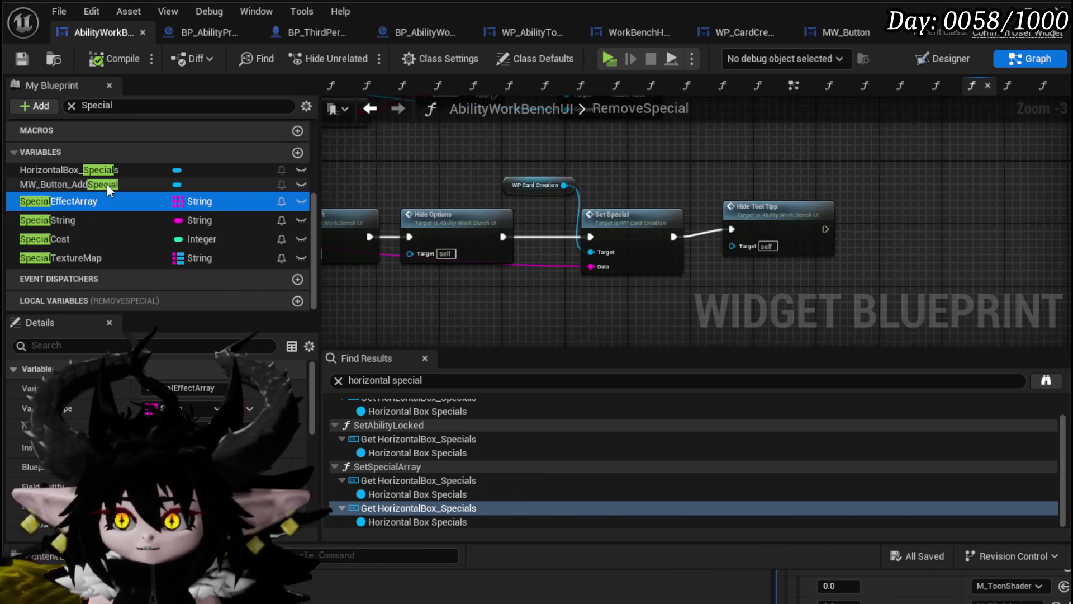
scroll(472, 243, down, 2)
scroll(587, 256, up, 3)
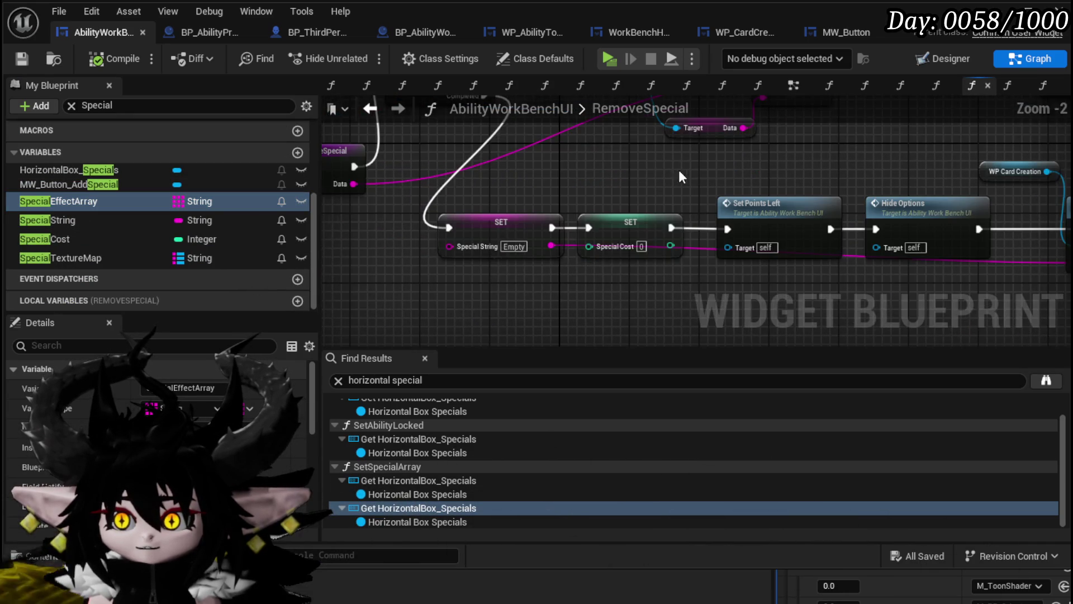
click(512, 249)
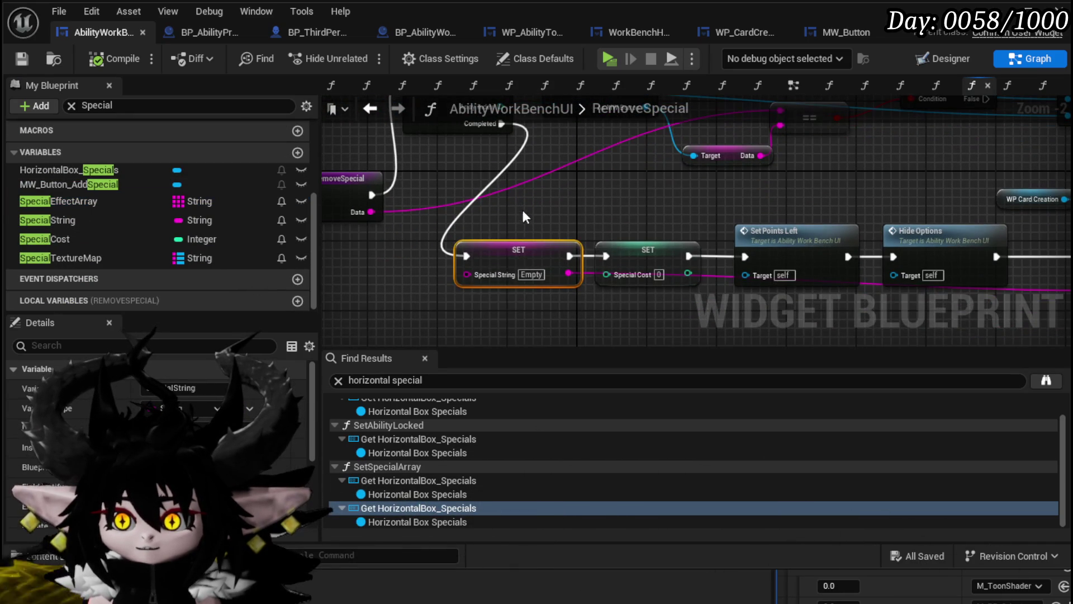
drag(91, 202, 400, 289)
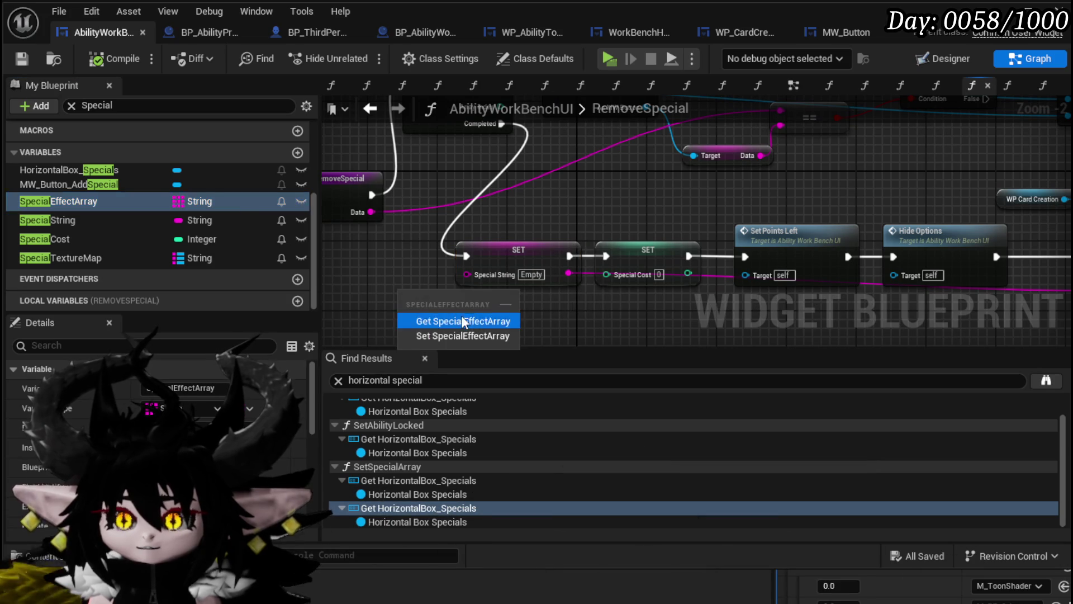
click(461, 316)
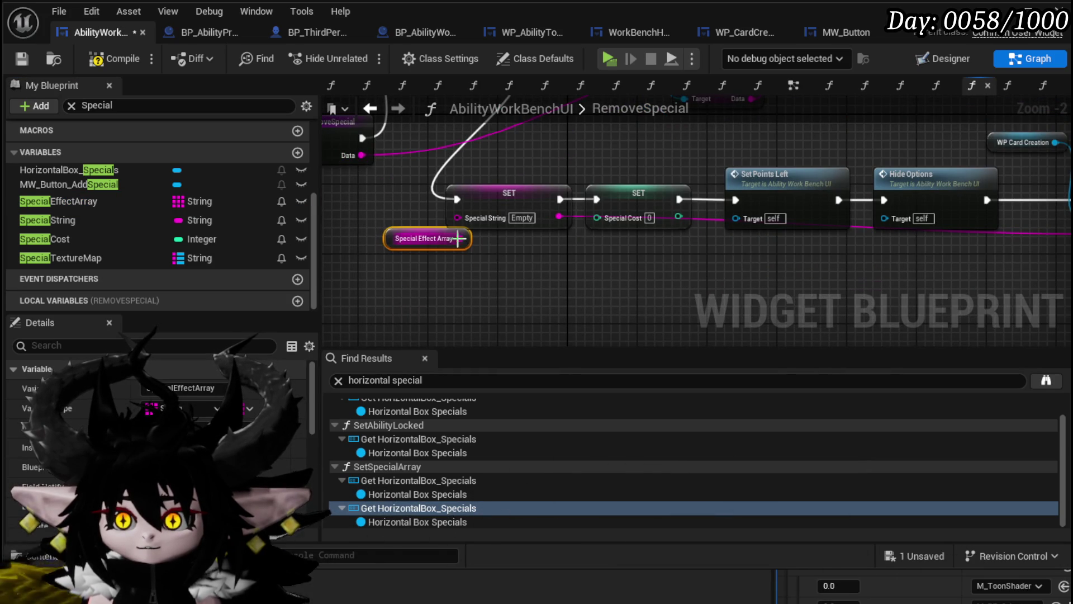
drag(459, 238, 366, 247)
text(remove)
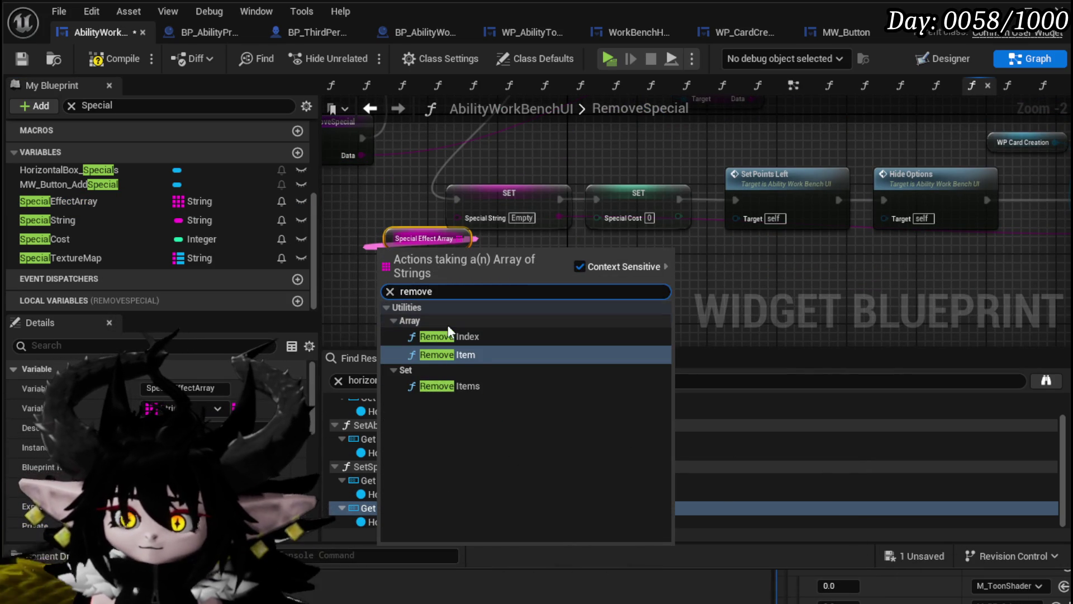
click(457, 354)
Run REMOVE on the loop's Completed and continue into SET Special String, then save and compile.
mouse_move(431, 292)
mouse_down()
mouse_move(579, 309)
mouse_move(531, 317)
mouse_move(519, 193)
mouse_move(434, 173)
mouse_move(443, 168)
mouse_up()
scroll(654, 251, down, 2)
scroll(497, 187, up, 3)
mouse_move(510, 188)
mouse_down()
mouse_move(488, 217)
mouse_move(410, 200)
mouse_up()
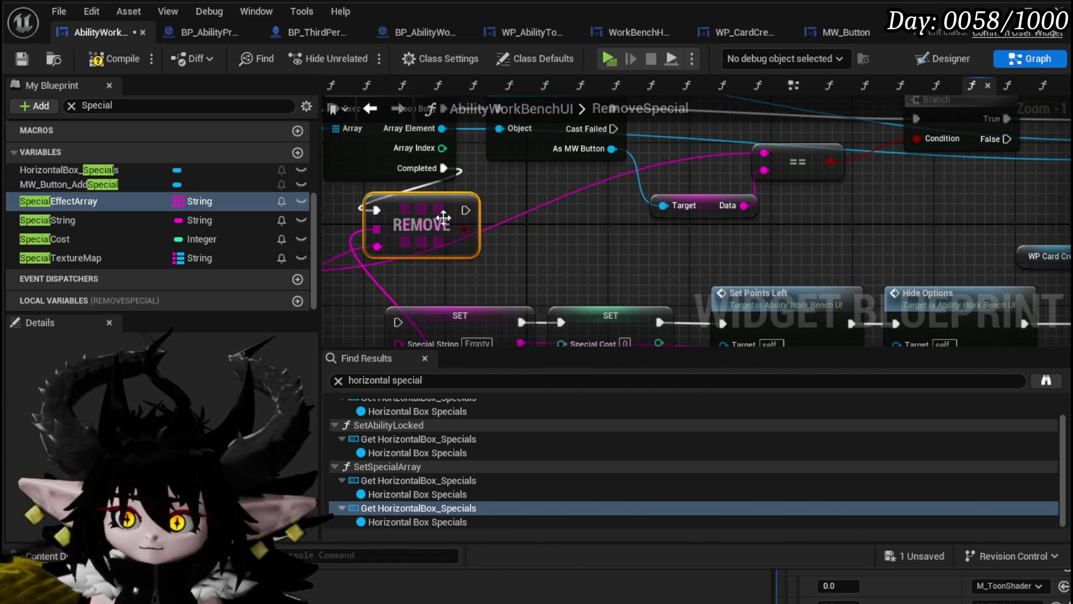
mouse_move(491, 247)
mouse_down()
mouse_move(482, 274)
mouse_move(451, 261)
mouse_up()
click(712, 193)
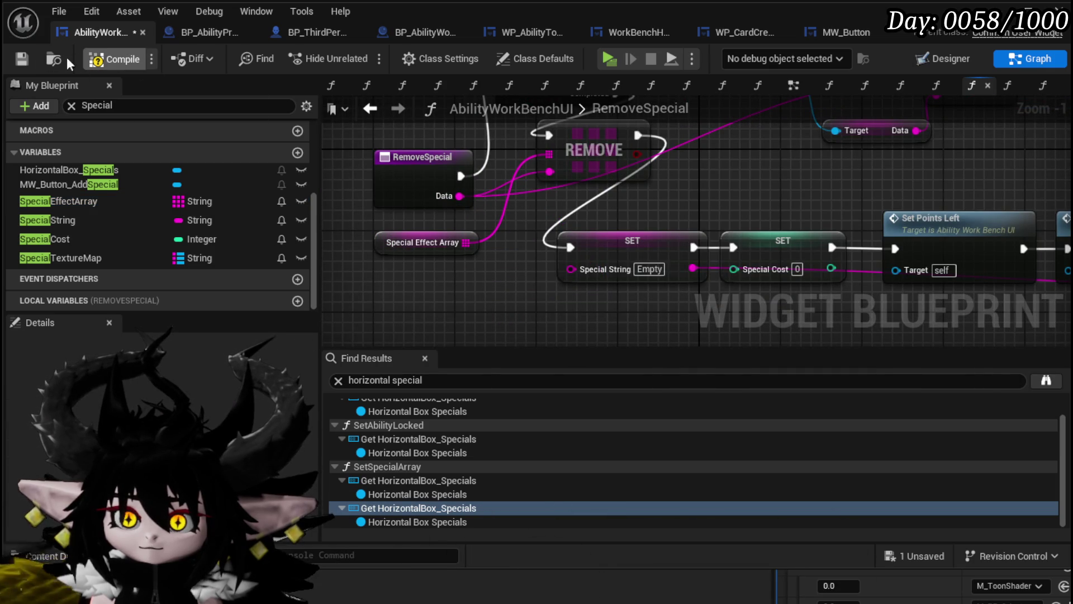
click(22, 58)
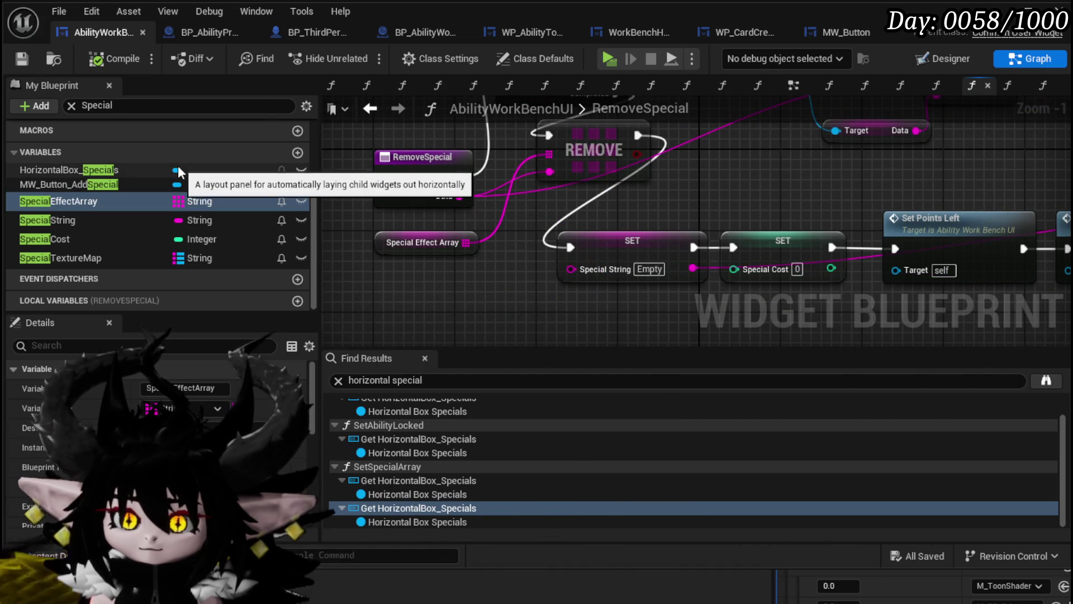
scroll(178, 166, up, 3)
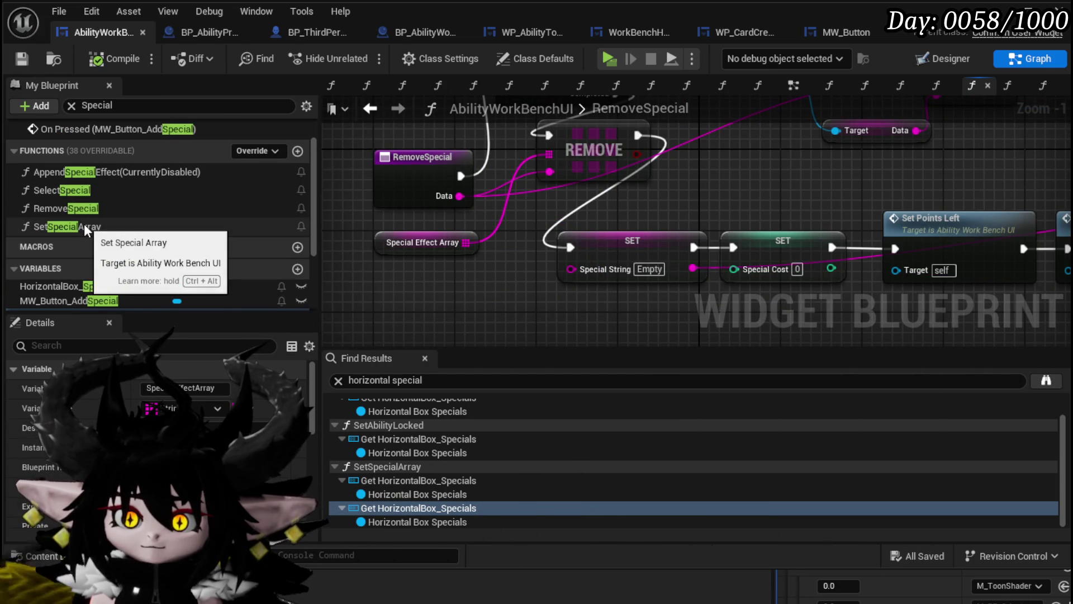
Open the SelectSpecial function graph and navigate to its start.
double_click(72, 191)
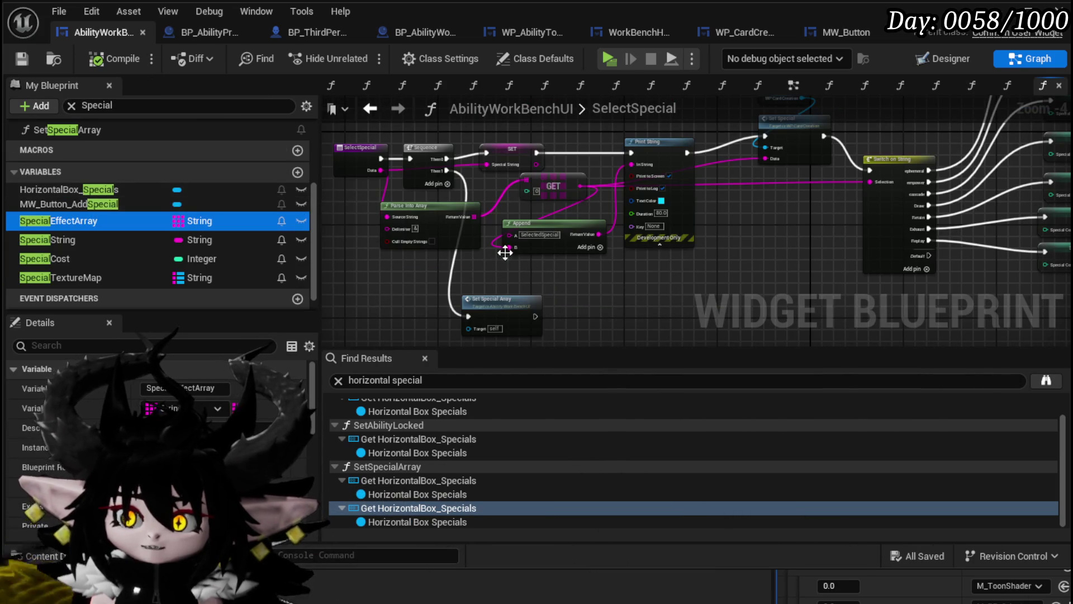
scroll(683, 172, up, 2)
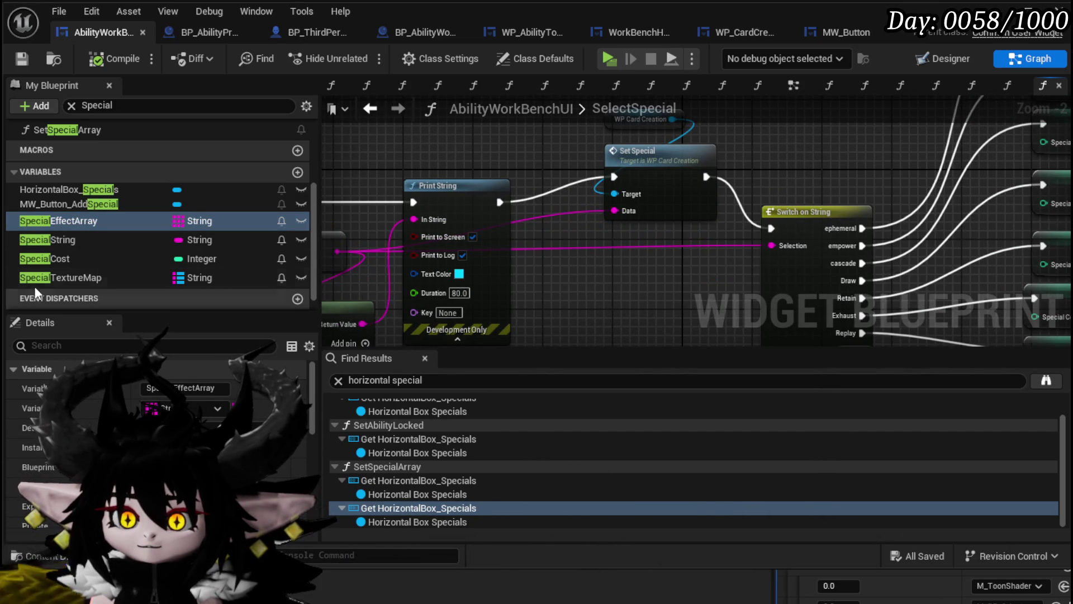
scroll(72, 199, up, 3)
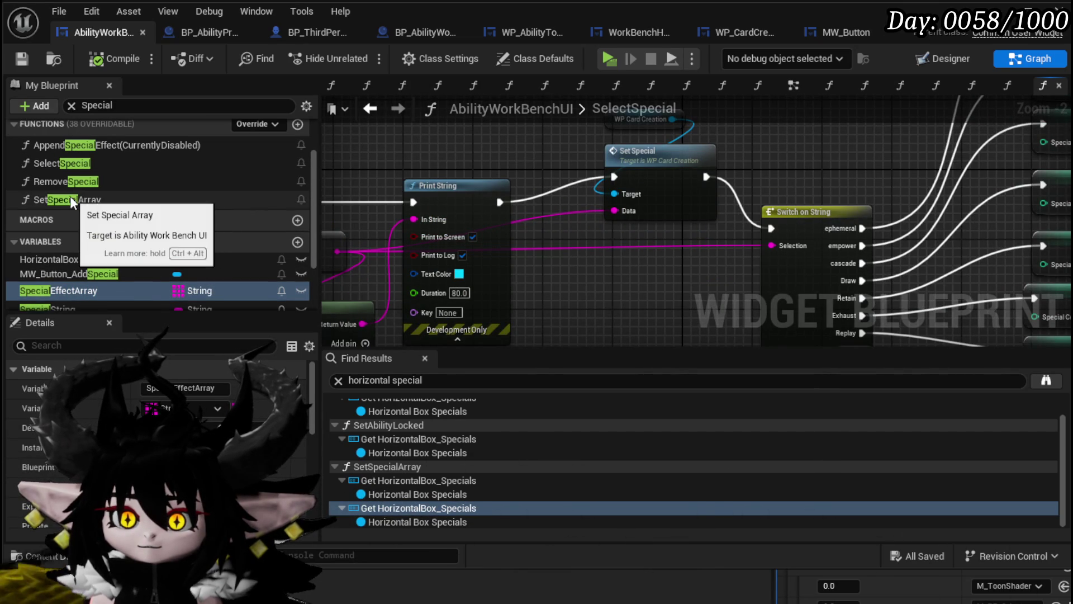
scroll(536, 270, down, 2)
scroll(503, 313, up, 3)
click(599, 336)
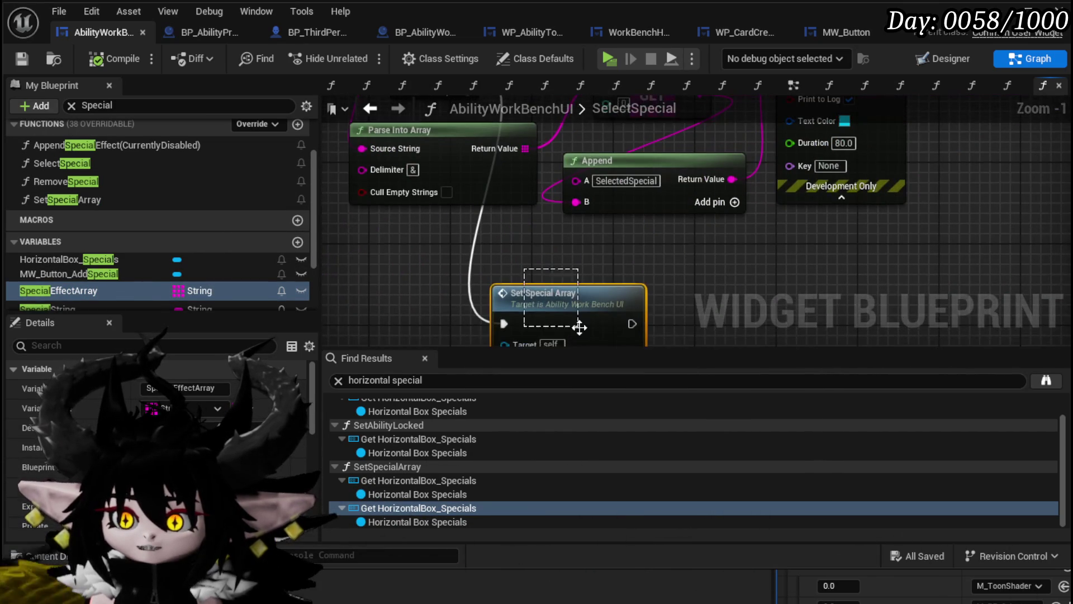
scroll(530, 235, down, 2)
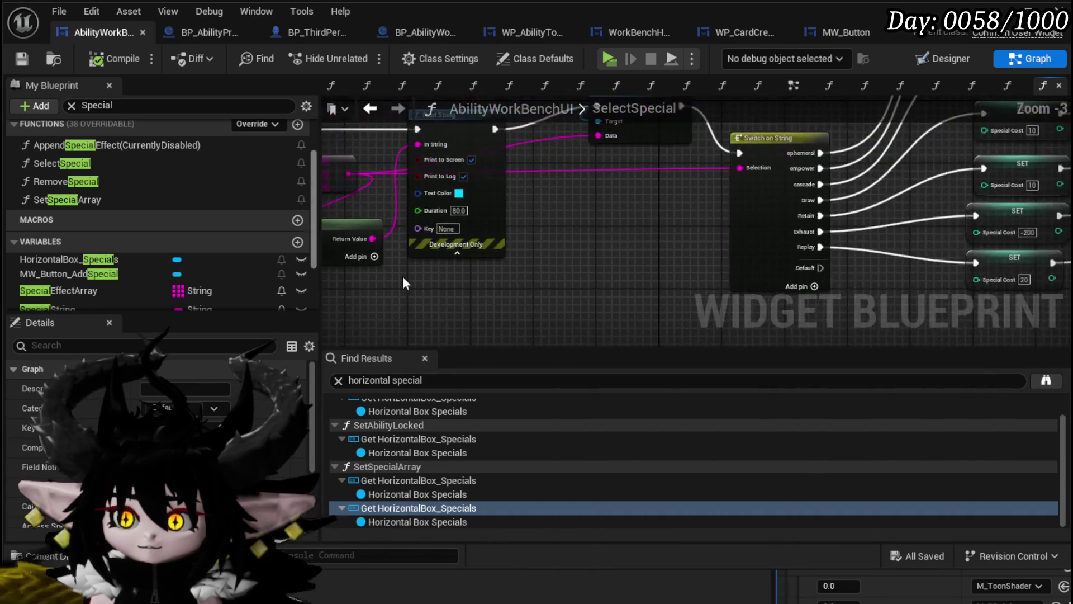
drag(452, 167, 619, 213)
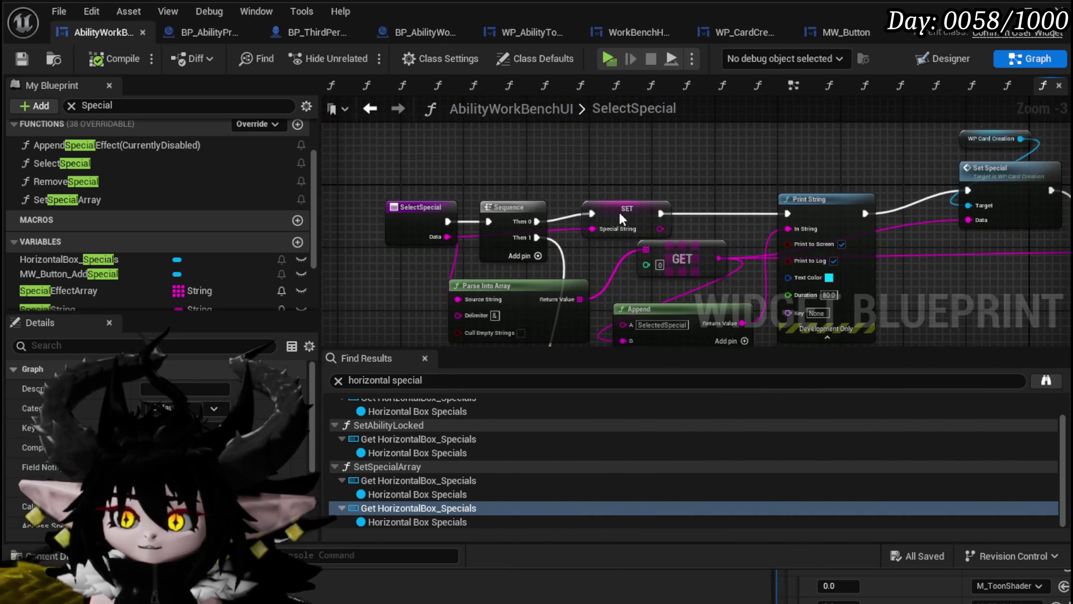
Add Data to SpecialEffectArray via an ADD node run from Sequence Then 0 into Print String.
mouse_move(42, 291)
mouse_down()
mouse_move(532, 176)
mouse_move(475, 143)
mouse_move(680, 143)
mouse_up()
click(509, 167)
text(add)
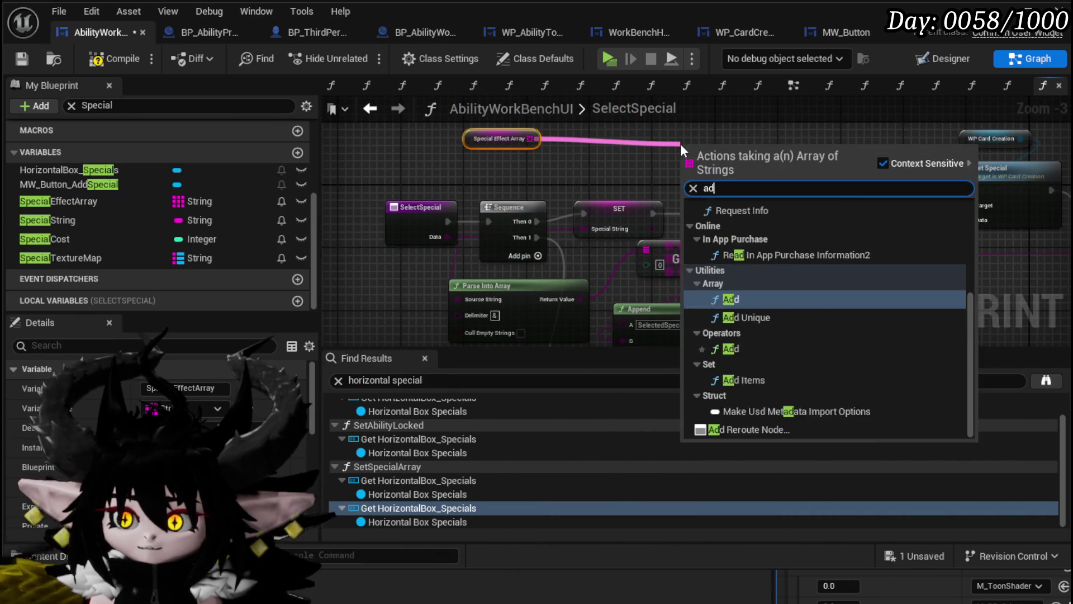
click(736, 331)
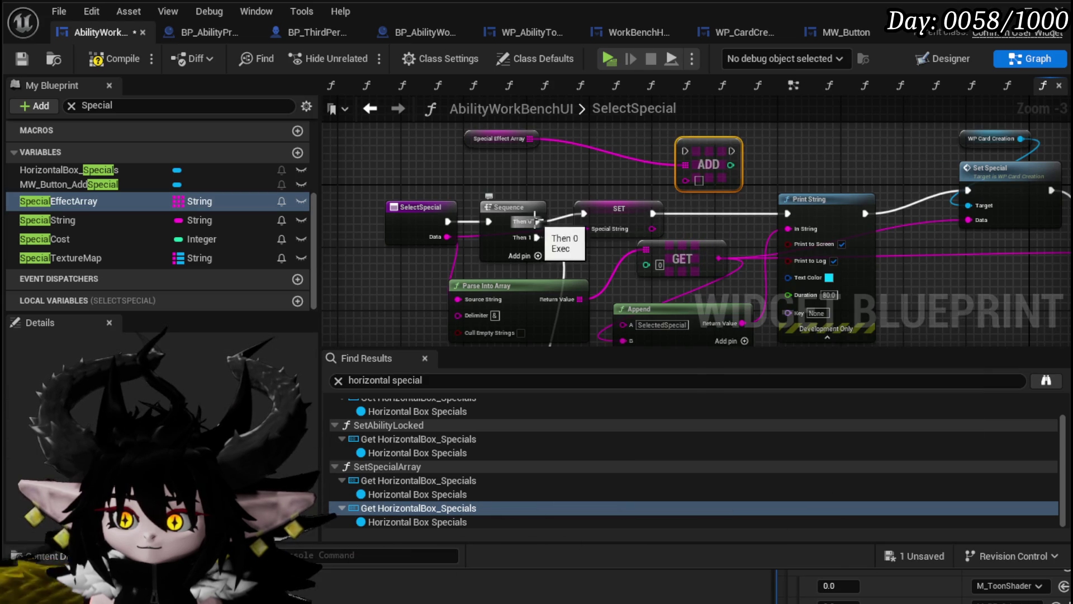
mouse_move(535, 221)
mouse_down()
mouse_move(702, 142)
mouse_move(685, 151)
mouse_up()
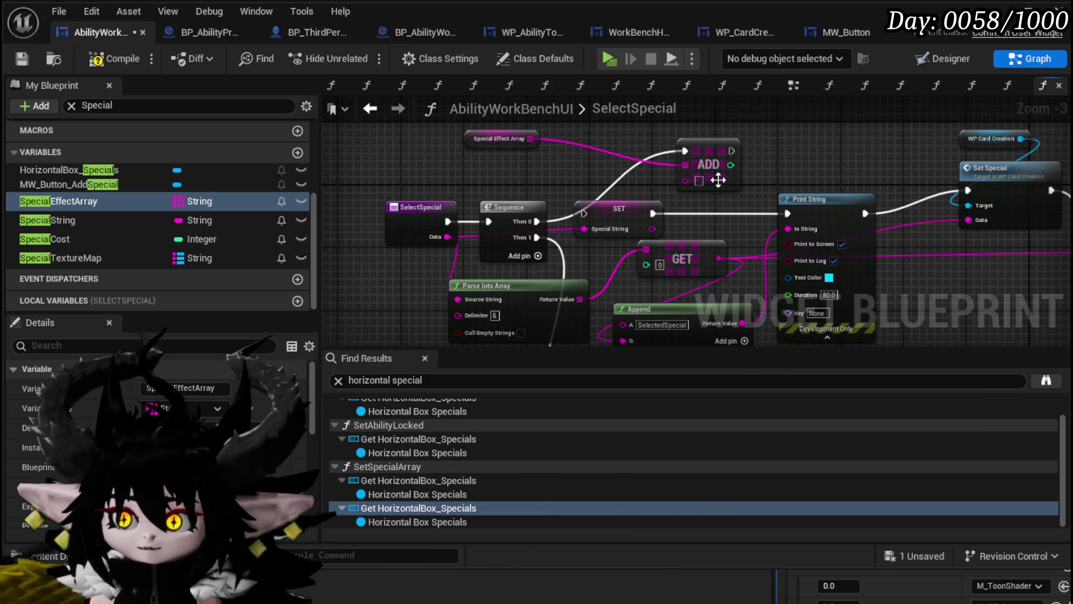
mouse_move(440, 234)
mouse_down()
mouse_move(659, 196)
mouse_move(693, 173)
mouse_move(700, 186)
mouse_up()
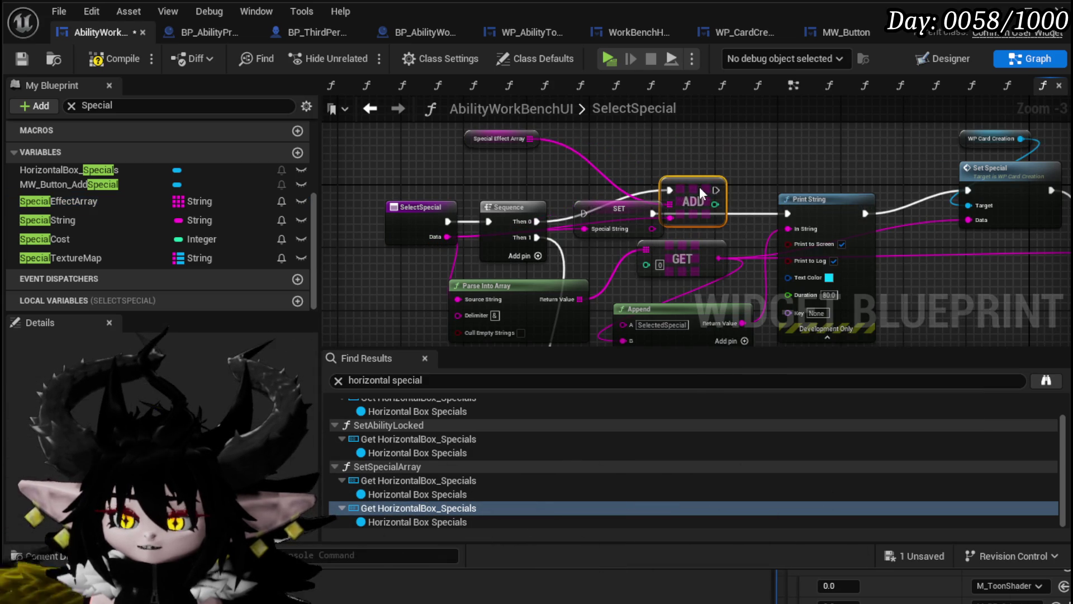
drag(562, 211, 637, 234)
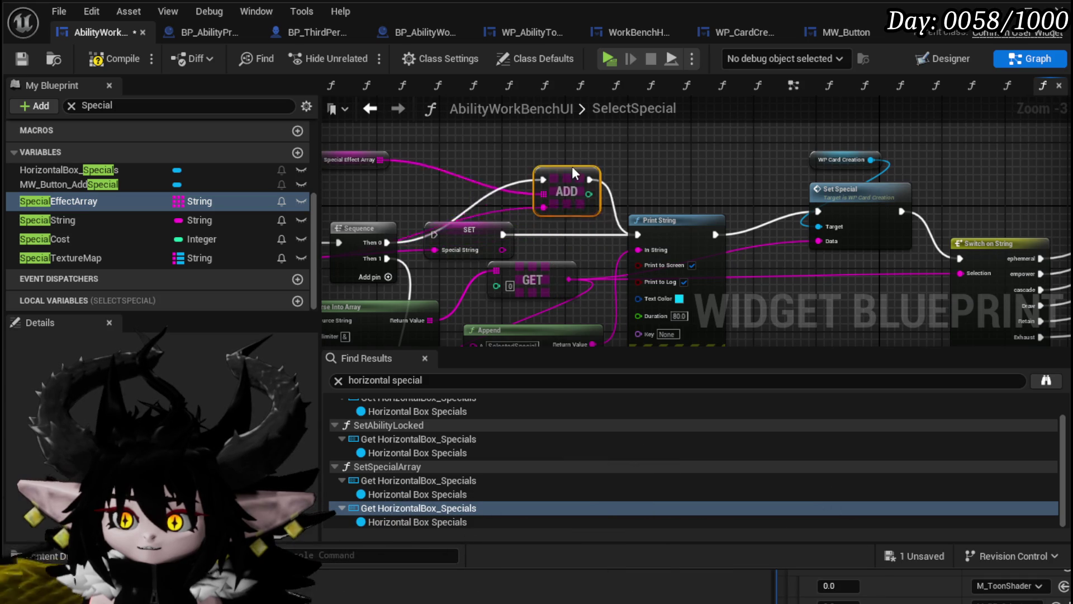
Save the blueprint and review the new ADD wiring.
drag(442, 219, 541, 223)
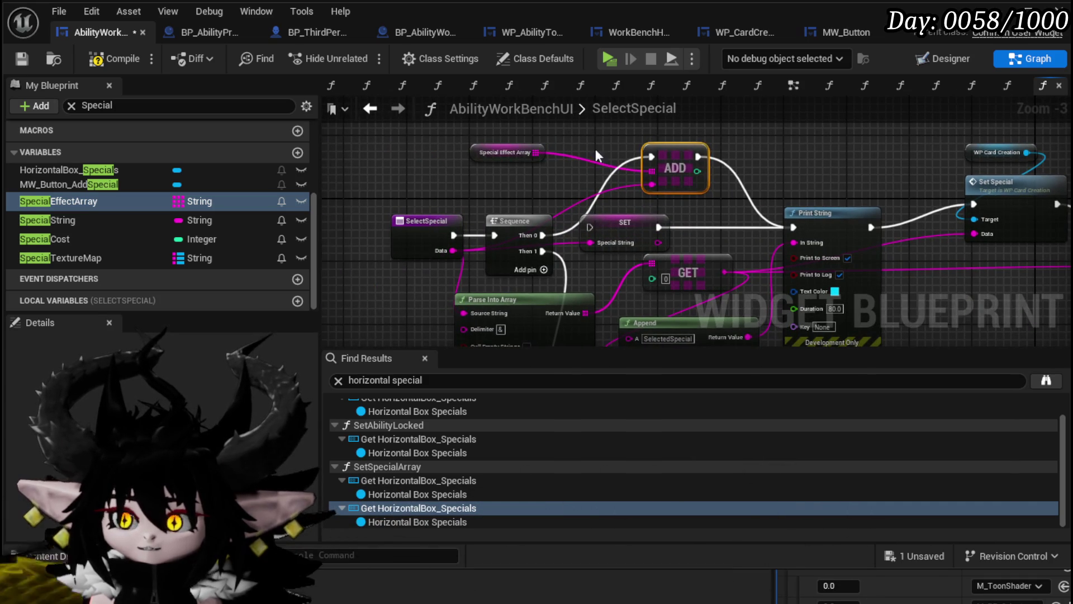
drag(620, 146, 580, 156)
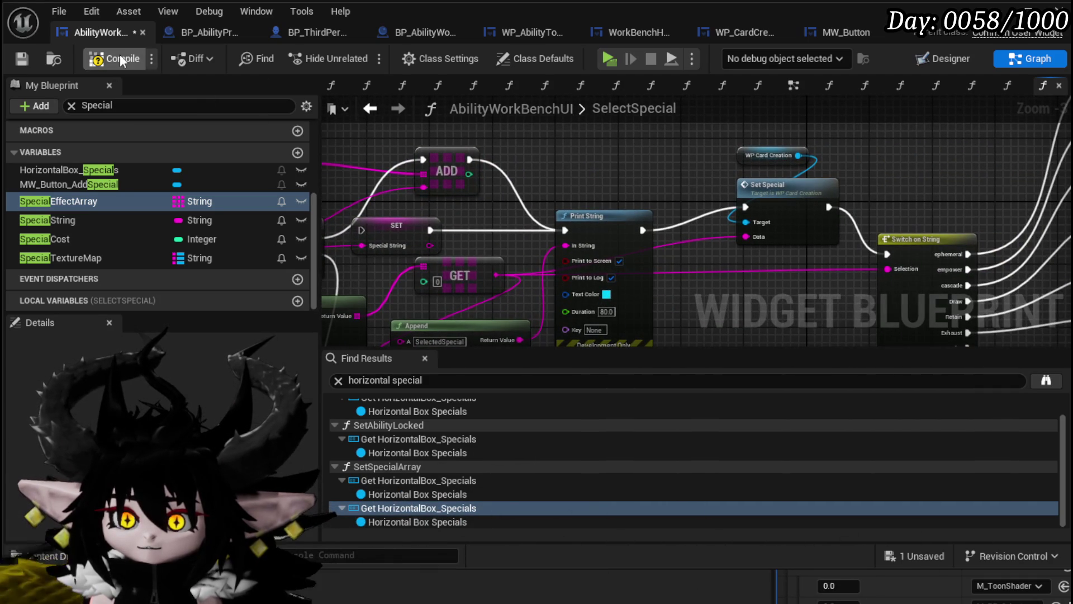
click(22, 64)
drag(559, 209, 670, 189)
click(472, 171)
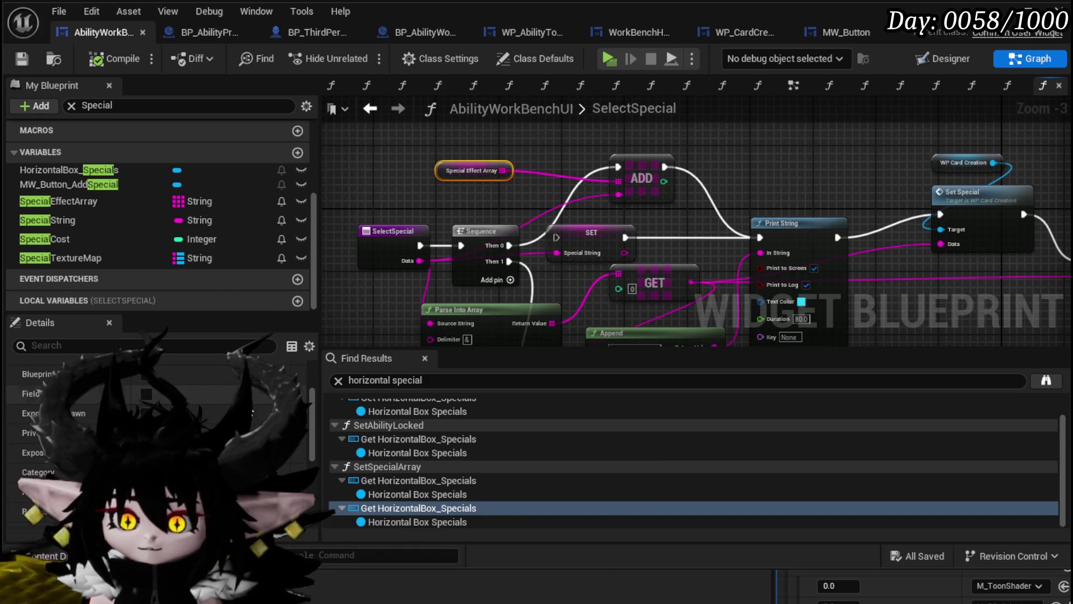
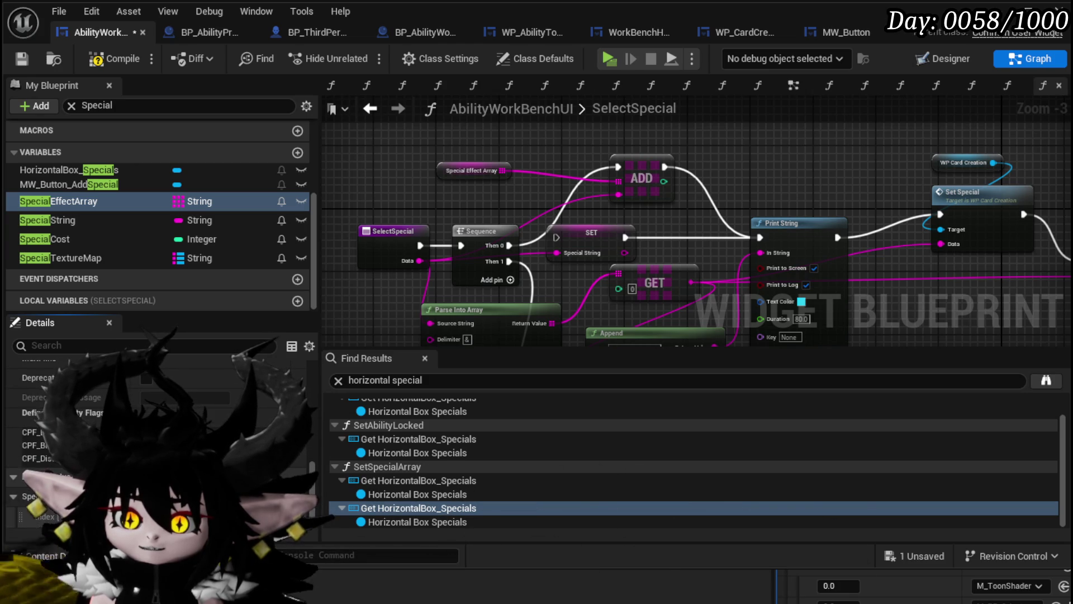
Save, then place an ADDUNIQUE node on Special Effect Array where ADD was.
scroll(156, 447, up, 1)
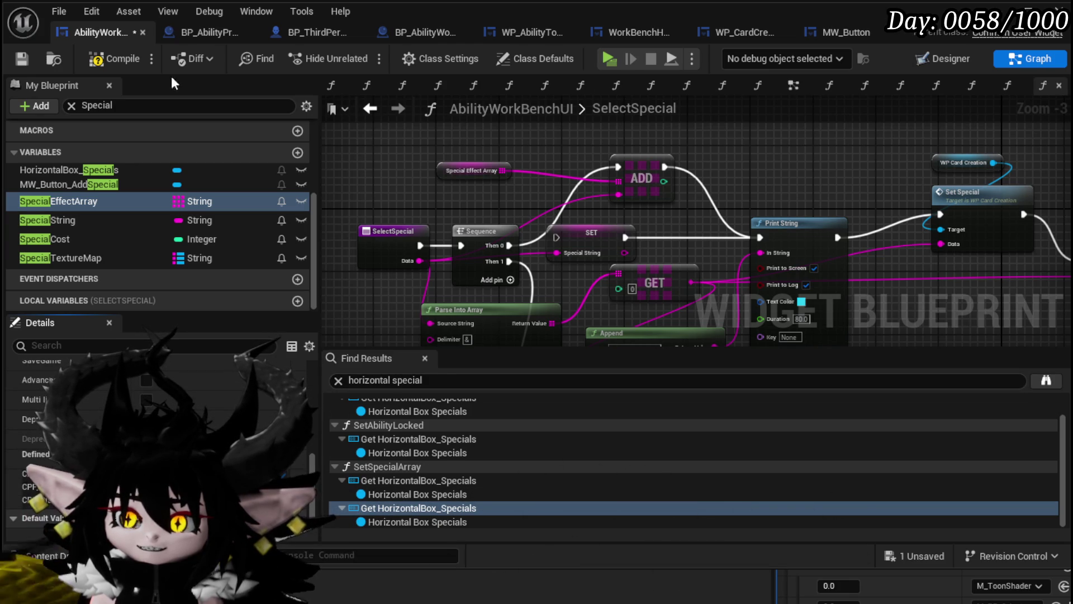
click(24, 59)
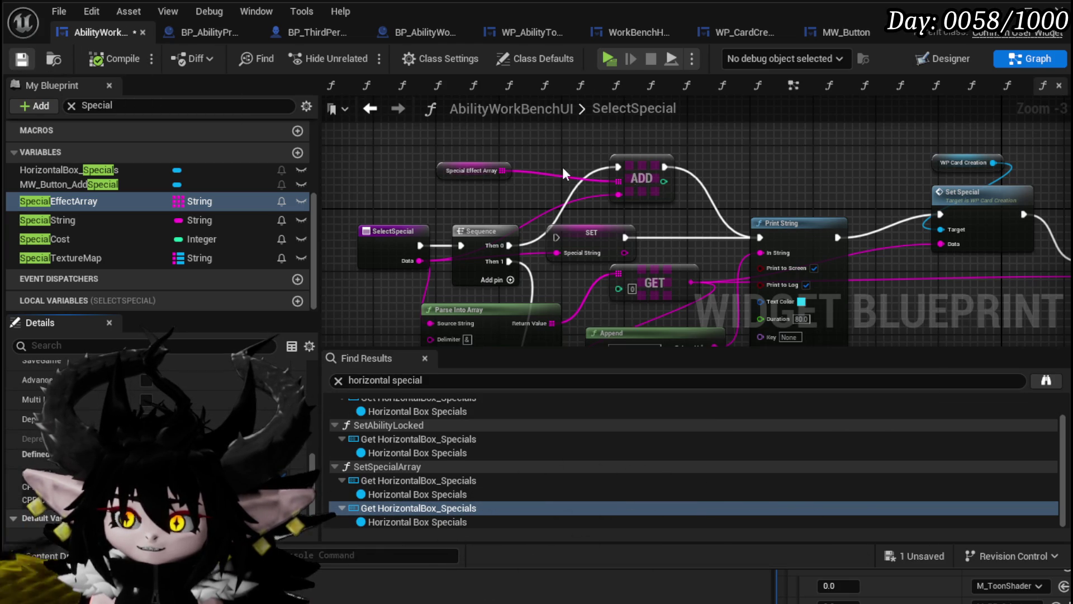
drag(509, 165, 549, 149)
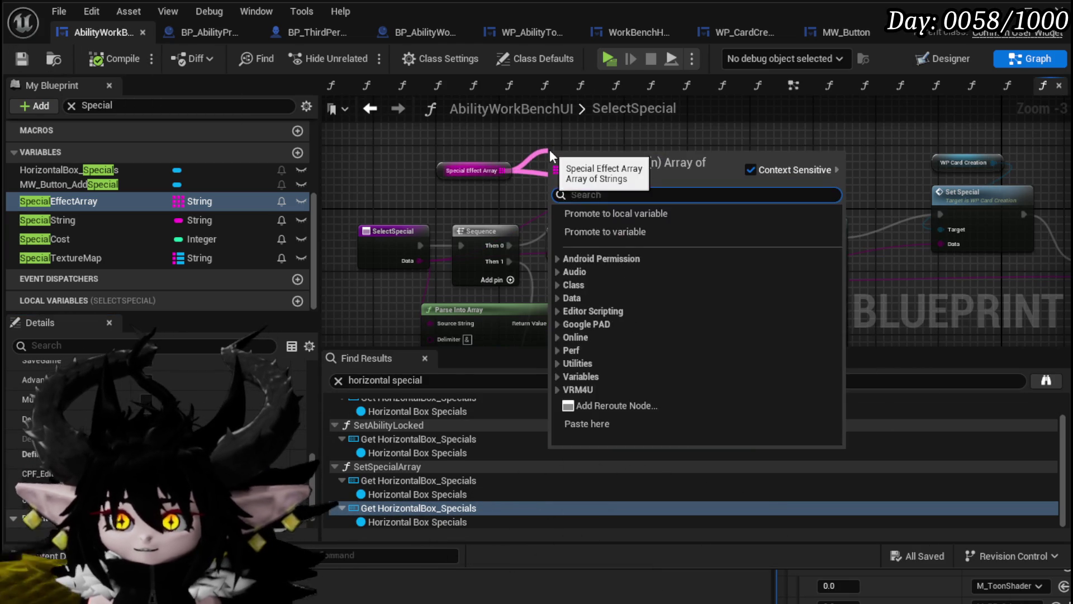
text(add)
click(608, 355)
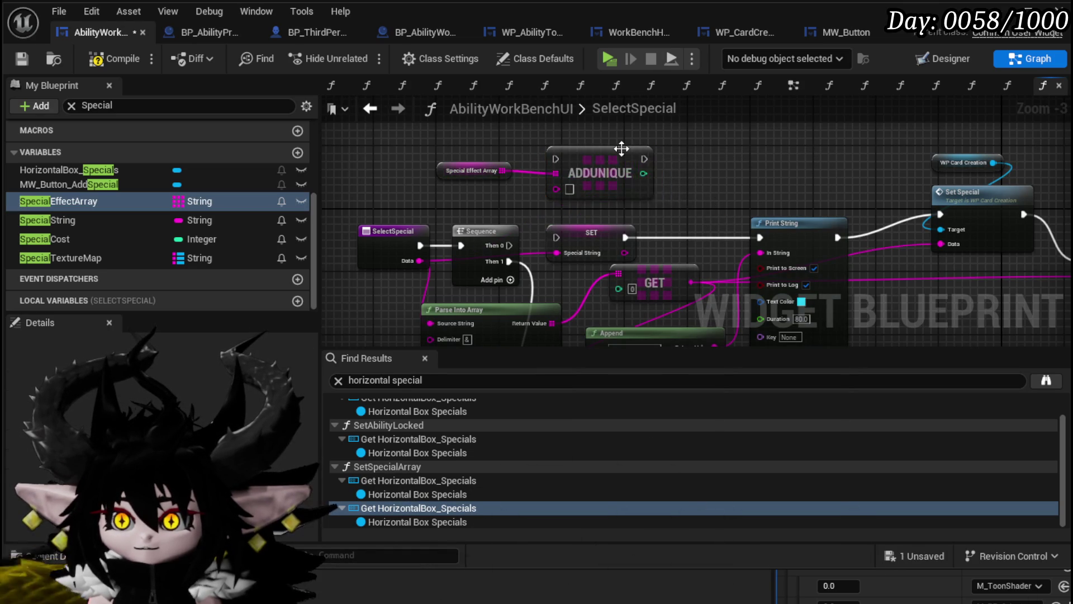
drag(615, 156, 663, 164)
Wire Sequence Then 0, SelectSpecial's Data and Print String to ADDUNIQUE, and save.
drag(510, 246, 609, 161)
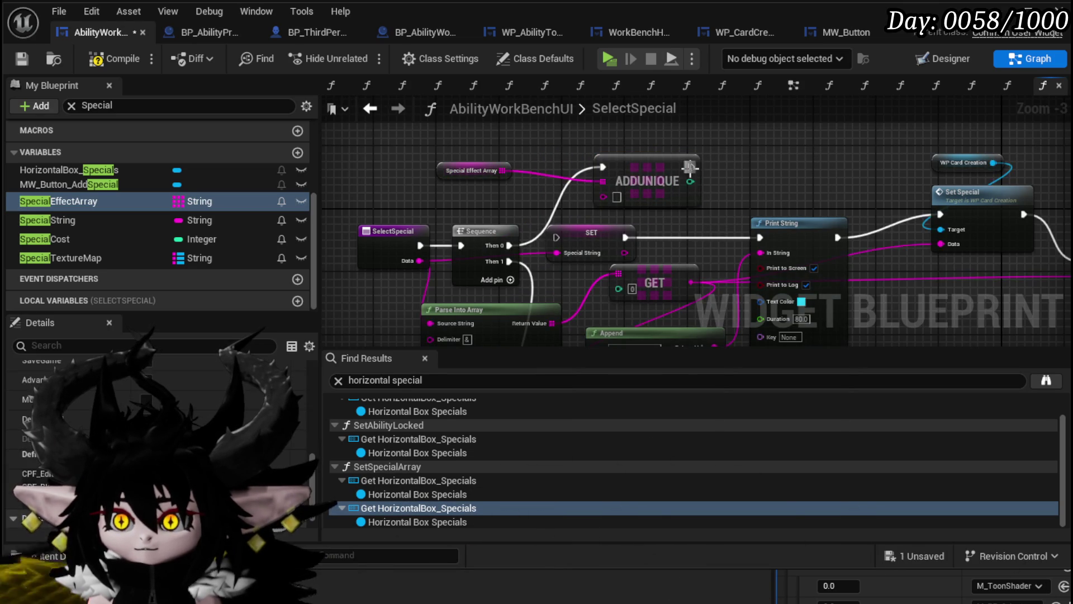
drag(691, 166, 760, 239)
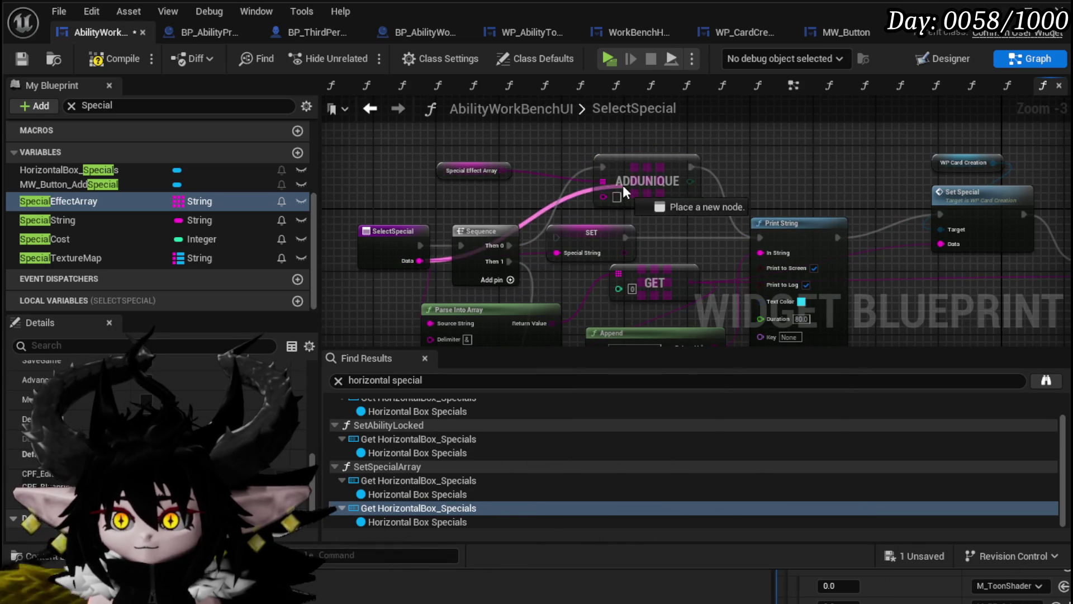
drag(623, 187, 617, 197)
mouse_move(767, 151)
mouse_down()
mouse_move(752, 101)
mouse_move(549, 136)
mouse_move(610, 173)
mouse_up()
scroll(589, 161, down, 2)
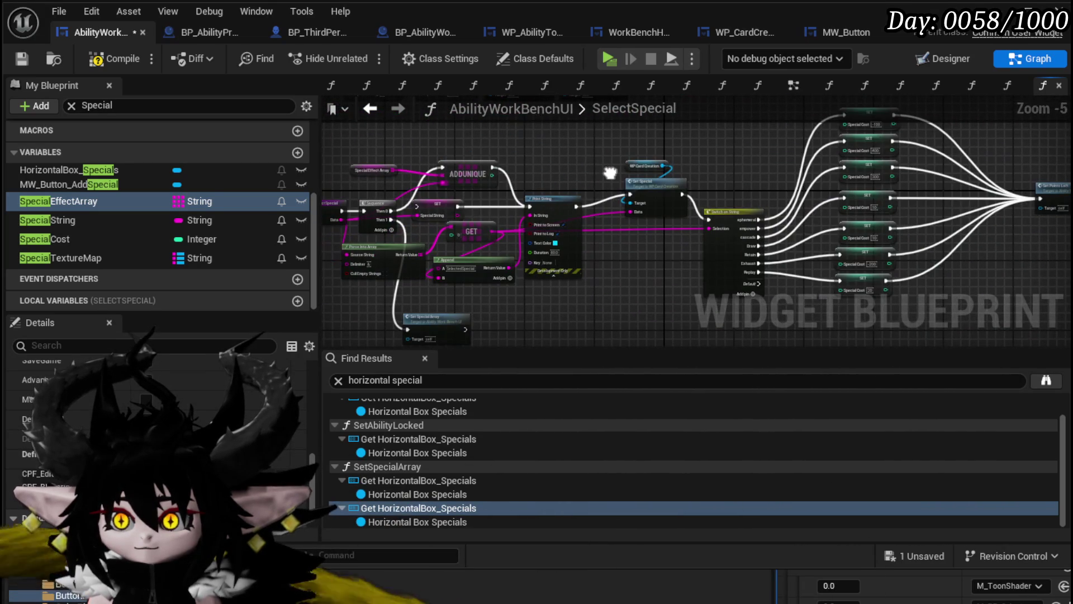
click(23, 59)
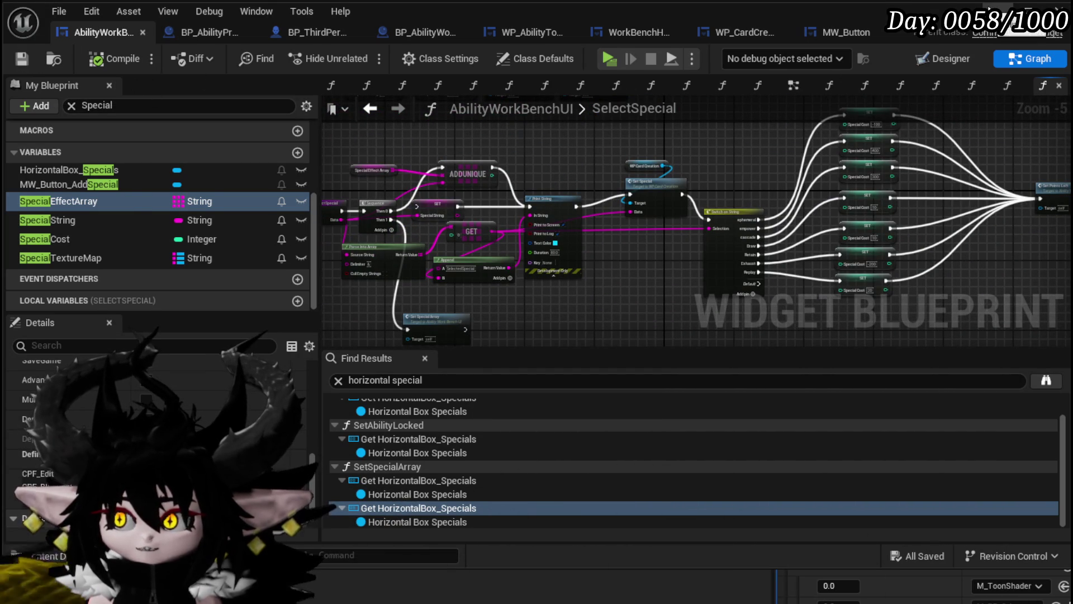
Open the SetSpecialArray function graph near the GET and Set Special Array nodes.
scroll(519, 147, up, 2)
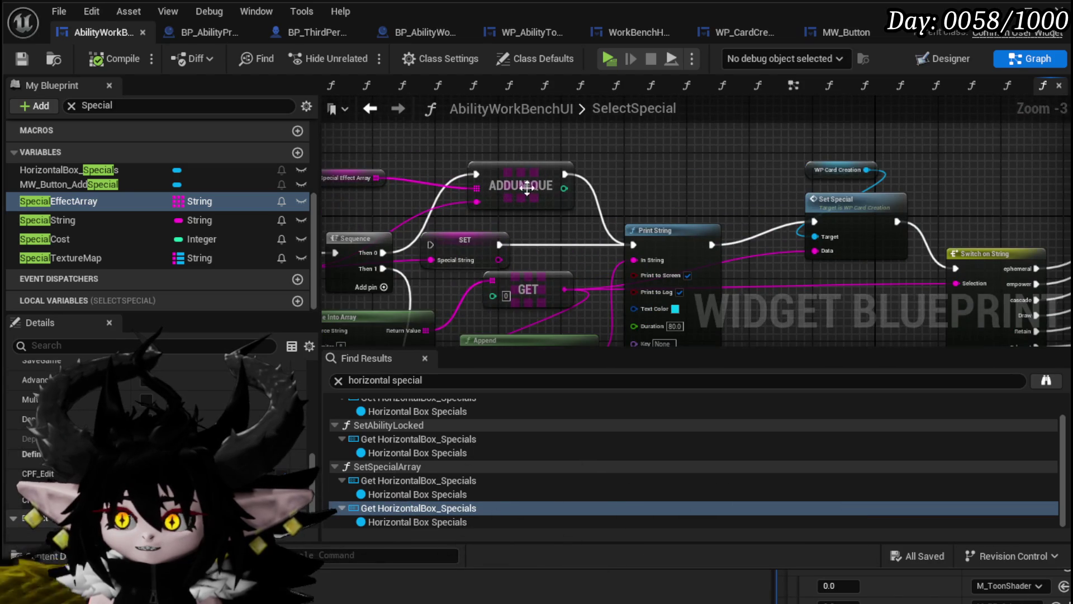
drag(535, 249, 575, 97)
double_click(480, 296)
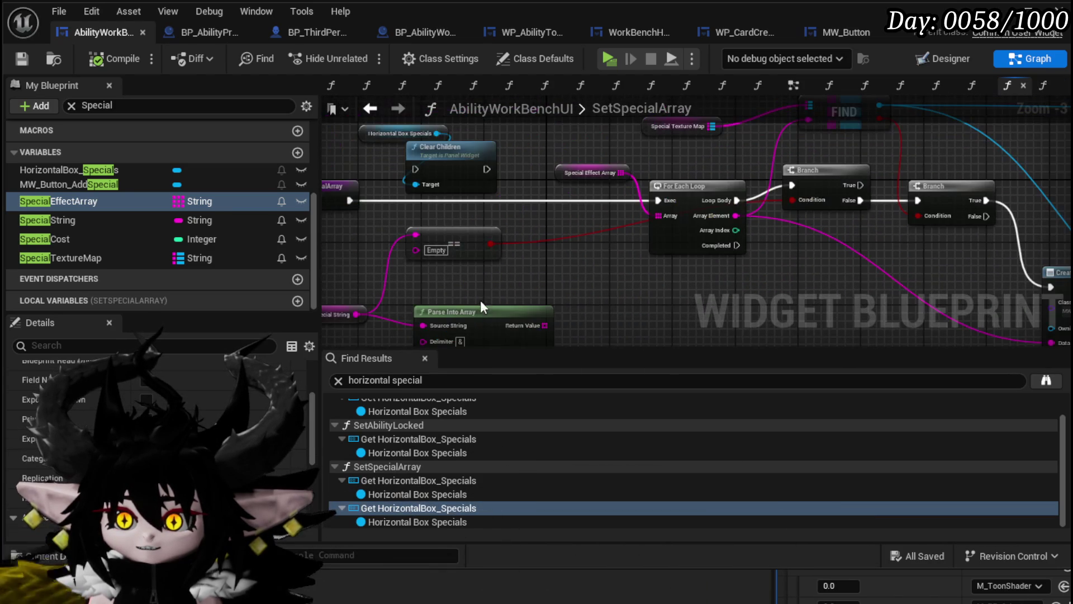
scroll(595, 230, down, 1)
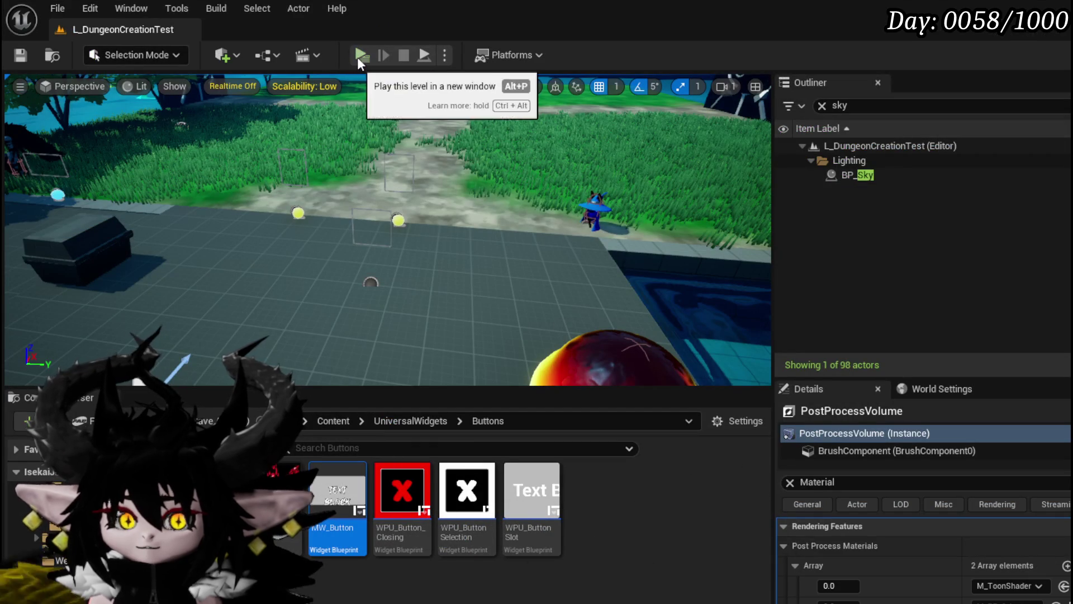
click(357, 57)
key(w)
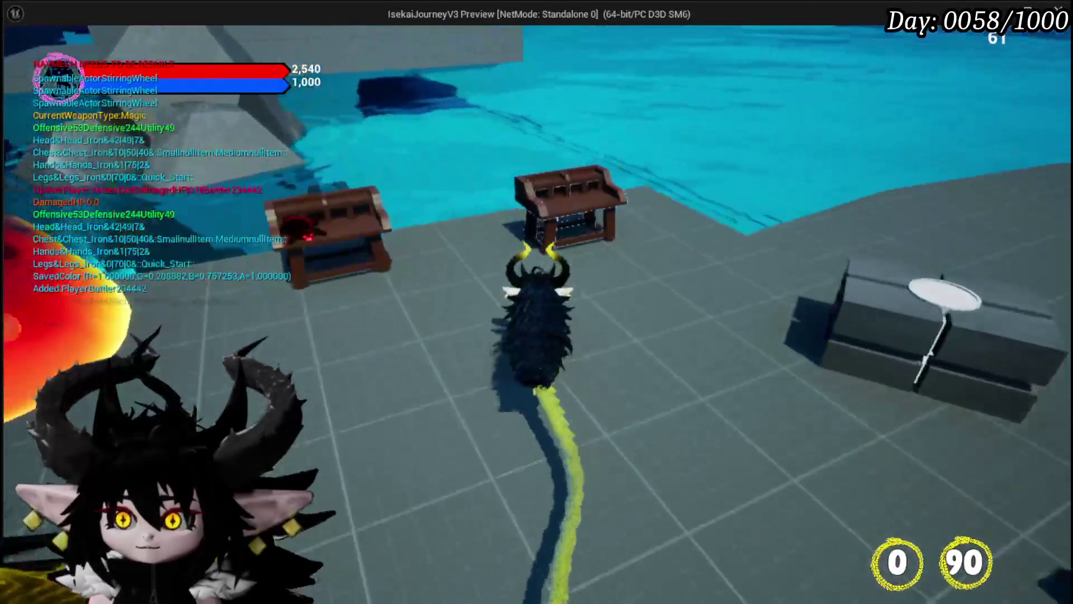
key(e)
click(74, 42)
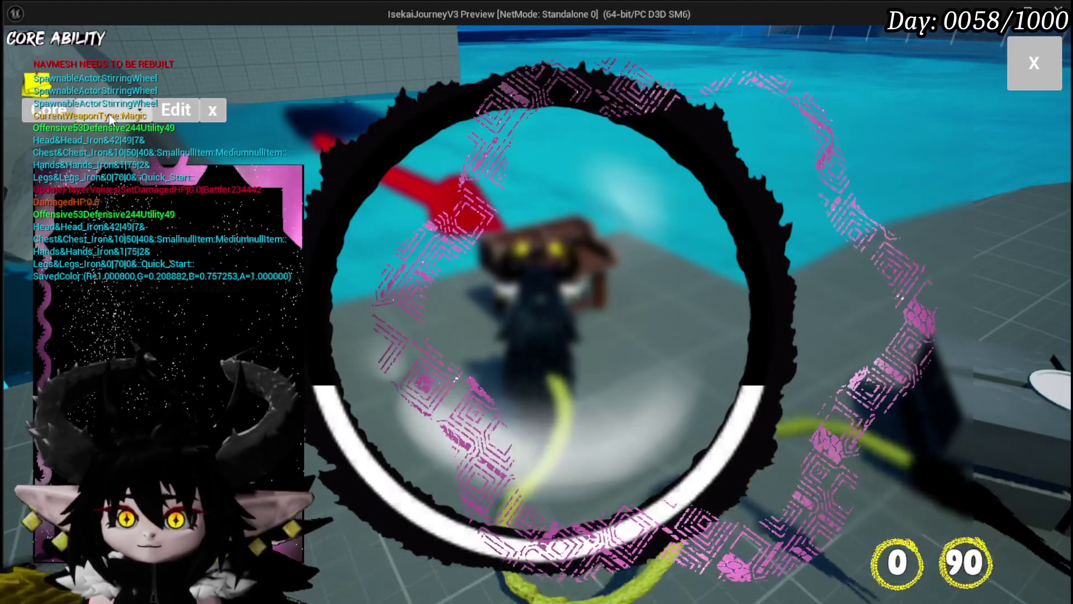
click(112, 118)
click(120, 143)
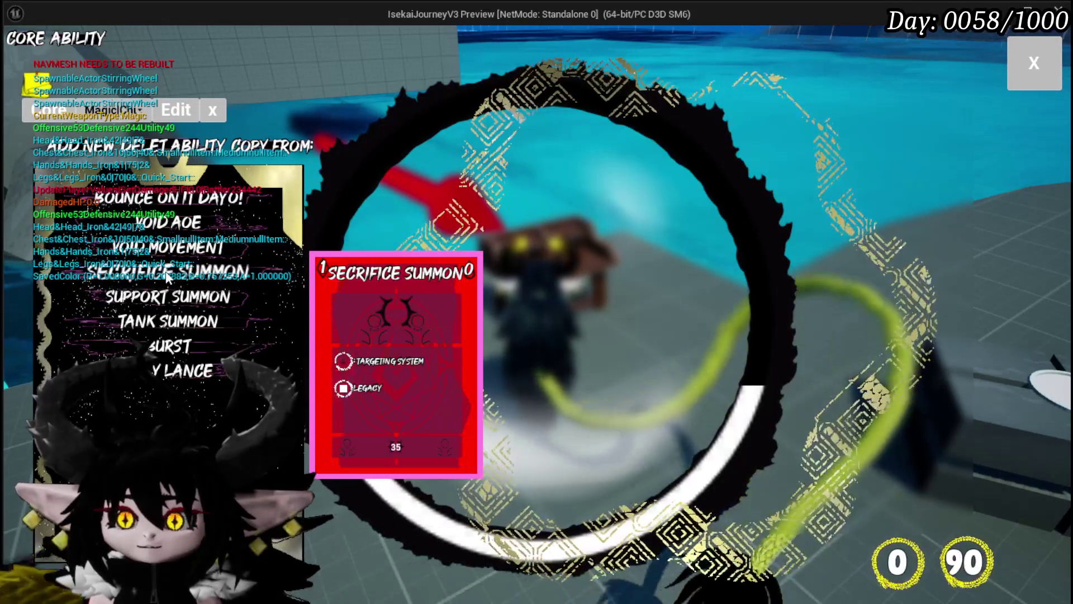
click(168, 258)
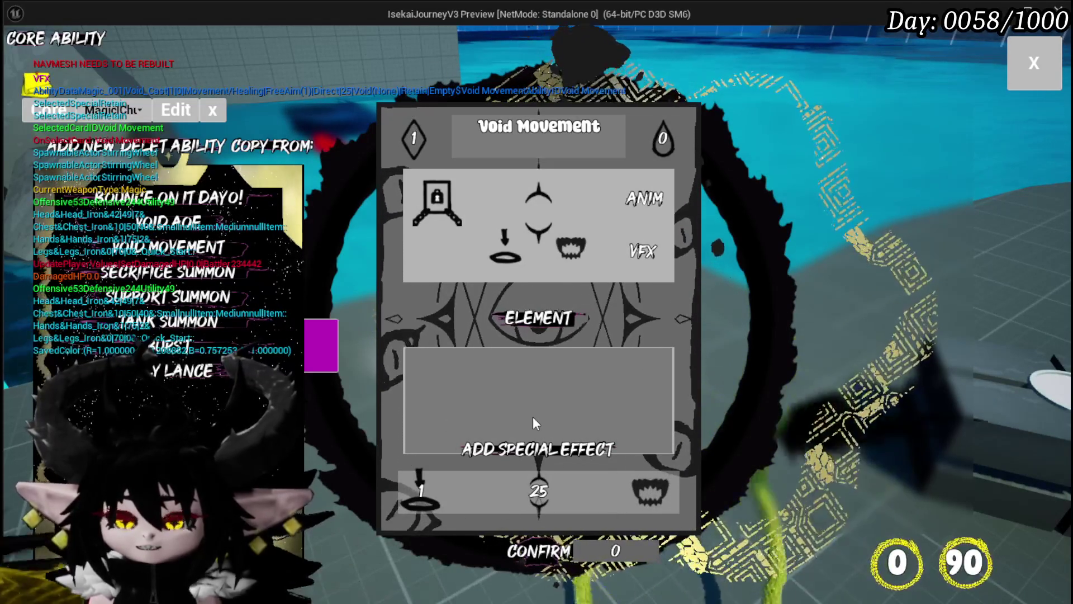
click(523, 451)
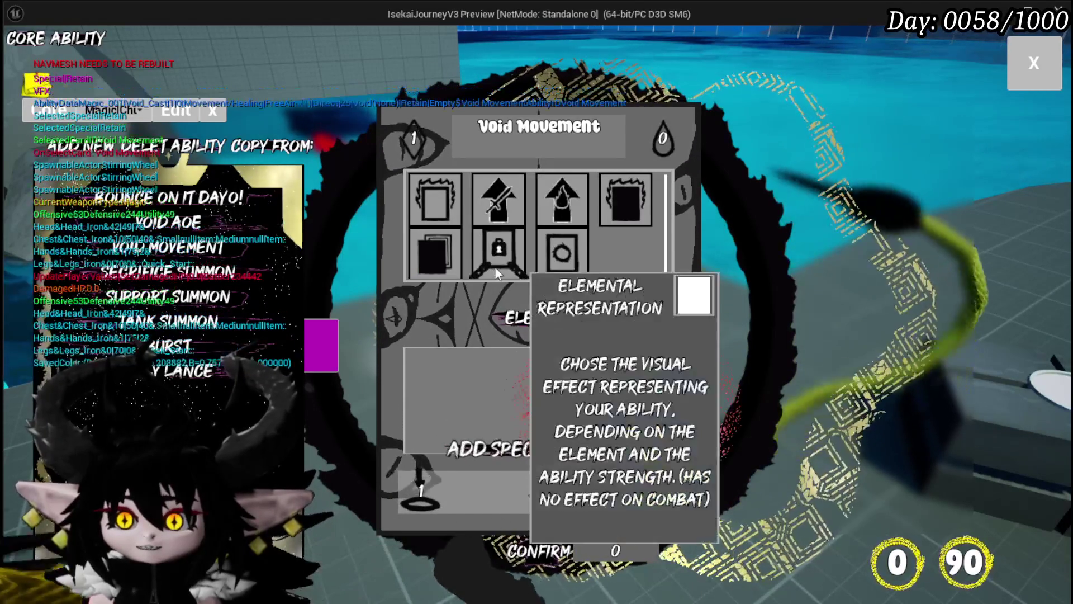
mouse_move(495, 267)
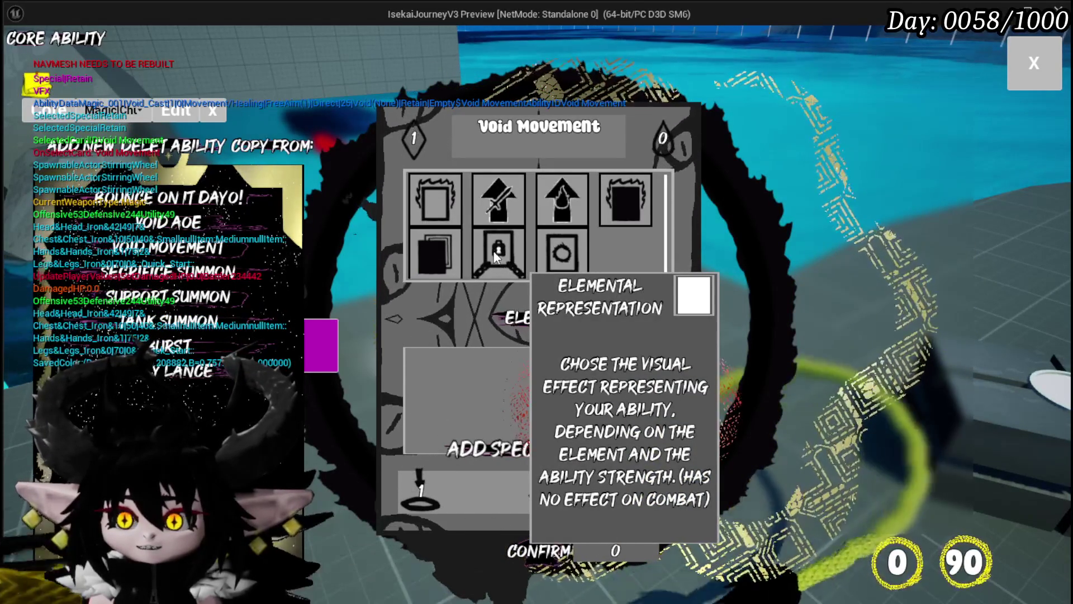
click(494, 250)
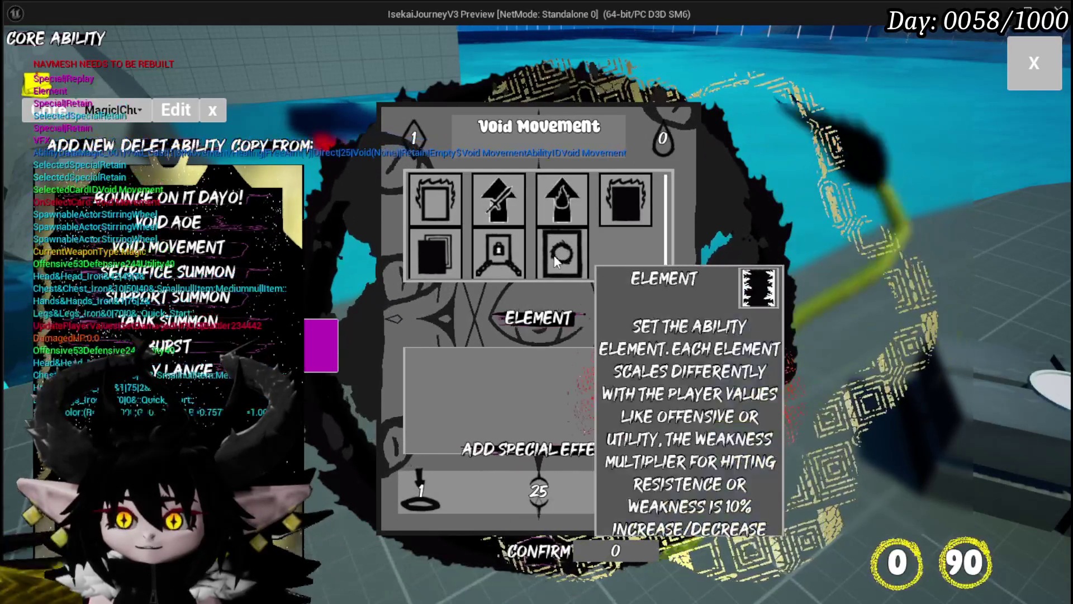
key(Escape)
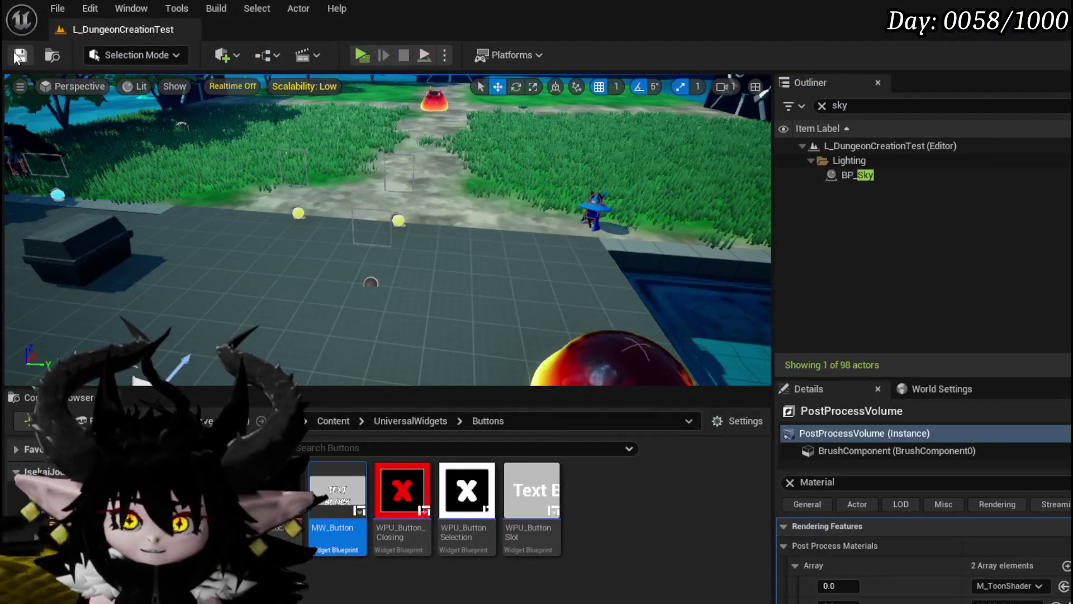
Move the Special Effect Array node below the execution wire.
key(ctrl+s)
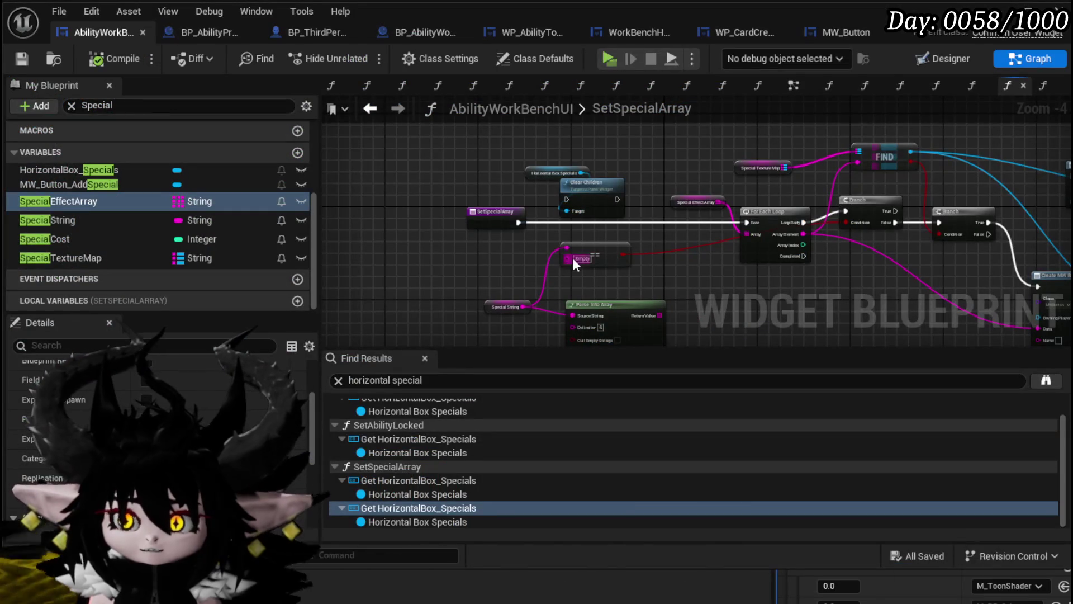
drag(482, 267, 405, 251)
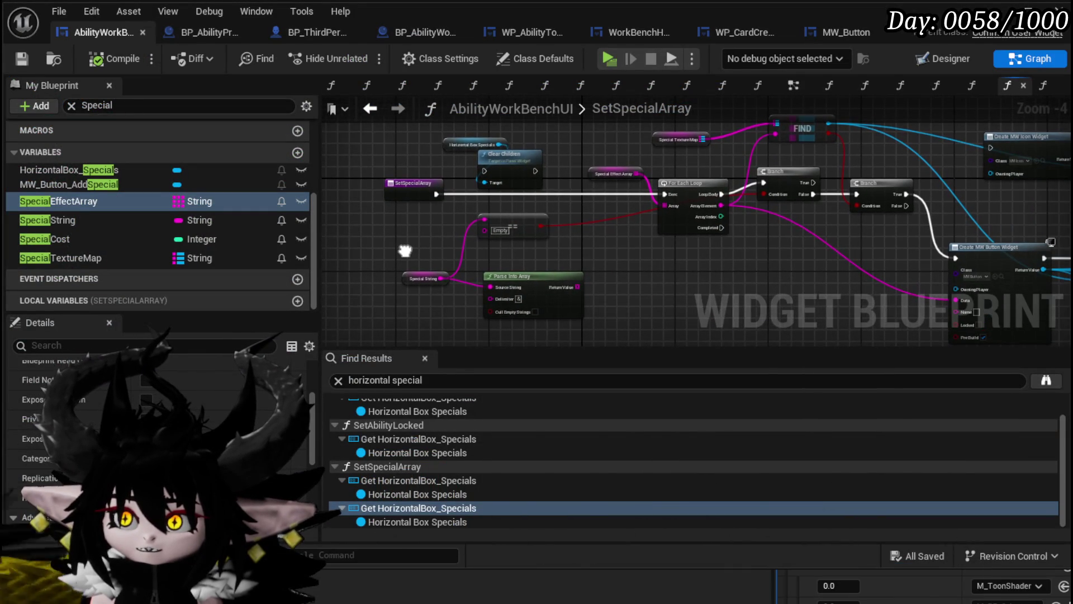
scroll(603, 215, up, 3)
drag(632, 199, 601, 256)
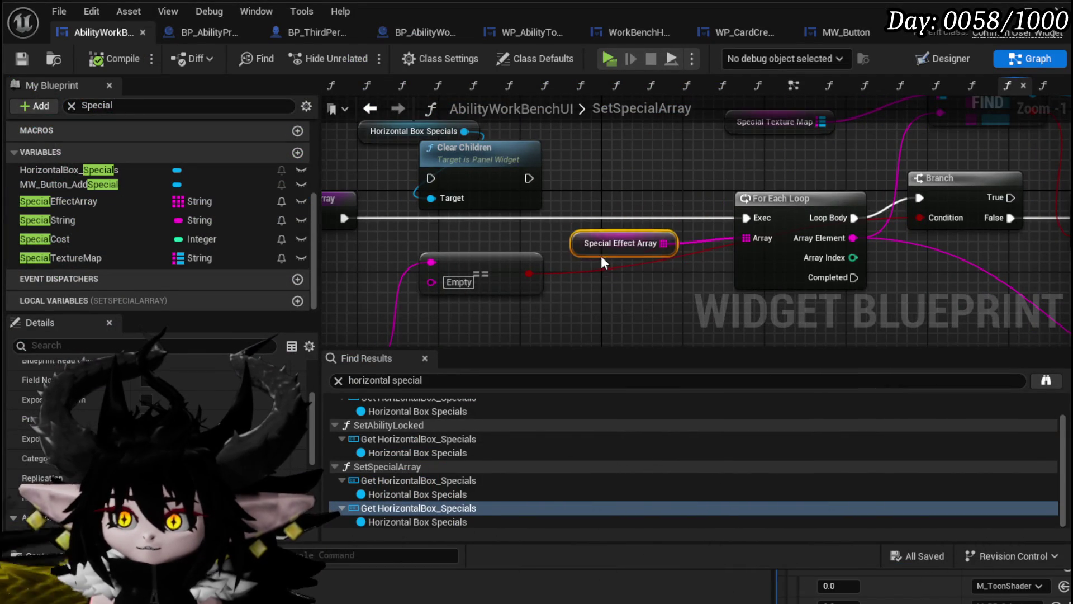
scroll(606, 302, down, 2)
Nudge the Special Texture Map node slightly right and save the blueprint.
mouse_move(607, 302)
mouse_down()
mouse_move(326, 224)
mouse_move(266, 222)
mouse_up()
mouse_move(609, 220)
mouse_down()
mouse_move(727, 333)
mouse_move(794, 288)
mouse_up()
drag(585, 172, 755, 170)
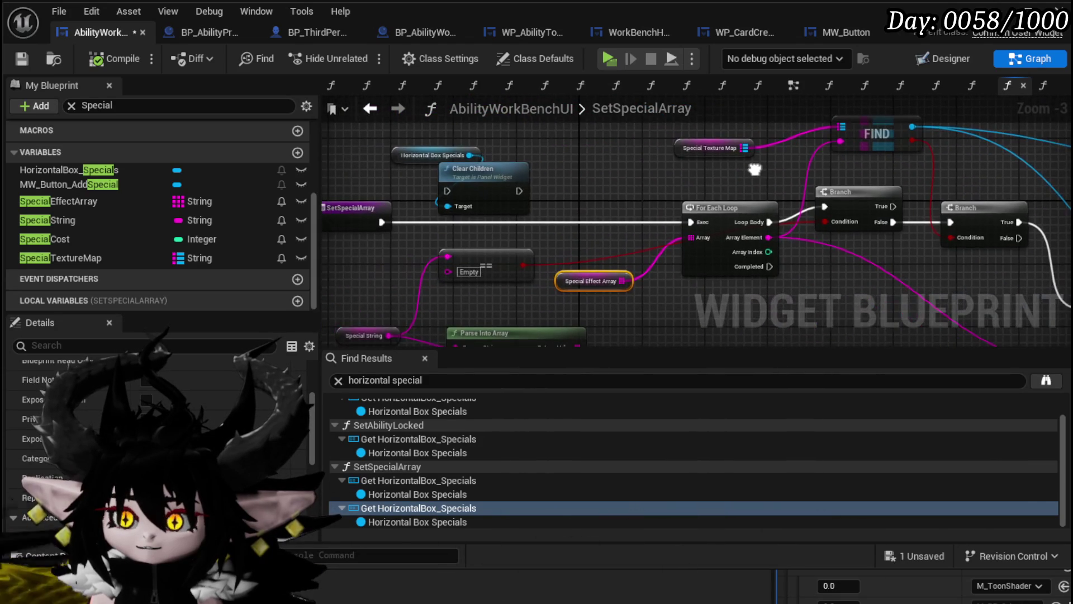
drag(622, 148, 667, 150)
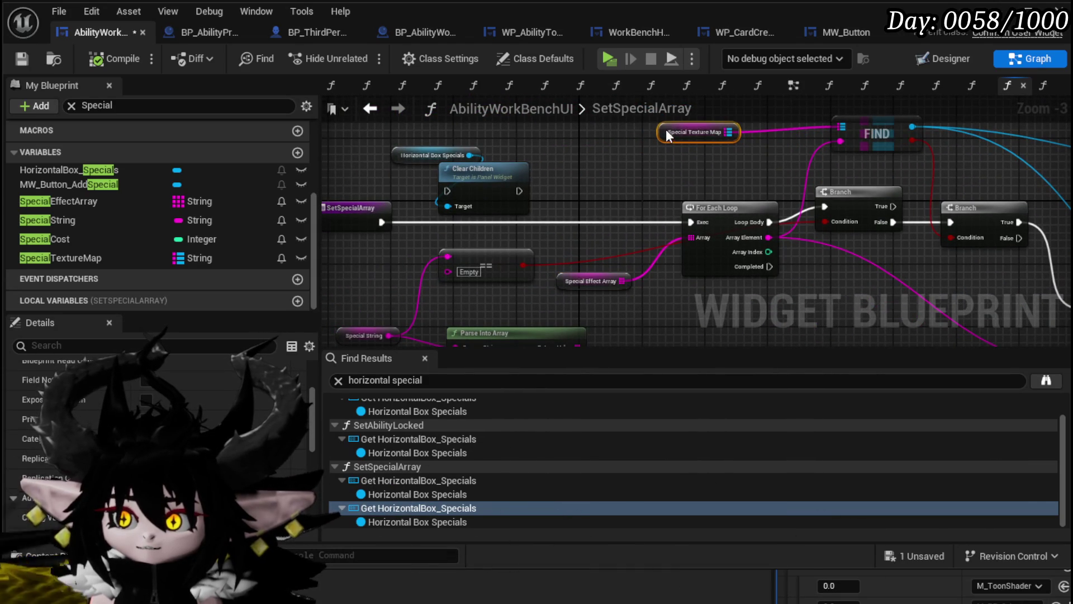
scroll(157, 436, down, 5)
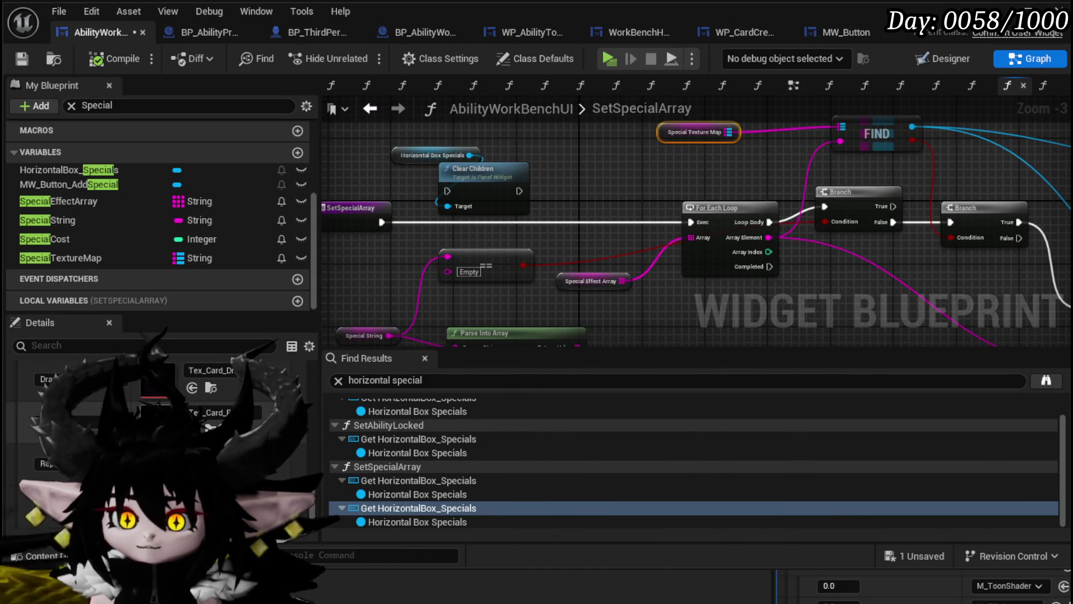
click(17, 65)
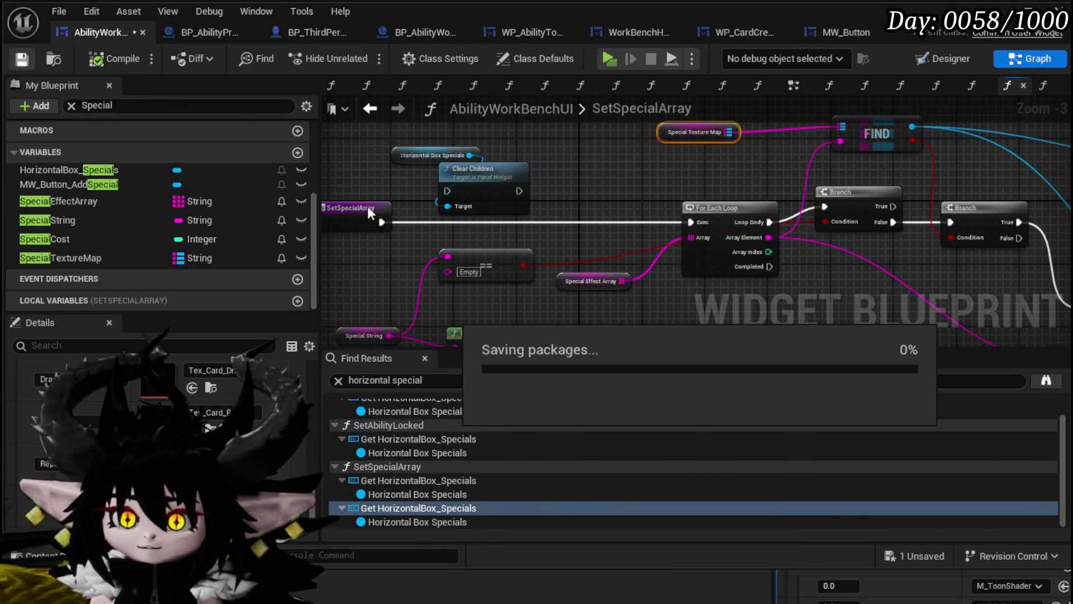
Open the SelectSpecial graph and select its ADDUNIQUE and entry nodes.
scroll(181, 219, up, 3)
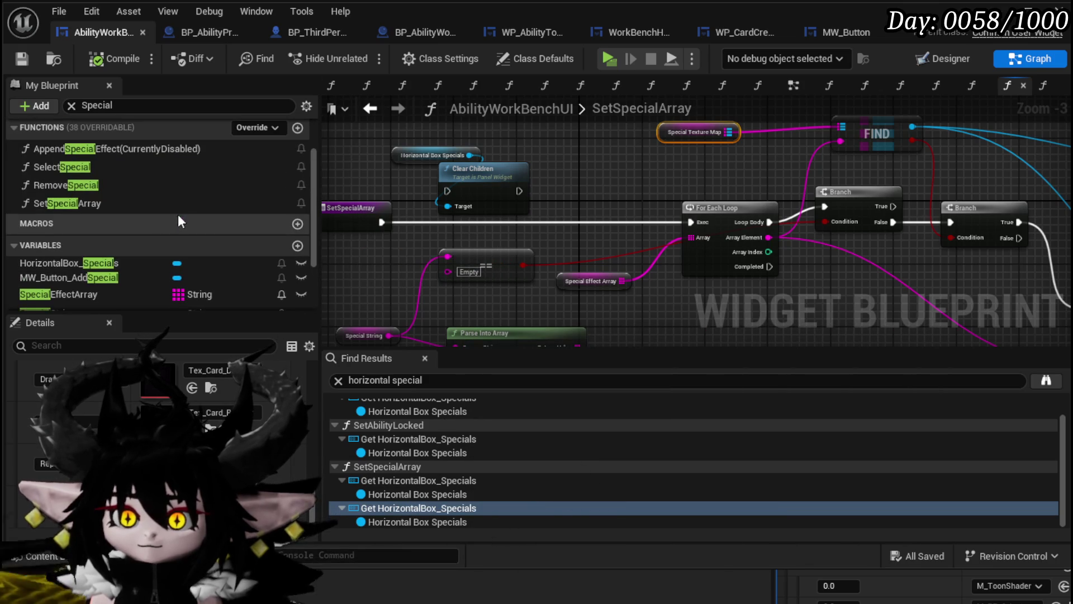
double_click(106, 172)
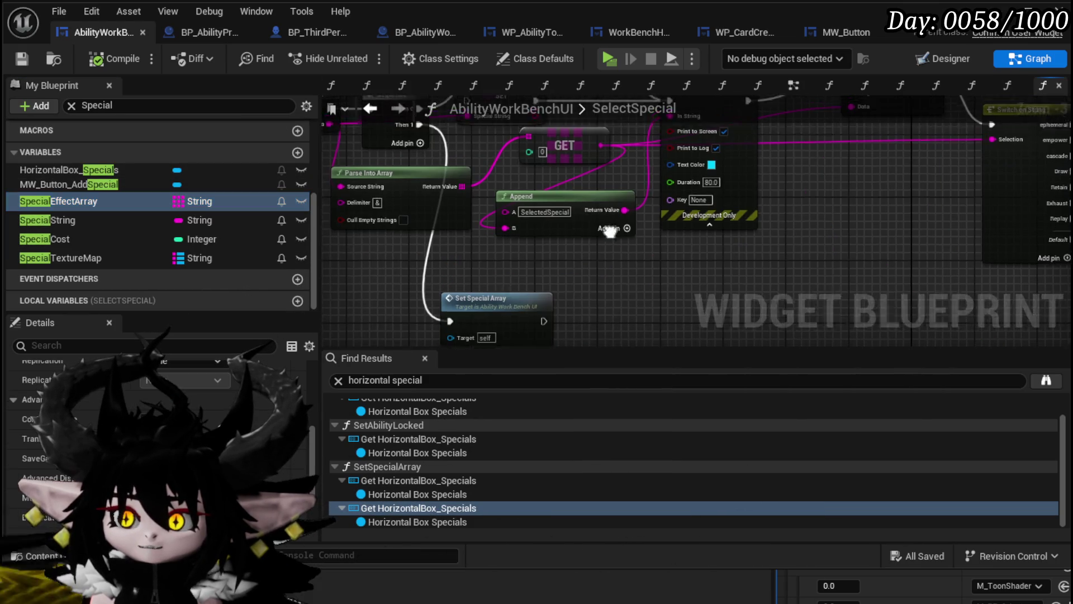
click(638, 169)
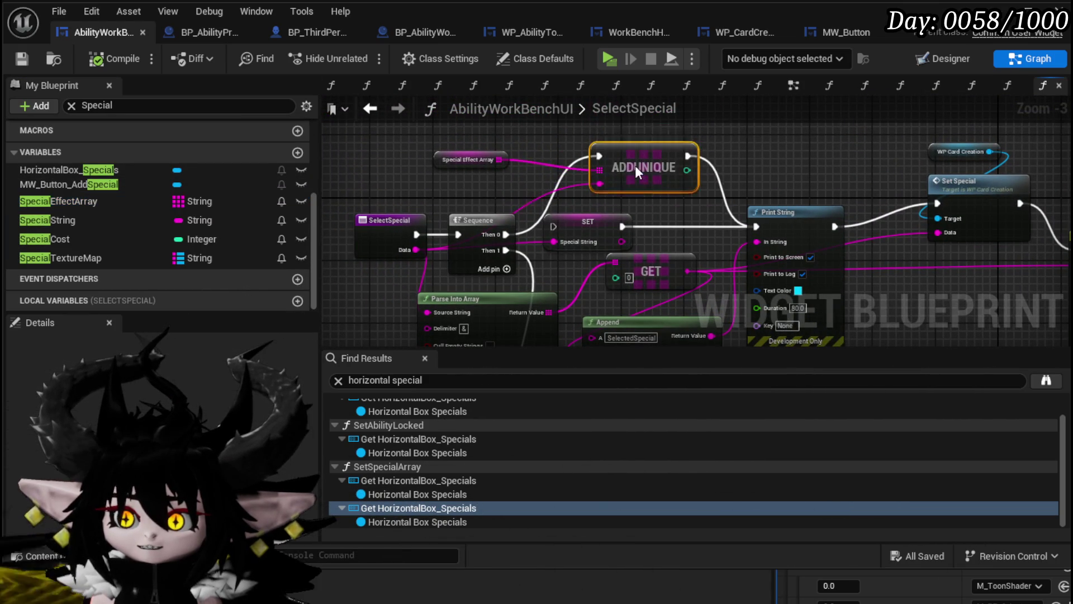
click(376, 222)
drag(375, 222, 496, 200)
Connect the Switch on String Selection pin into ADDUNIQUE's input.
key(ctrl+a)
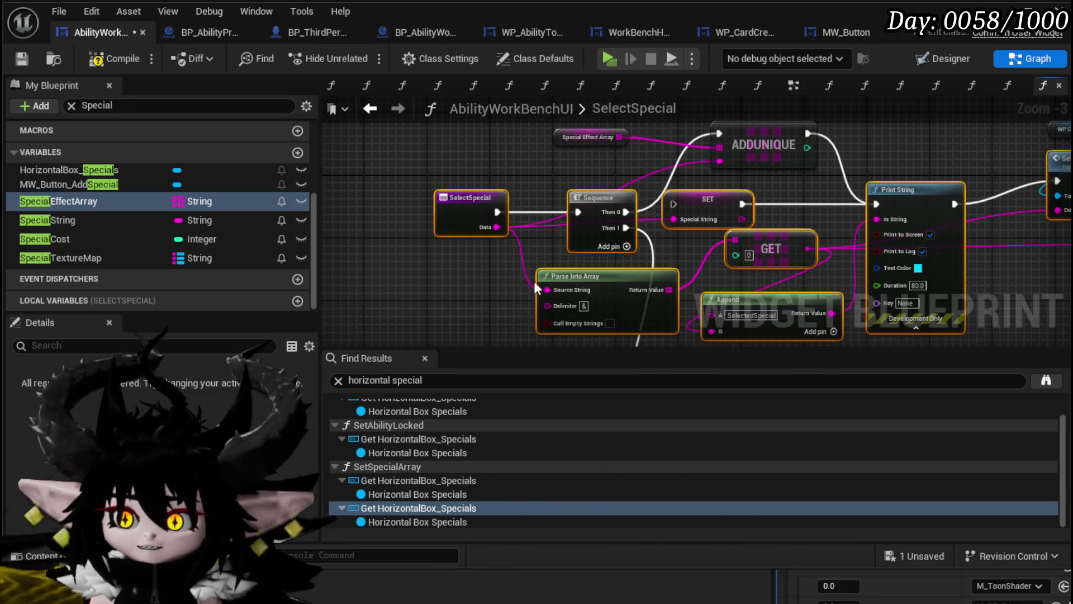
drag(671, 257, 425, 240)
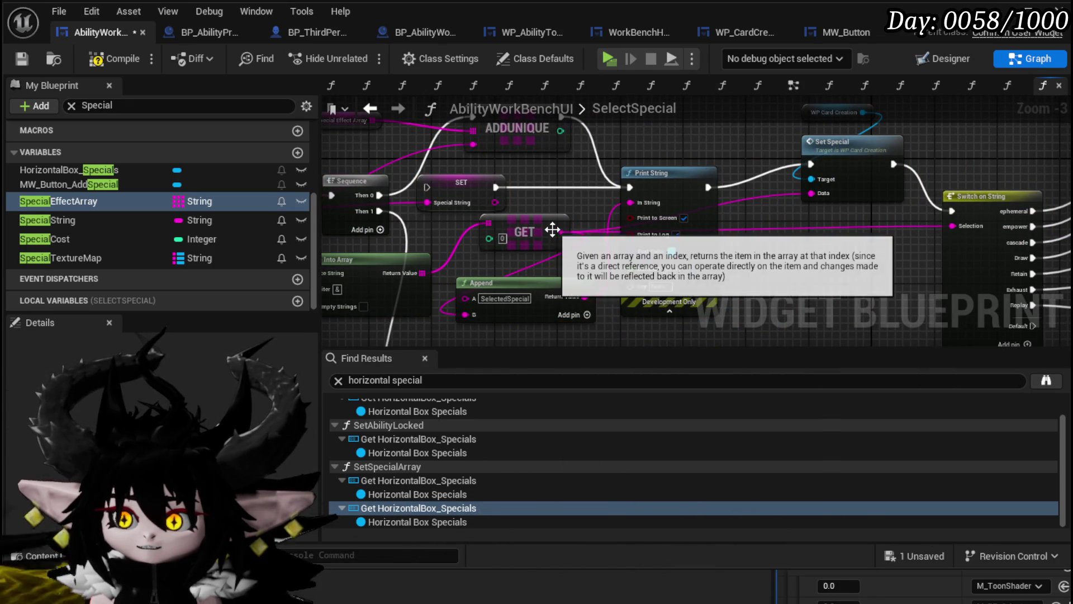
drag(952, 226, 833, 210)
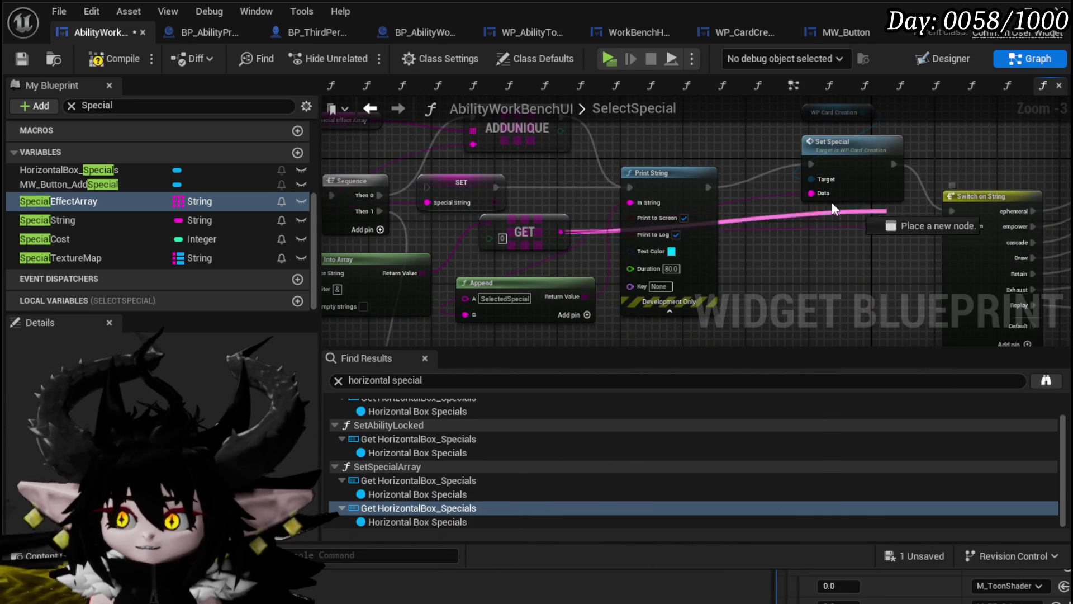
drag(472, 148, 623, 213)
click(671, 190)
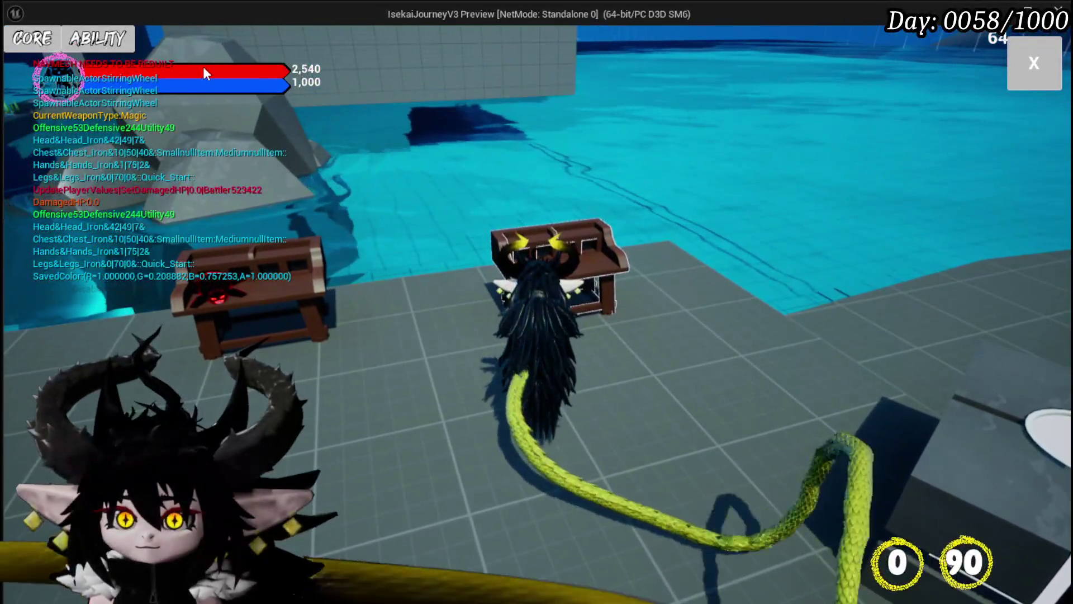
In the game's CORE workbench, pick MagicChi, open Void Movement, and try its icon grid.
click(32, 38)
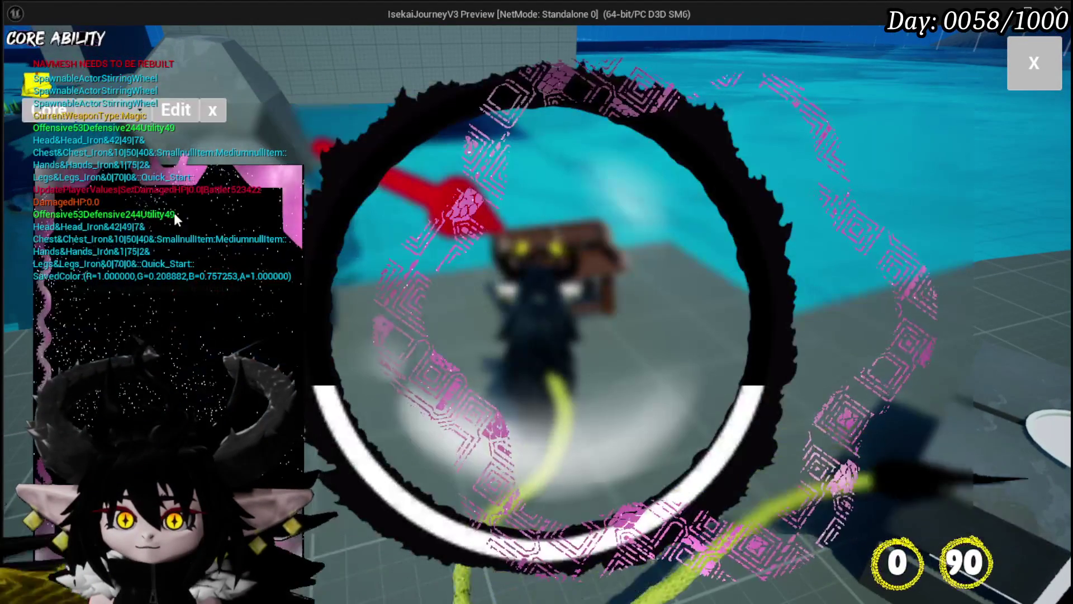
click(116, 114)
click(123, 139)
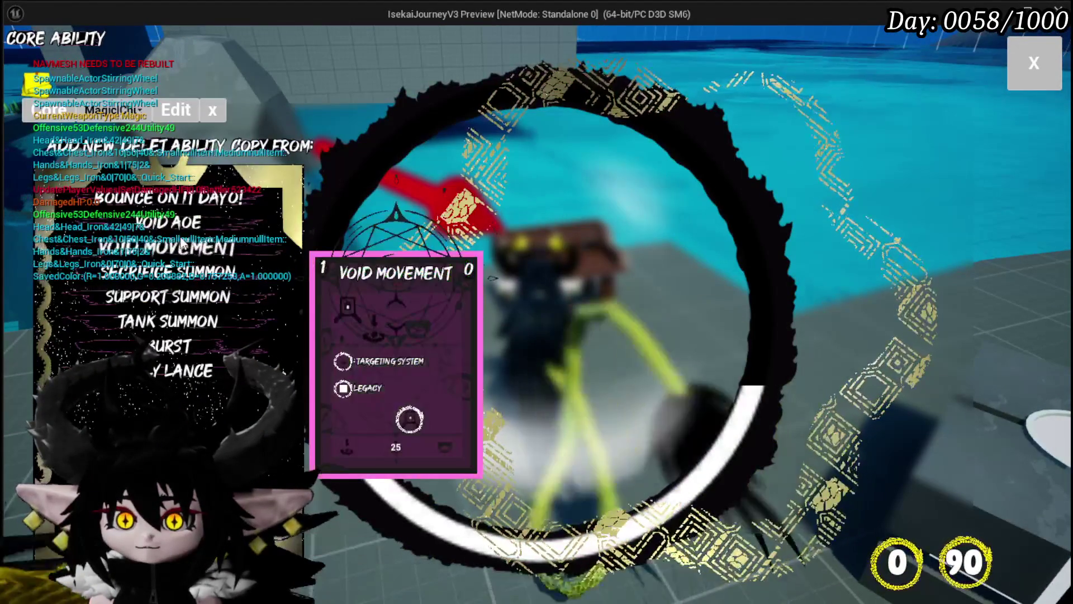
click(164, 249)
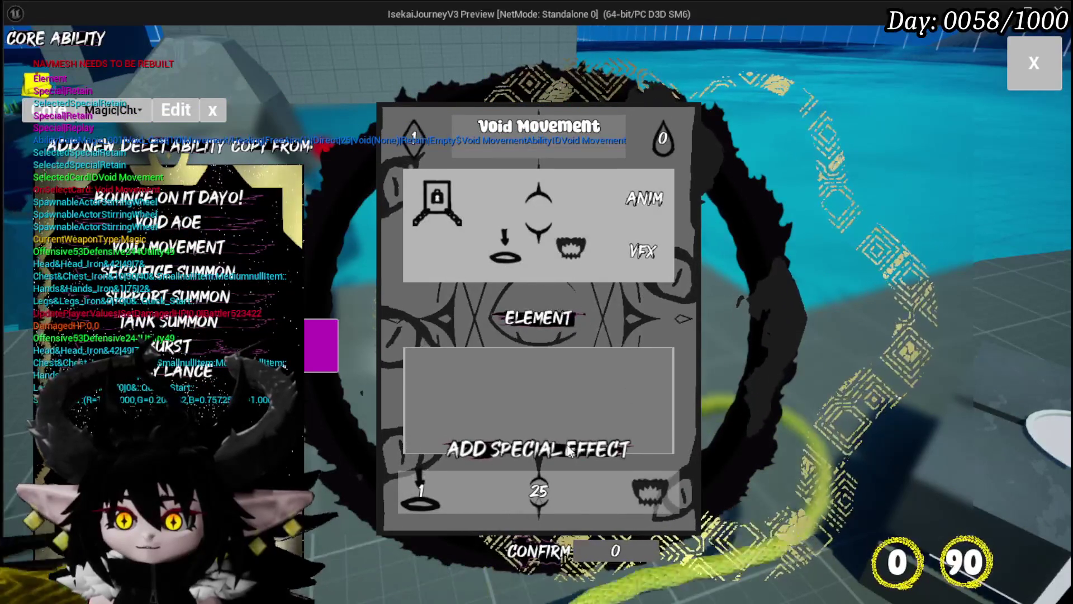
click(562, 263)
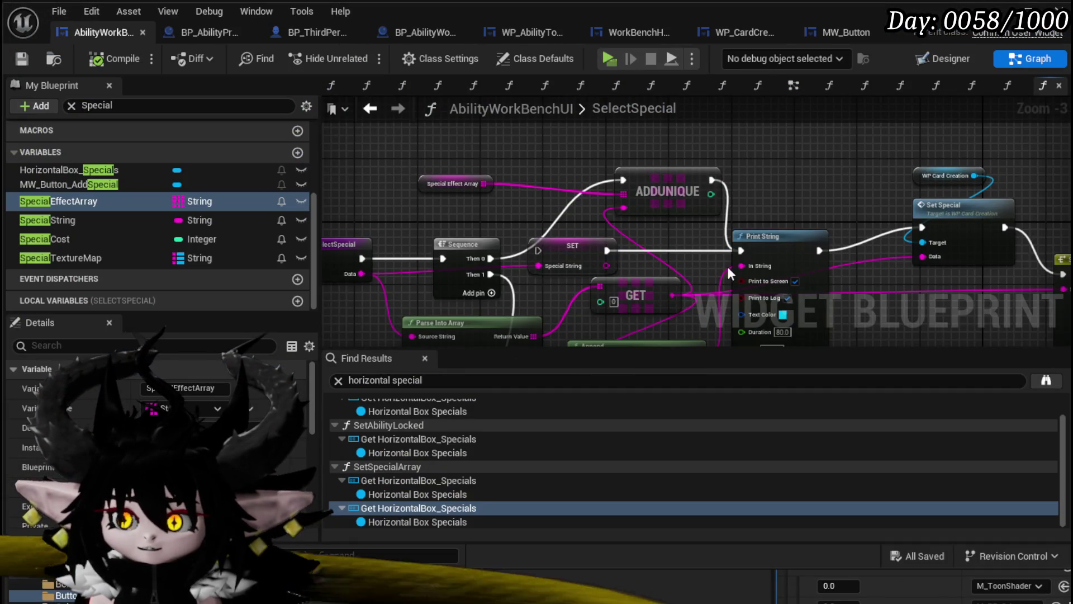
Spread out the Parse Into Array, GET, Append and SET nodes in SelectSpecial.
mouse_move(727, 264)
mouse_down()
mouse_move(690, 261)
mouse_move(646, 173)
mouse_up()
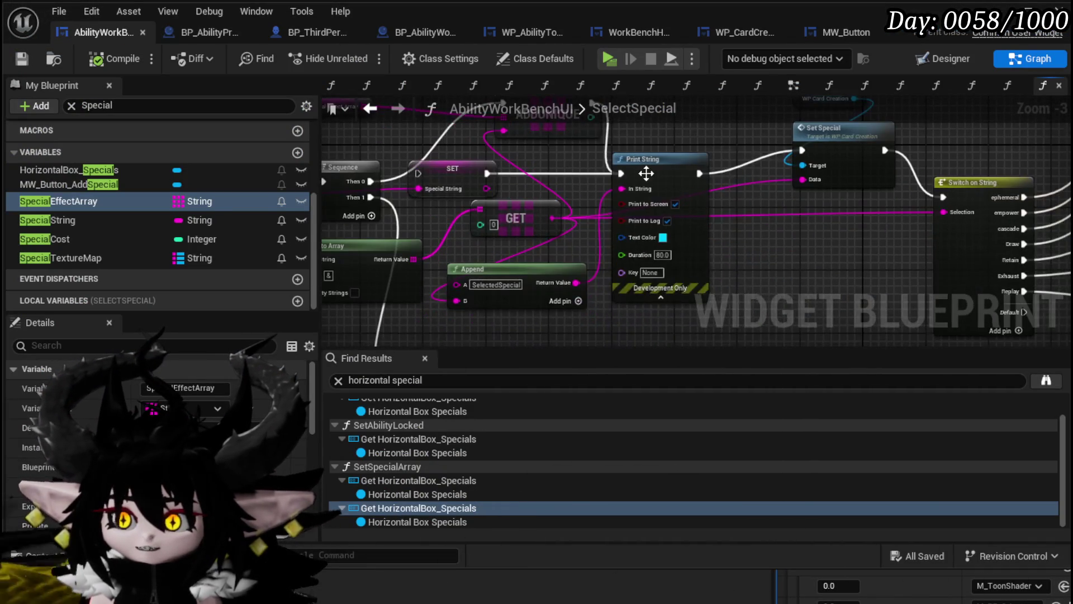
click(689, 176)
drag(472, 305, 608, 285)
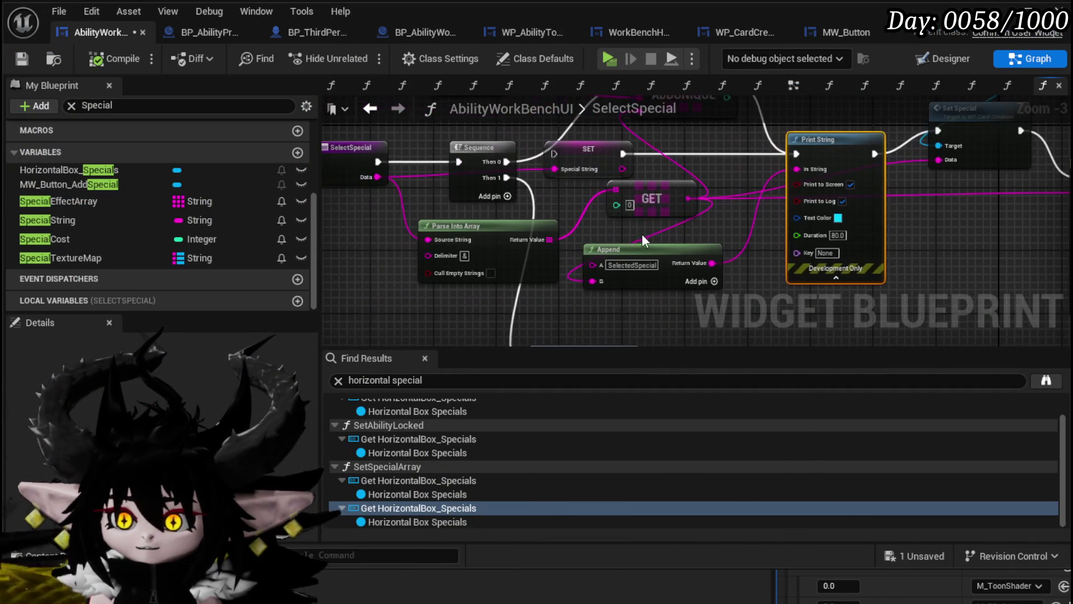
drag(493, 230, 395, 238)
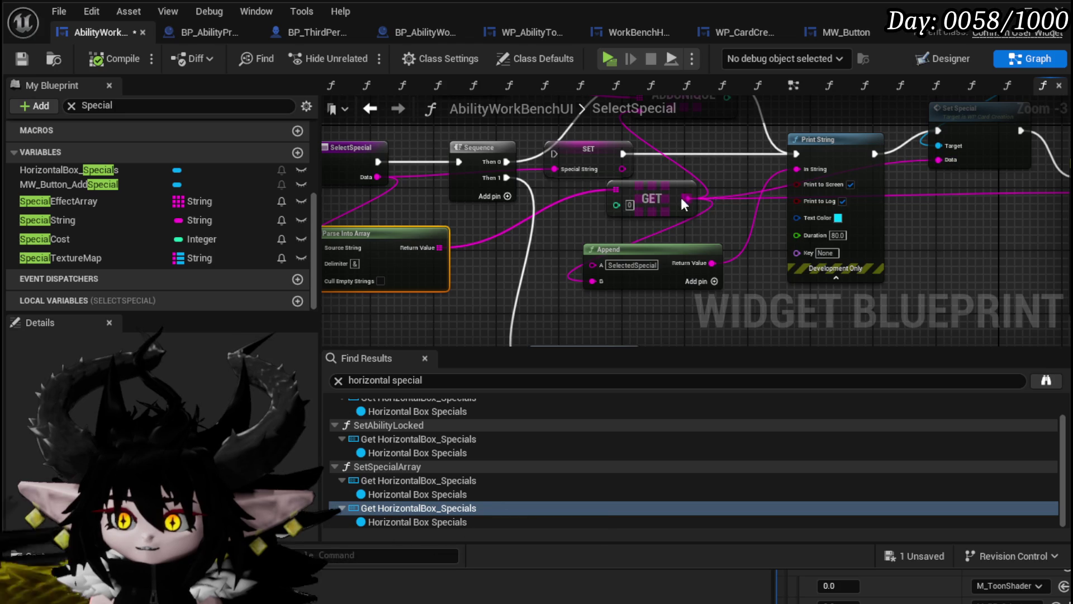
mouse_move(683, 204)
mouse_down()
mouse_move(502, 290)
mouse_move(656, 245)
mouse_move(512, 188)
mouse_move(459, 338)
mouse_up()
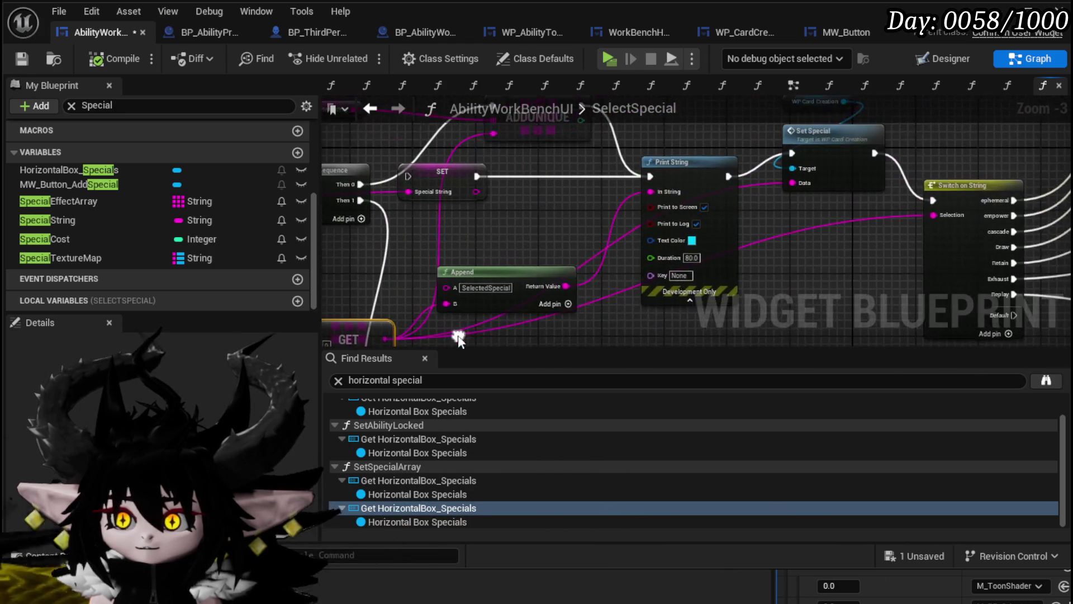
mouse_move(520, 275)
mouse_down()
mouse_move(533, 215)
mouse_move(533, 223)
mouse_up()
drag(590, 242, 712, 276)
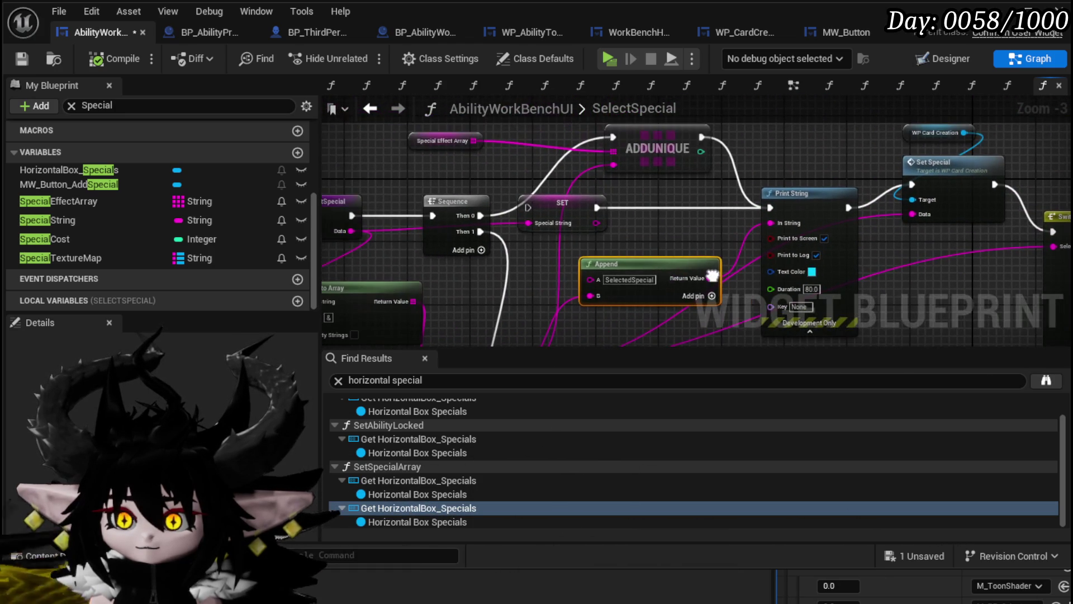
drag(659, 240, 669, 223)
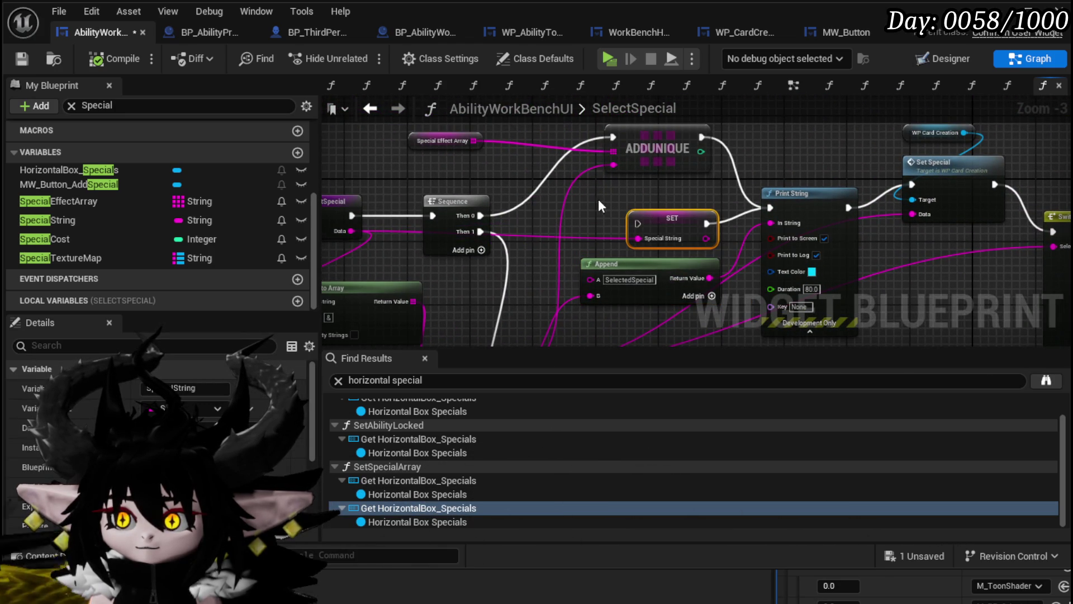
Look over the SetSpecialArray graph, then return to SelectSpecial.
click(440, 177)
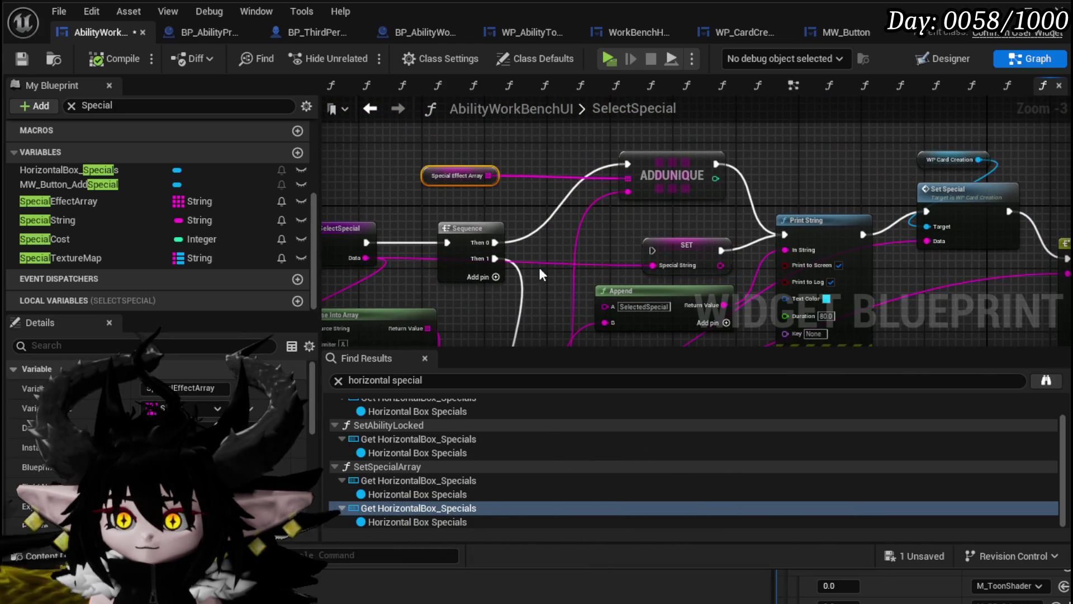
drag(539, 267, 557, 313)
double_click(557, 313)
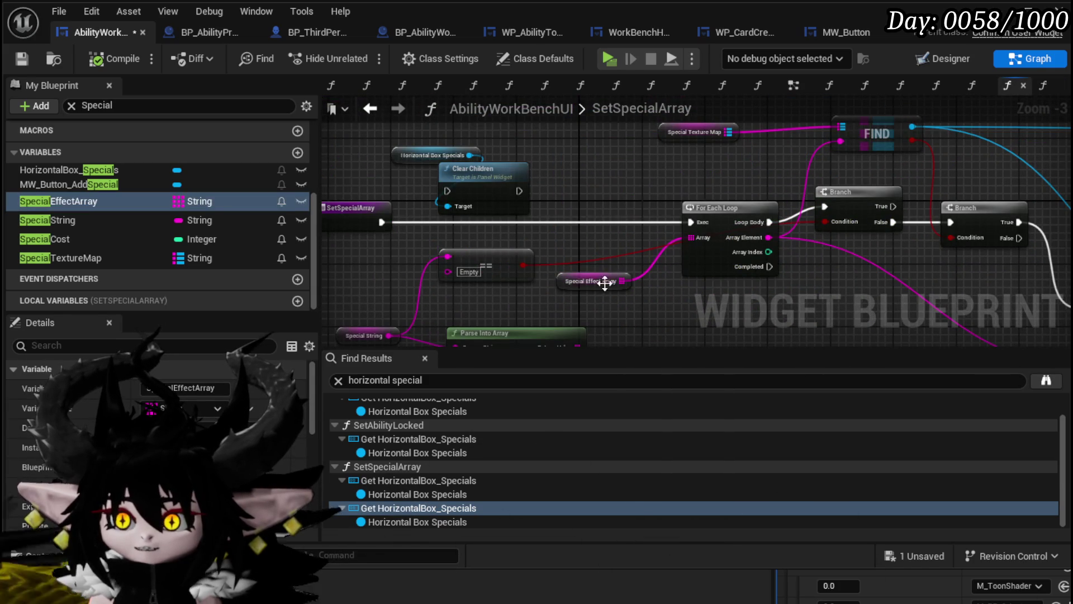
mouse_move(604, 246)
mouse_down()
mouse_move(504, 241)
mouse_move(620, 279)
mouse_up()
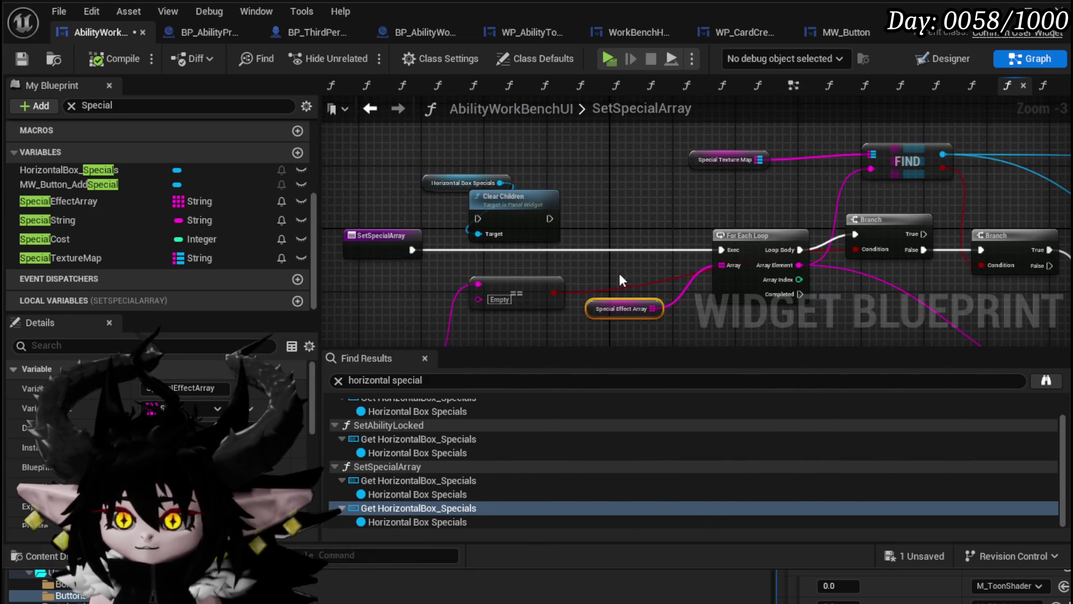
click(370, 109)
drag(585, 230, 487, 315)
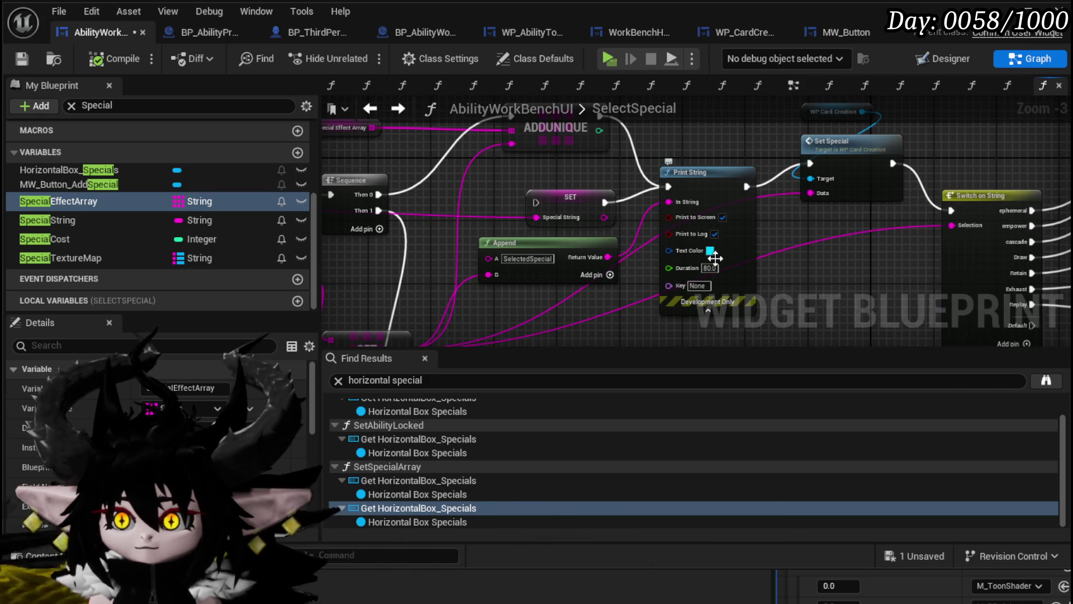
Set Print String's text colour to a deeper blue, save all, and launch a standalone preview.
drag(732, 255, 549, 267)
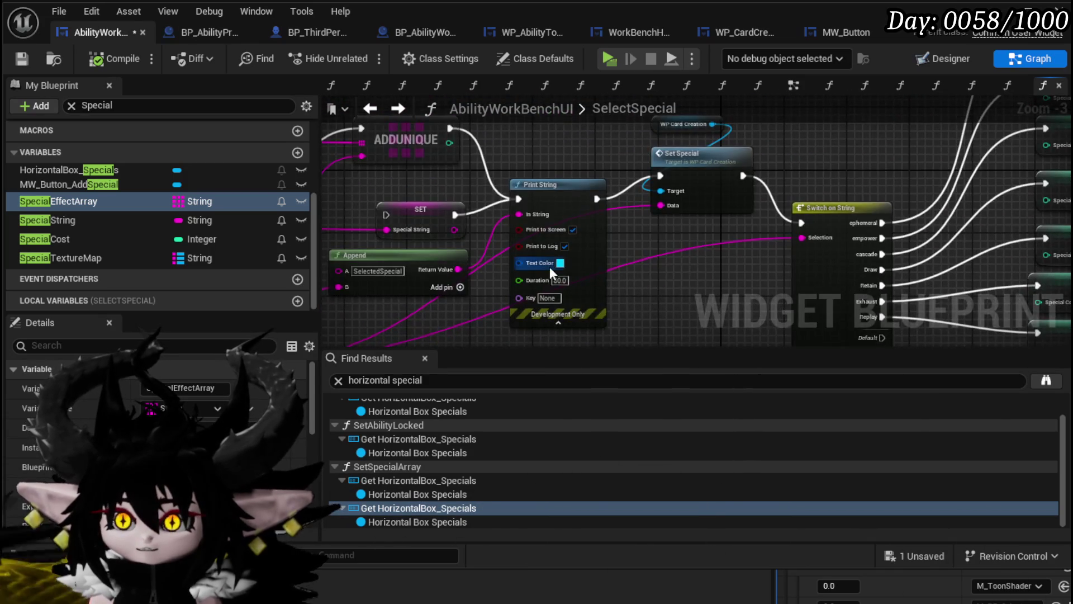
drag(707, 252, 712, 212)
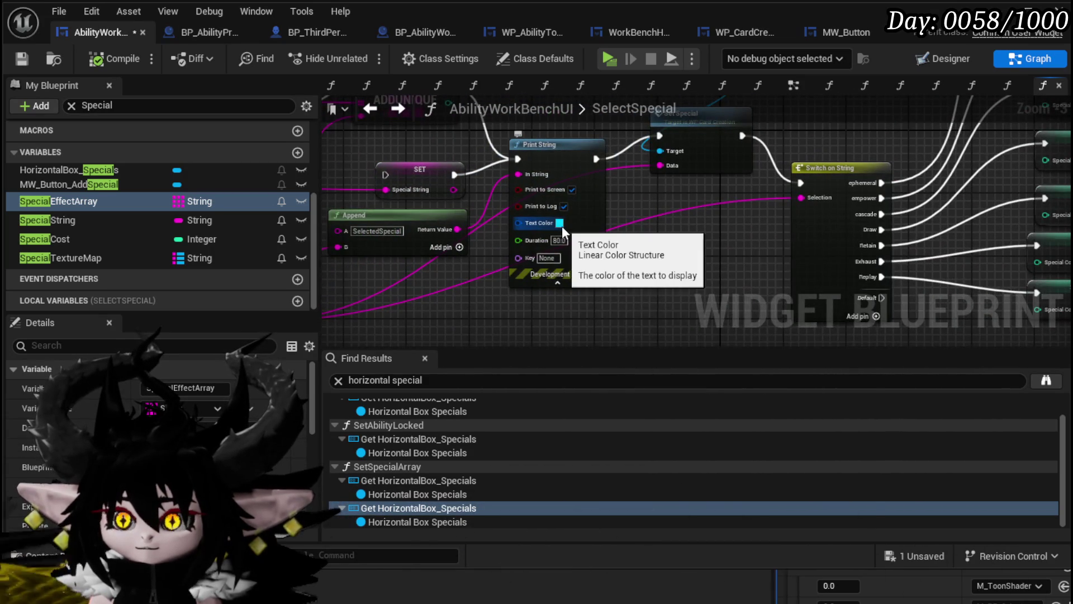
click(559, 222)
click(600, 314)
click(762, 587)
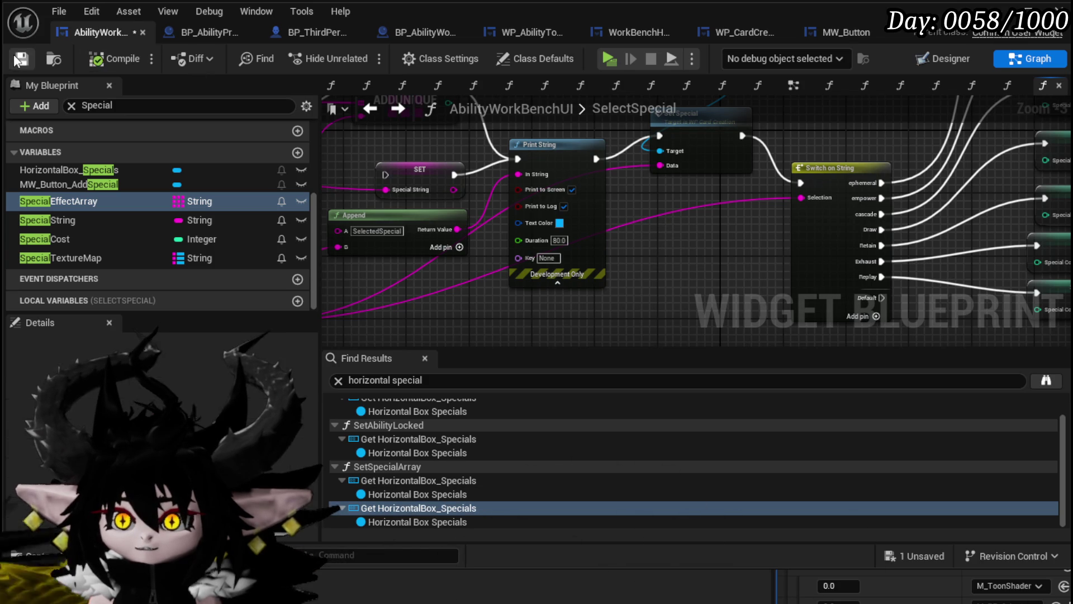
click(20, 59)
mouse_move(381, 206)
mouse_down()
mouse_move(462, 243)
mouse_move(619, 284)
mouse_move(613, 259)
mouse_up()
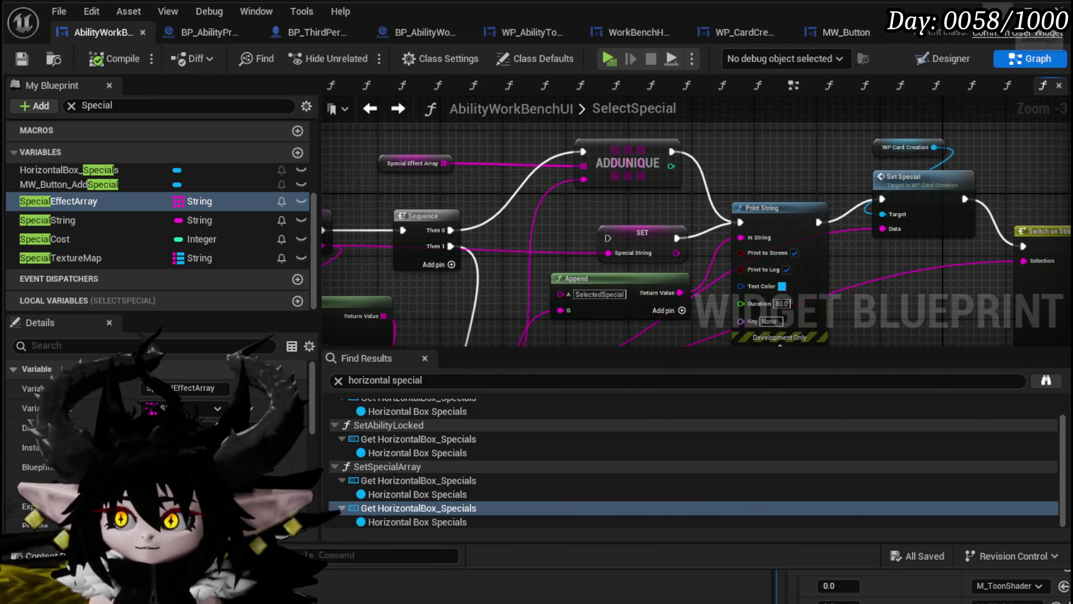
key(alt+p)
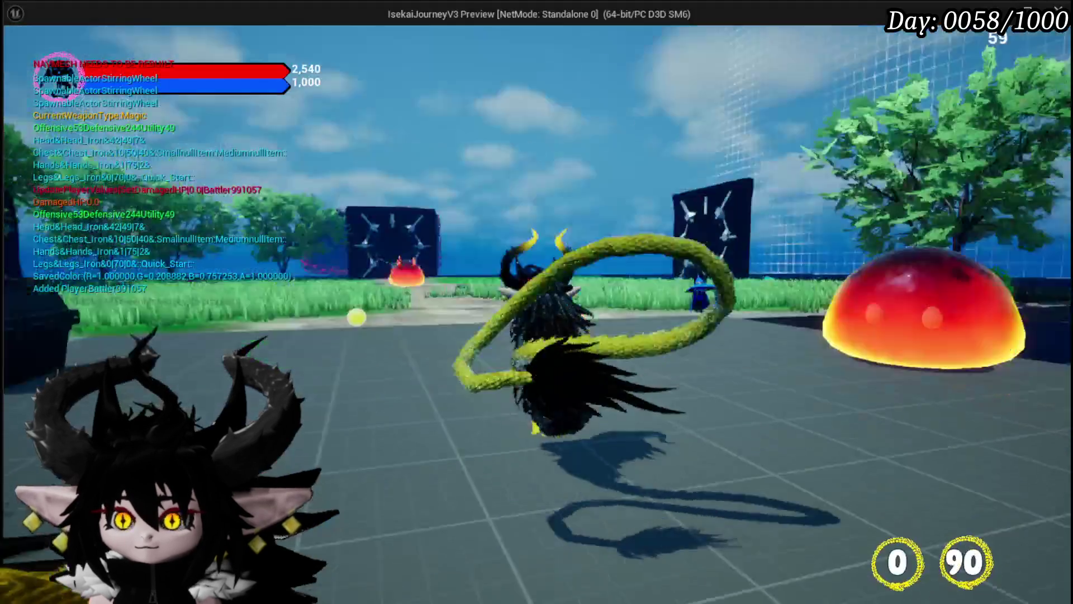
Give the Magic core's Secrifice Summon card the lock icon, then close the game.
key(w)
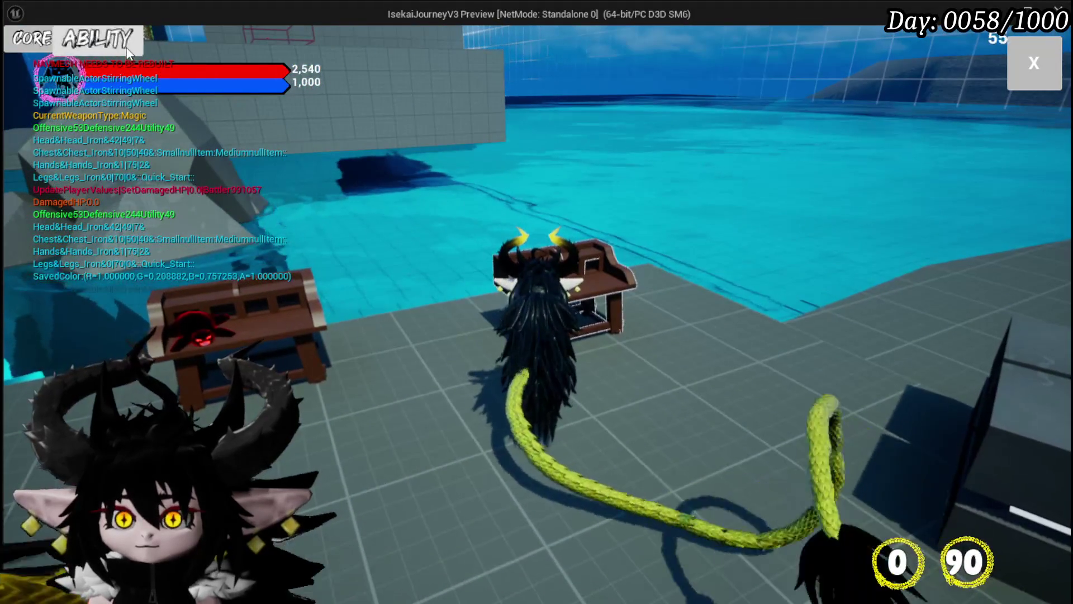
click(128, 53)
click(133, 115)
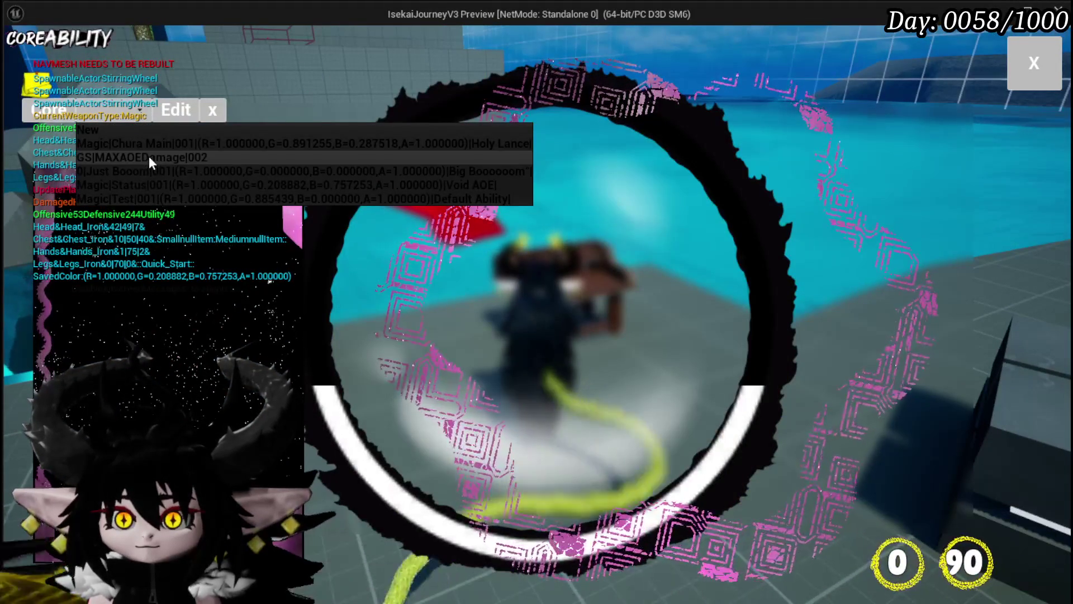
click(151, 144)
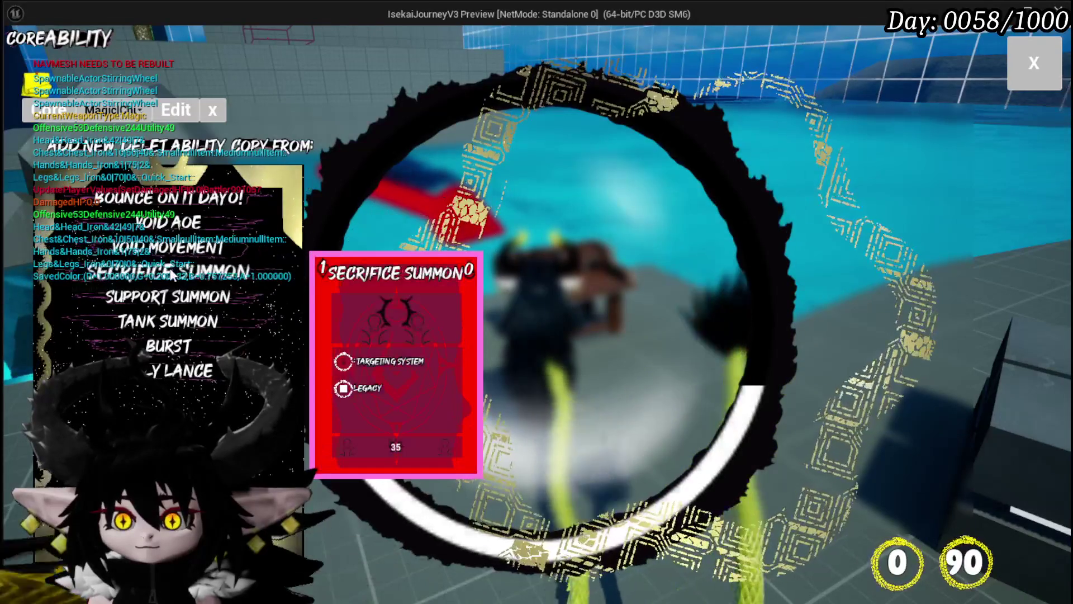
click(171, 274)
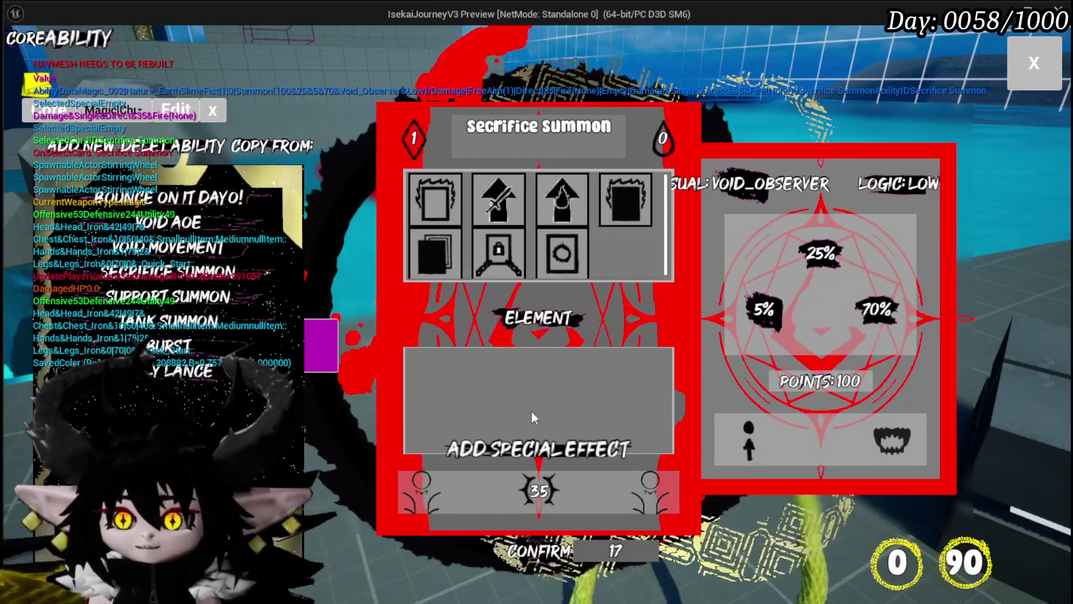
click(498, 253)
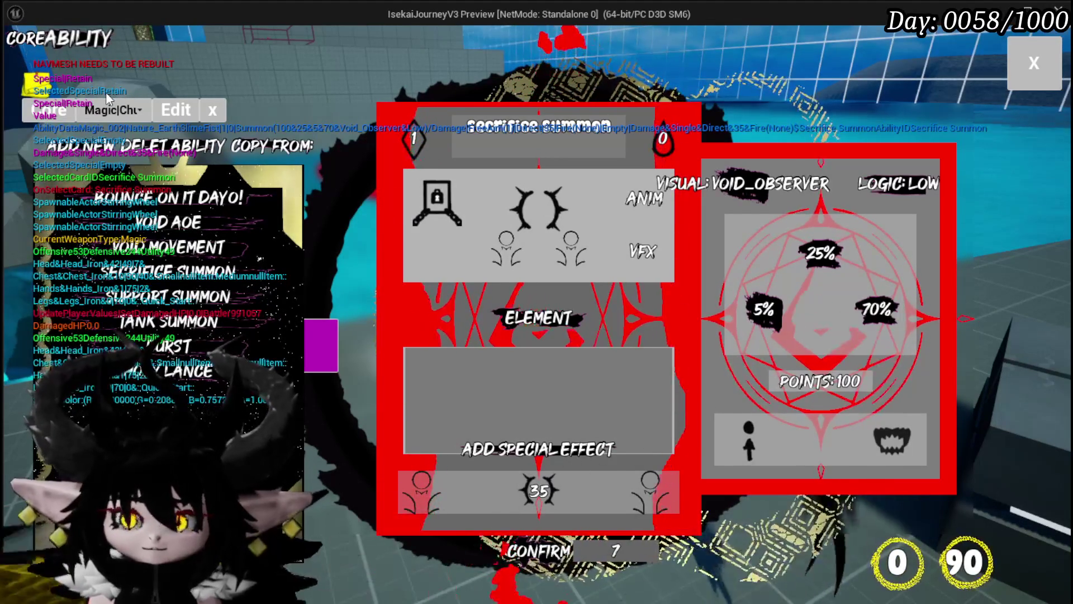
key(Escape)
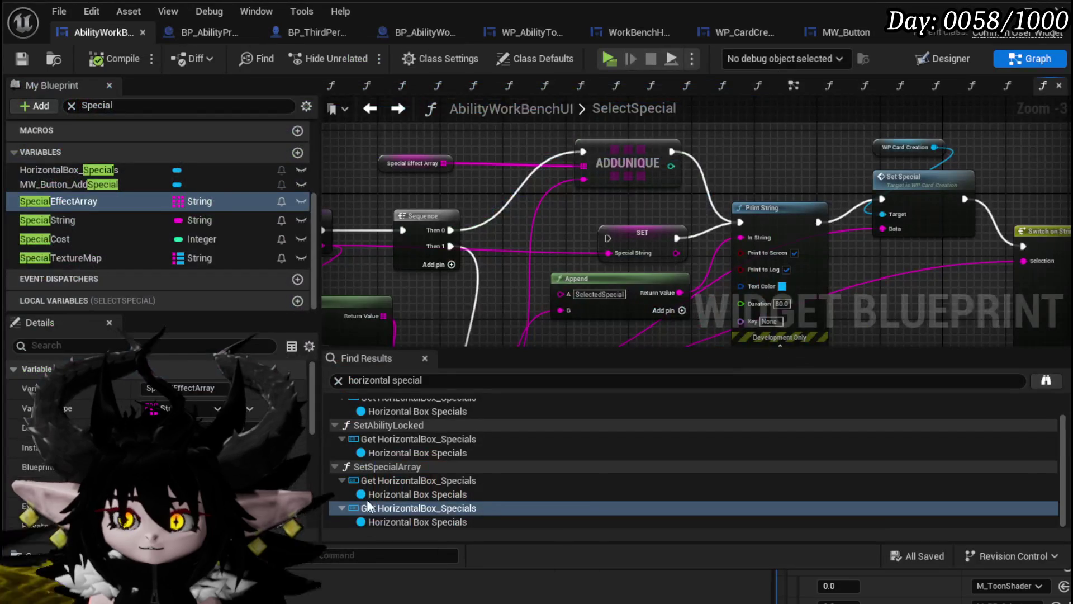
mouse_move(444, 197)
mouse_down()
mouse_move(570, 140)
mouse_move(624, 153)
mouse_up()
scroll(101, 223, up, 3)
right_click(101, 223)
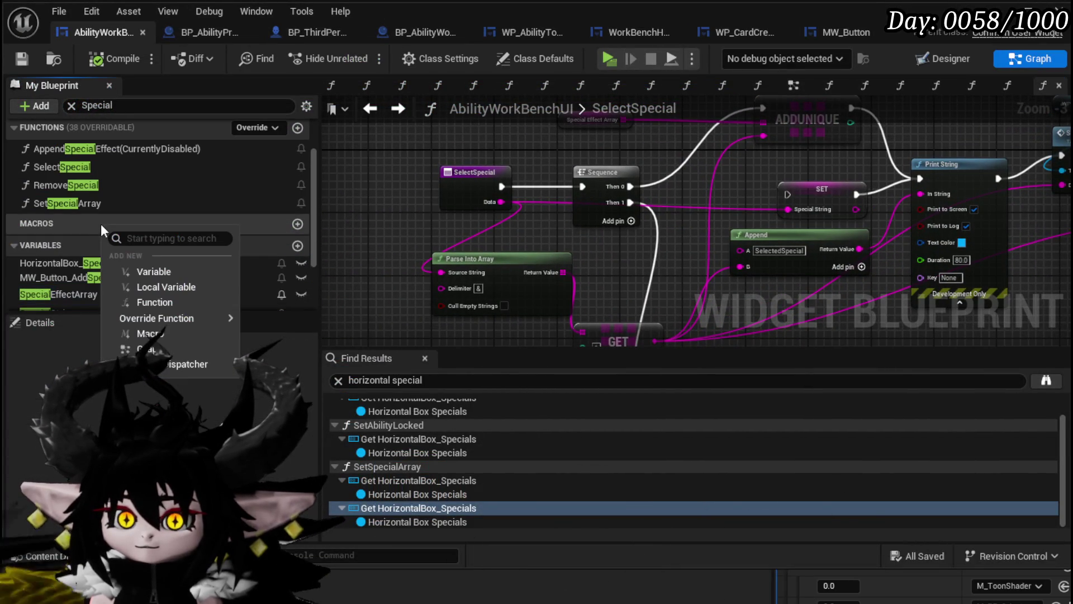
double_click(88, 210)
drag(613, 274, 569, 220)
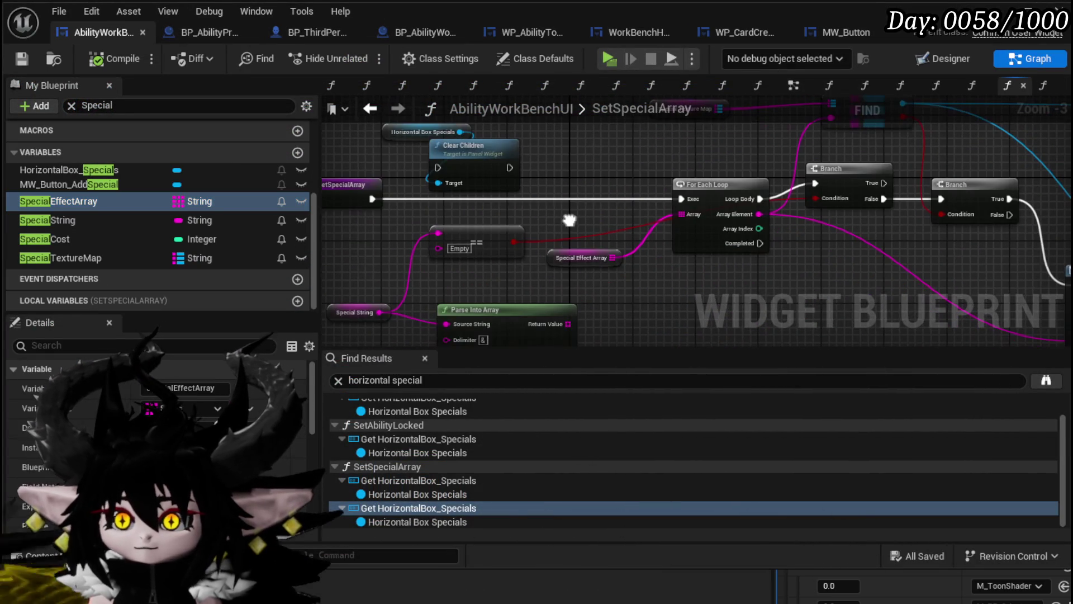
drag(568, 263, 361, 305)
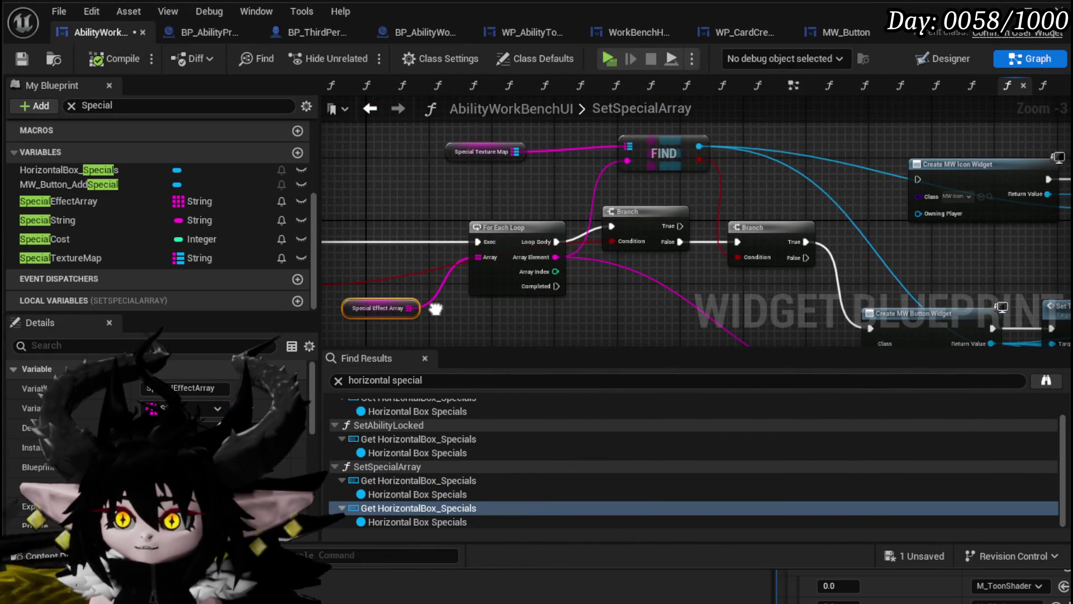
click(680, 146)
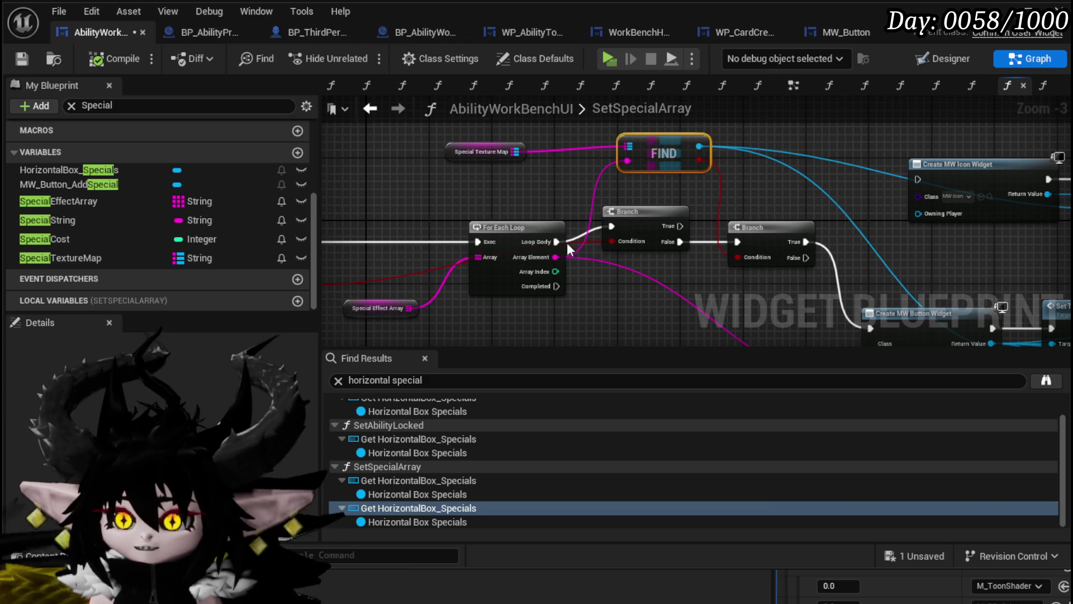
scroll(157, 448, down, 2)
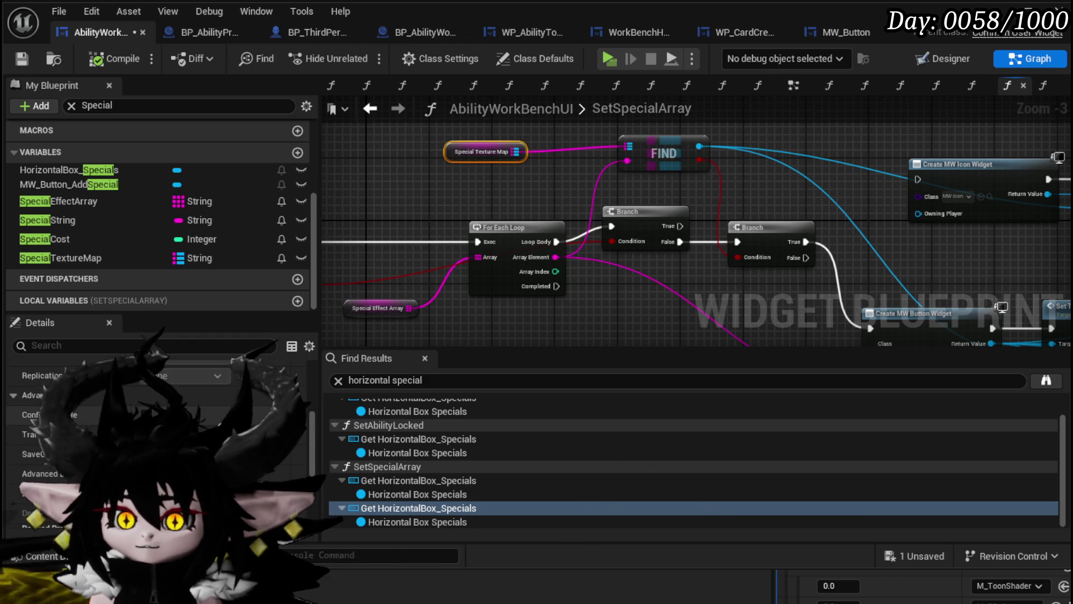
scroll(164, 375, down, 3)
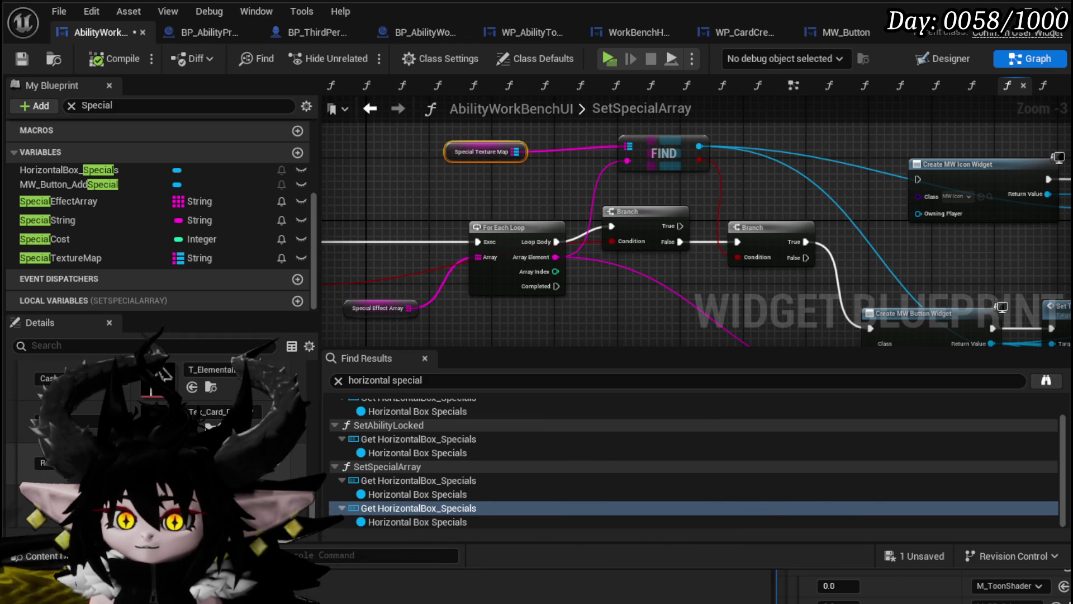
drag(725, 193, 542, 194)
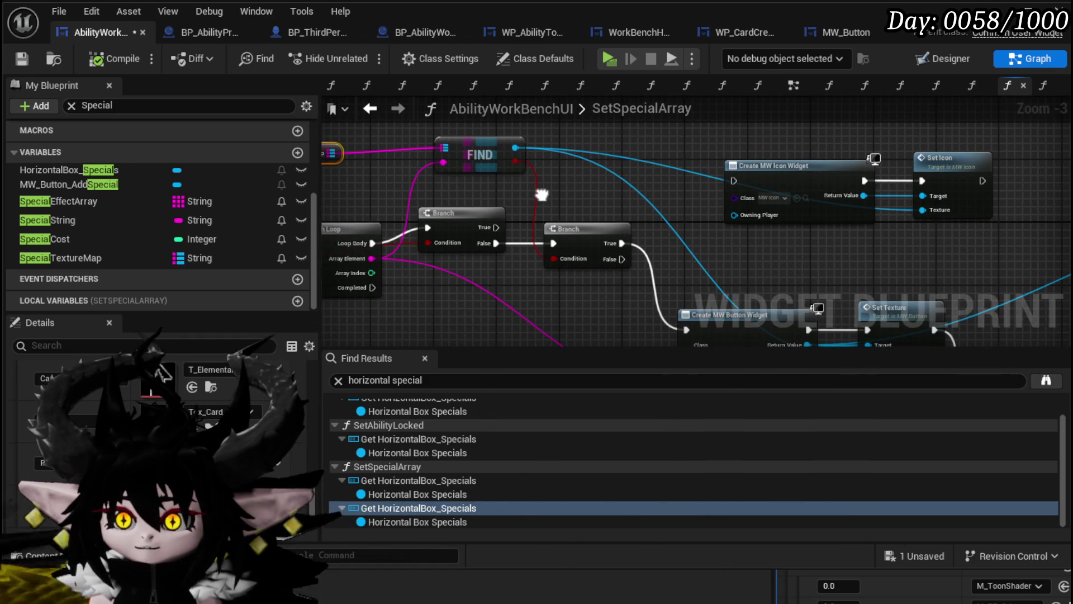
mouse_move(637, 274)
mouse_down()
mouse_move(596, 227)
mouse_move(791, 218)
mouse_move(721, 270)
mouse_move(781, 334)
mouse_move(577, 229)
mouse_move(664, 255)
mouse_move(429, 215)
mouse_move(347, 139)
mouse_move(560, 104)
mouse_move(532, 254)
mouse_move(459, 279)
mouse_move(504, 212)
mouse_move(576, 241)
mouse_move(727, 263)
mouse_up()
drag(592, 223, 363, 199)
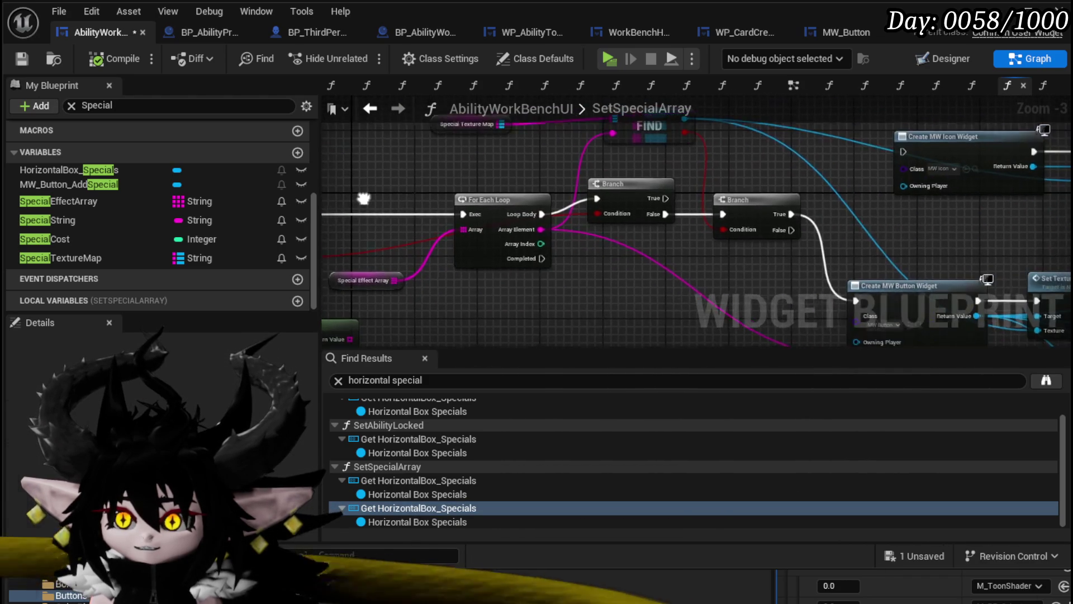
Add a breakpoint to the second Branch node and save the widget blueprint.
right_click(759, 209)
click(817, 489)
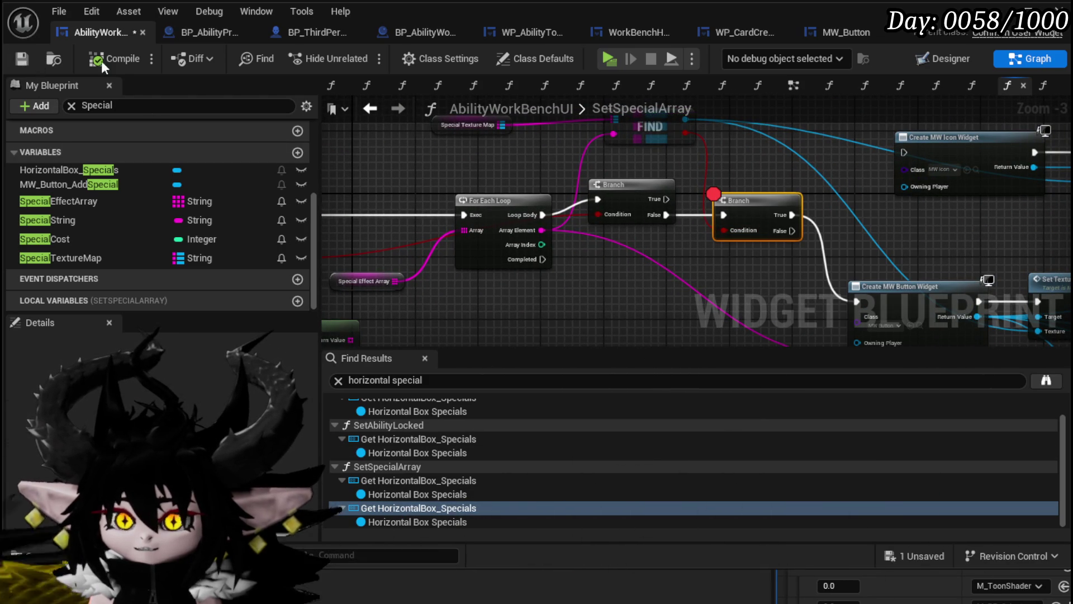
click(14, 60)
mouse_move(424, 139)
mouse_down()
mouse_move(727, 167)
mouse_move(718, 119)
mouse_up()
Feed Array Element into the Empty comparison and route Loop Body to the second Branch.
drag(561, 212, 591, 210)
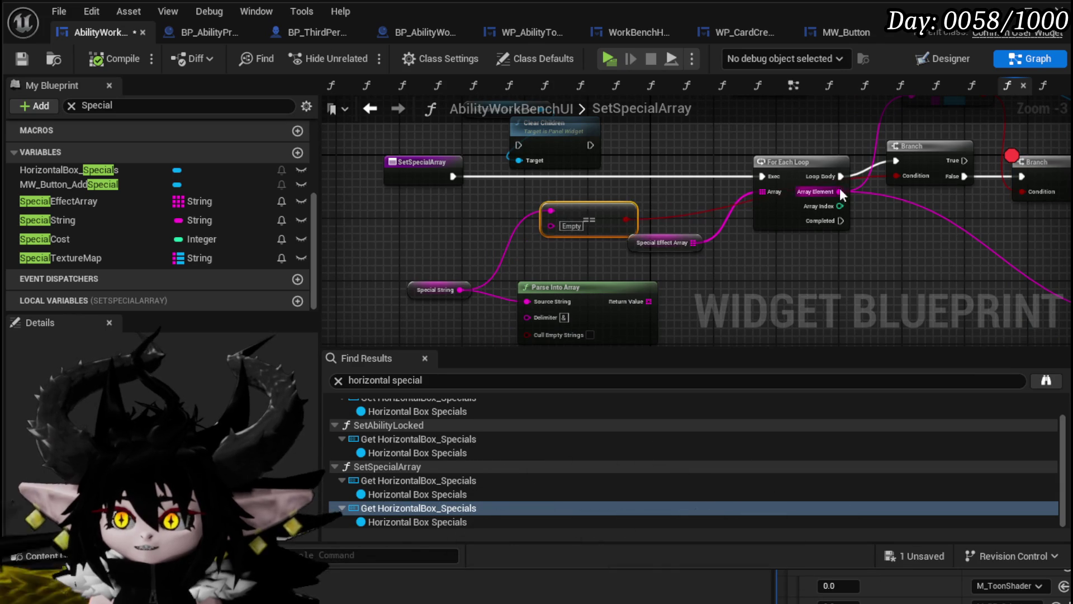
drag(840, 188, 573, 210)
drag(643, 202, 583, 258)
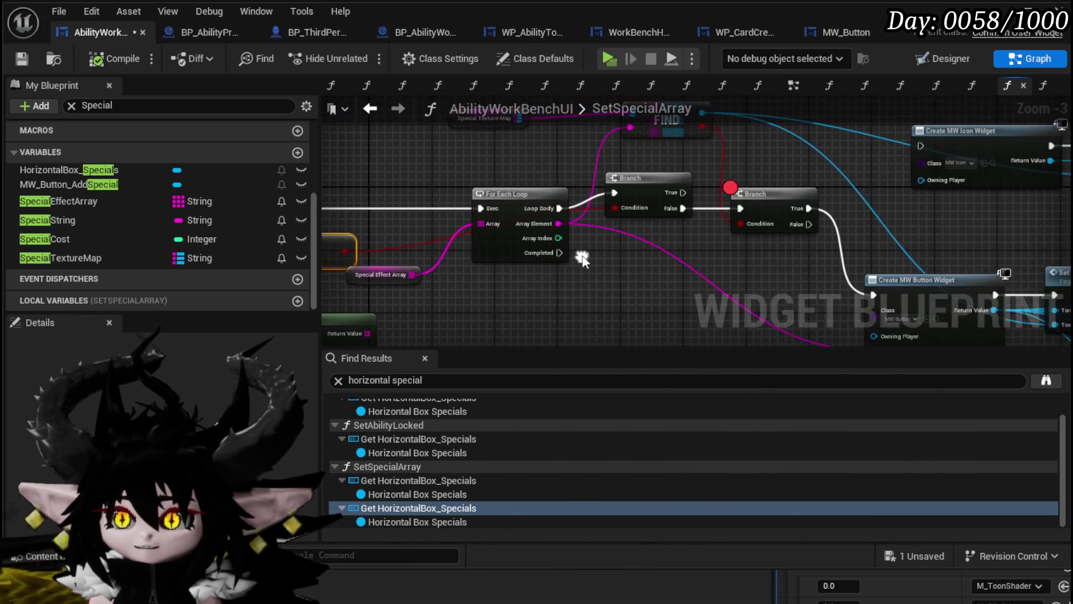
mouse_move(366, 300)
mouse_down()
mouse_move(373, 272)
mouse_move(516, 267)
mouse_up()
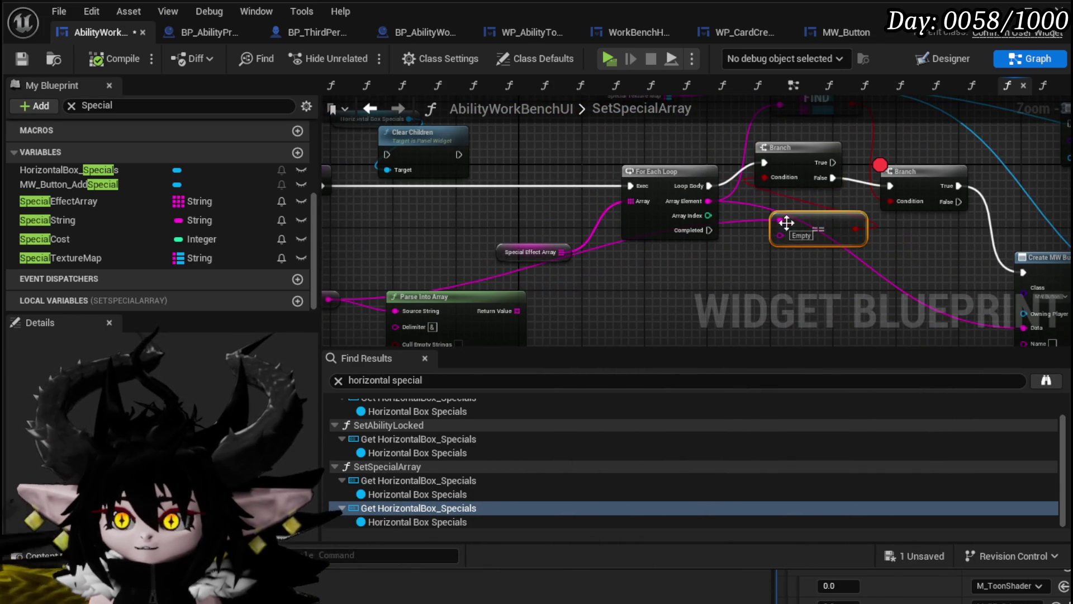
drag(785, 217, 644, 215)
drag(577, 195, 758, 197)
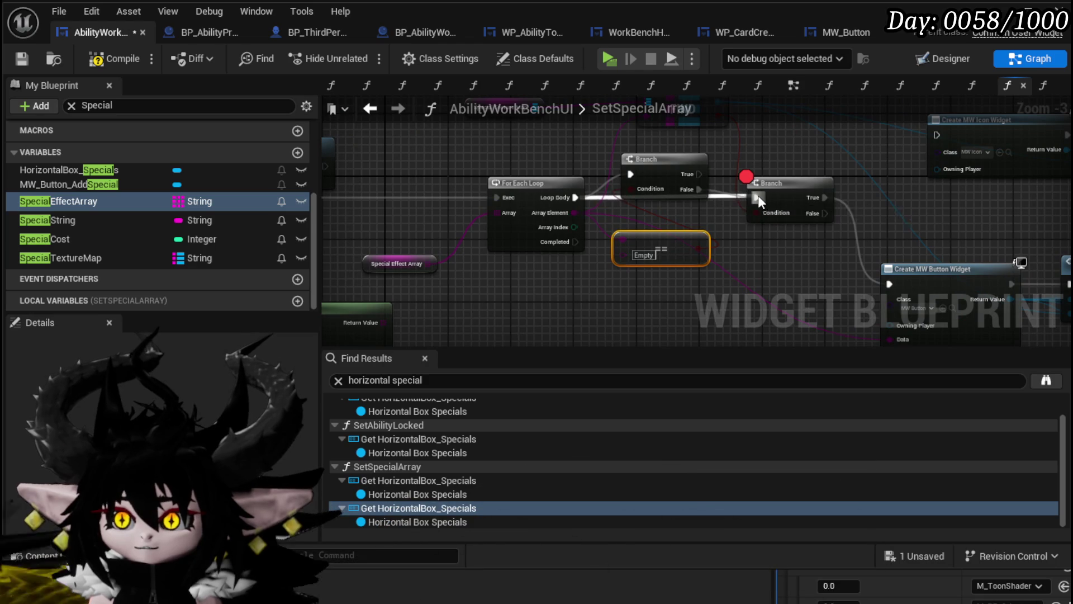
Reposition the first Branch, save and compile, and start the game preview.
drag(665, 161, 657, 146)
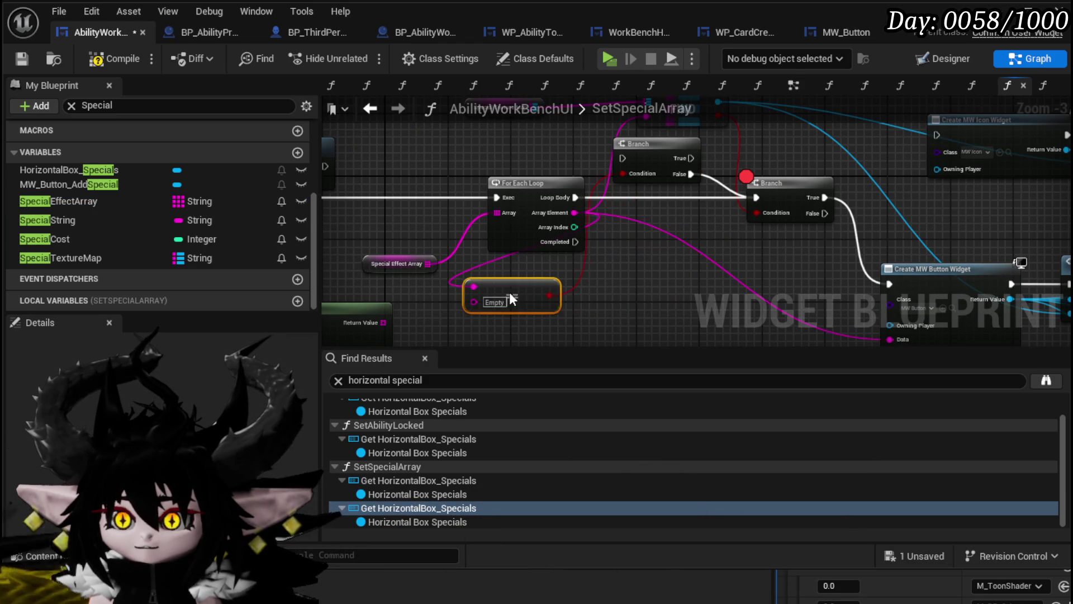
drag(628, 278, 703, 254)
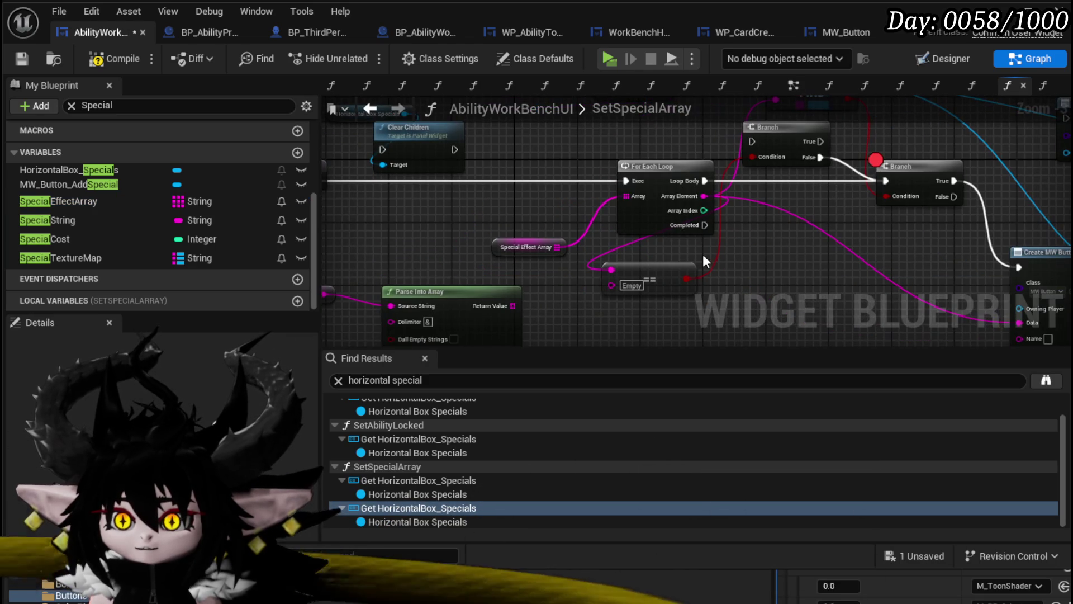
click(23, 58)
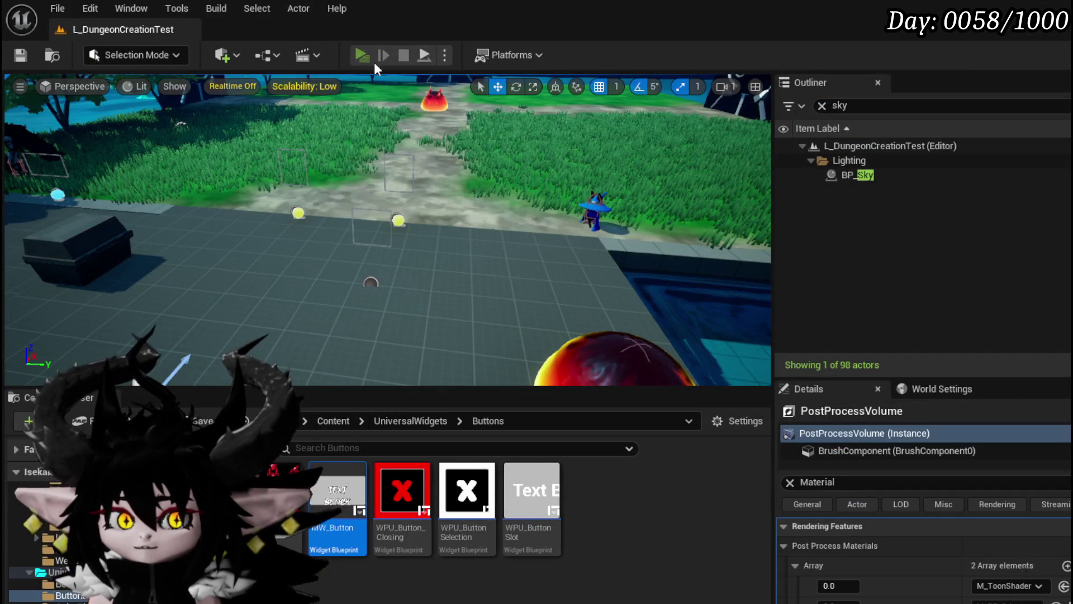
click(374, 62)
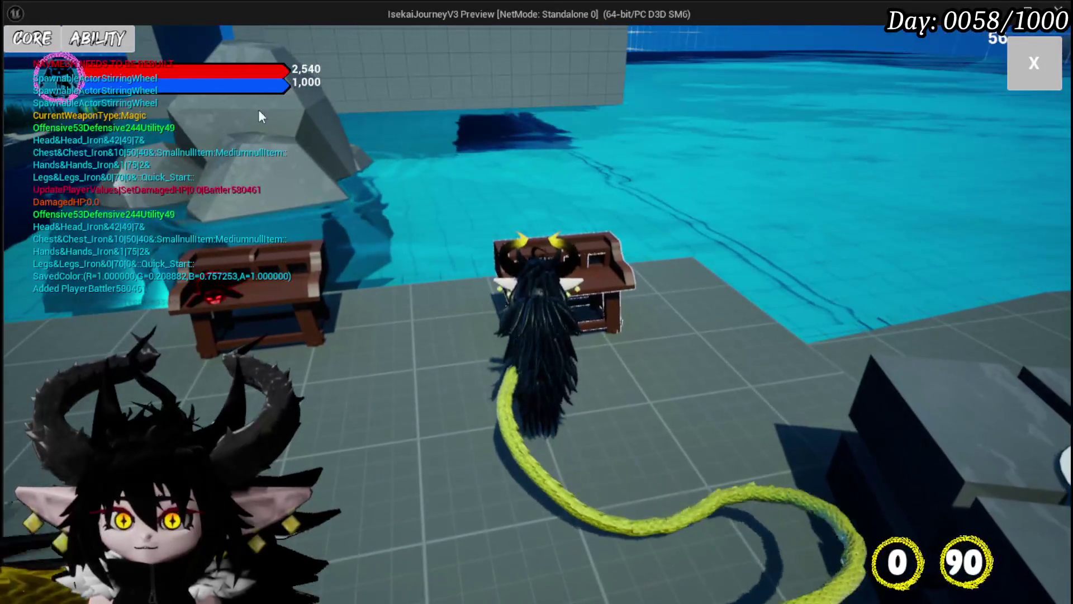
Open Holy Lance from the Magic|Chura Main set and step through the breakpoints.
click(98, 38)
click(129, 114)
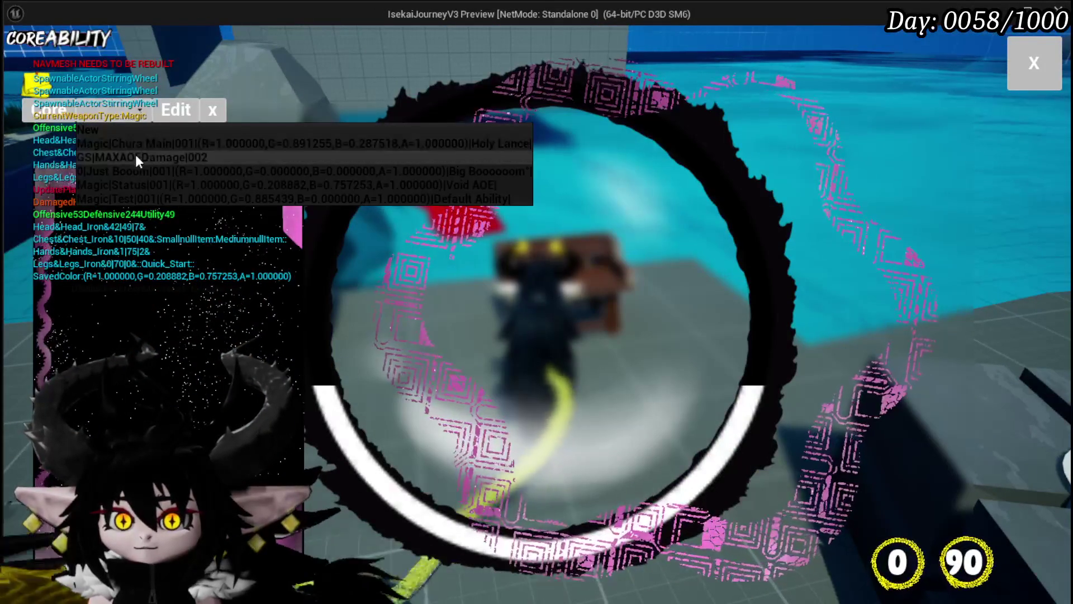
click(140, 144)
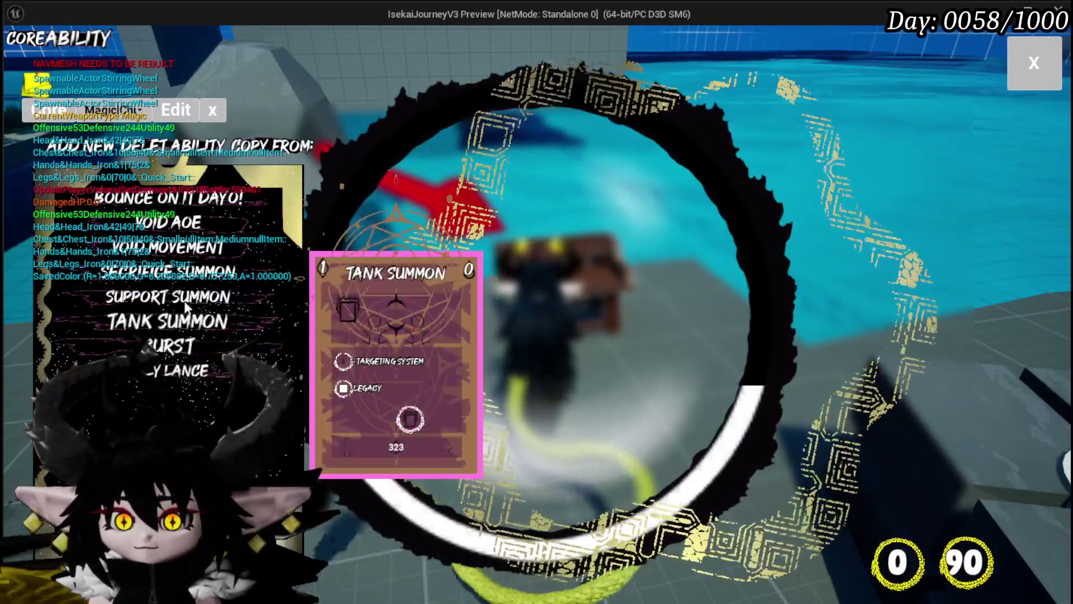
click(173, 370)
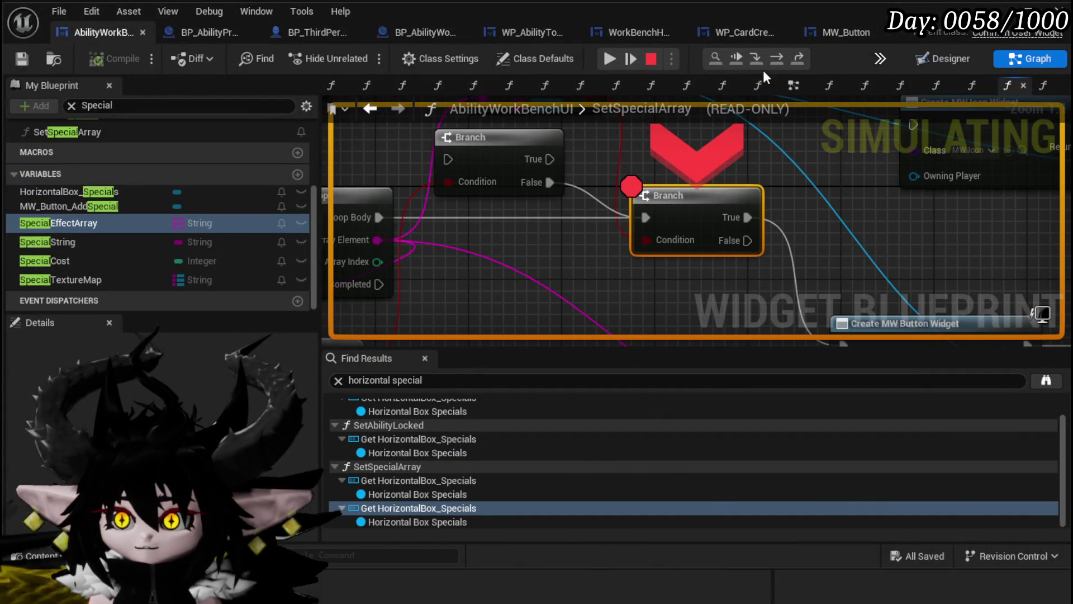
click(775, 65)
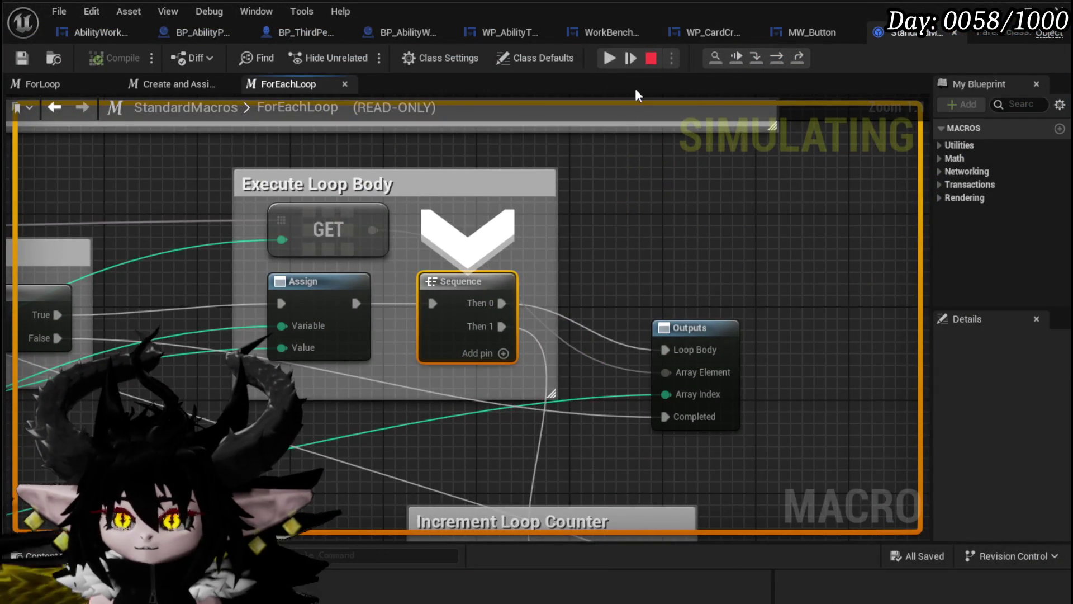
click(609, 63)
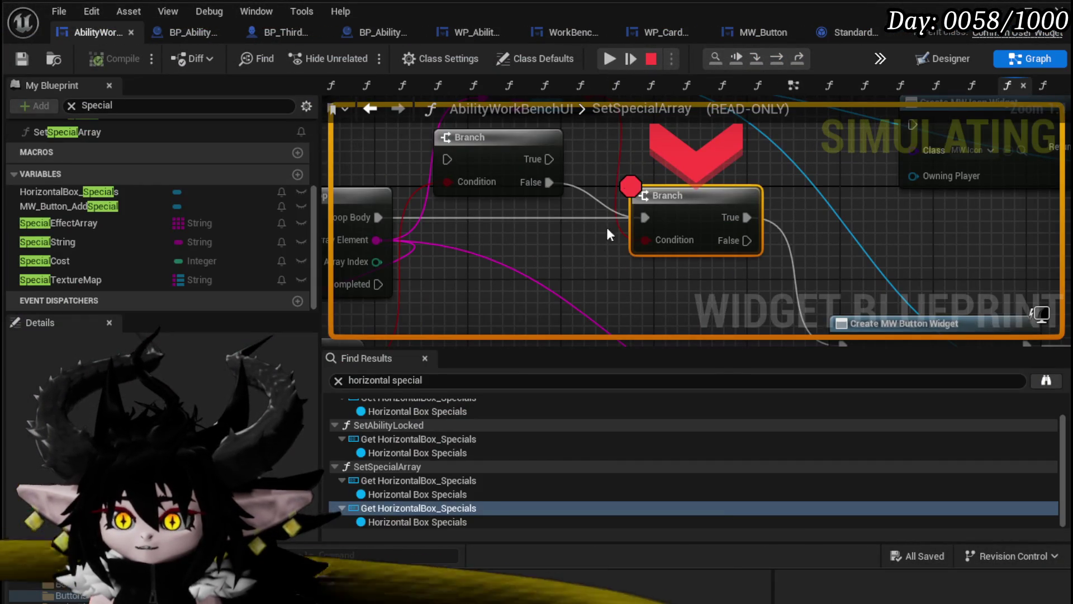
click(629, 61)
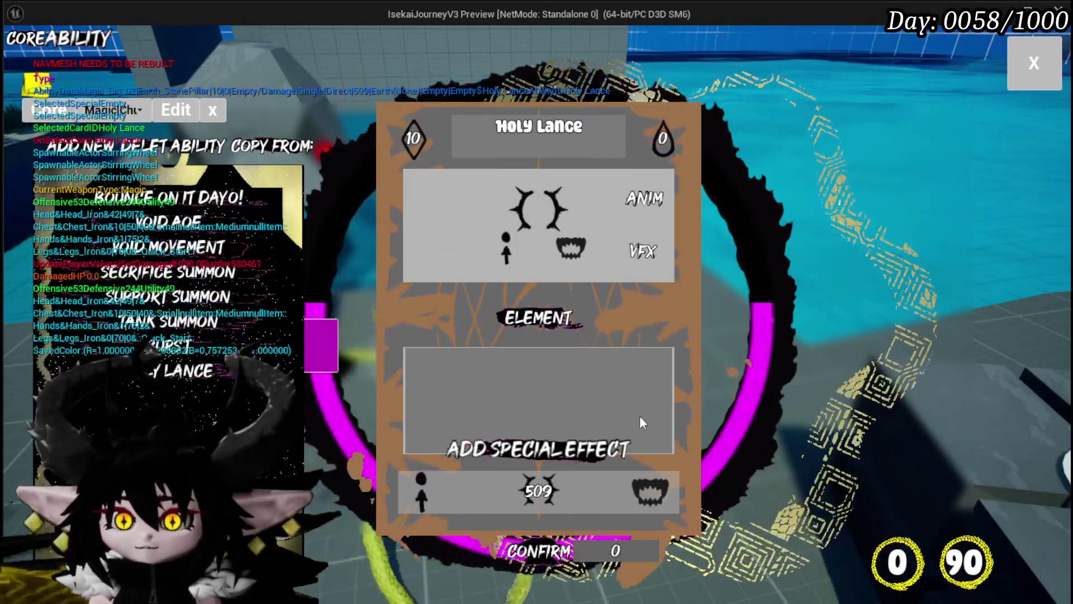
Pick an ability type for the card and resume past the loop breakpoint.
click(505, 254)
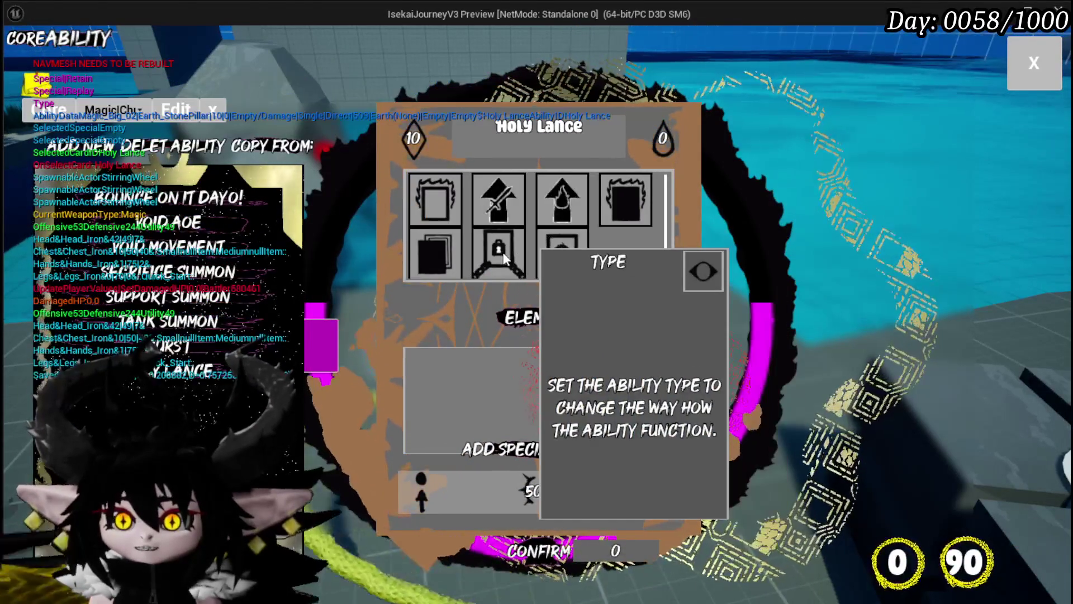
click(503, 255)
click(776, 59)
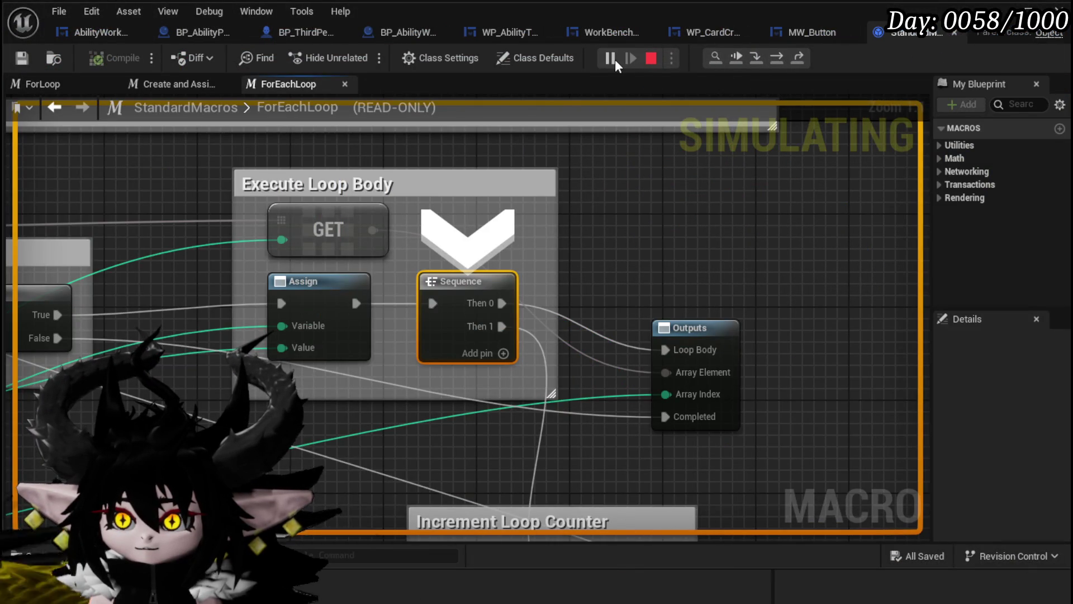
click(615, 59)
click(615, 59)
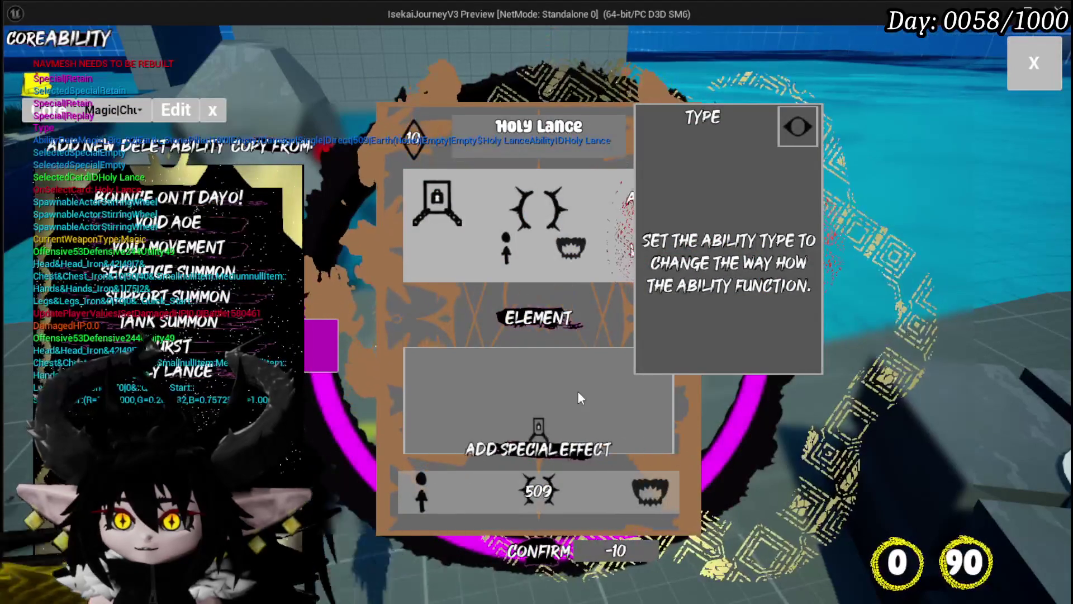
Add the Cascade effect to the card and remove the Branch breakpoint.
click(541, 424)
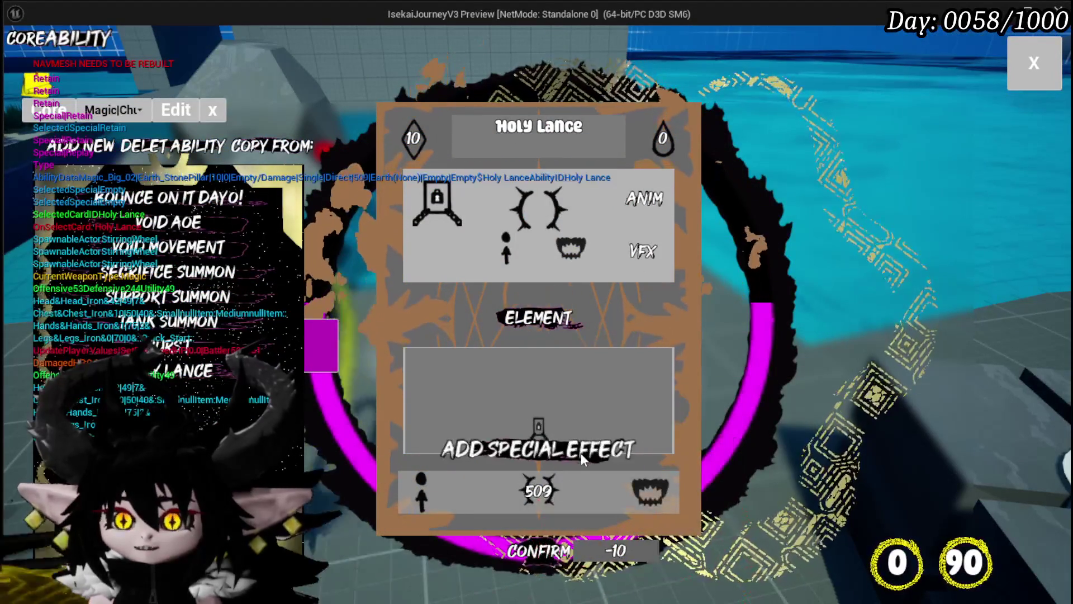
click(572, 246)
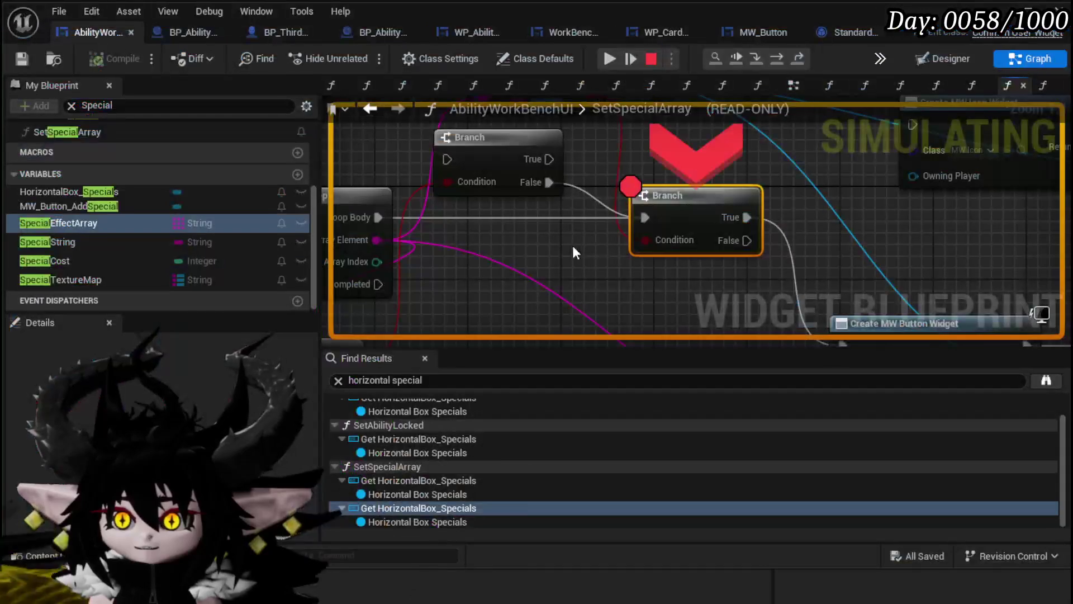
right_click(699, 224)
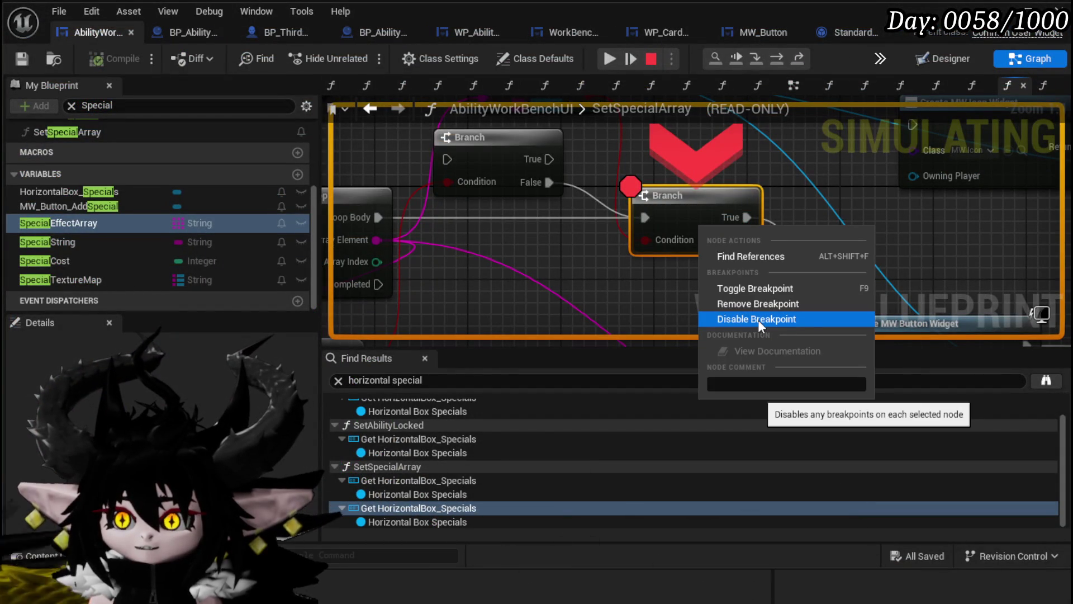
click(753, 303)
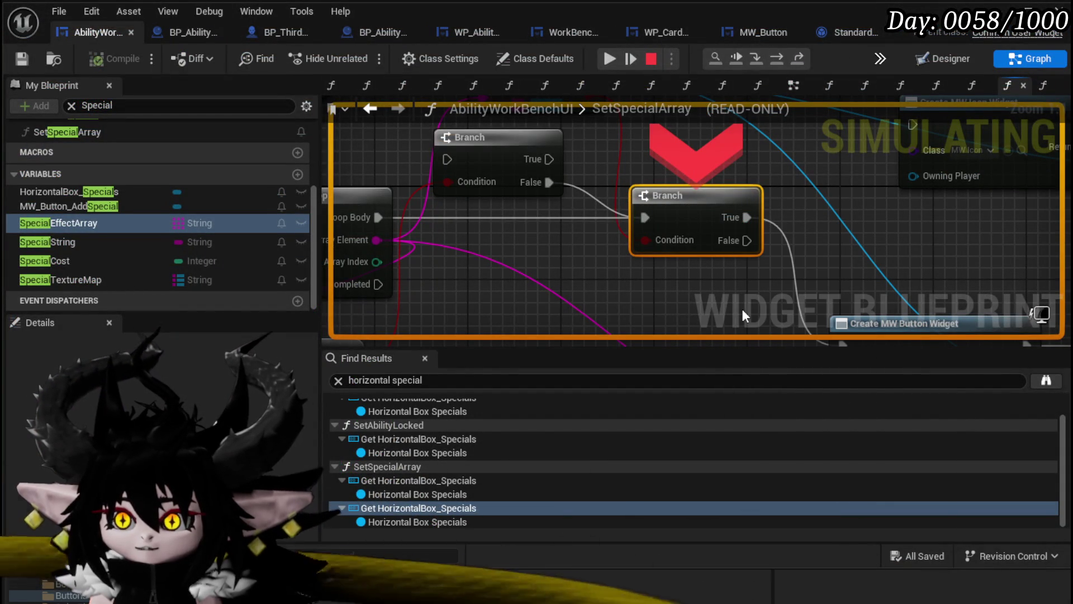
click(609, 59)
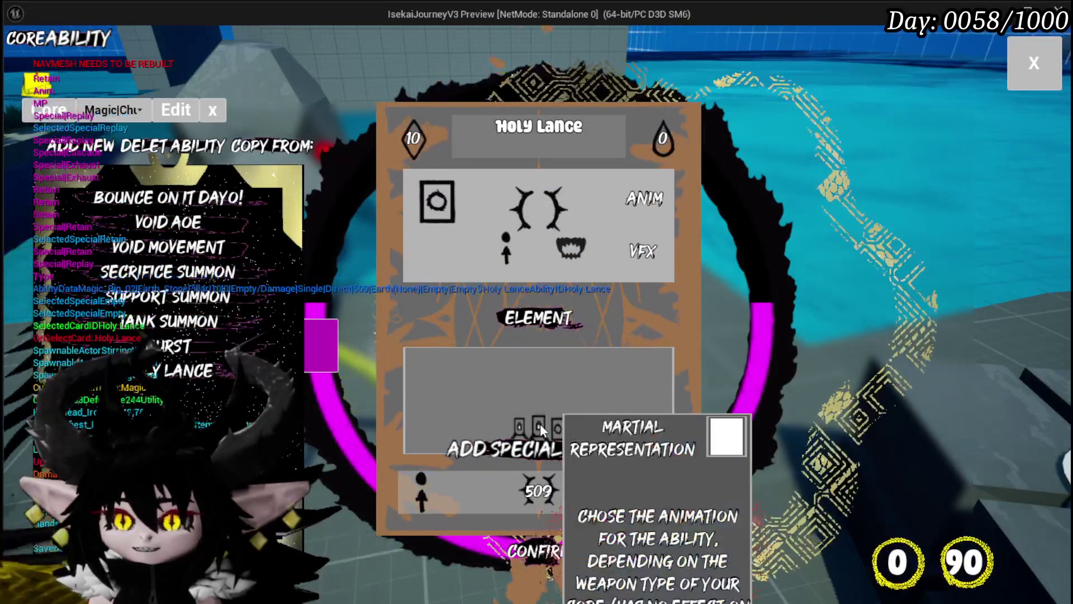
Add the card-stack effect to the card, then exit the game.
mouse_move(542, 426)
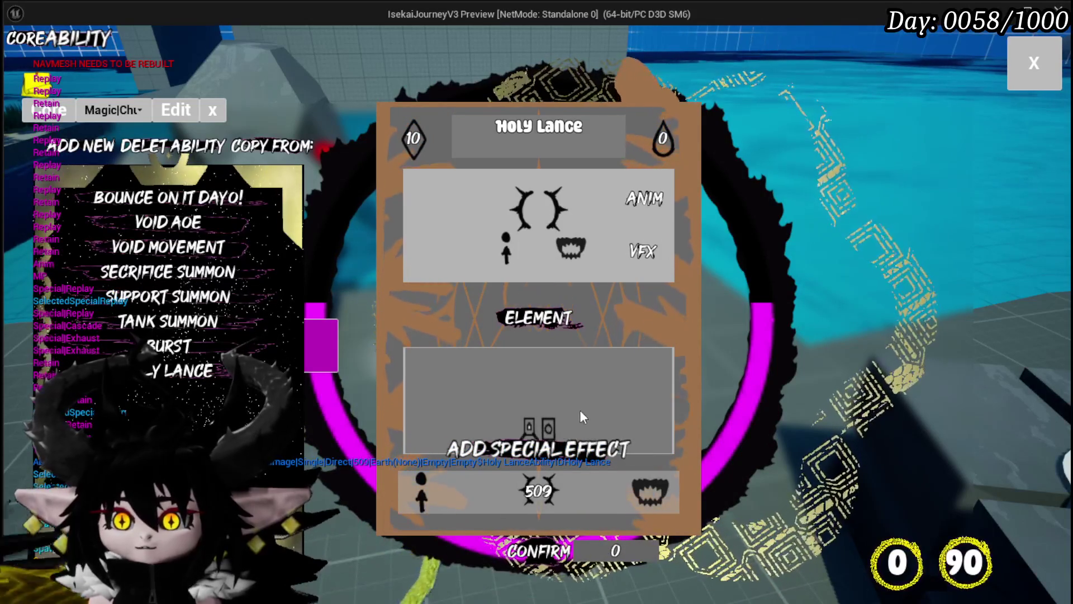
click(568, 447)
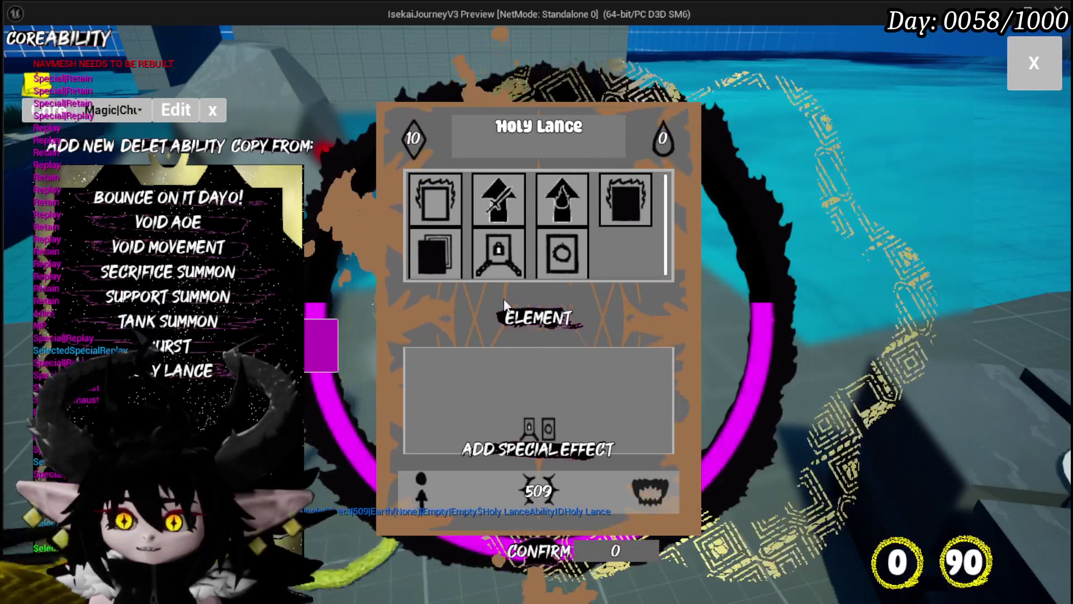
click(437, 249)
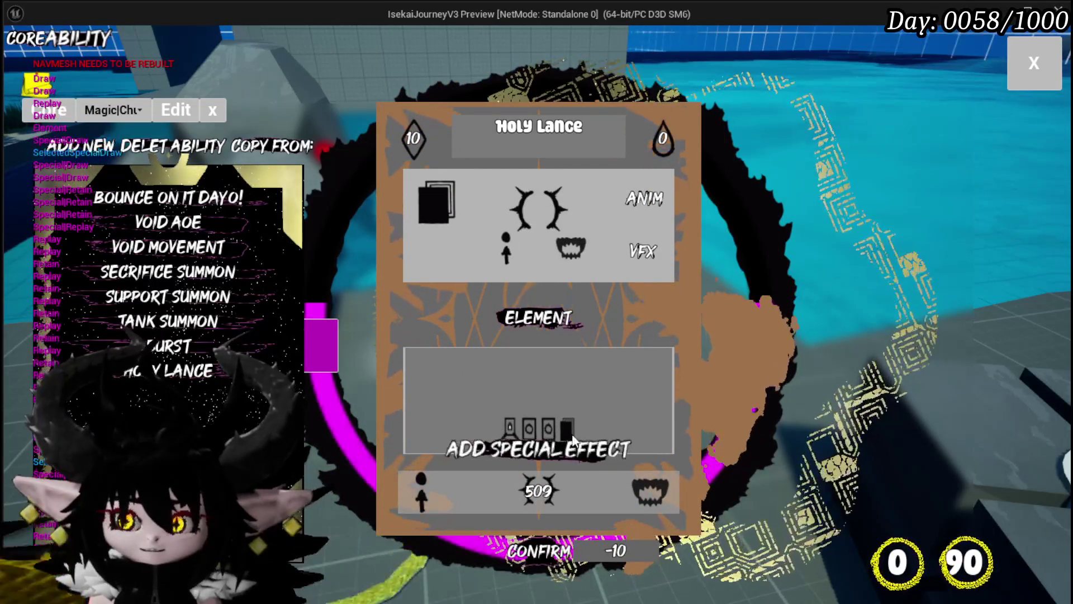
key(Escape)
Save, connect the execution flow into the Branch, and move the For Each Loop group down-left.
key(ctrl+s)
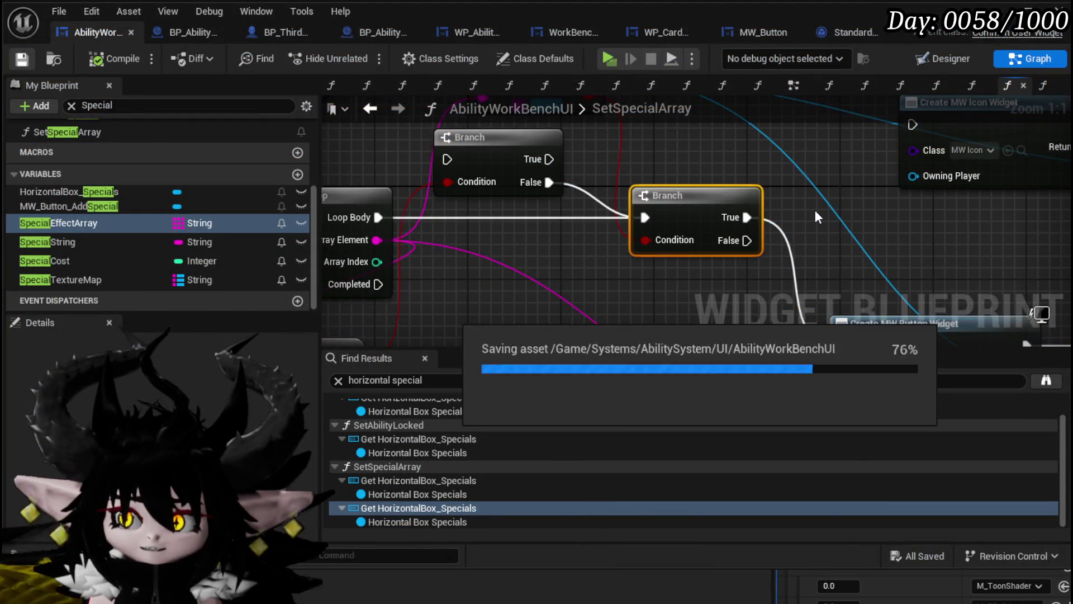
scroll(736, 204, down, 4)
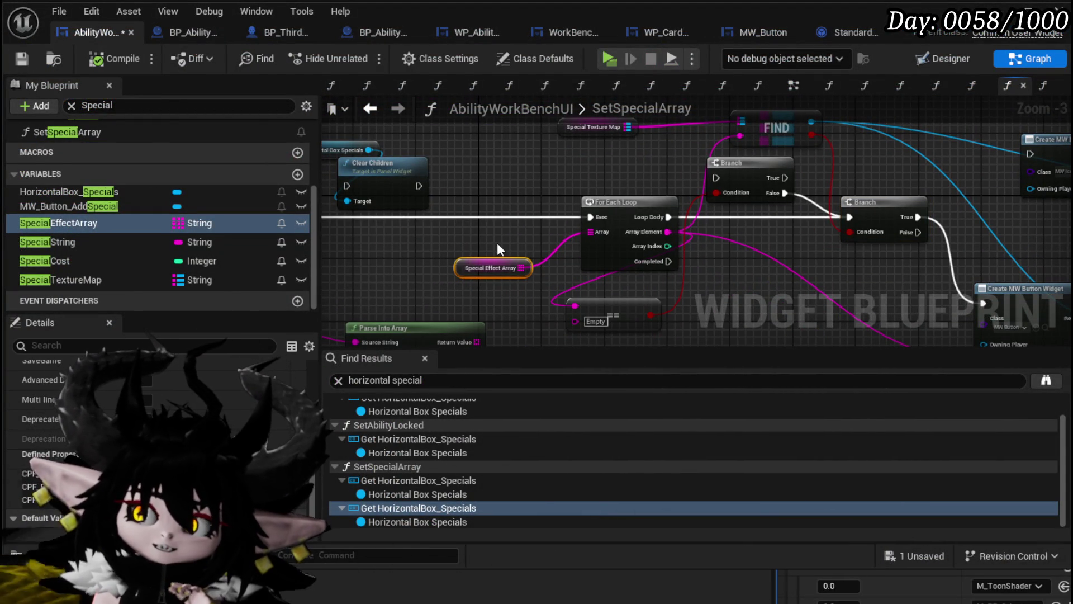
mouse_move(498, 250)
mouse_down()
mouse_move(573, 246)
mouse_move(412, 274)
mouse_move(622, 229)
mouse_up()
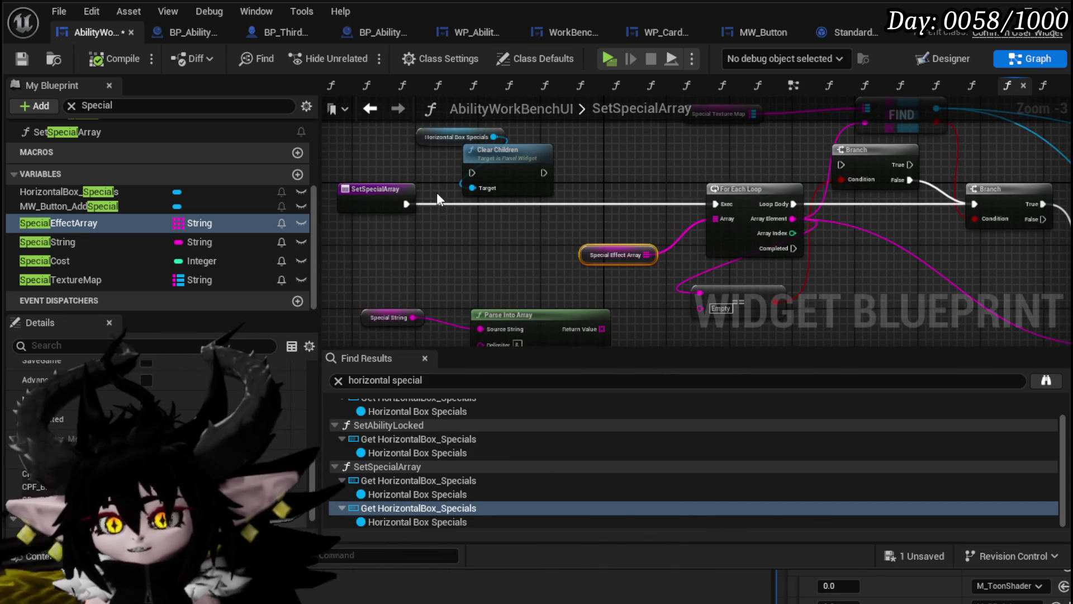
drag(1004, 201, 1000, 203)
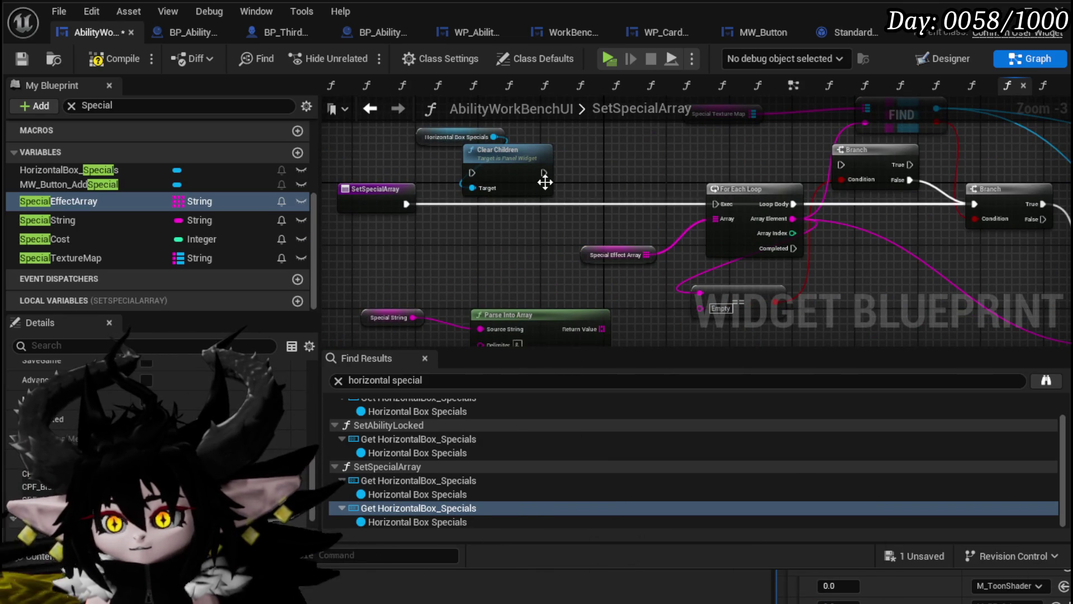
mouse_move(682, 190)
mouse_down()
mouse_move(602, 174)
mouse_move(660, 184)
mouse_up()
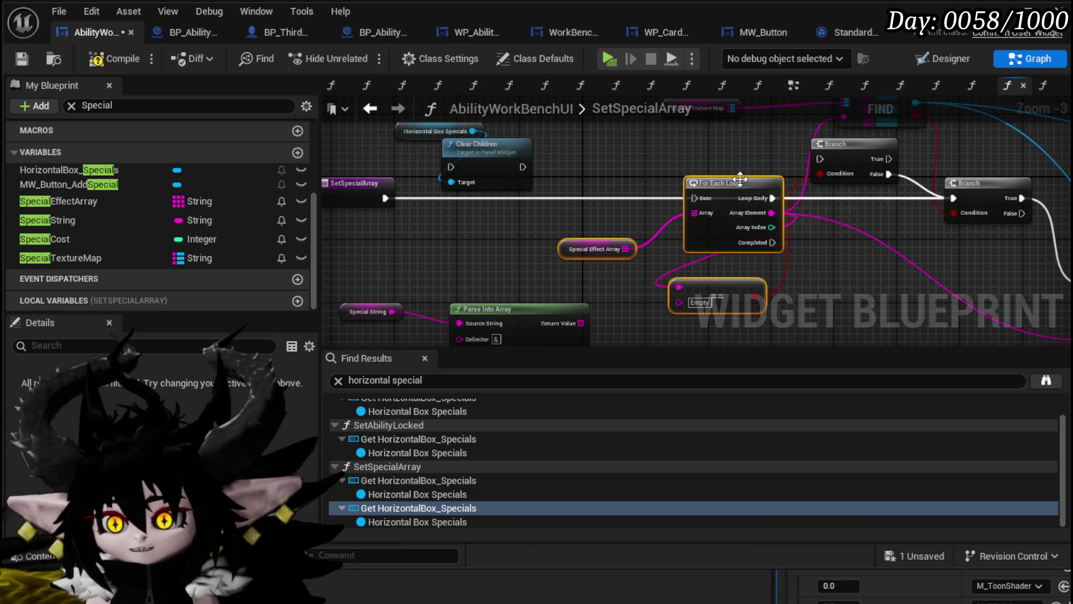
drag(741, 179, 724, 273)
Add a Special ID input to SetSpecialArray wired from FIND's key, then compile and save.
mouse_move(845, 117)
mouse_down()
mouse_move(503, 212)
mouse_move(381, 212)
mouse_move(426, 252)
mouse_up()
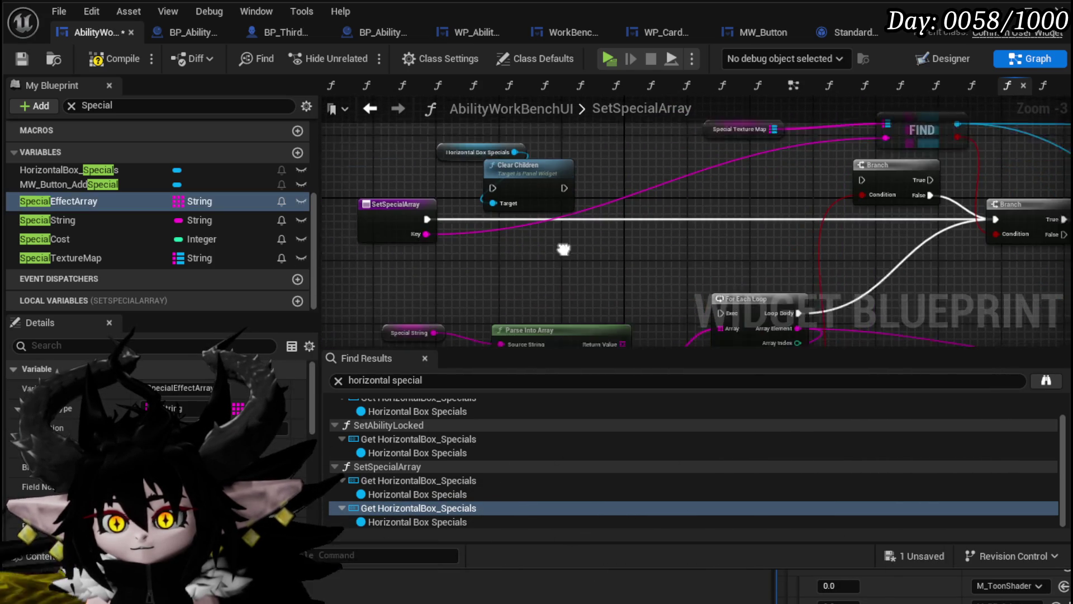
mouse_move(408, 216)
mouse_down()
mouse_move(1002, 278)
mouse_move(844, 342)
mouse_move(891, 168)
mouse_move(838, 335)
mouse_move(826, 257)
mouse_up()
scroll(679, 204, up, 2)
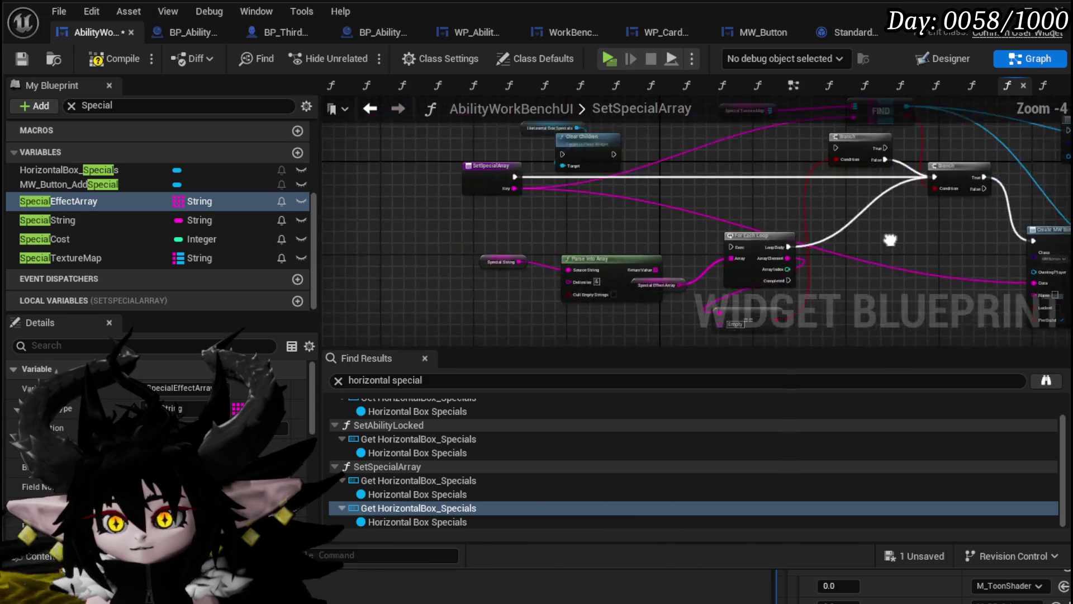
click(492, 177)
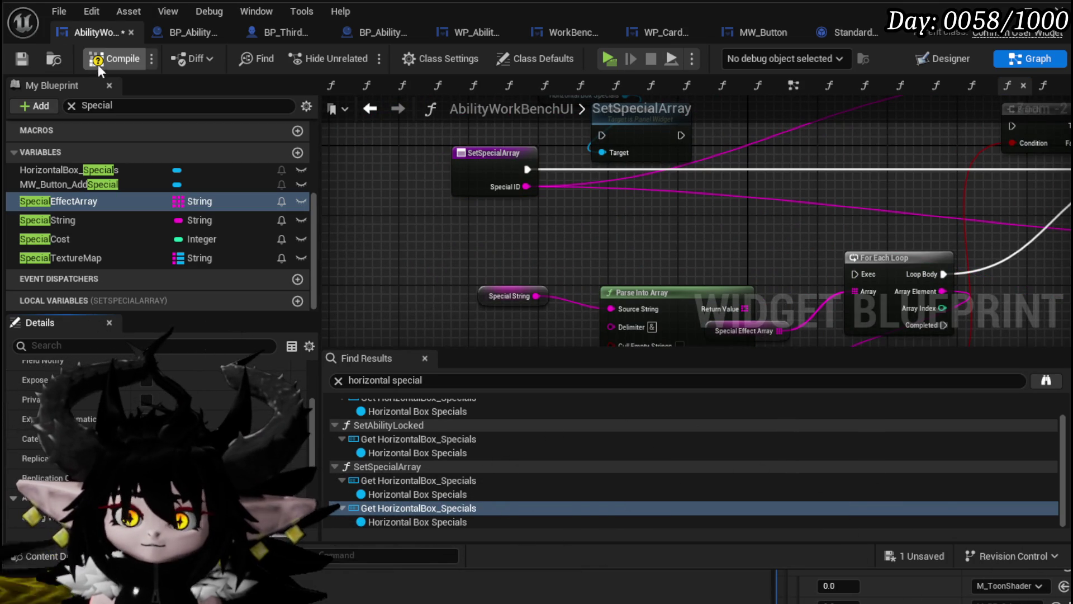
click(25, 56)
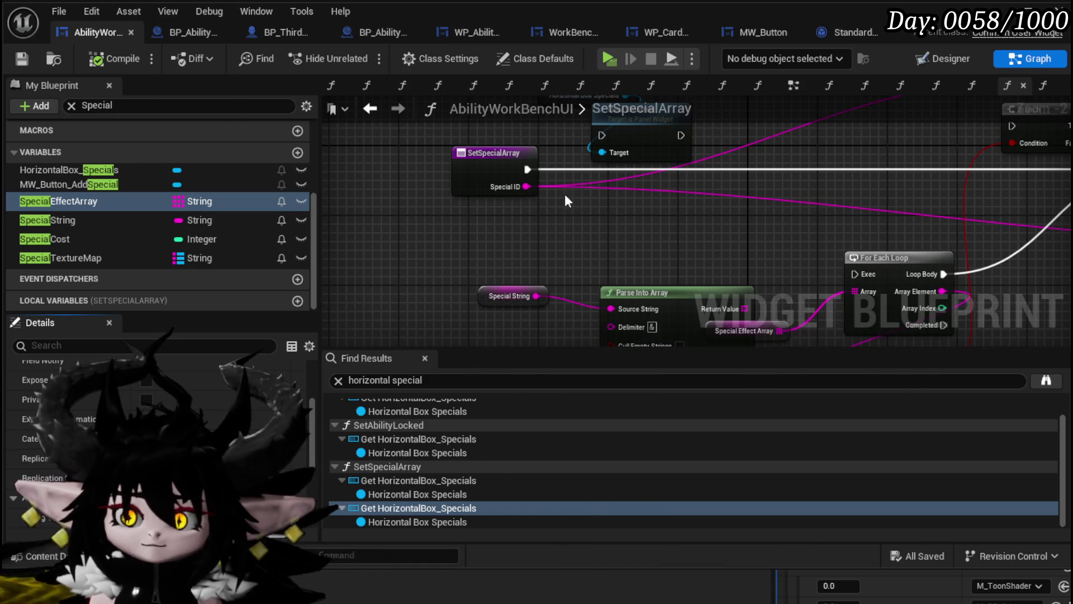
In SelectSpecial, place the Set Special Array call with its Special ID input, then compile and save.
scroll(183, 185, up, 5)
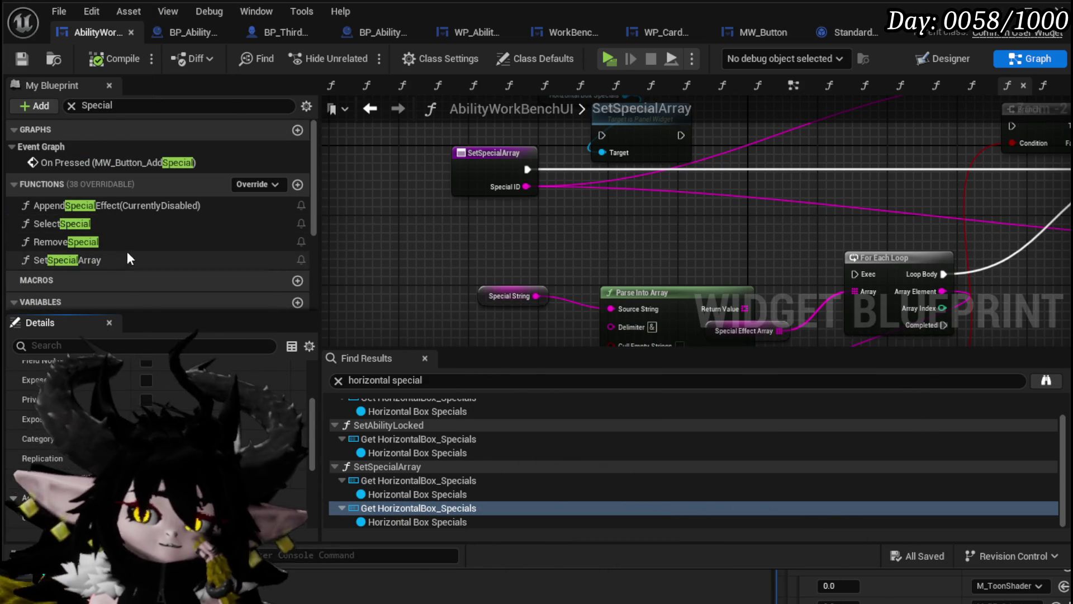
double_click(126, 226)
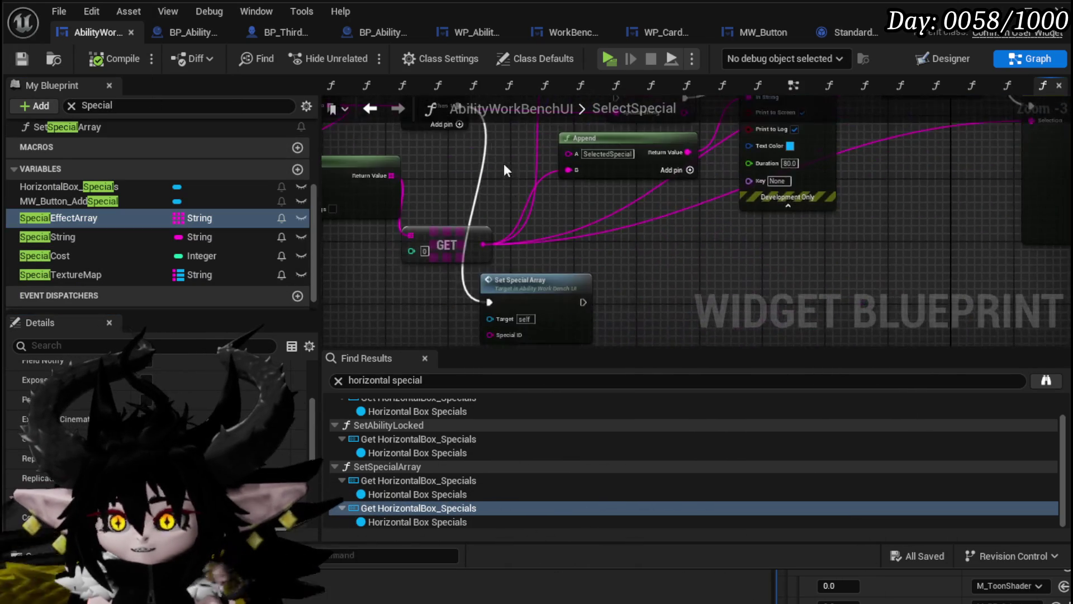
drag(641, 309, 698, 307)
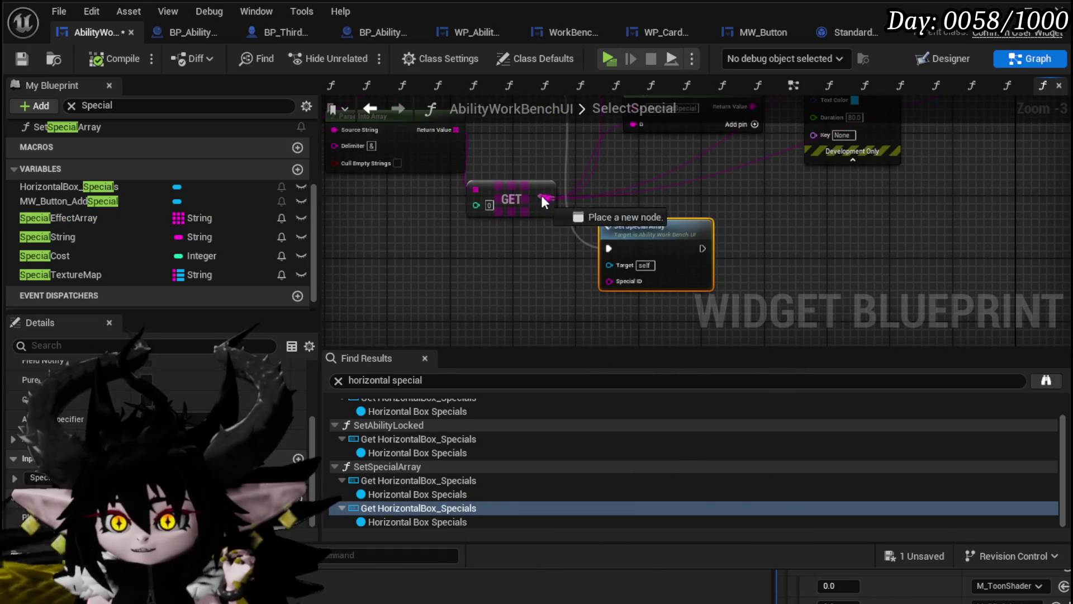
scroll(613, 282, down, 3)
scroll(667, 261, up, 3)
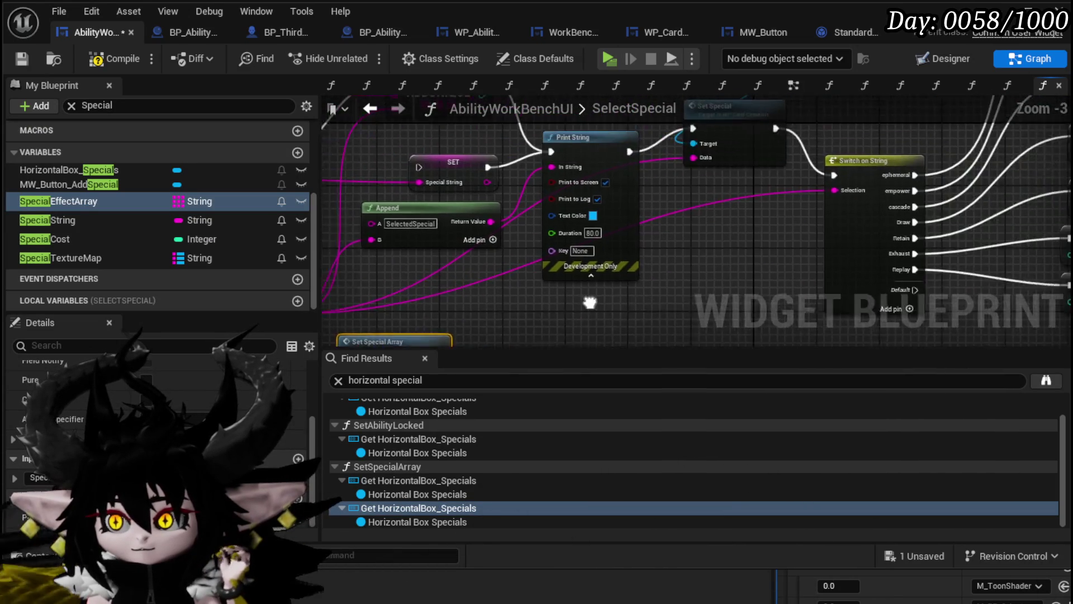
drag(750, 245, 760, 242)
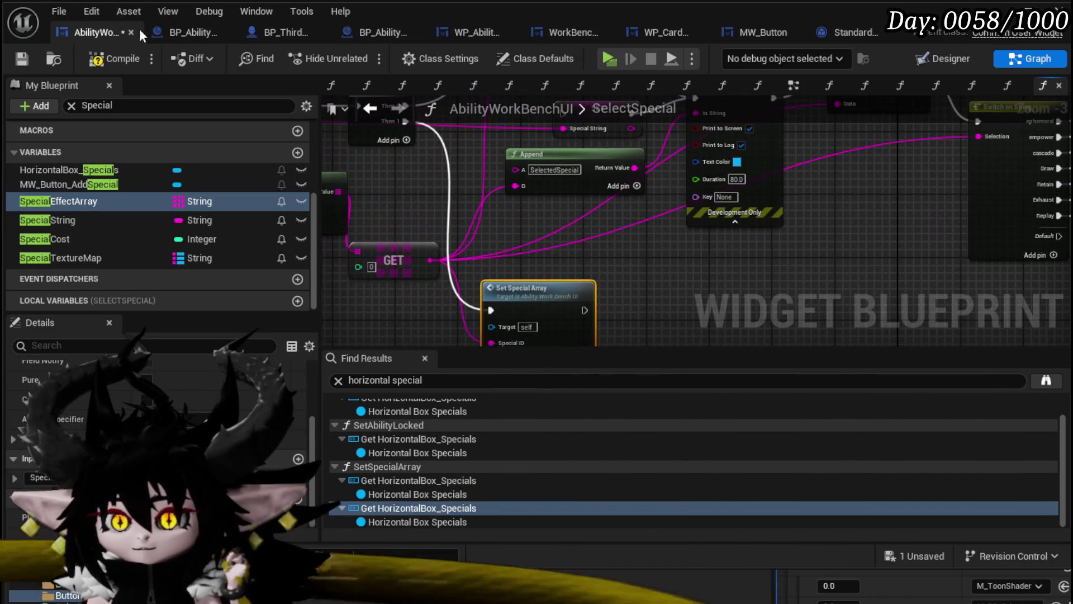
click(28, 60)
scroll(767, 227, down, 2)
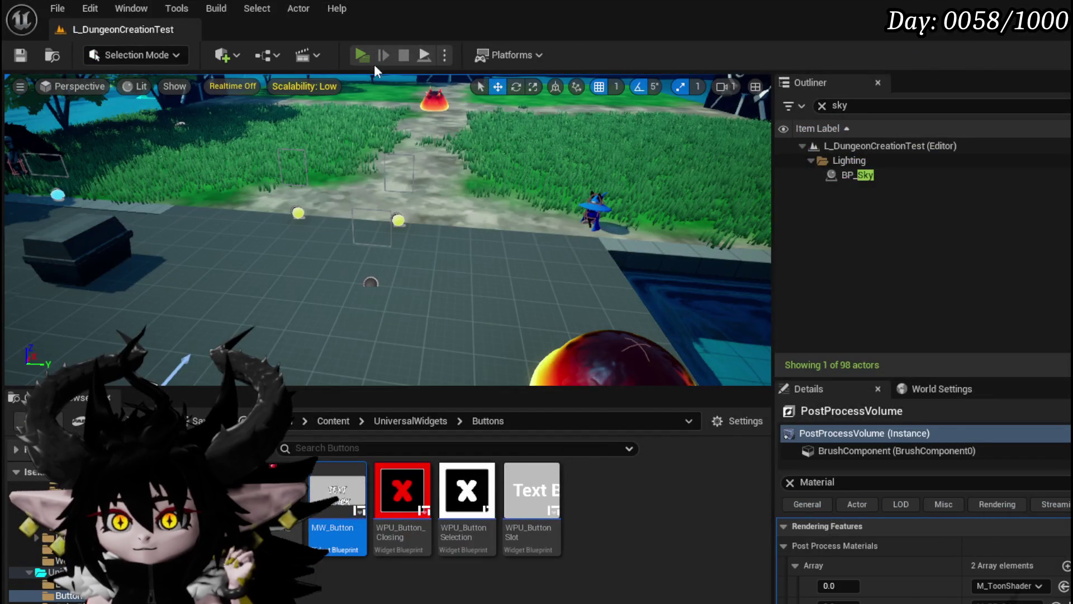
Play the game, walk to the workbench, and open the Power Up card from the first saved ability set.
click(362, 56)
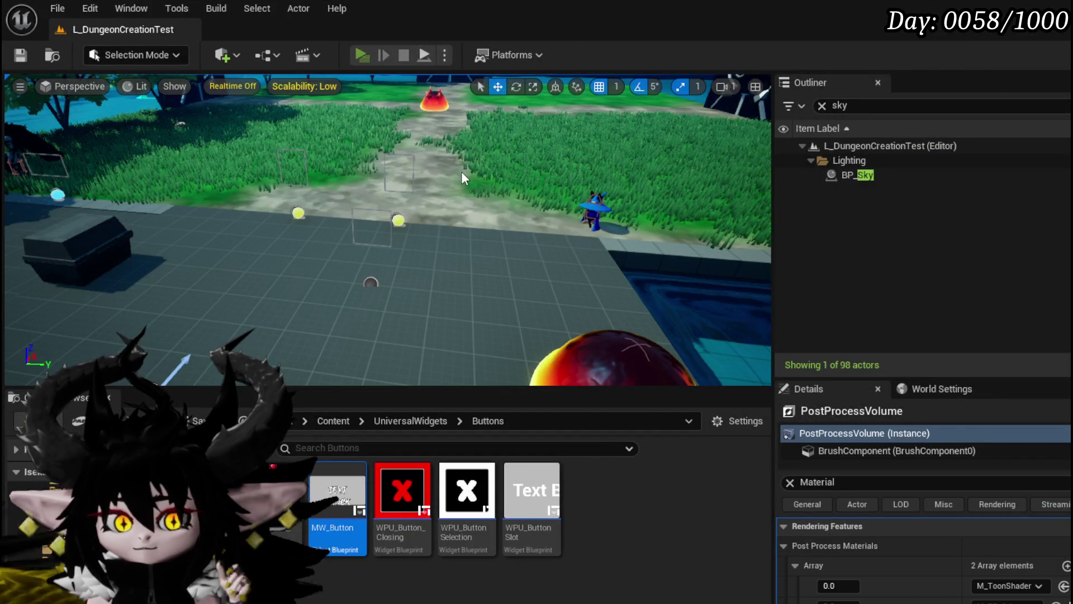
key(w)
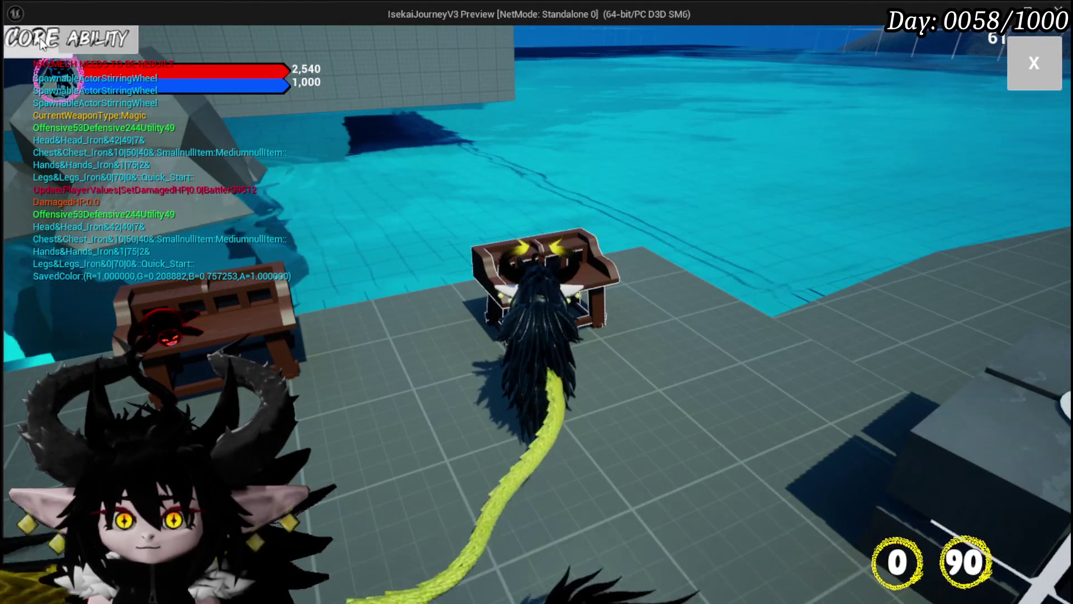
click(88, 38)
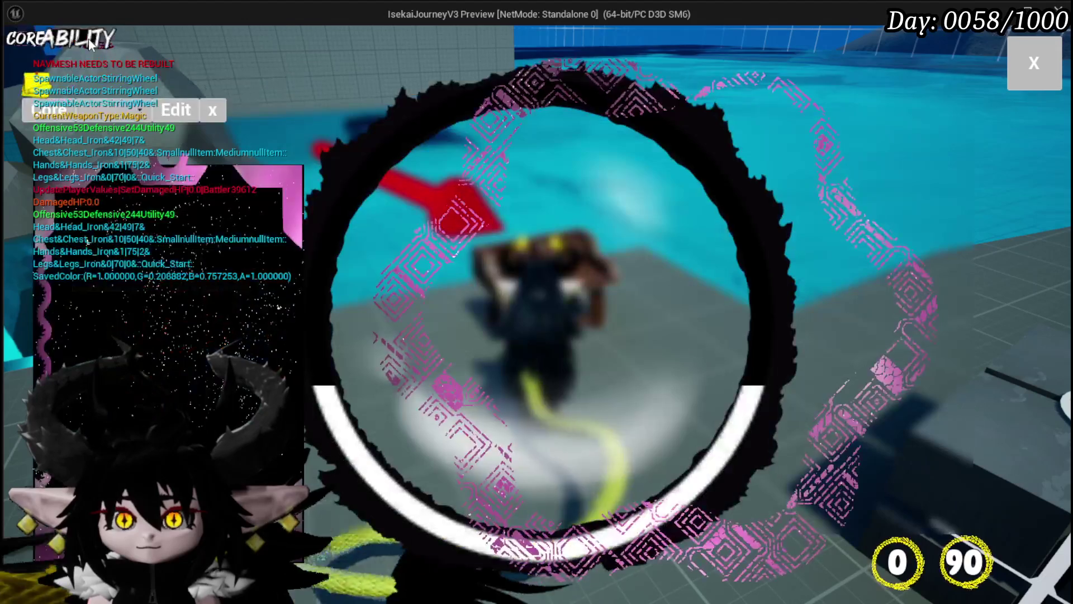
click(145, 117)
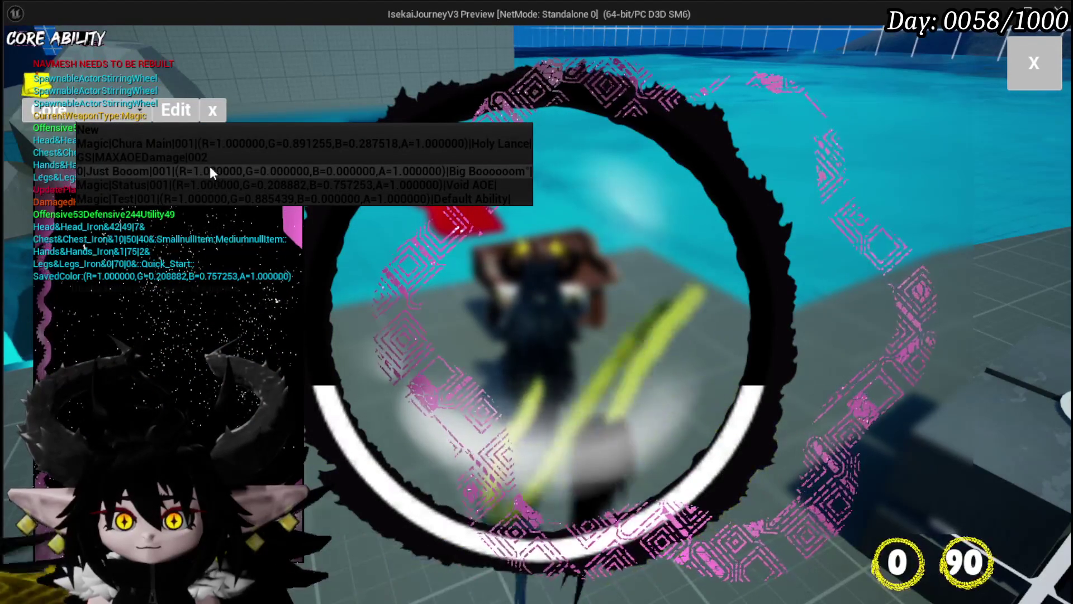
click(209, 166)
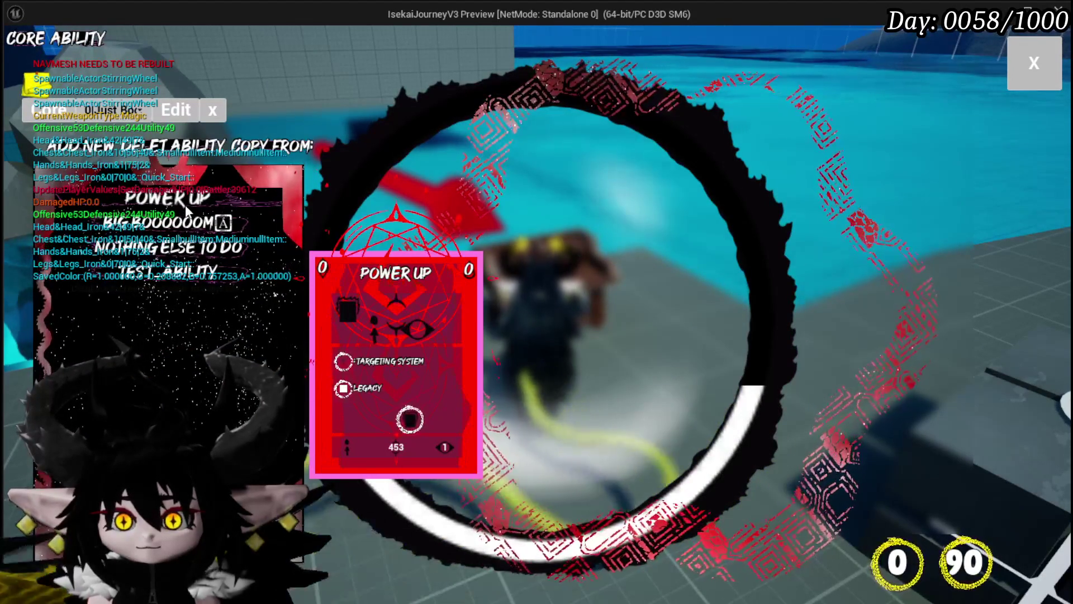
click(186, 208)
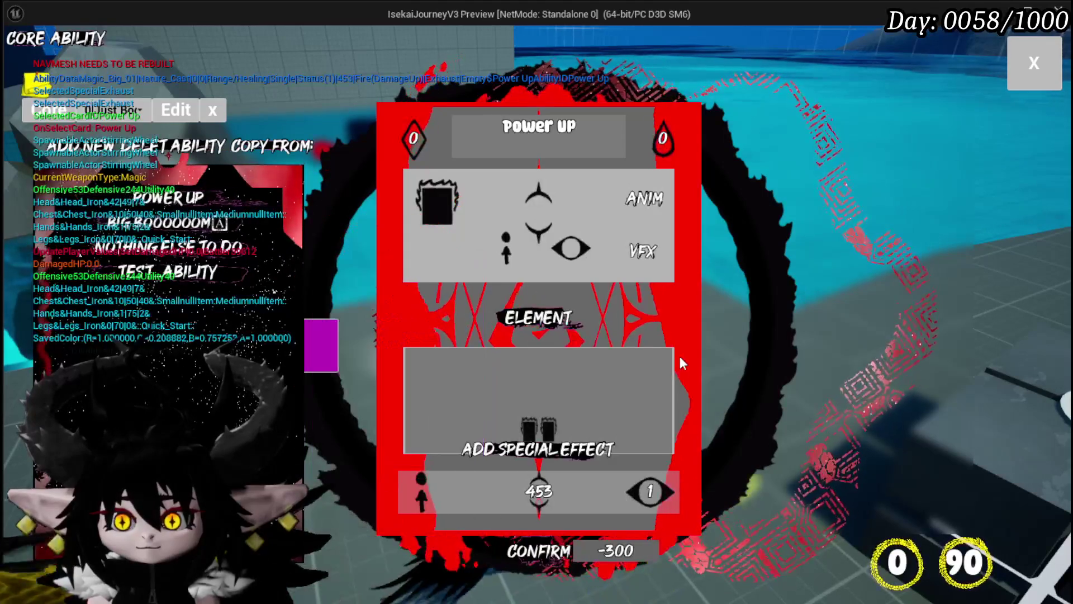
Add Cascade and Ephemeral special effects to the Power Up card, trying Elemental Representation along the way.
mouse_move(531, 424)
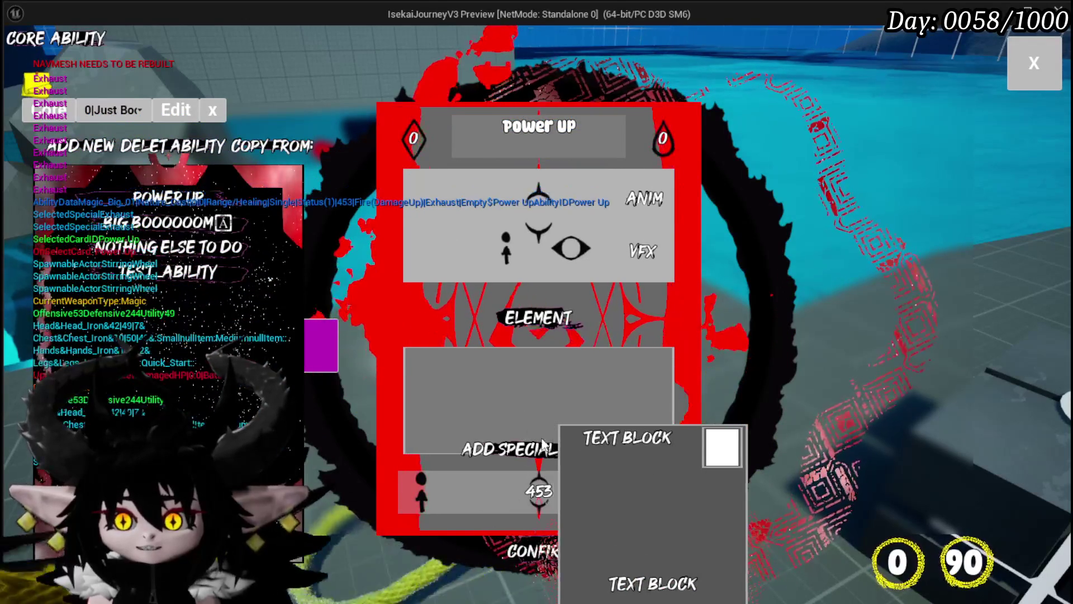
click(541, 444)
click(562, 204)
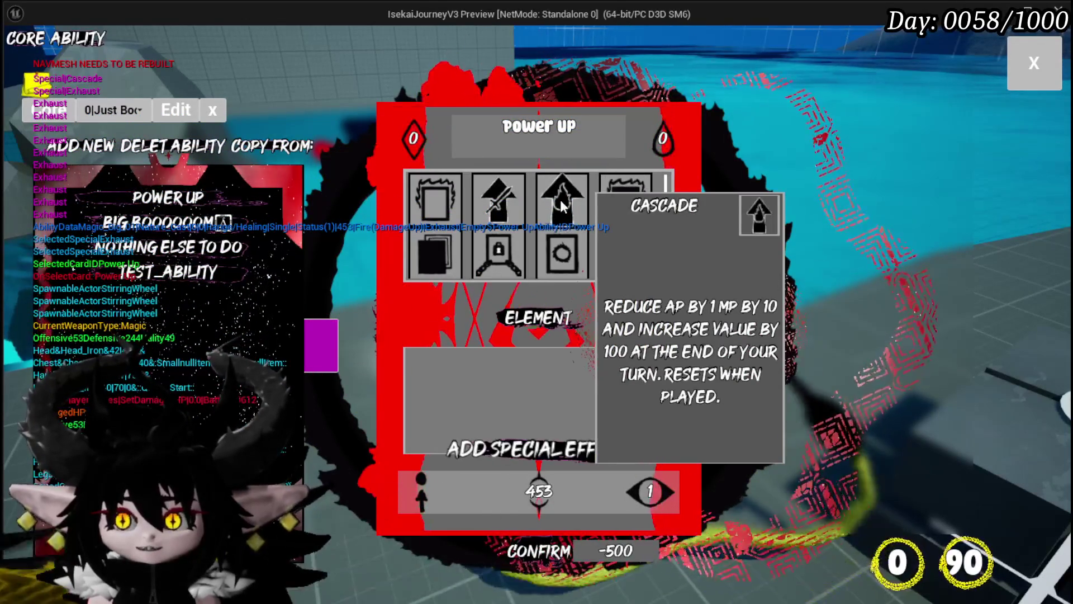
click(562, 205)
click(557, 454)
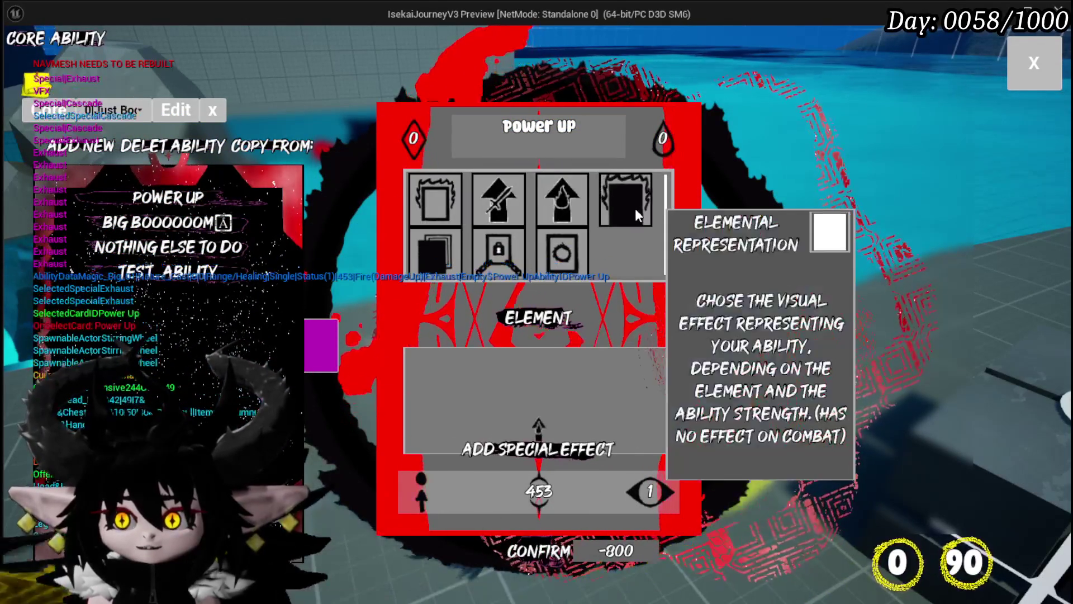
click(636, 209)
click(561, 457)
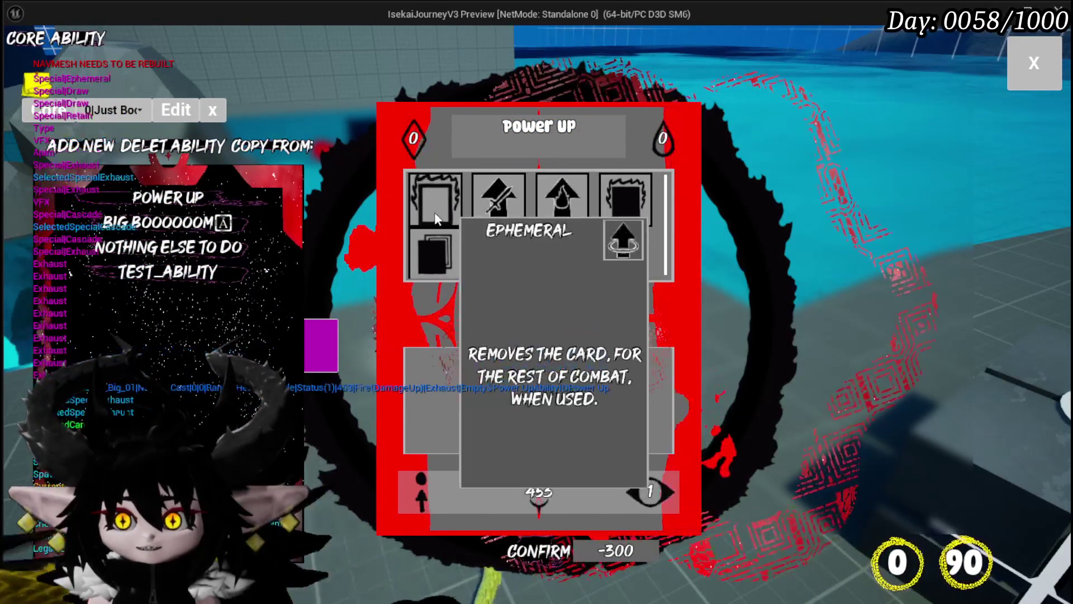
click(435, 213)
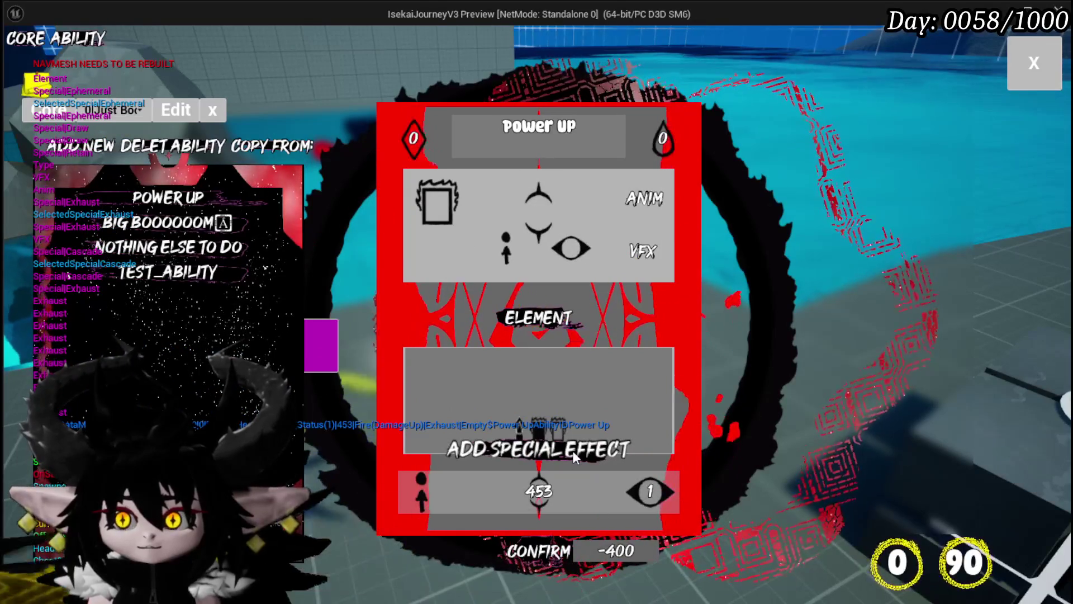
Add Retain, Replay and Empower effects, plus another Cascade and another Ephemeral.
click(572, 451)
click(521, 257)
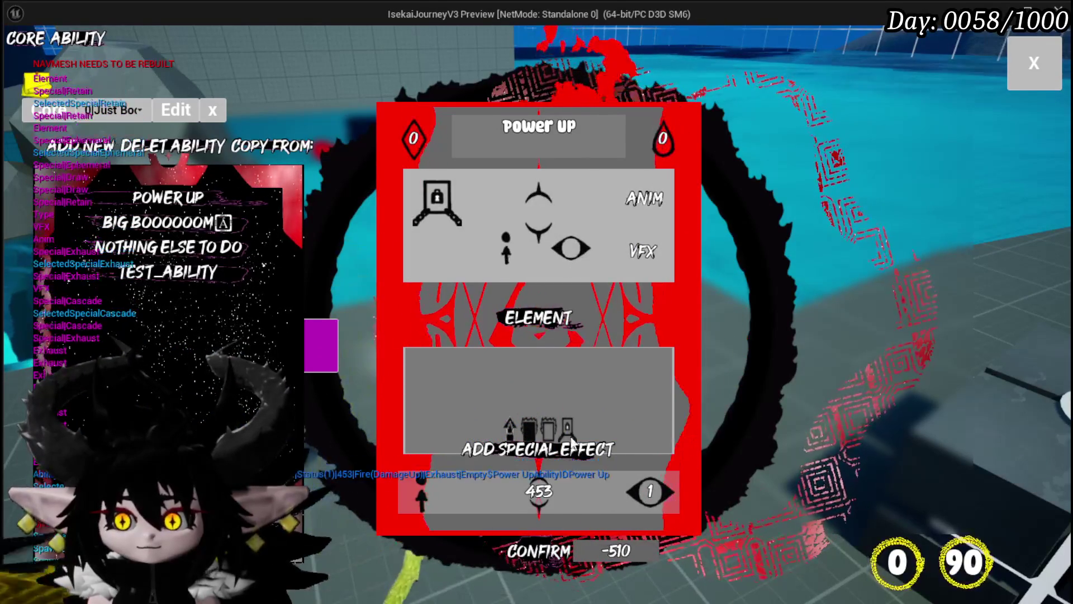
click(572, 443)
click(557, 254)
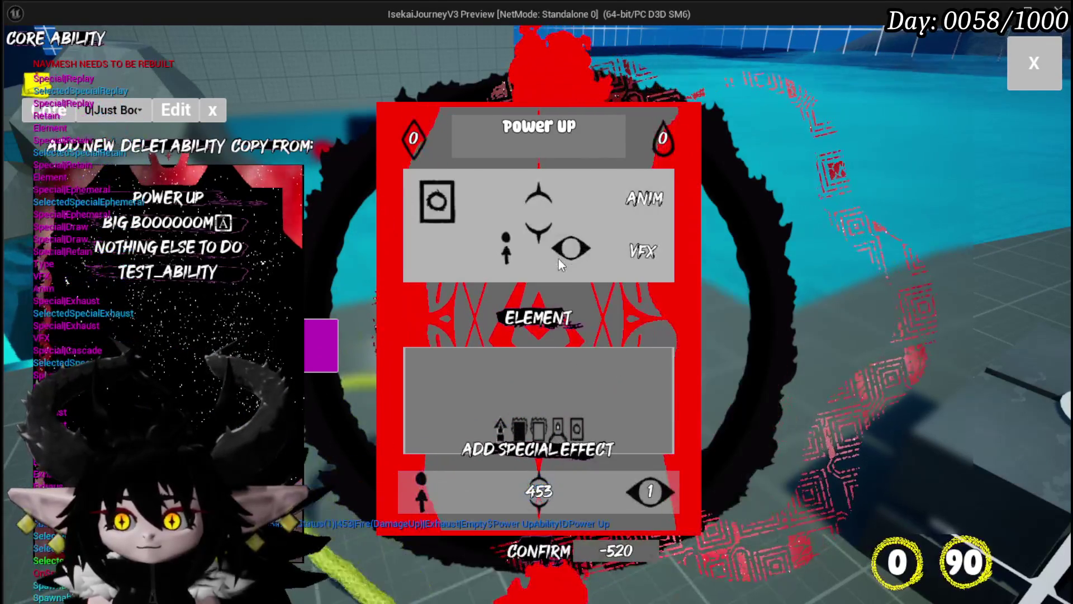
click(571, 455)
click(481, 190)
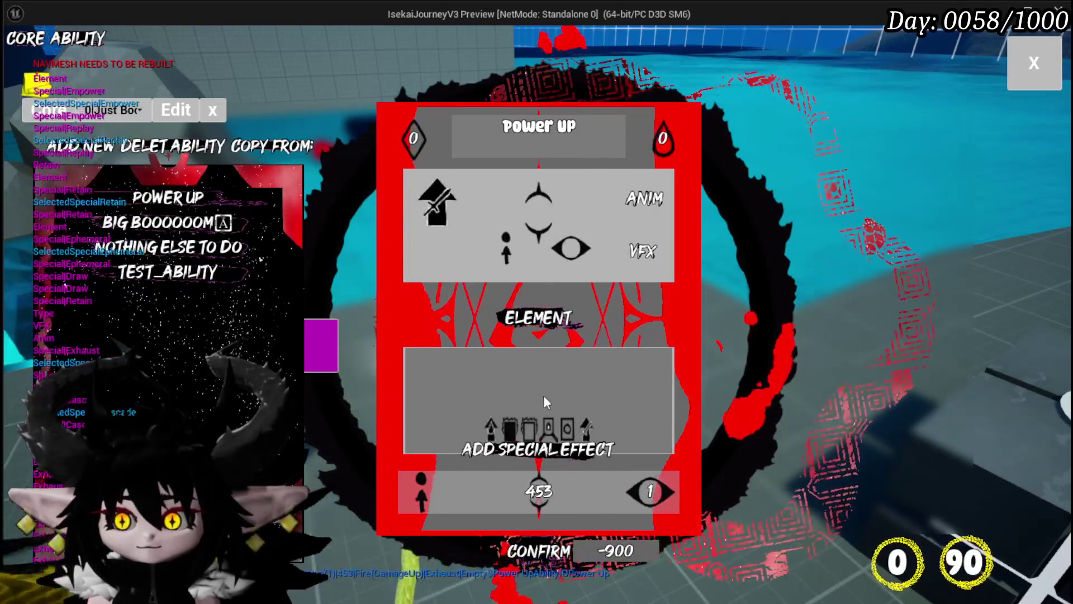
click(570, 447)
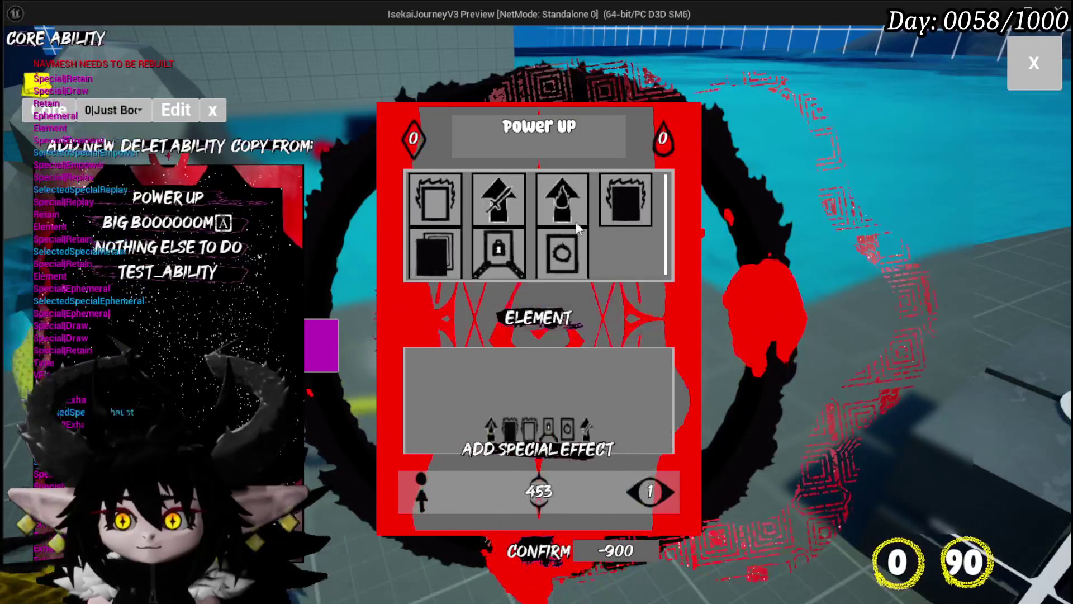
click(612, 209)
click(591, 358)
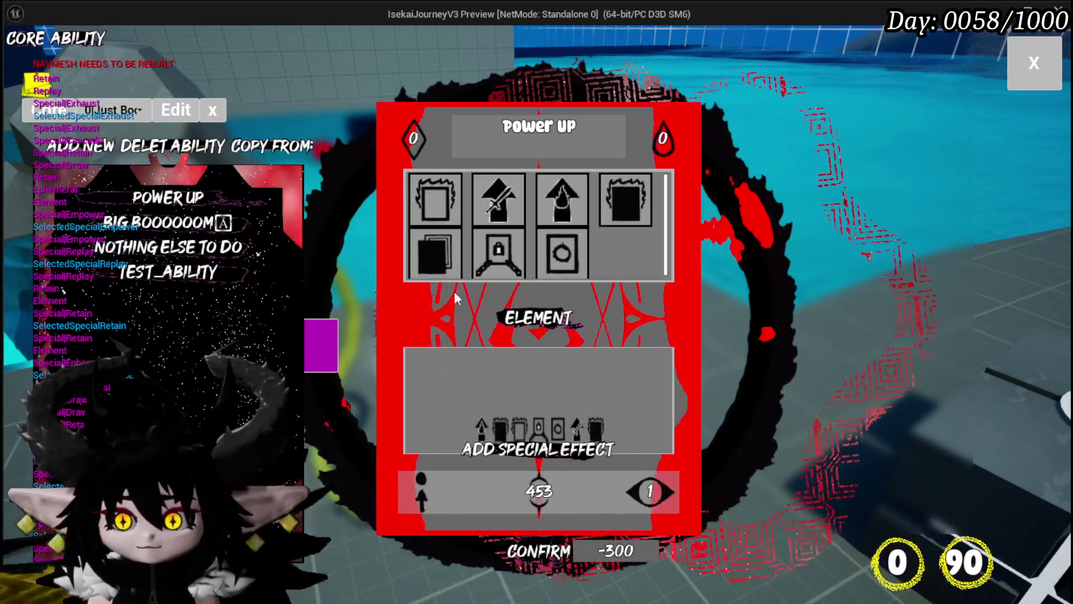
click(454, 198)
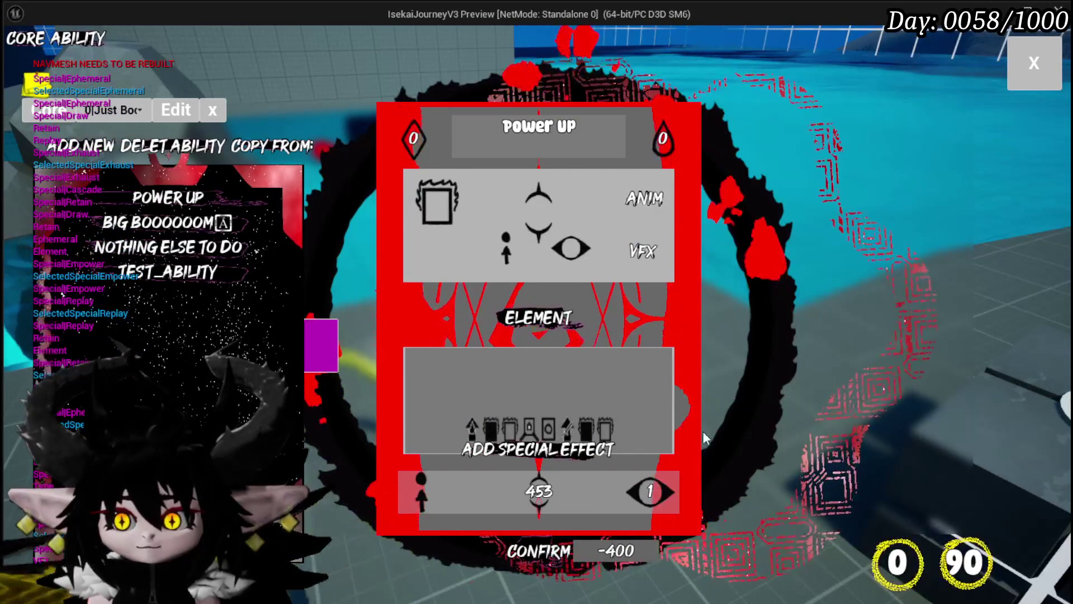
mouse_move(568, 436)
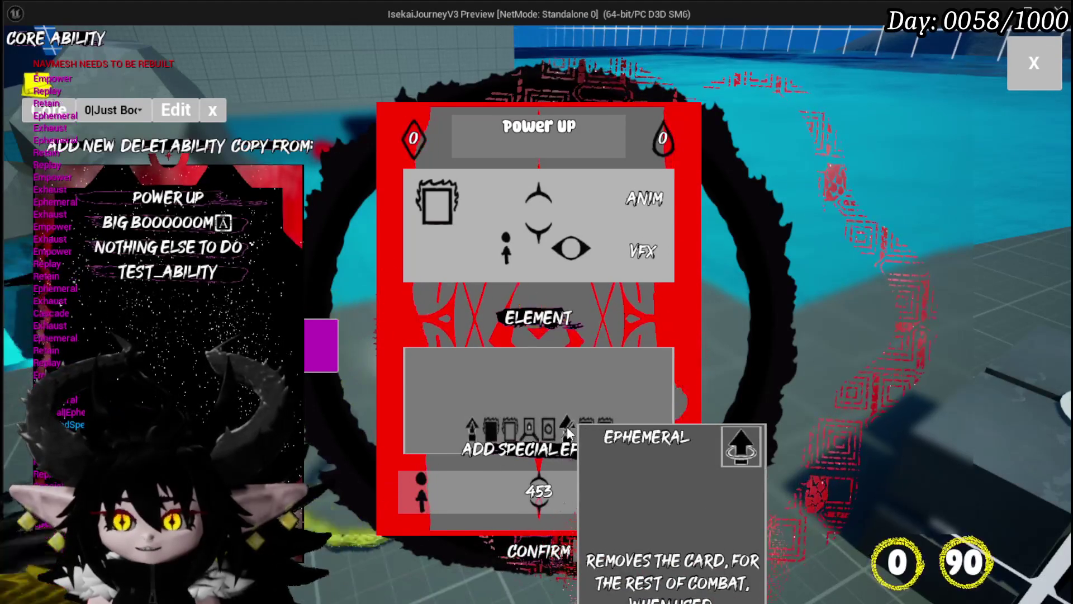
Stop the game, save the level map, and bring SelectSpecial and the Special Effect Array getter into view.
key(Escape)
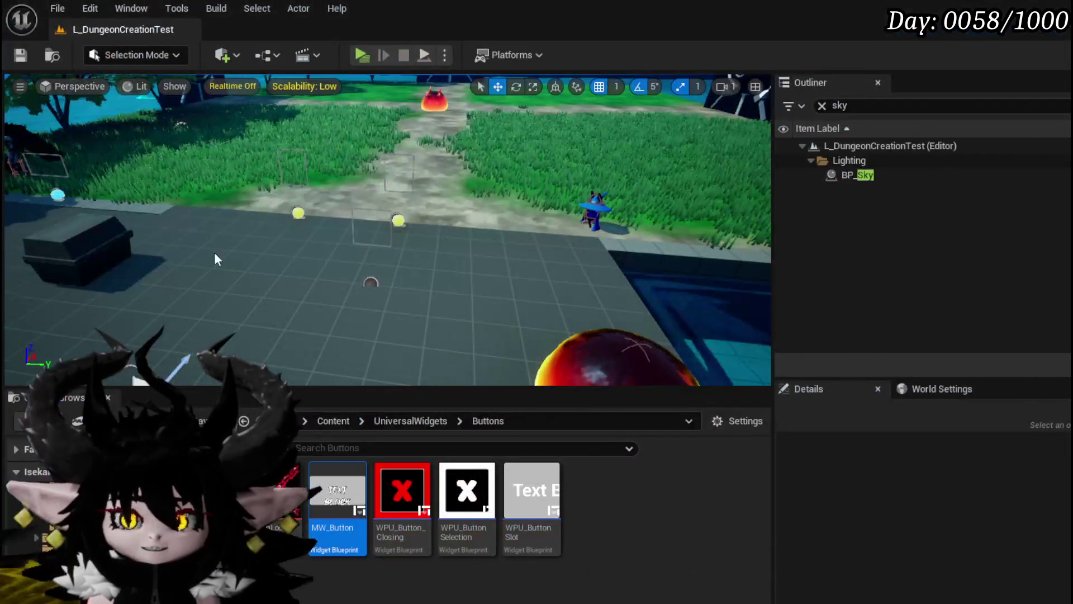
key(ctrl+s)
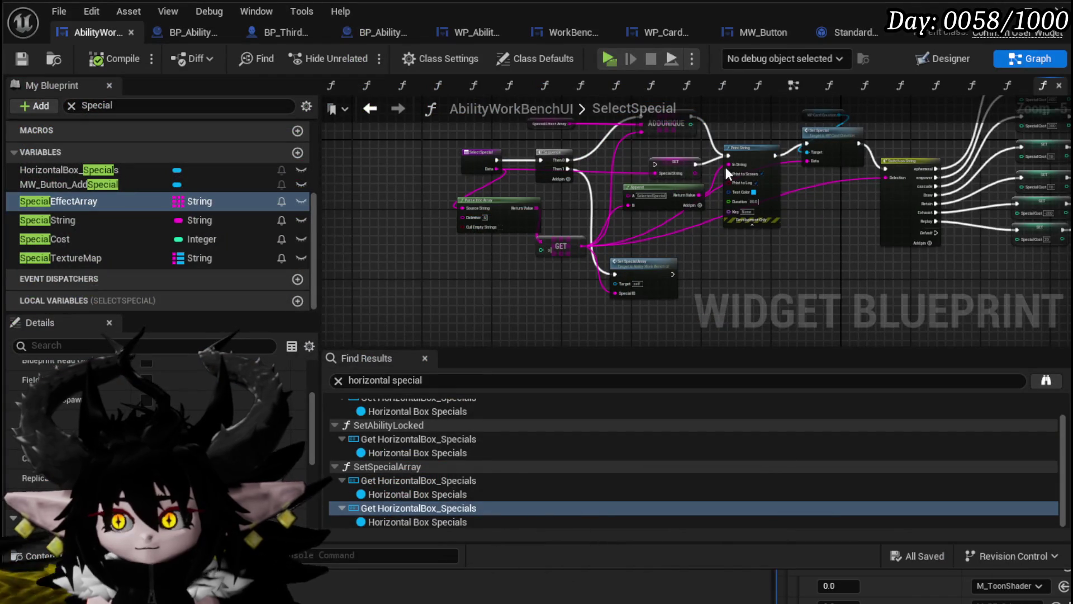
scroll(727, 173, up, 2)
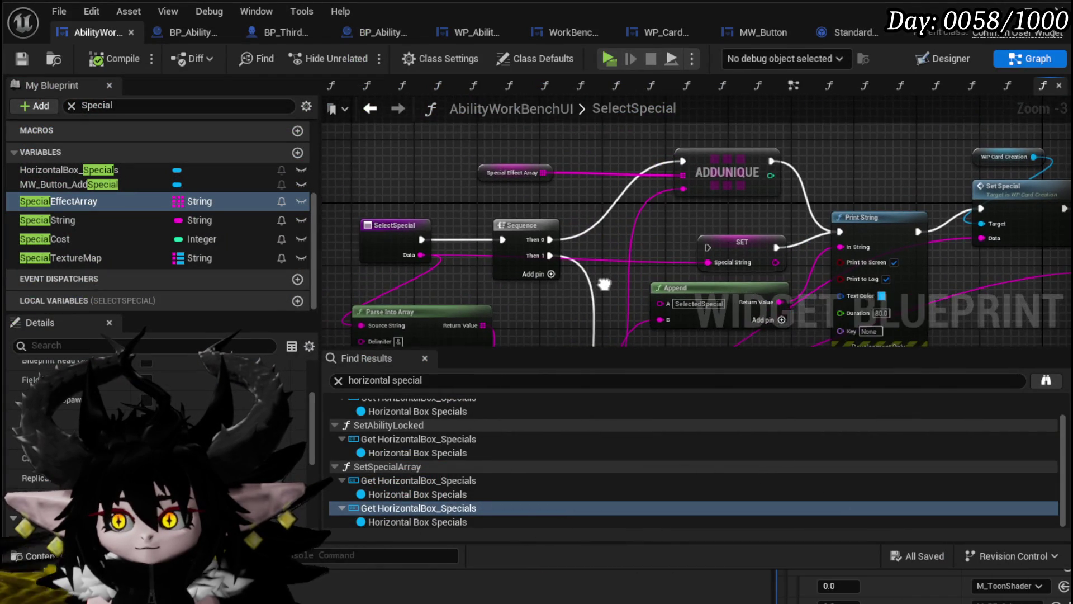
drag(604, 284, 580, 284)
mouse_move(486, 180)
mouse_down()
mouse_move(425, 235)
mouse_move(447, 210)
mouse_move(501, 220)
mouse_move(666, 206)
mouse_move(556, 216)
mouse_up()
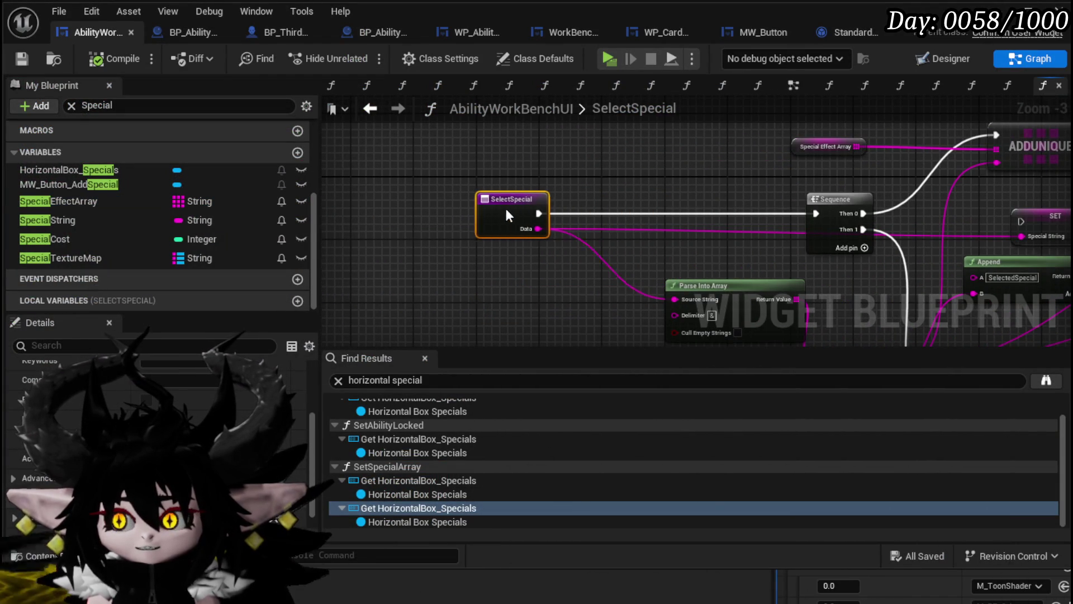
mouse_move(678, 145)
mouse_down()
mouse_move(650, 175)
mouse_move(692, 175)
mouse_up()
Add a Contains check on the Special Effect Array and a Branch driven by its result.
text(contains)
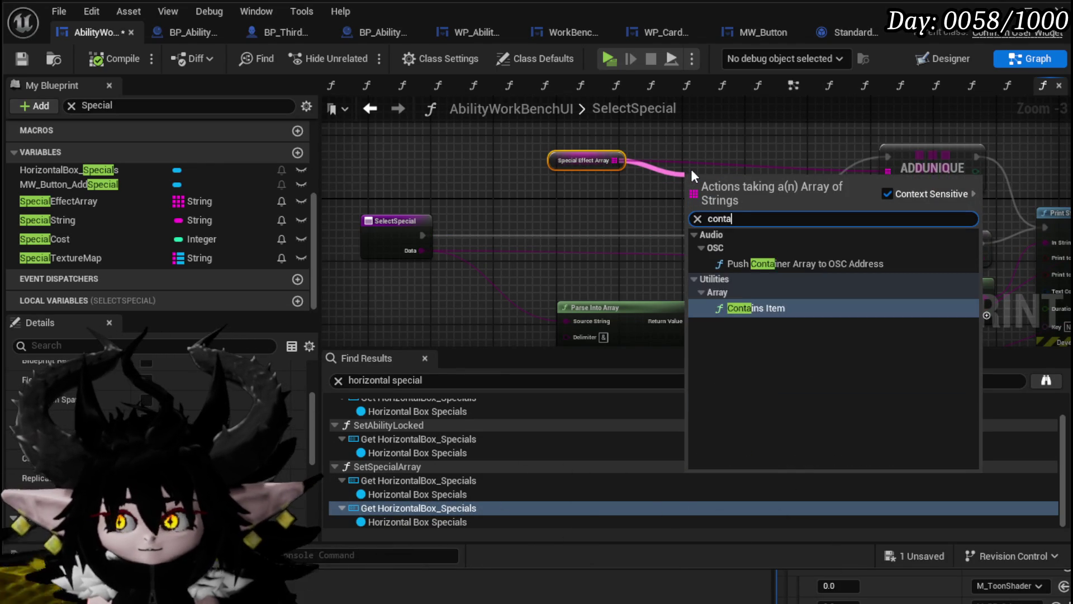
key(Return)
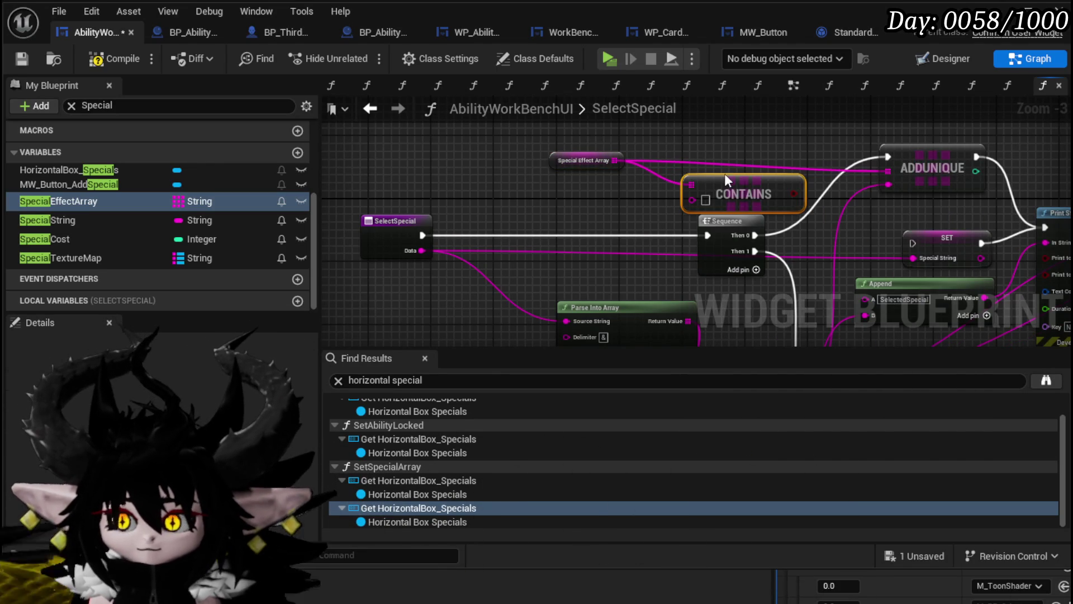
drag(720, 176, 562, 199)
mouse_move(418, 256)
mouse_down()
mouse_move(520, 231)
mouse_move(498, 226)
mouse_move(603, 235)
mouse_up()
right_click(611, 213)
click(643, 229)
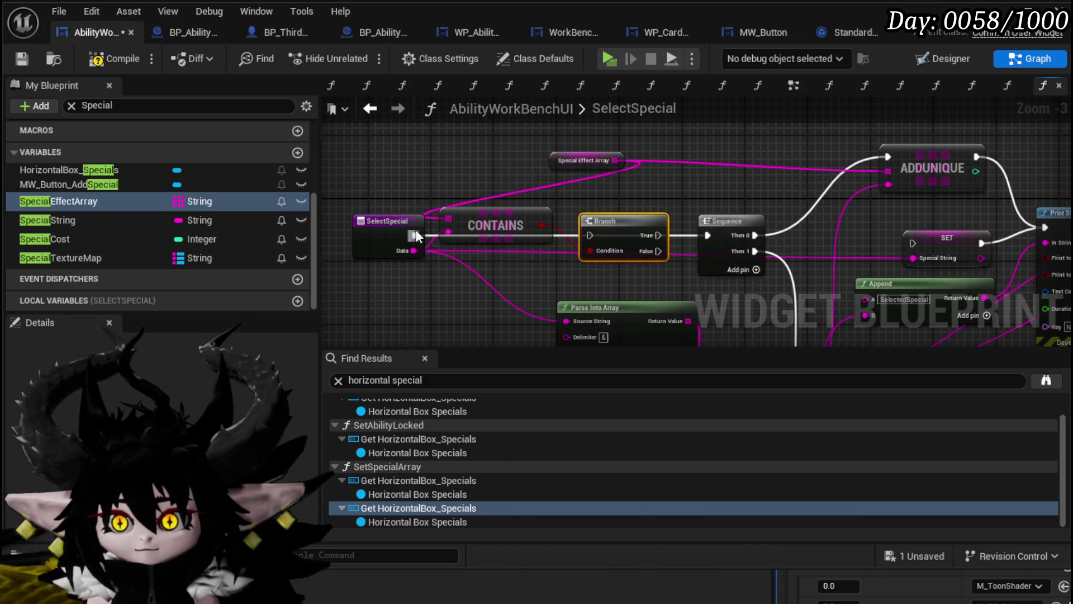
Wire SelectSpecial into the Branch, route its False output to the Sequence, then compile and save.
drag(415, 235, 590, 236)
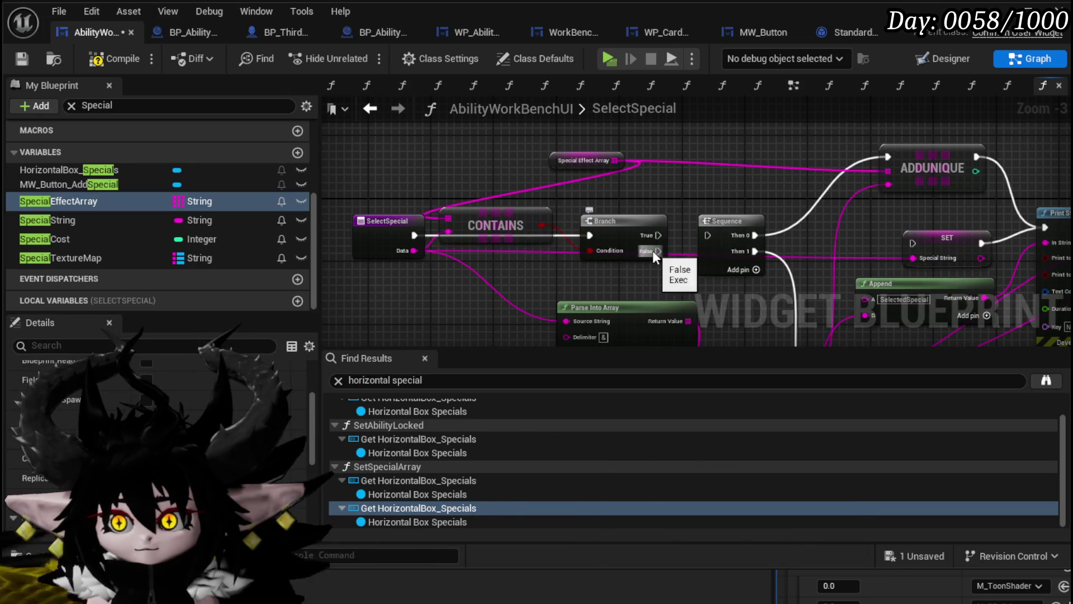
drag(659, 251, 709, 235)
drag(716, 215, 723, 229)
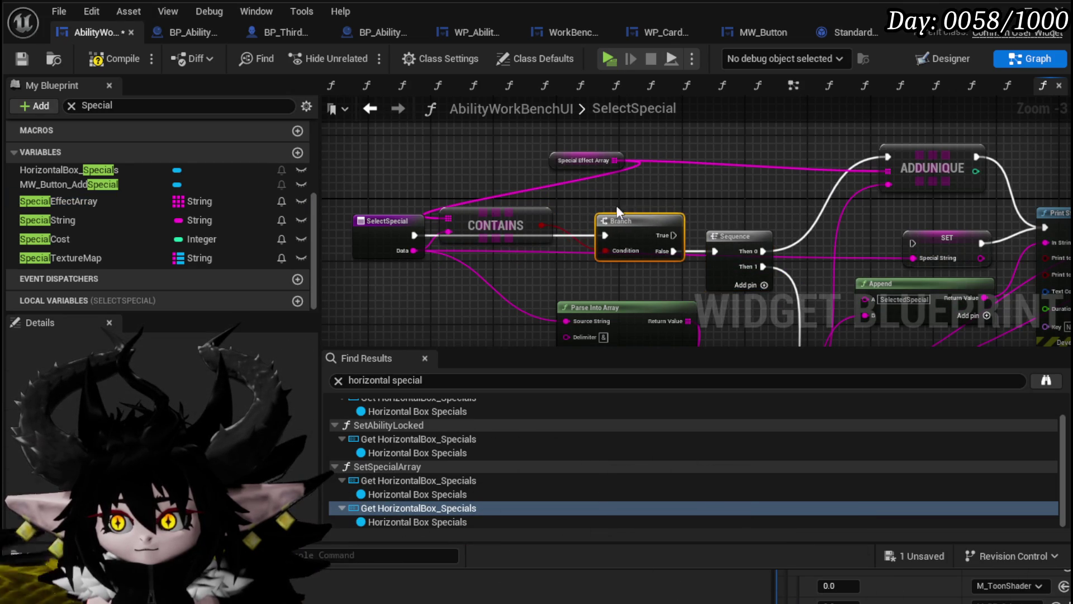
mouse_move(561, 168)
mouse_down()
mouse_move(414, 163)
mouse_move(377, 176)
mouse_move(385, 170)
mouse_up()
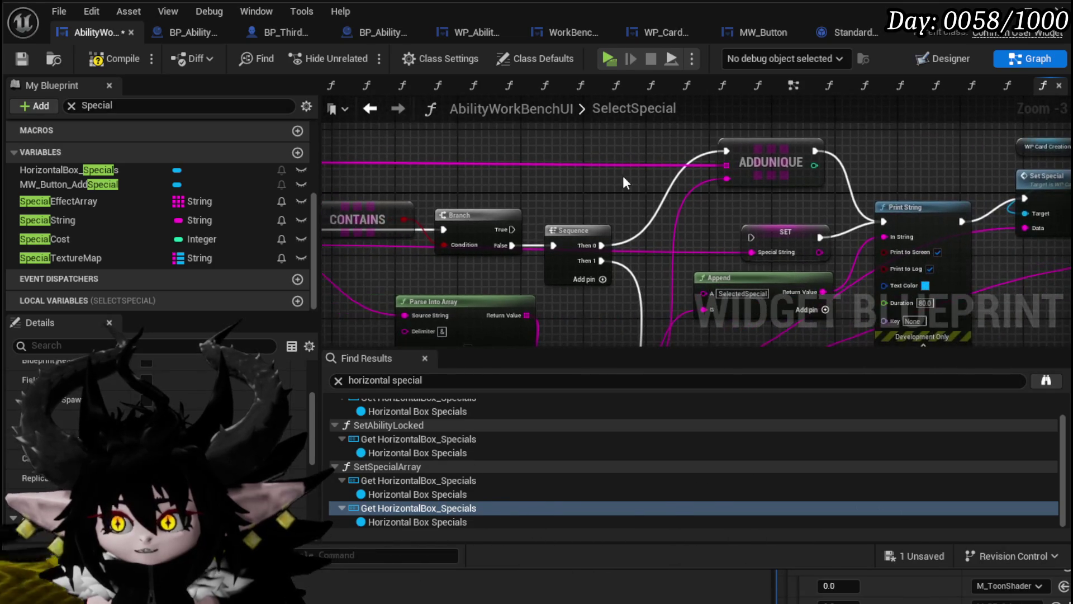
mouse_move(508, 194)
mouse_down()
mouse_move(620, 196)
mouse_move(252, 190)
mouse_up()
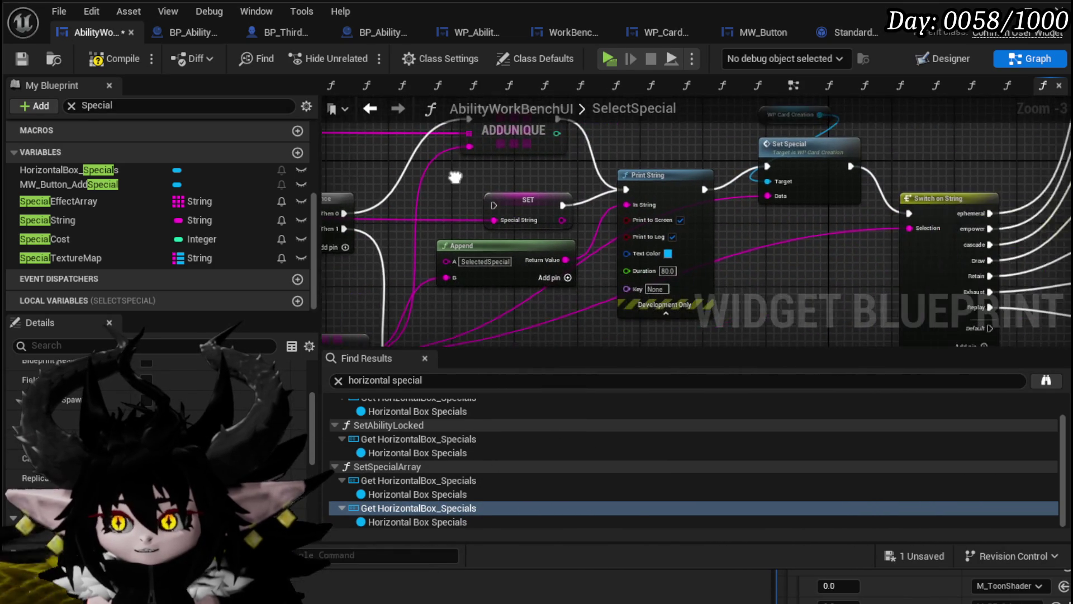
click(20, 60)
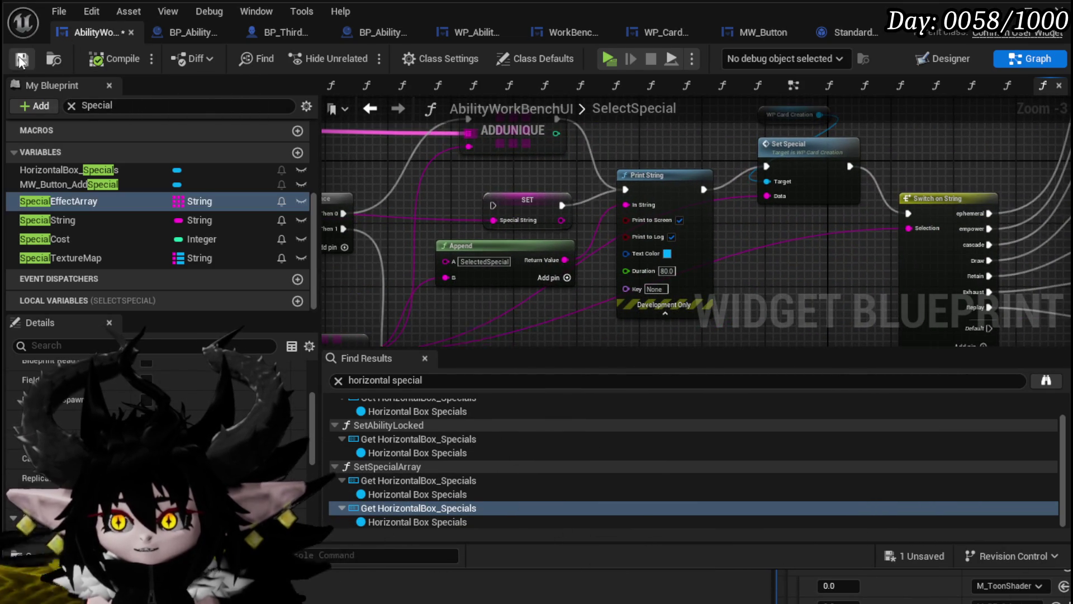
scroll(717, 229, down, 2)
drag(718, 230, 730, 285)
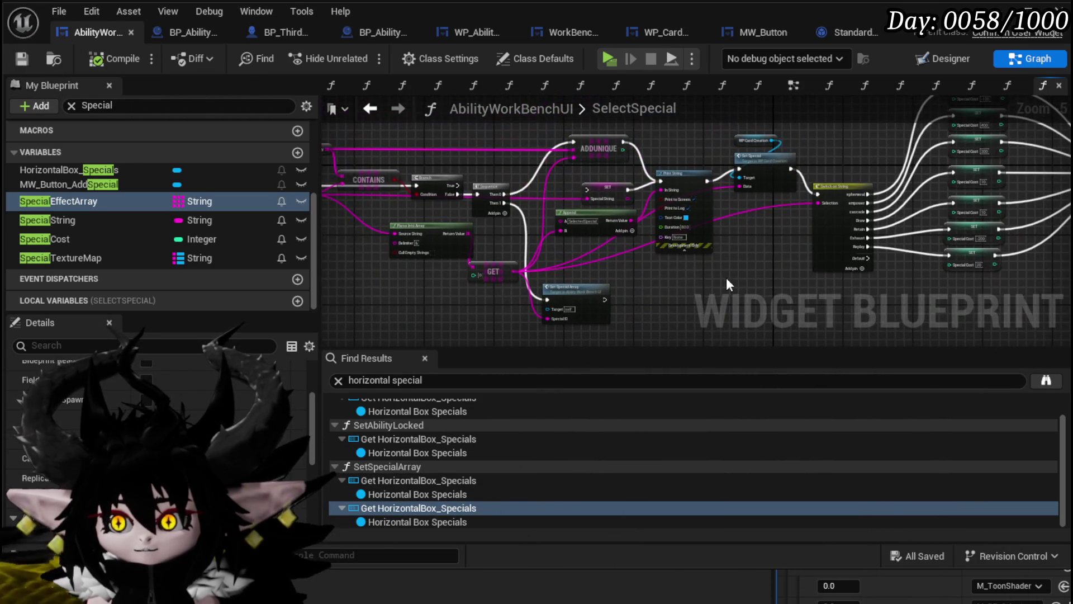
In the game preview's ability workbench, load the Magic|Chura Main set and open Void AOE.
key(alt+Tab)
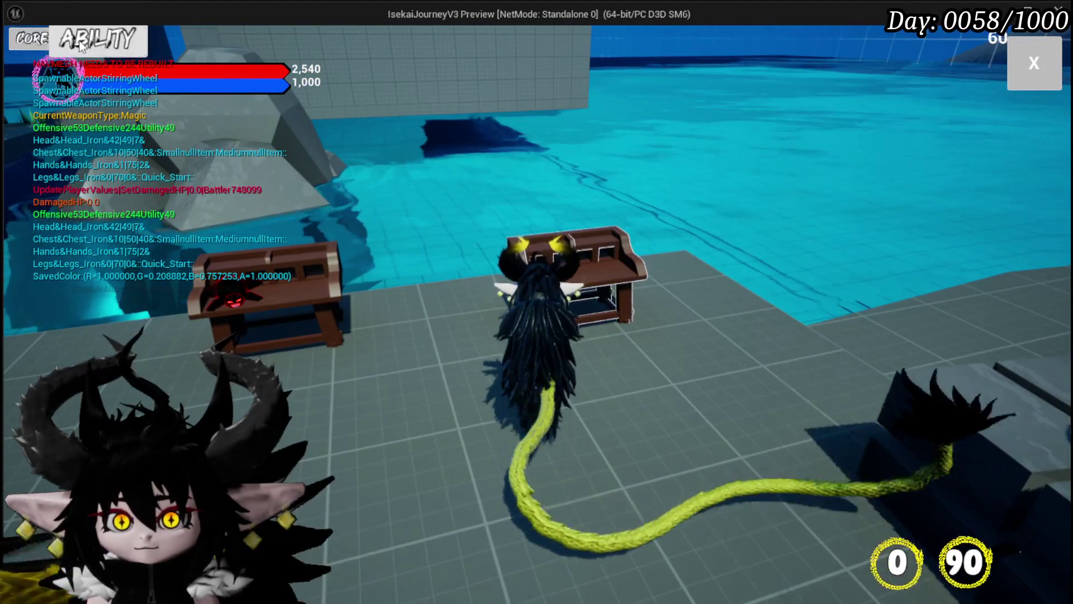
click(79, 39)
click(141, 110)
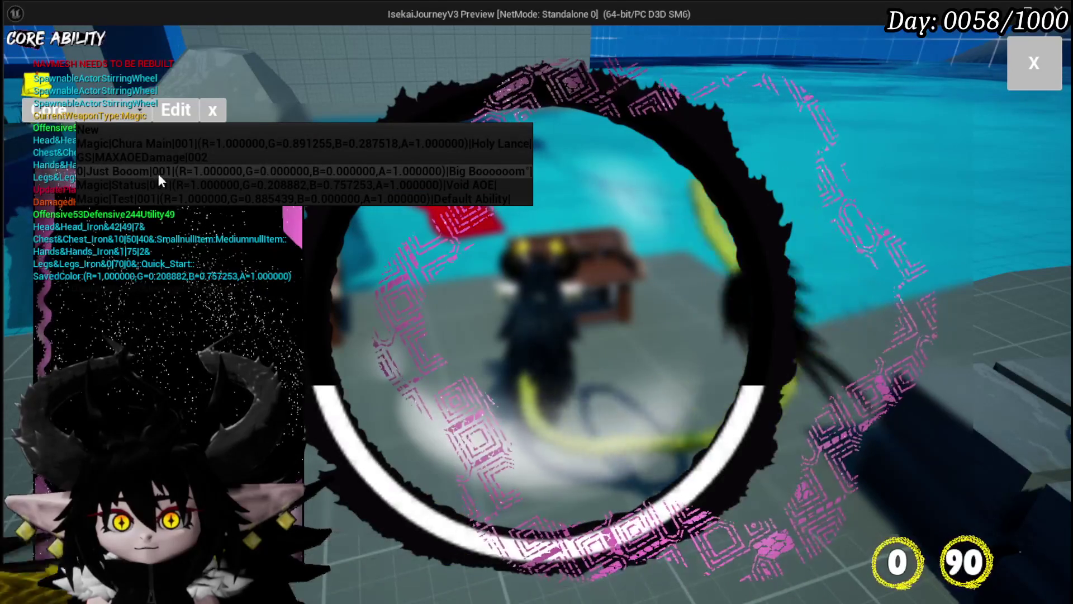
click(146, 144)
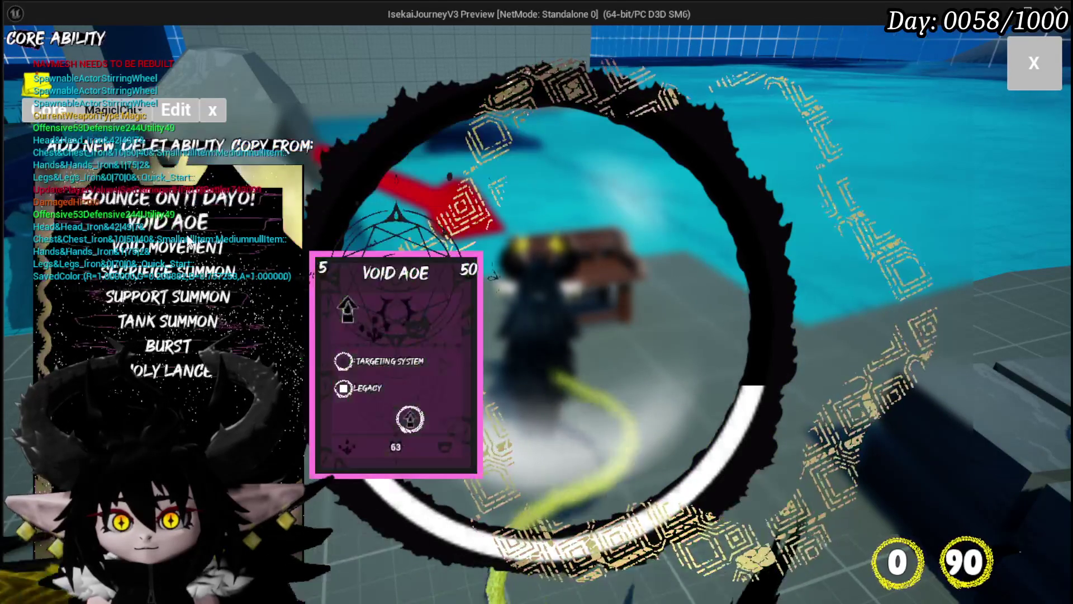
click(170, 223)
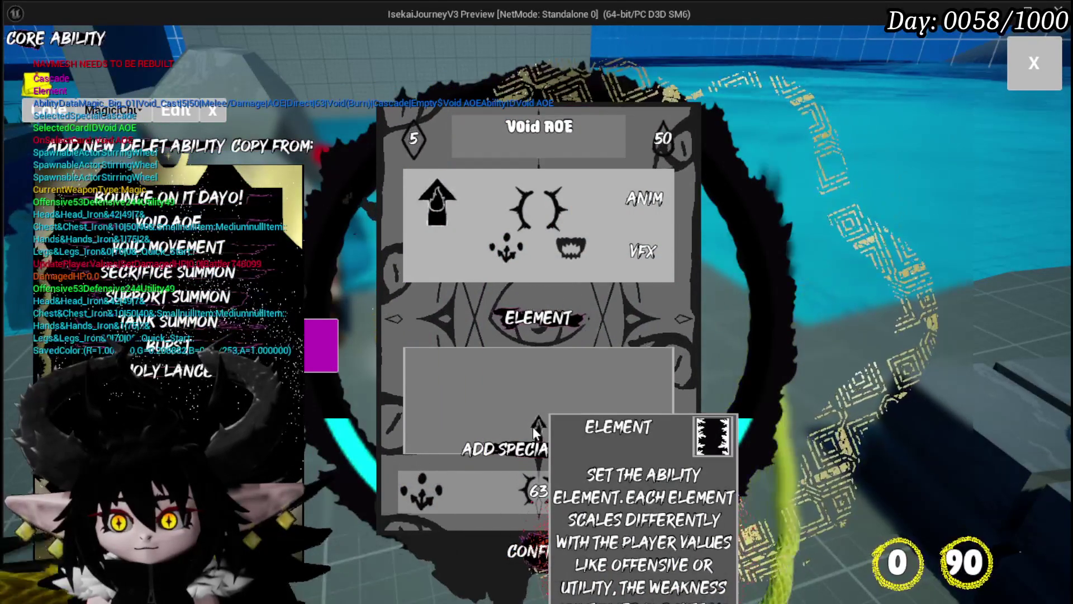
Add the Empower and Draw special effects to Void AOE, close the panel, and stop the preview.
click(502, 442)
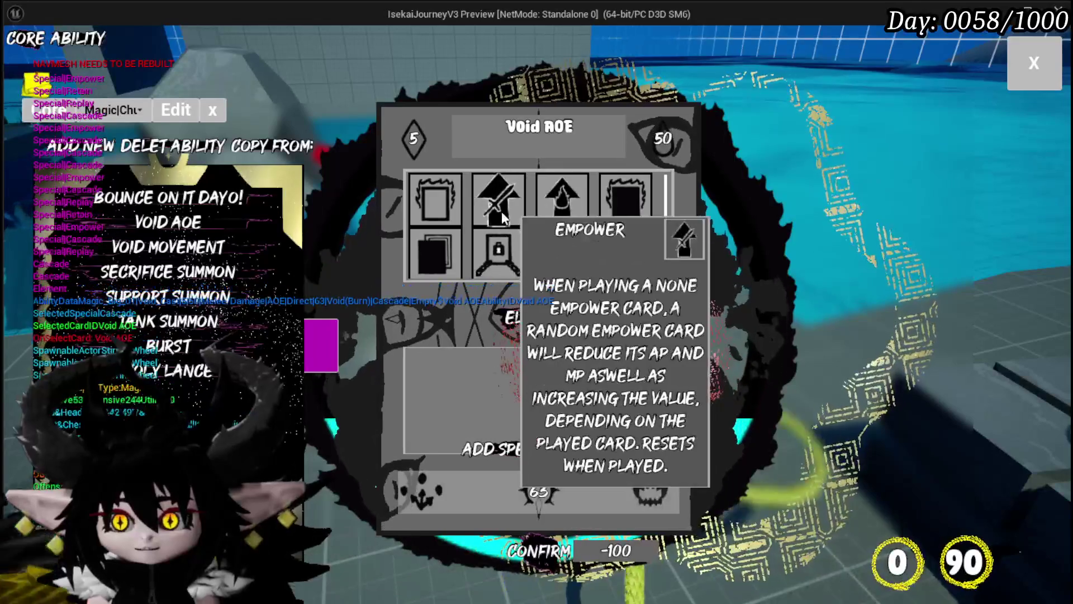
click(502, 212)
click(597, 450)
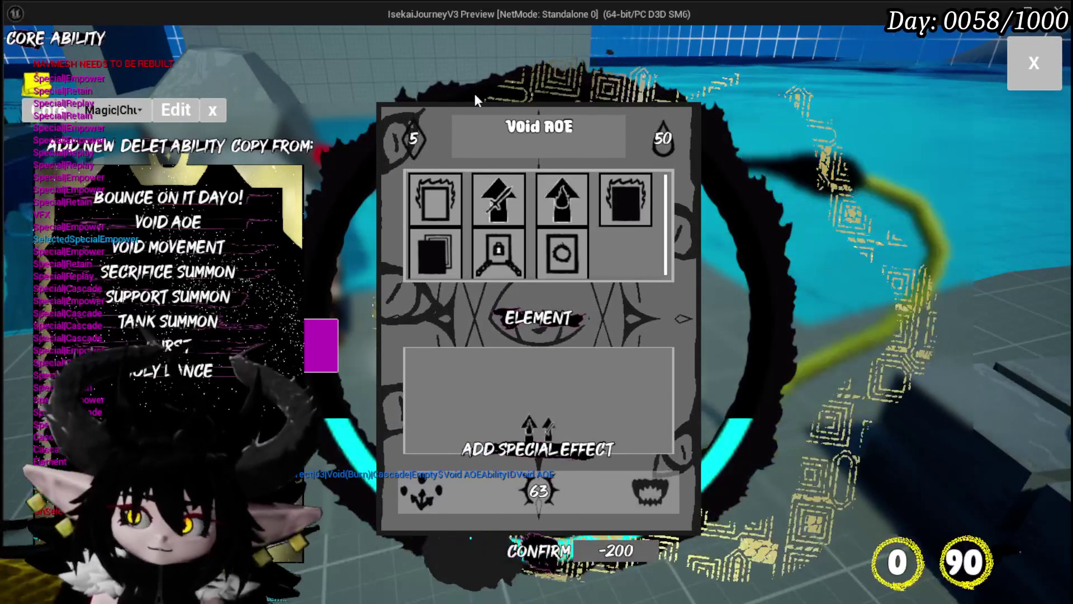
click(427, 239)
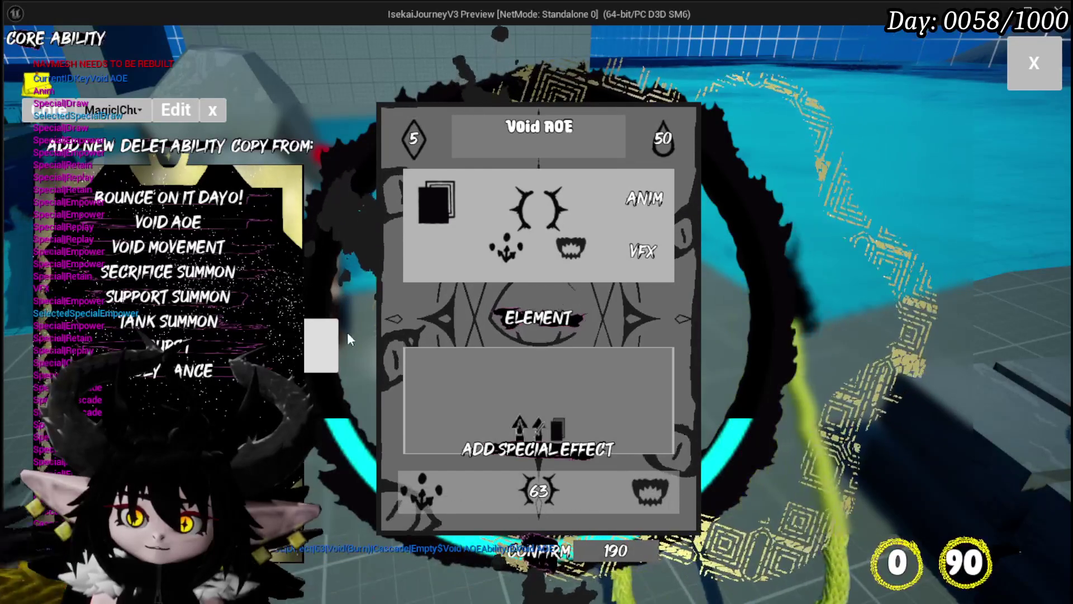
click(1027, 63)
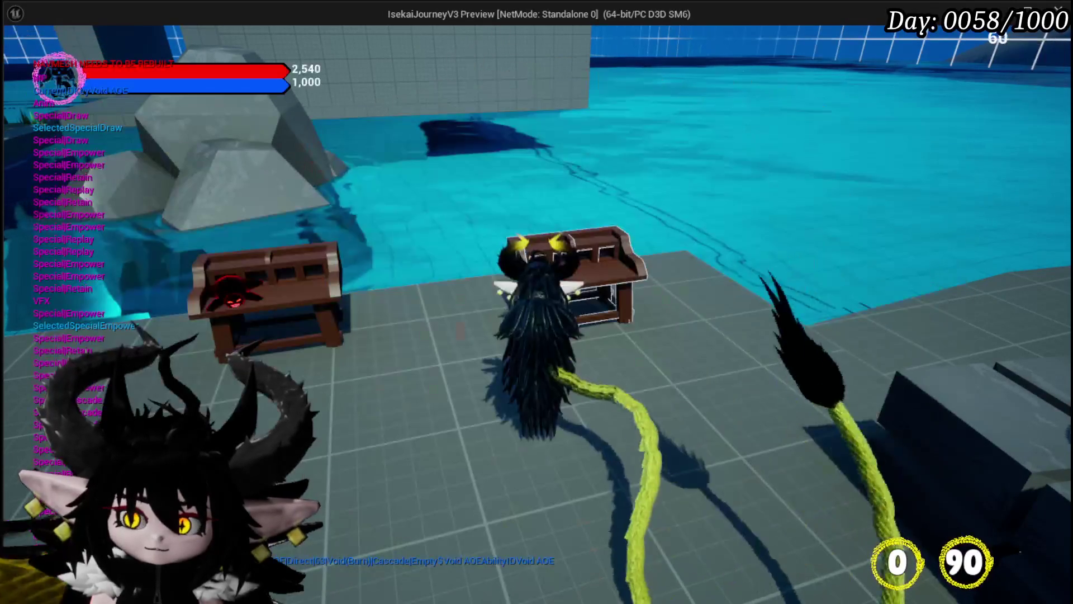
key(Escape)
Save all assets and open WP_ActionSelection from the Systems/CombatSystem/UI folder.
click(20, 55)
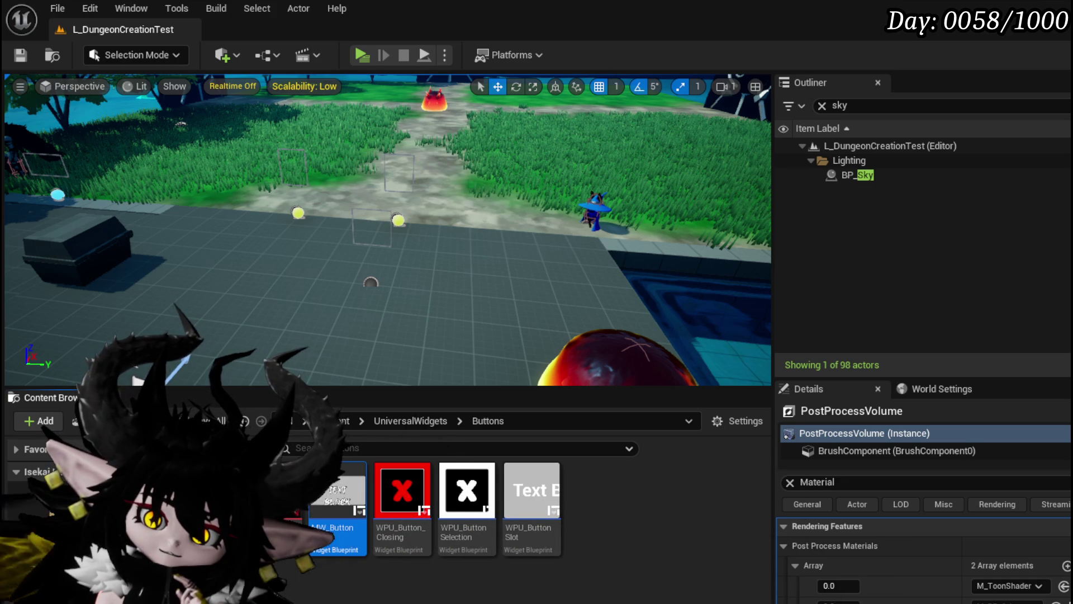
key(alt+Left)
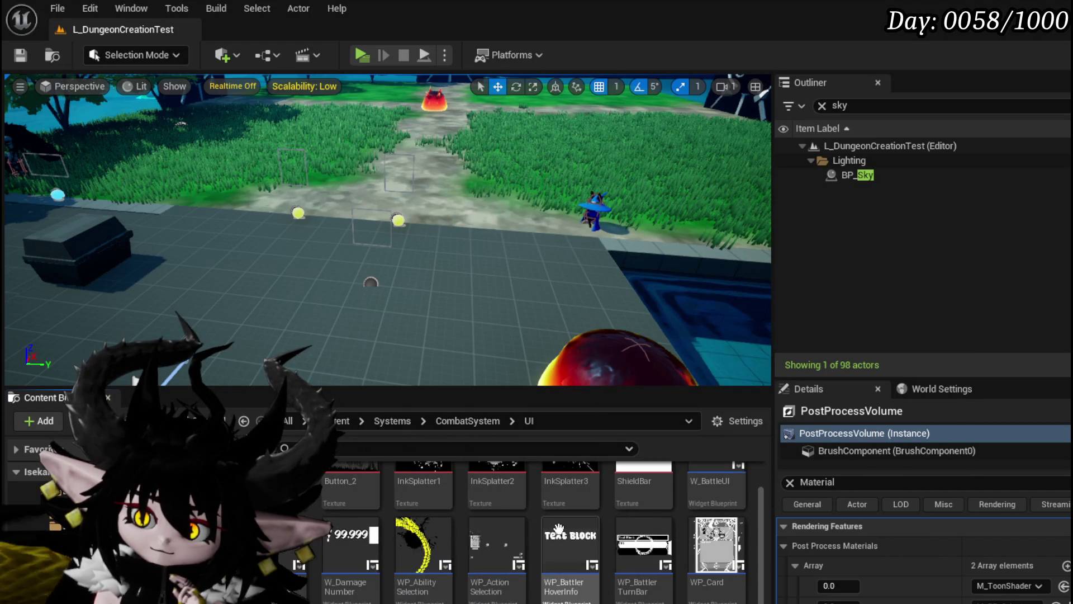
double_click(496, 537)
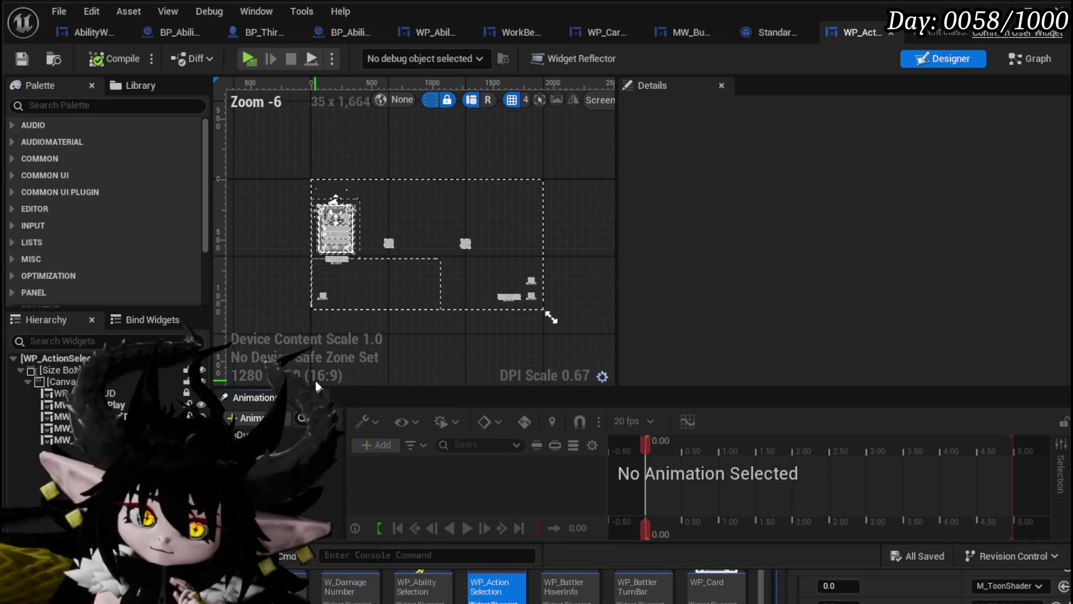
In the widget's graph, open the AbilitySpecialCheck function from the Ability Special Check node.
click(1030, 59)
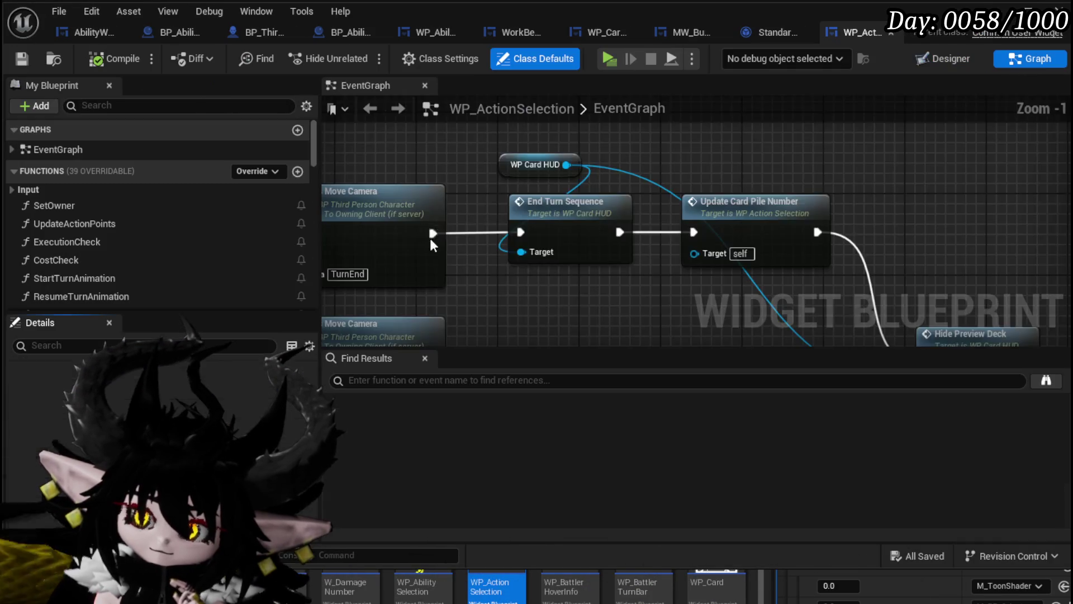
scroll(431, 238, down, 3)
scroll(431, 239, up, 3)
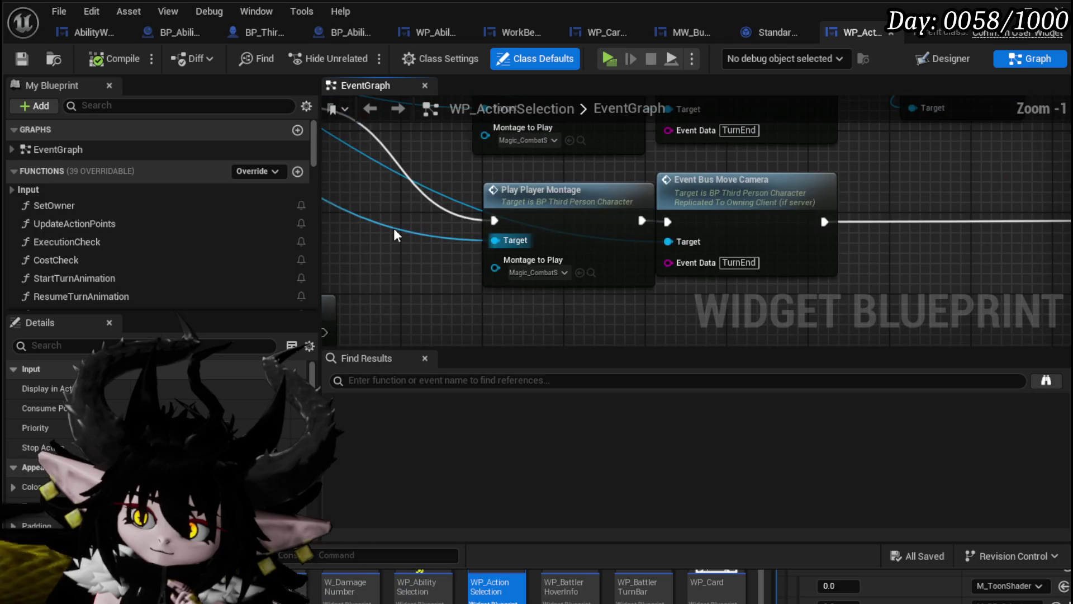
scroll(404, 209, down, 8)
scroll(582, 245, up, 7)
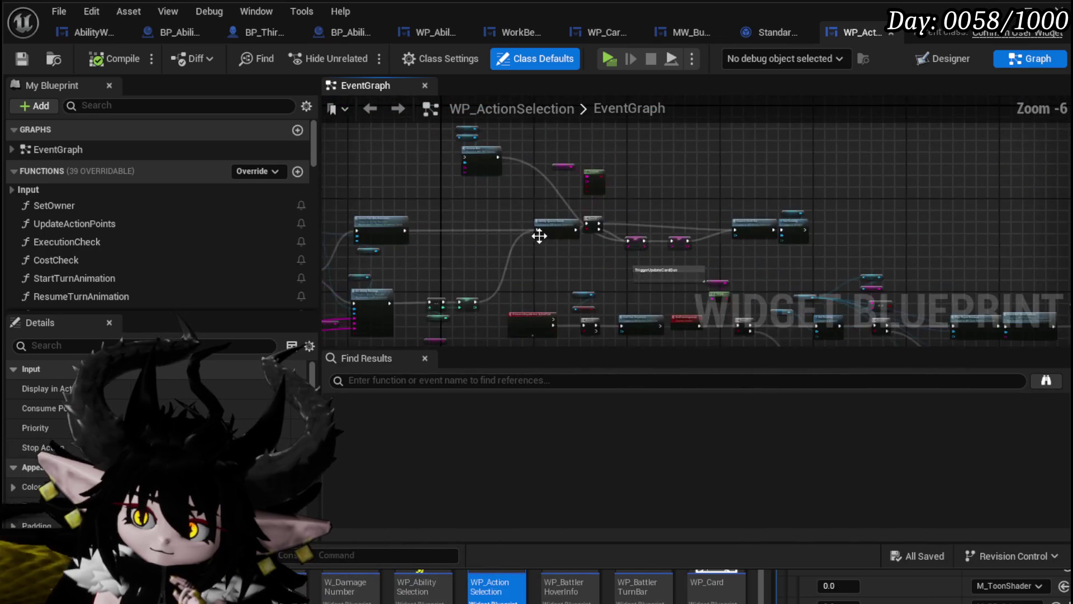
drag(606, 284, 427, 295)
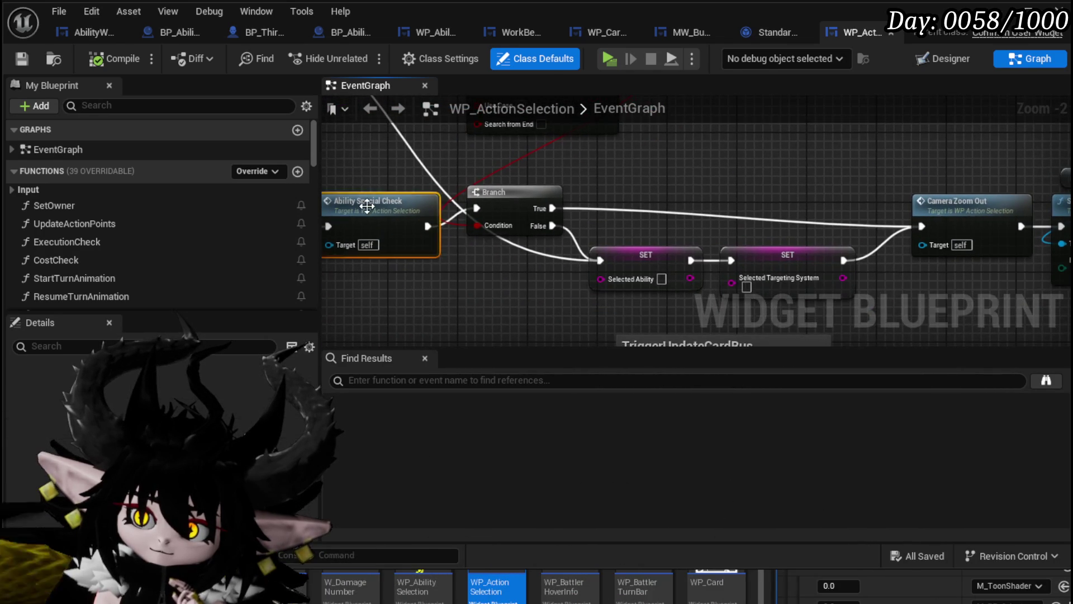
double_click(391, 234)
Open Trigger Play Special, shift the Special Data getter left and Parse Into Array up, and close StandardMacros.
scroll(459, 227, up, 4)
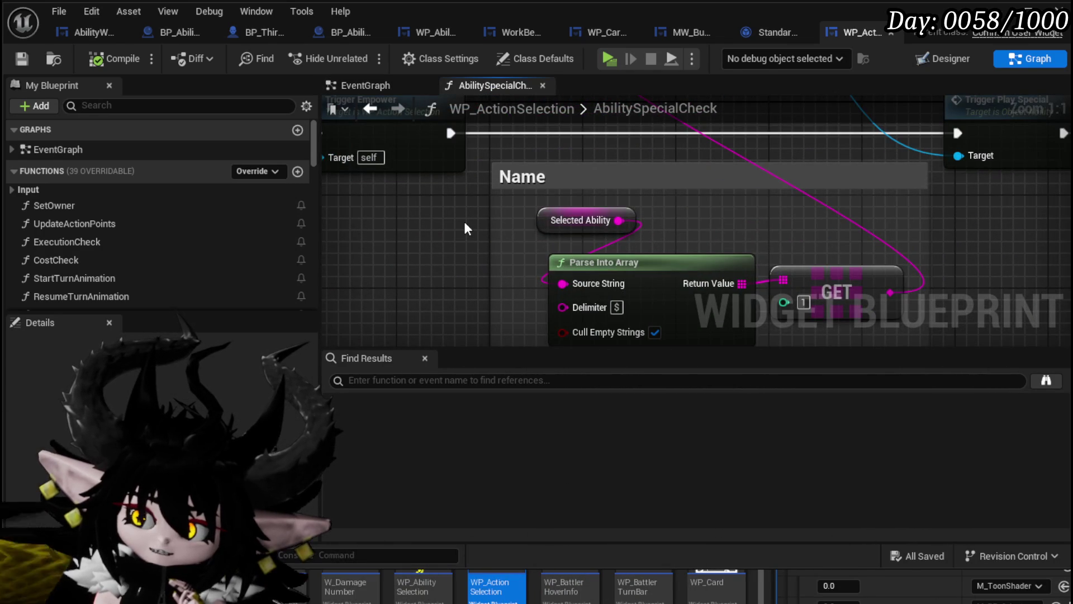
scroll(721, 178, down, 2)
mouse_move(722, 179)
mouse_down()
mouse_move(615, 305)
mouse_move(557, 181)
mouse_move(597, 286)
mouse_up()
drag(722, 245, 555, 210)
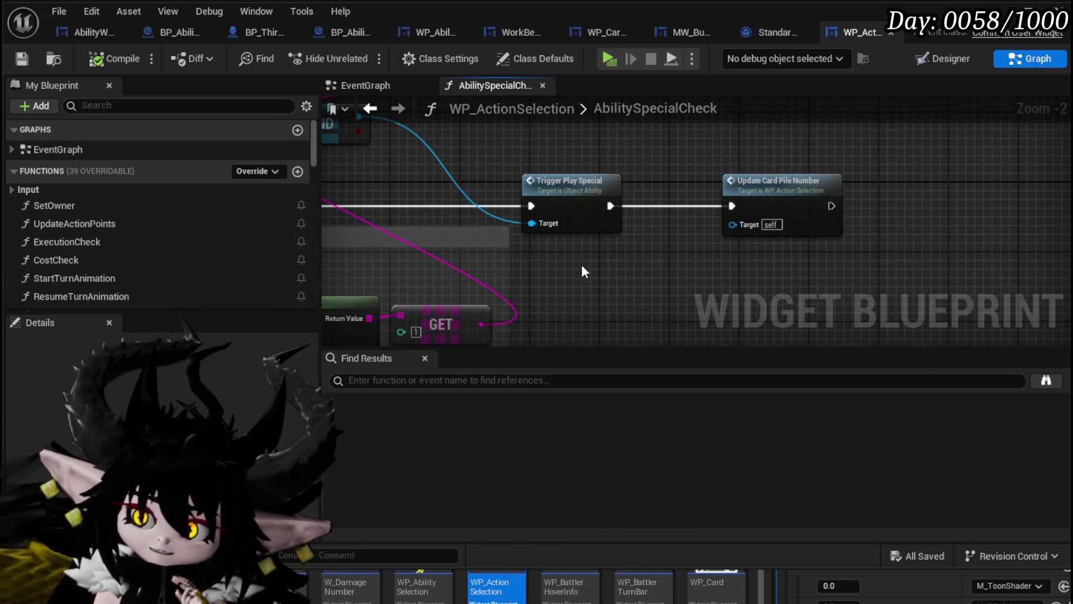
drag(582, 264, 947, 248)
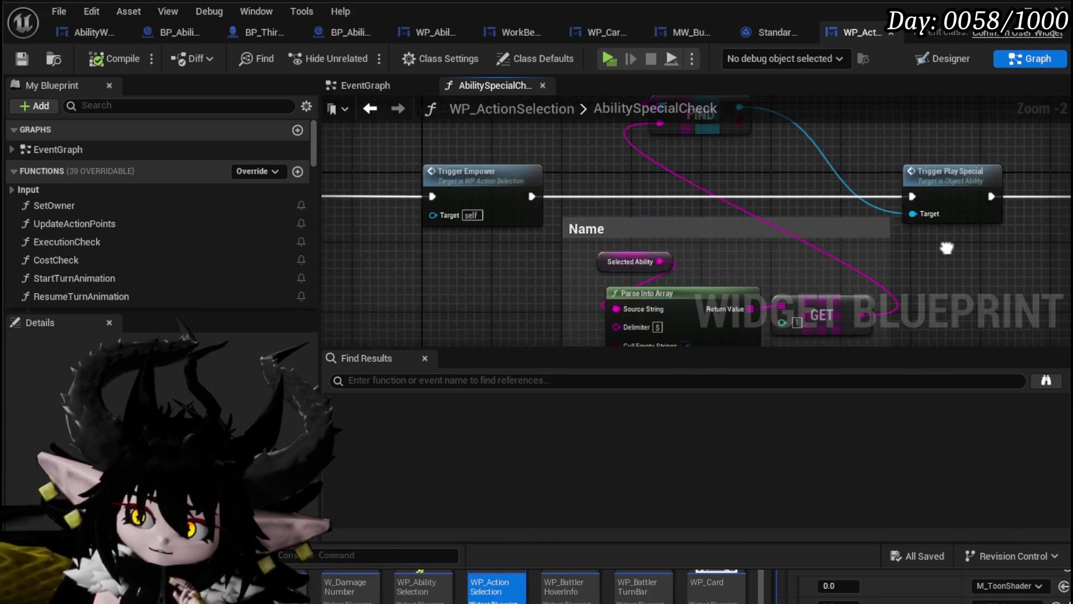
drag(736, 190, 397, 203)
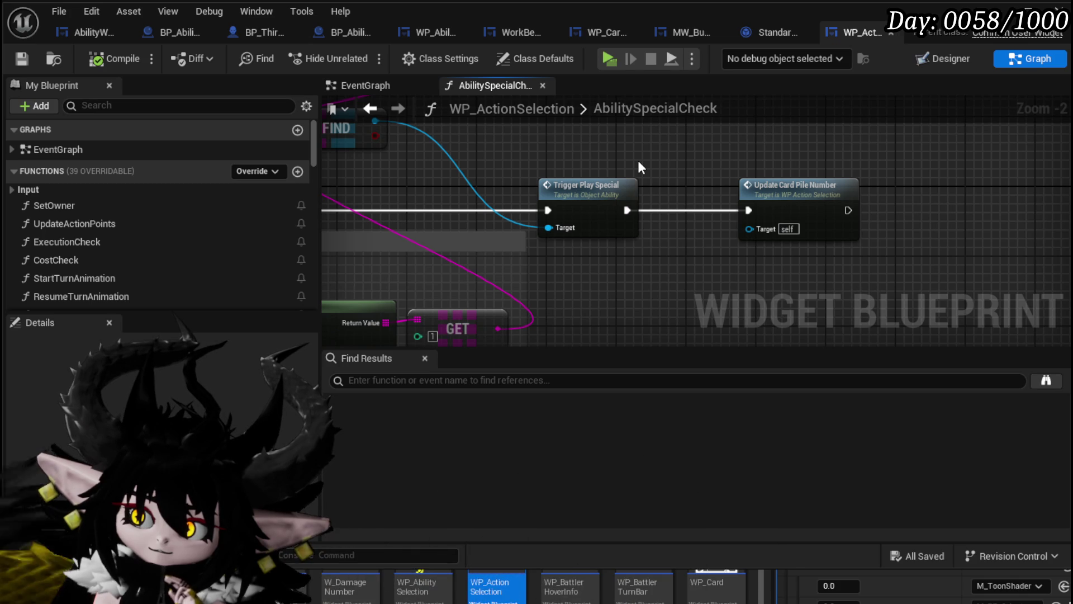
click(627, 200)
double_click(627, 200)
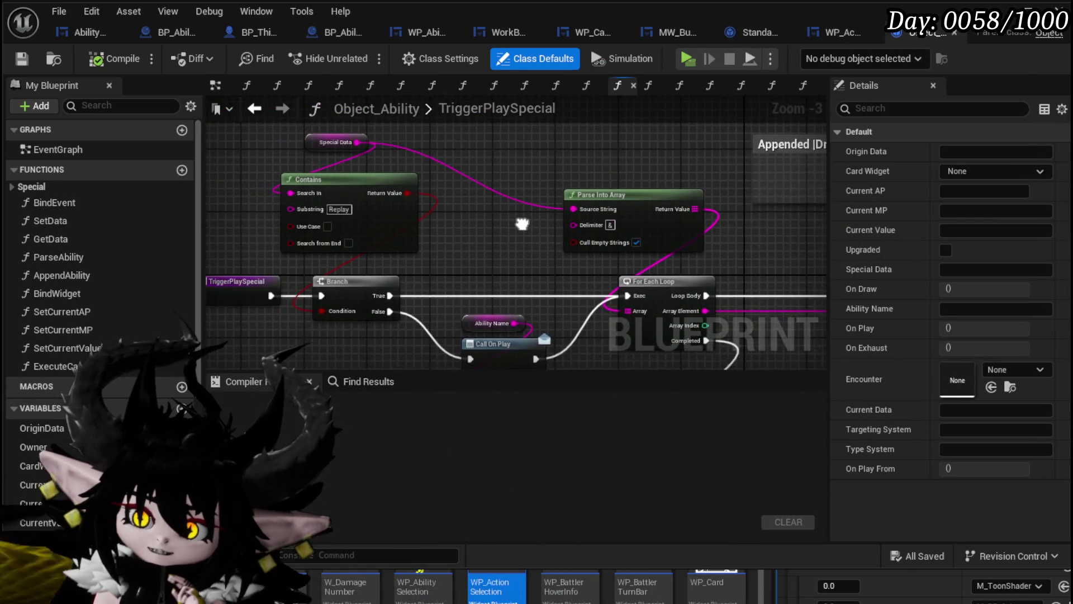
drag(395, 154, 312, 168)
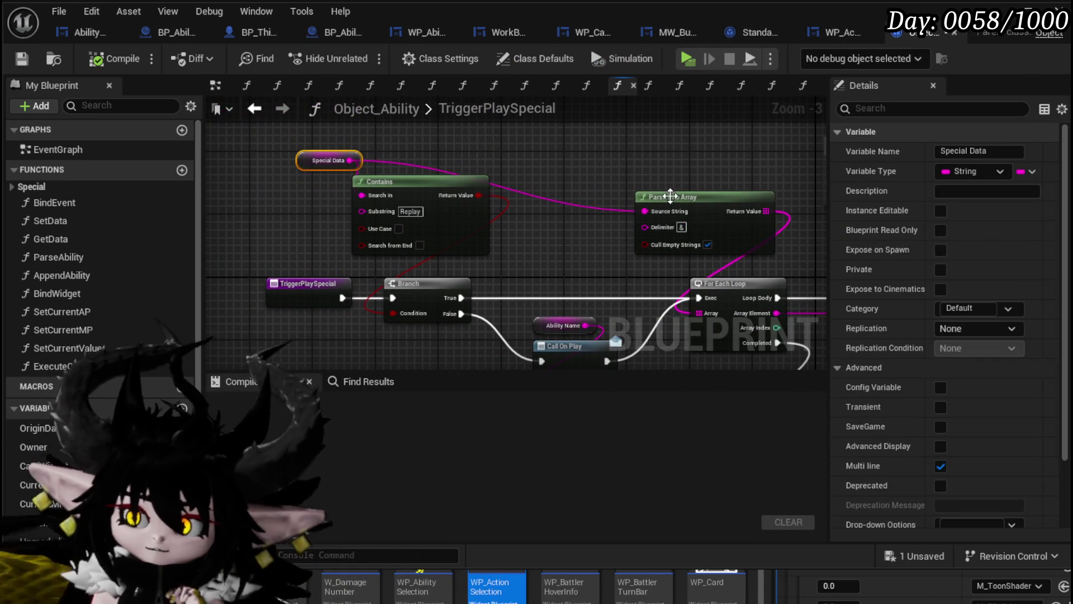
drag(671, 197, 652, 147)
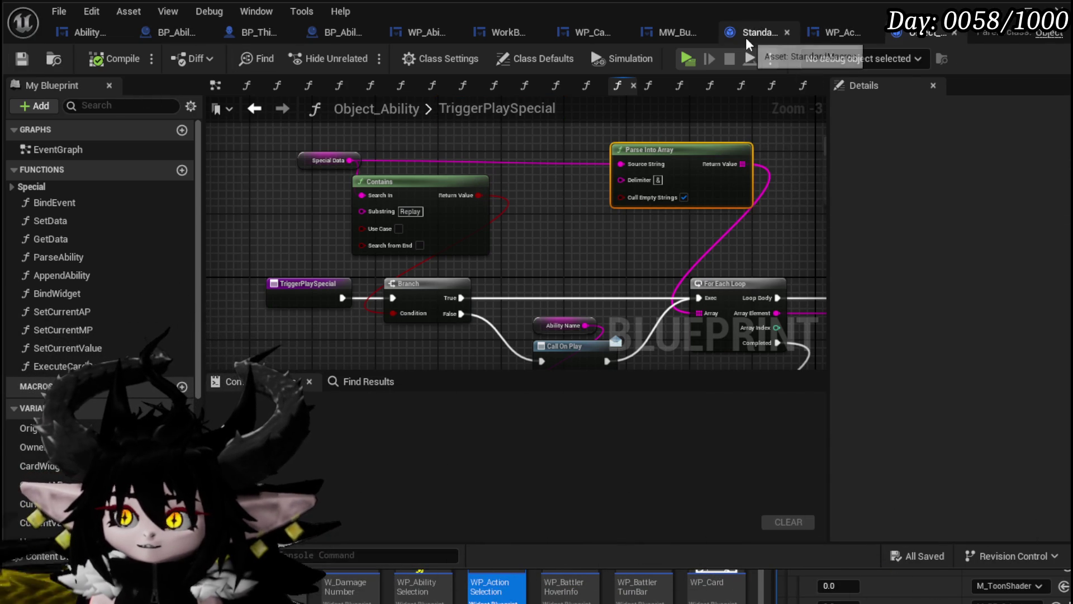
click(788, 33)
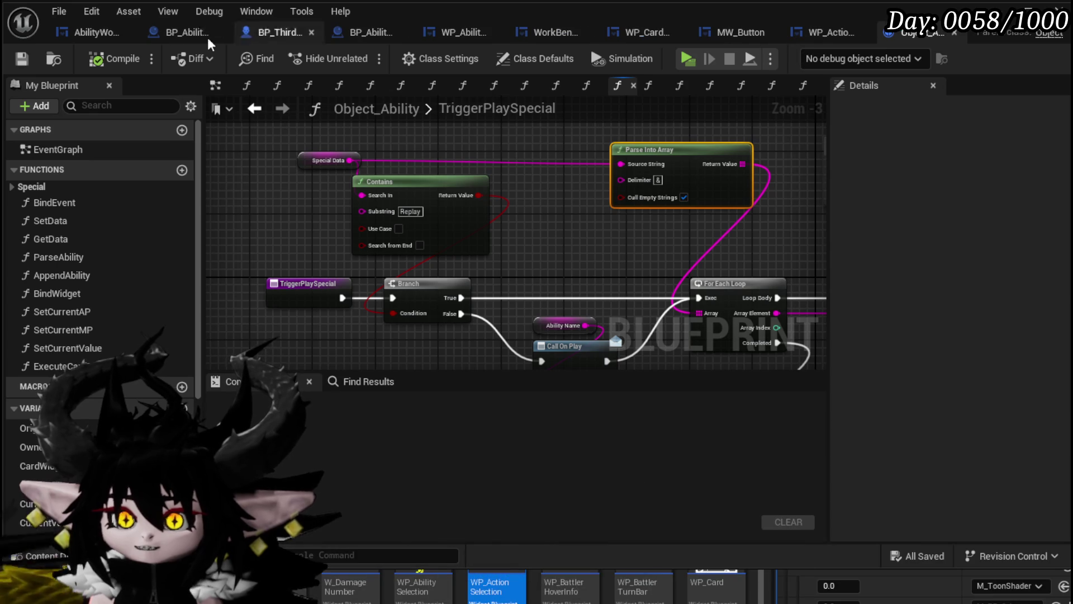
In AbilityWorkBenchUI, add a Special Effect Array getter with a For Each Loop over it.
click(74, 28)
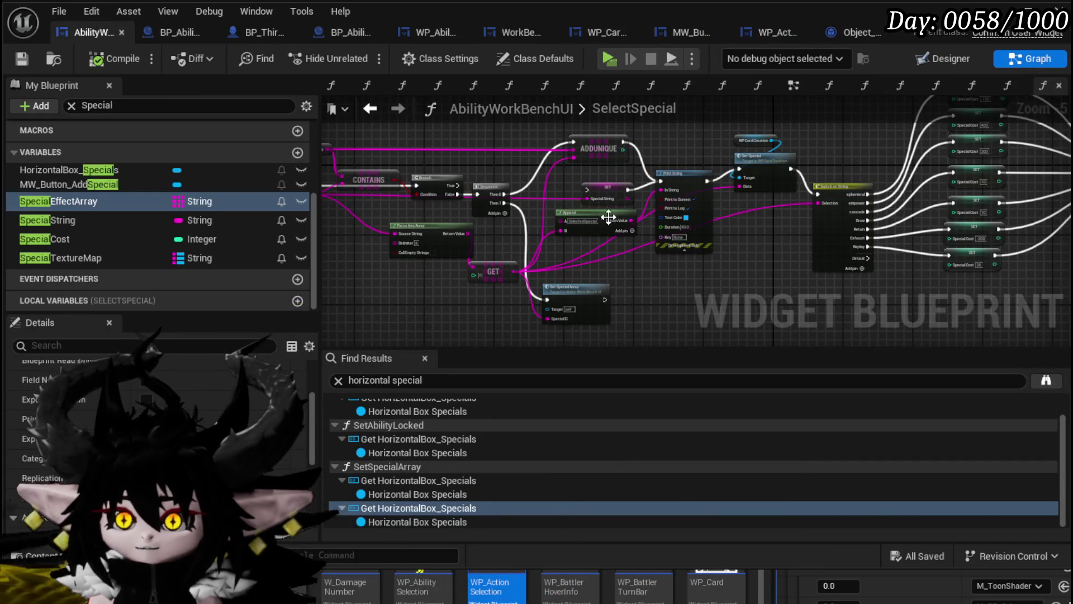
scroll(579, 182, up, 4)
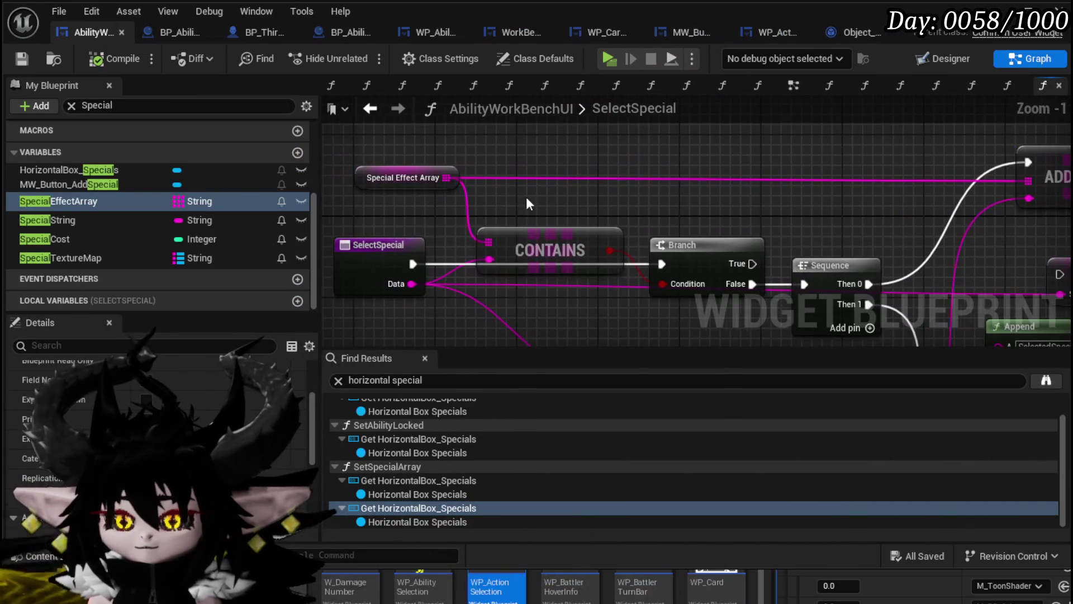
mouse_move(415, 163)
mouse_down()
mouse_move(482, 208)
mouse_move(561, 235)
mouse_up()
key(ctrl+w)
drag(544, 176, 637, 194)
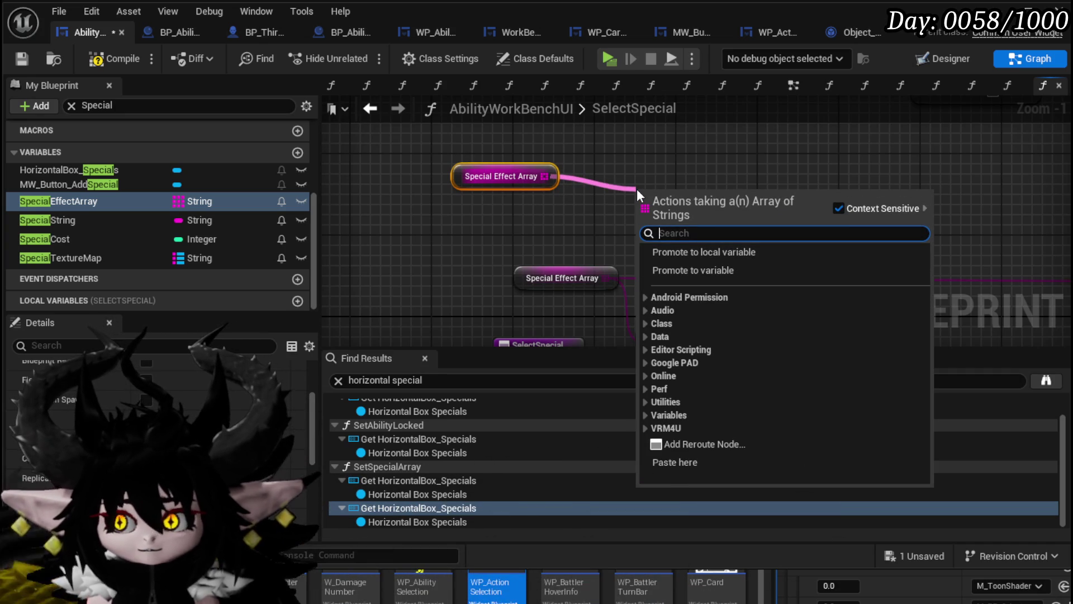
text(Loop)
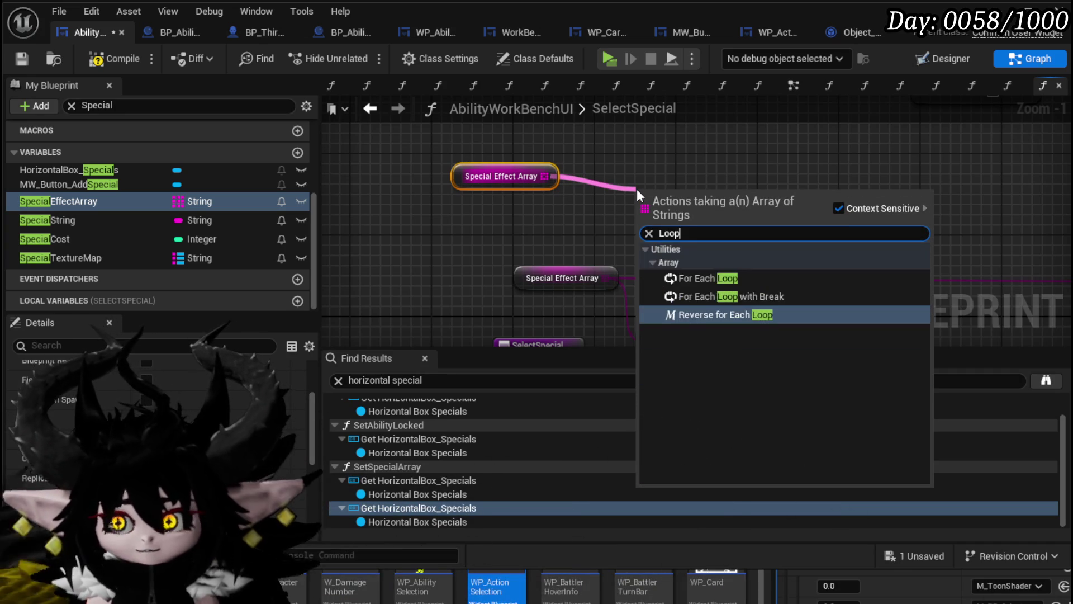
click(708, 278)
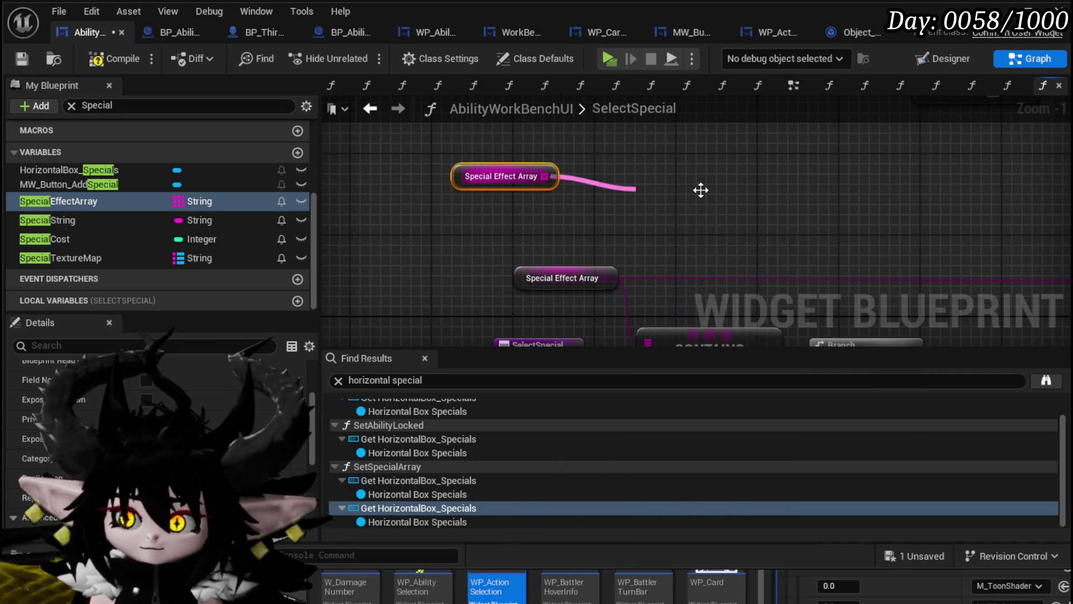
drag(692, 164, 682, 144)
Add an Append node fed by Array Element with & as its B separator beside the loop.
mouse_move(744, 189)
mouse_down()
mouse_move(525, 211)
mouse_move(618, 206)
mouse_up()
text(append)
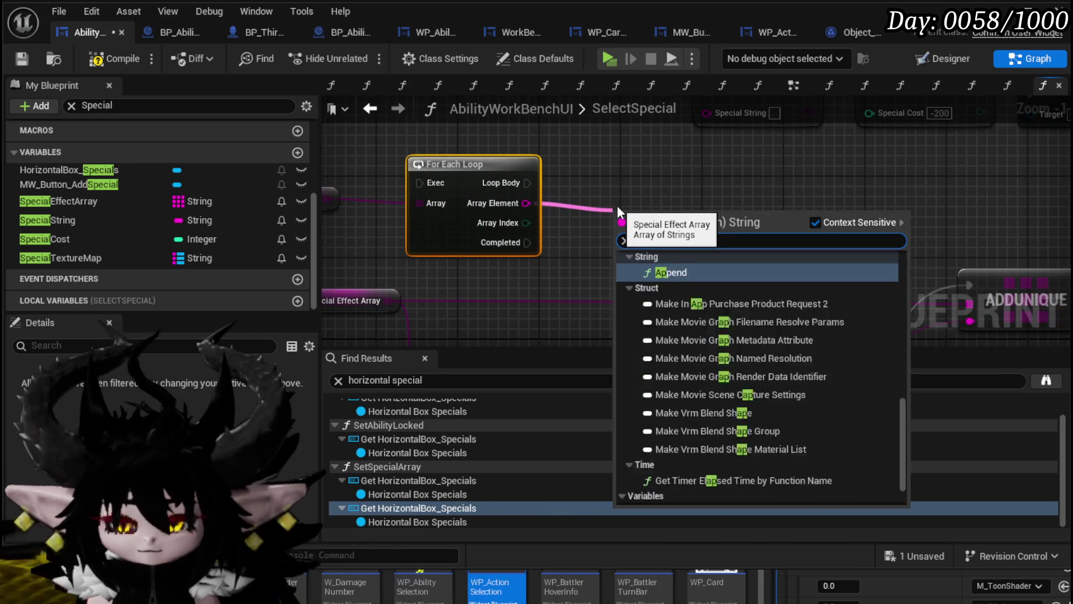
key(Return)
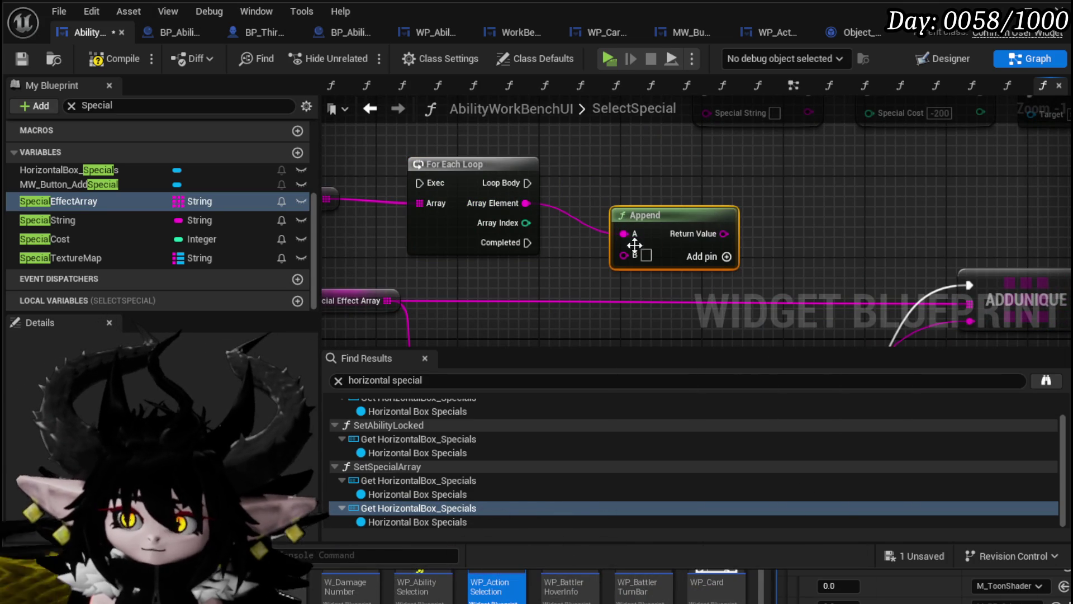
click(647, 255)
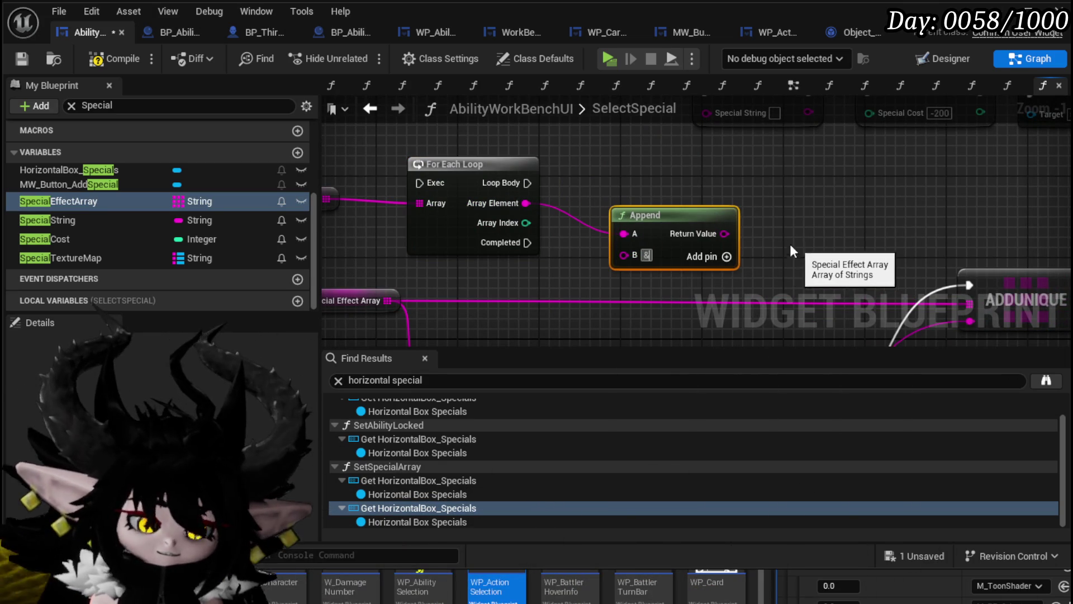
mouse_move(706, 220)
mouse_down()
mouse_move(686, 189)
mouse_move(620, 199)
mouse_up()
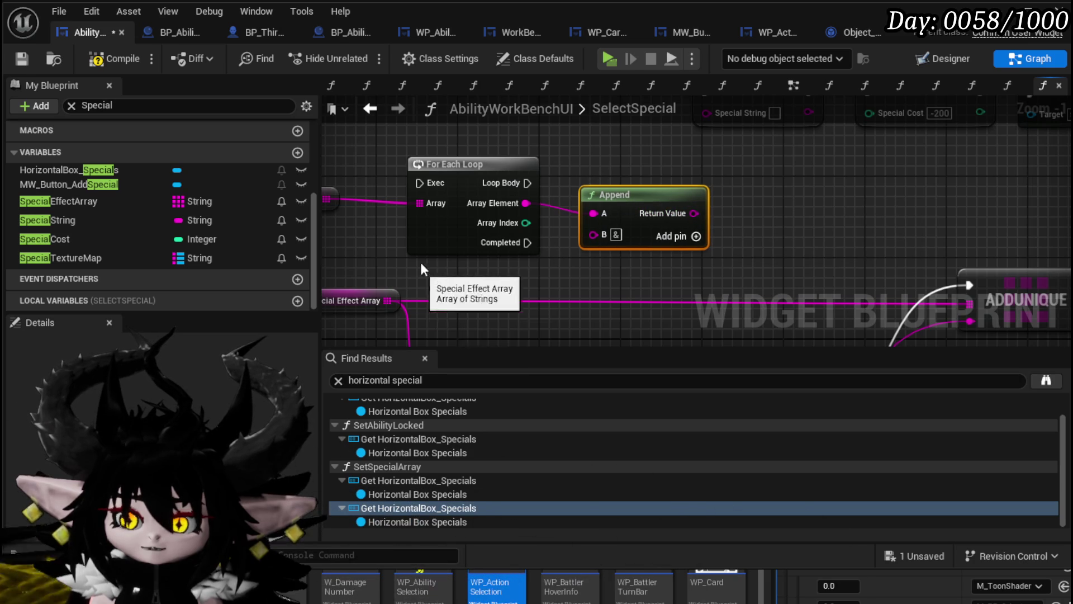
drag(420, 270, 460, 274)
drag(829, 180, 827, 179)
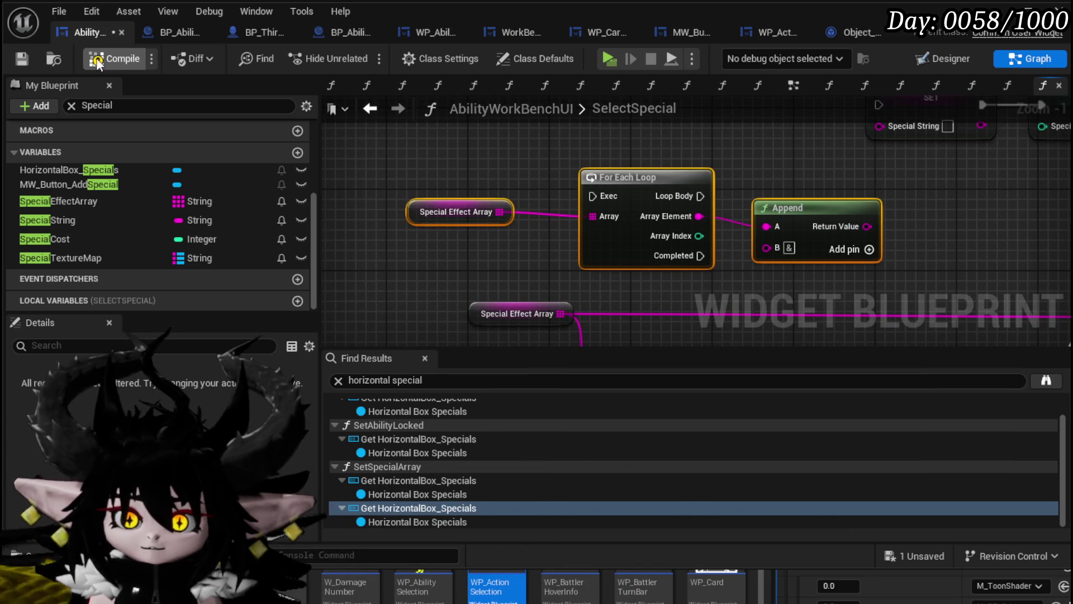
Compile and save AbilityWorkBenchUI, then open its EventGraph.
click(22, 59)
click(374, 145)
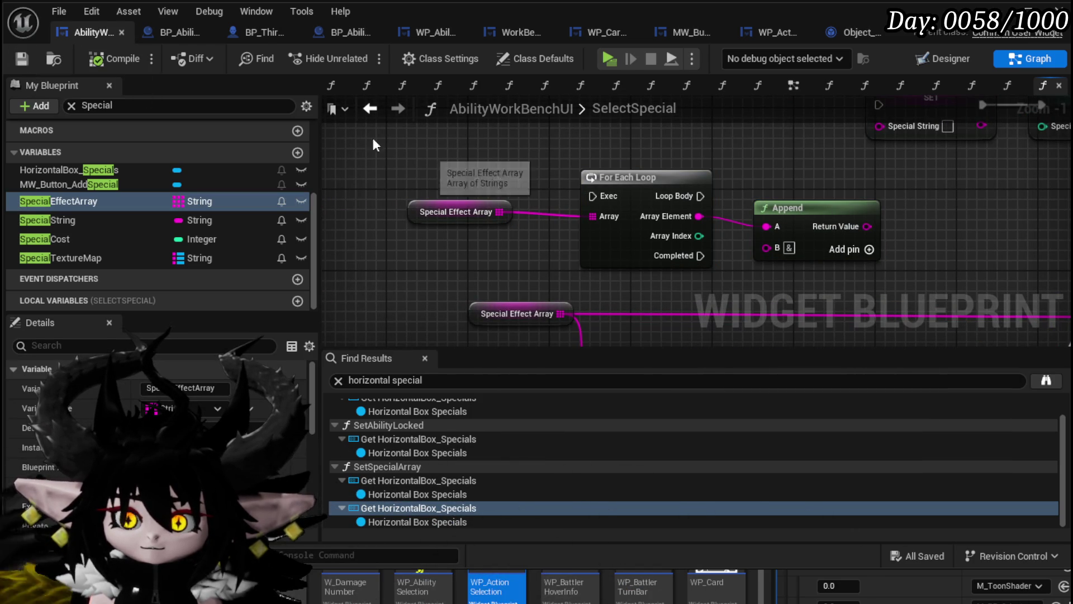
scroll(115, 196, up, 5)
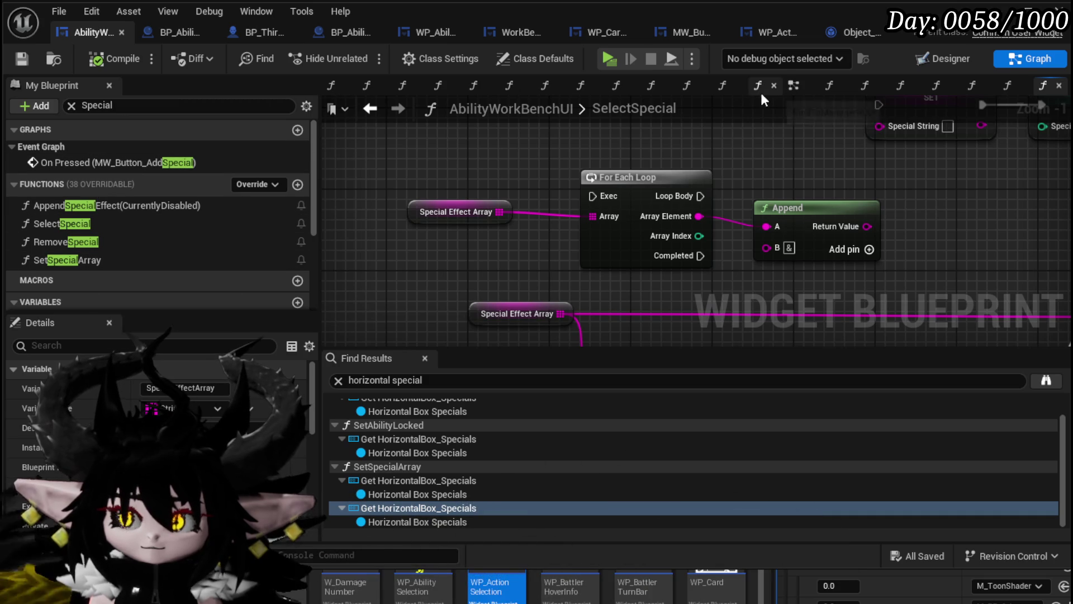
click(933, 60)
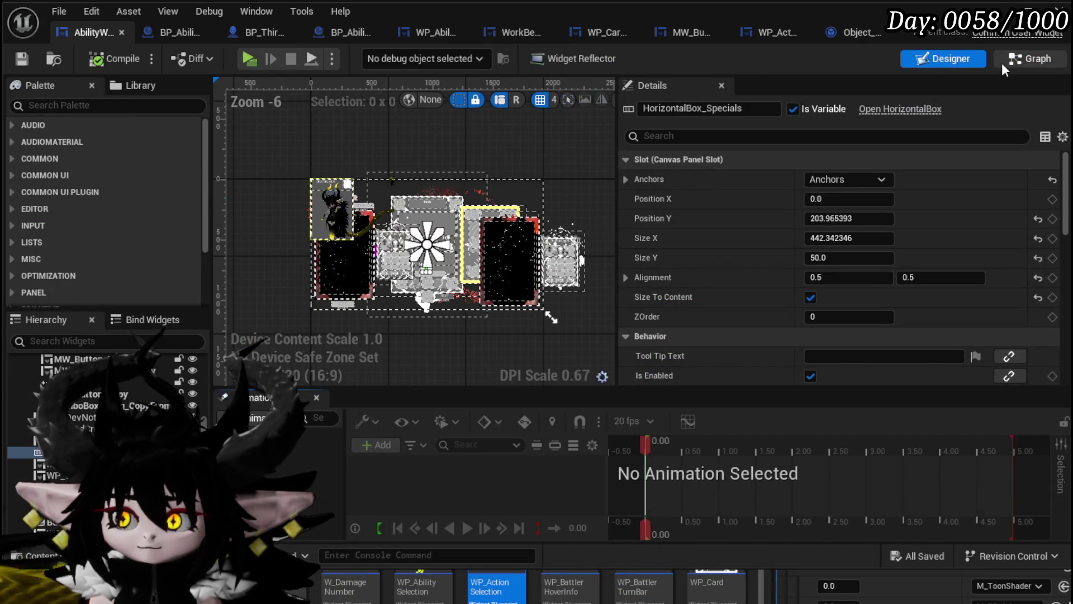
key(ctrl+shift+g)
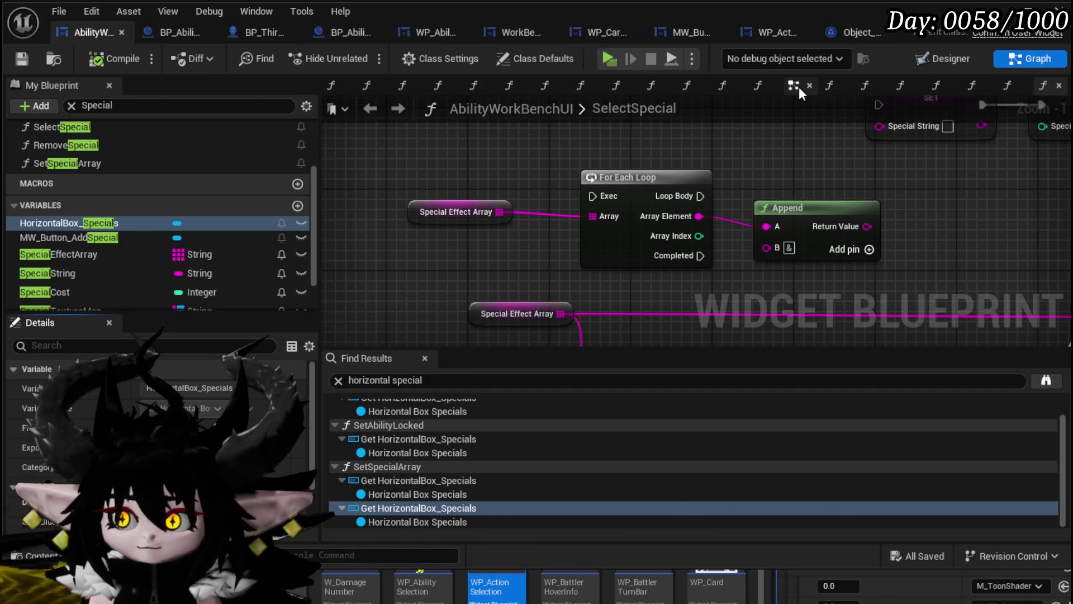
click(799, 86)
scroll(770, 176, down, 4)
scroll(582, 210, up, 5)
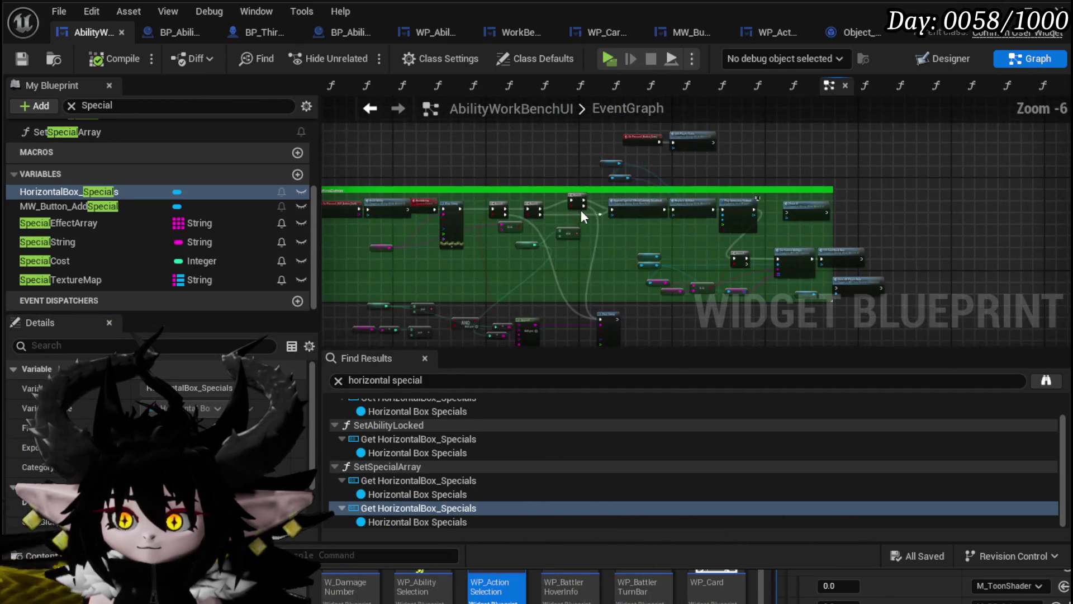
Open the AppendSpecialEffect(CurrentlyDisabled) function and connect its entry node to the SET node.
scroll(582, 210, up, 4)
drag(781, 236, 709, 235)
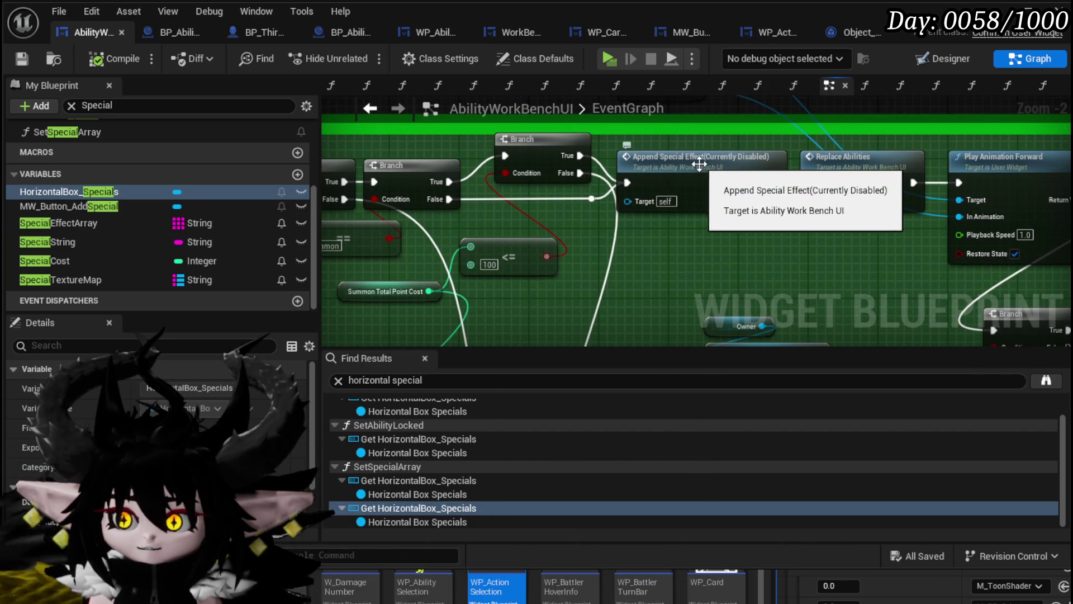
drag(642, 157, 493, 150)
scroll(464, 150, up, 2)
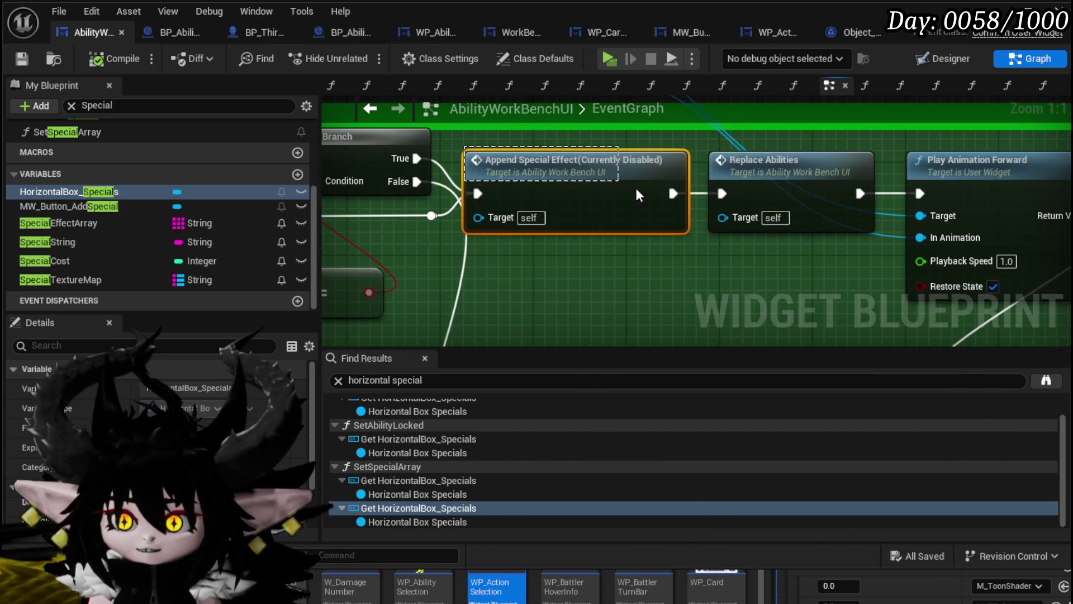
drag(575, 180, 585, 179)
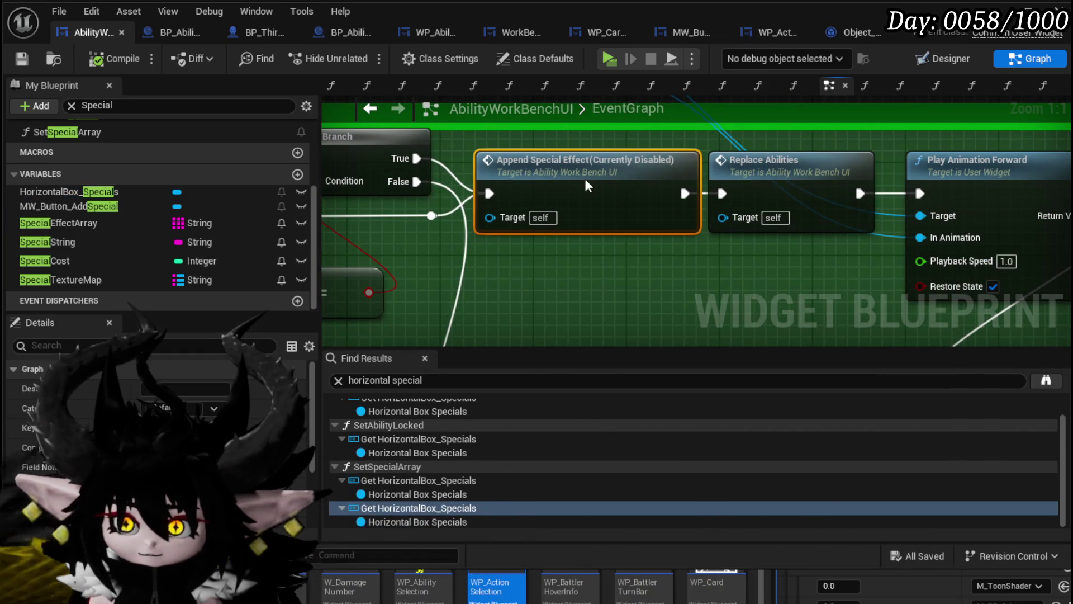
double_click(608, 182)
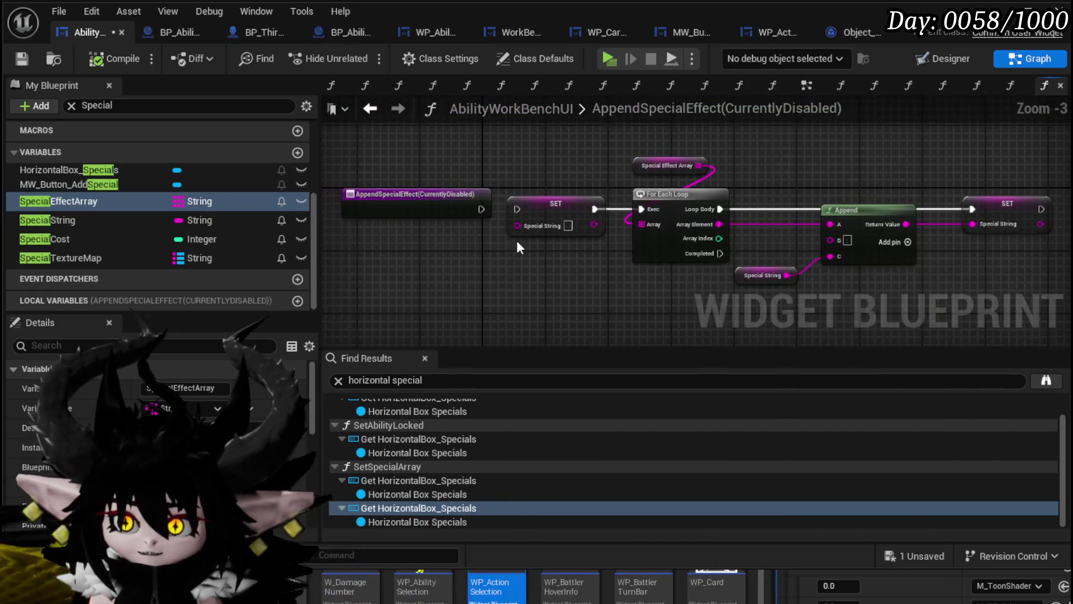
drag(530, 246, 432, 243)
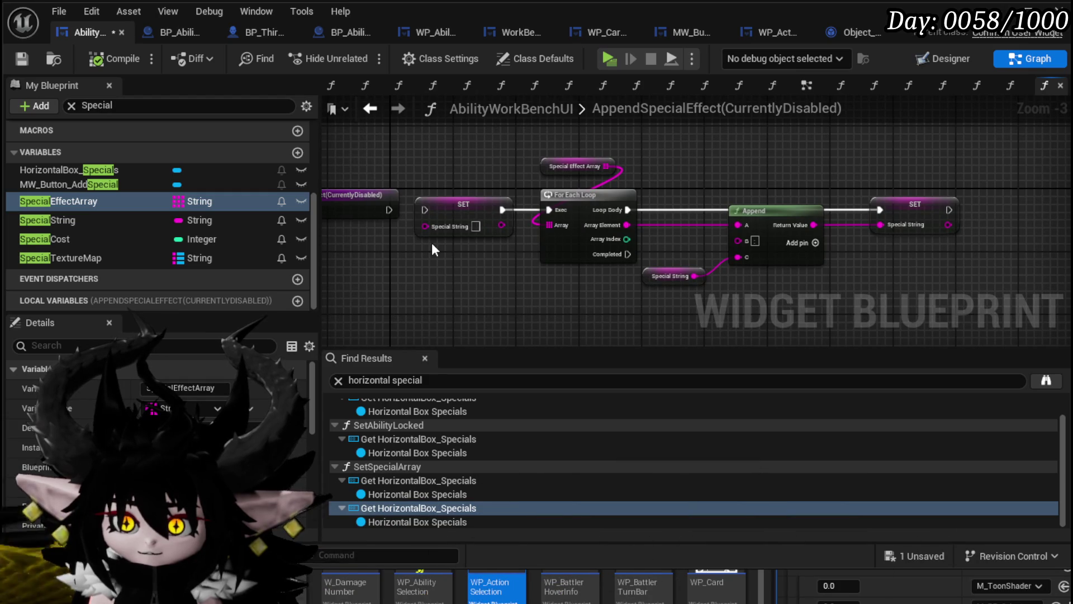
mouse_move(390, 209)
mouse_down()
mouse_move(429, 213)
mouse_move(454, 230)
mouse_move(454, 214)
mouse_up()
Set the Append node's B separator to & and place the Special String getter at its C pin.
scroll(665, 251, up, 3)
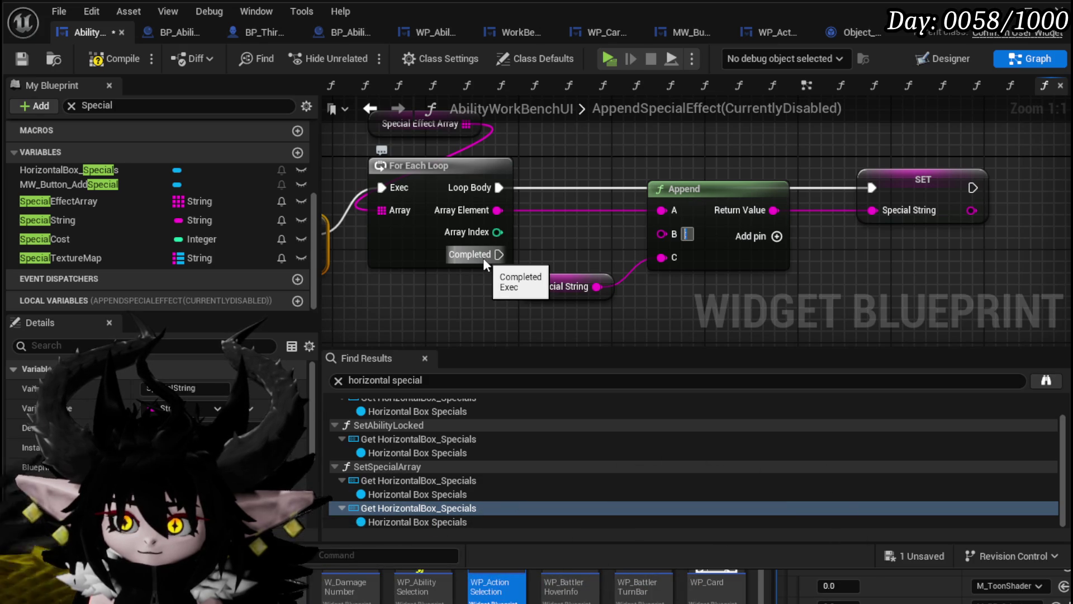
mouse_move(537, 286)
mouse_down()
mouse_move(562, 255)
mouse_move(548, 263)
mouse_up()
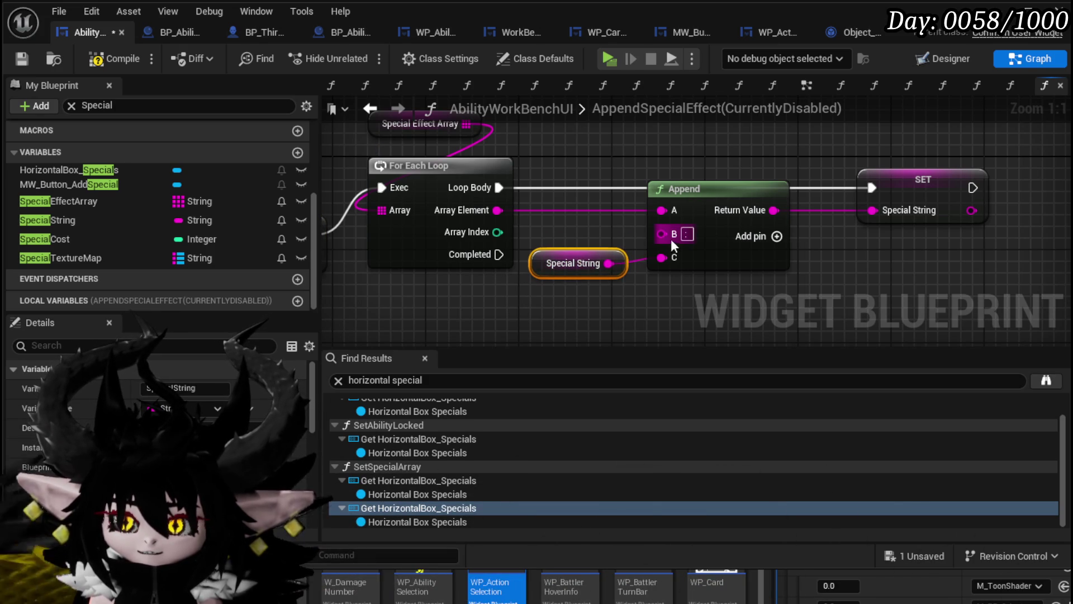
click(687, 234)
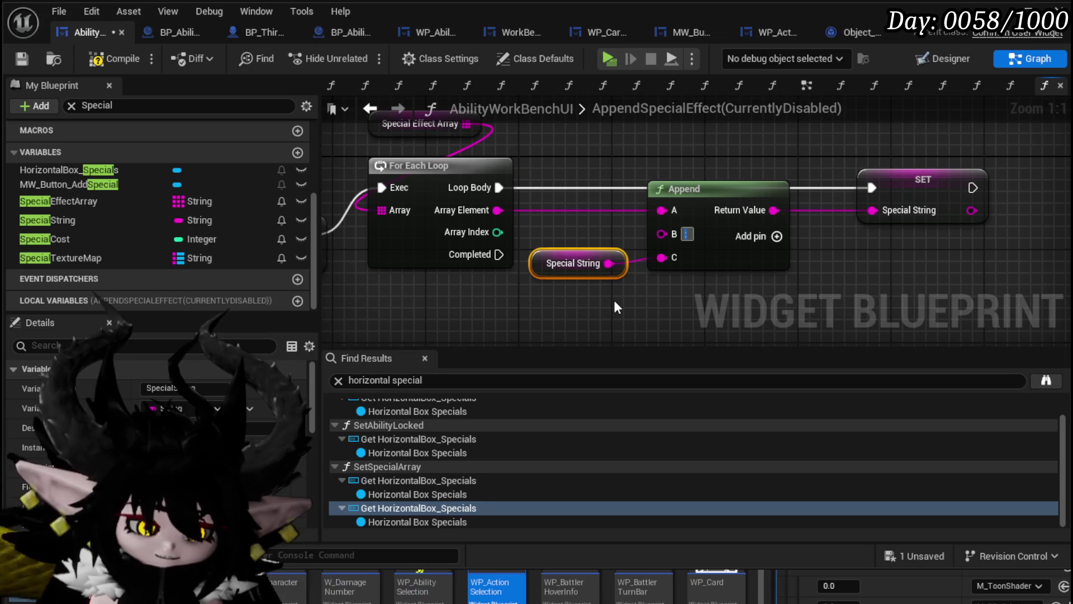
text(&)
click(845, 257)
drag(844, 257, 755, 279)
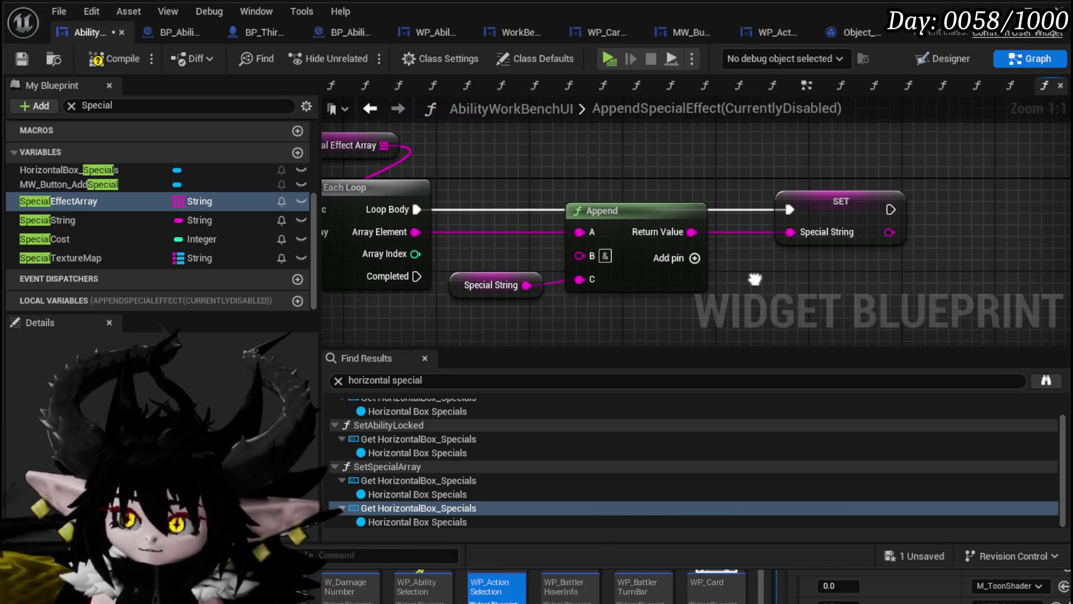
scroll(755, 279, down, 1)
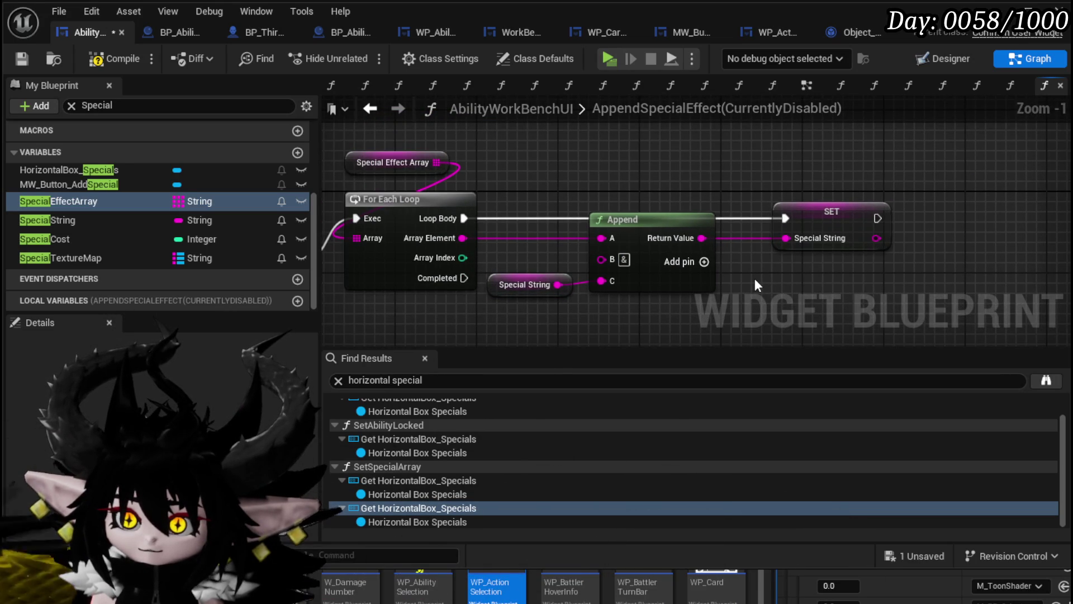
Add a comment titled 'Replay&' above the nodes and save AbilityWorkBenchUI.
key(c)
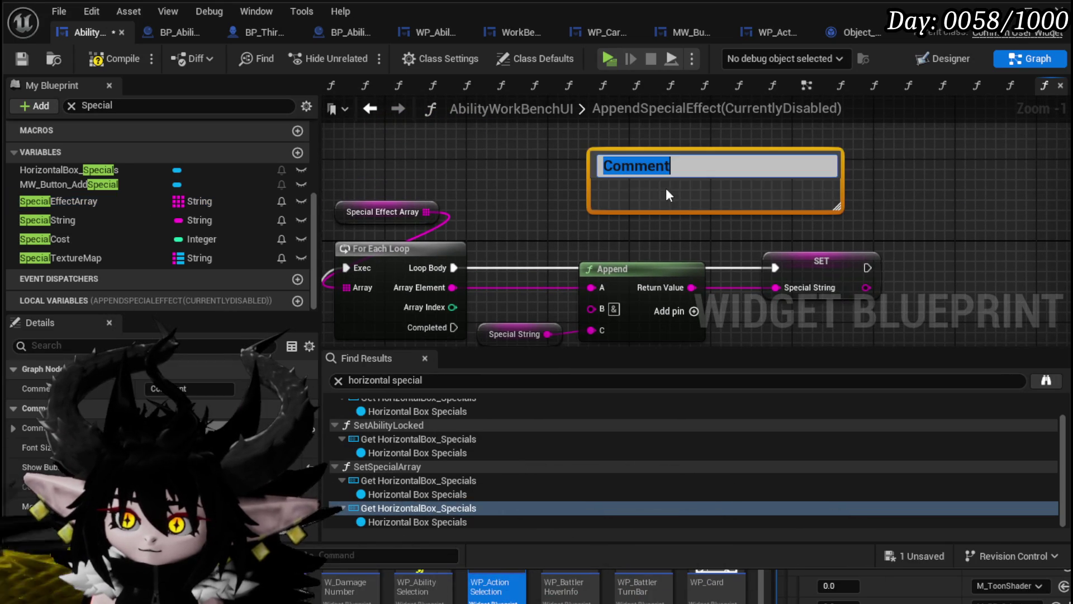
key(Return)
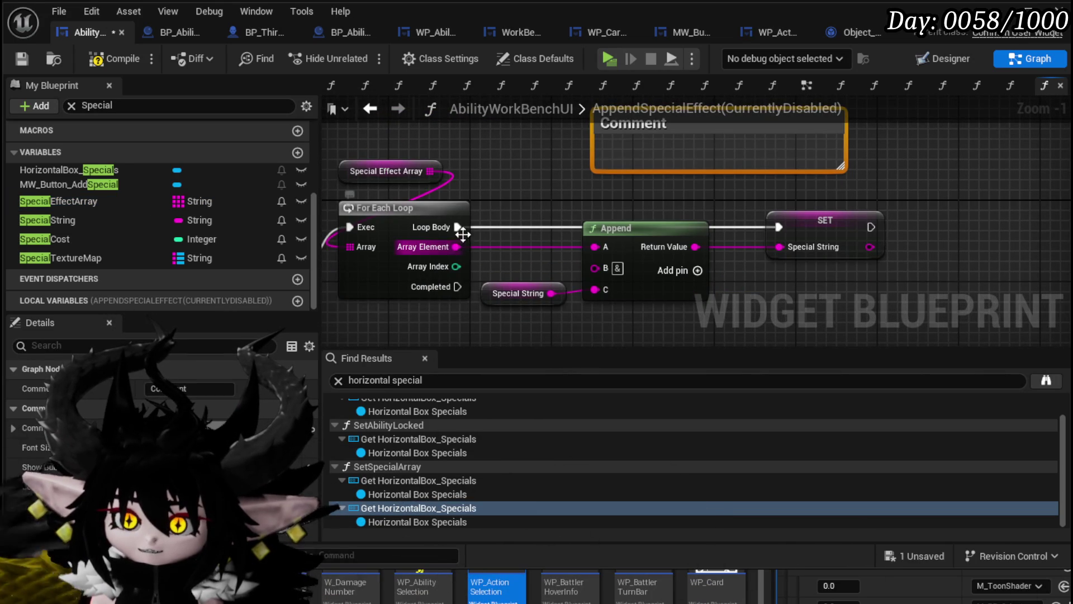
text(Replay)
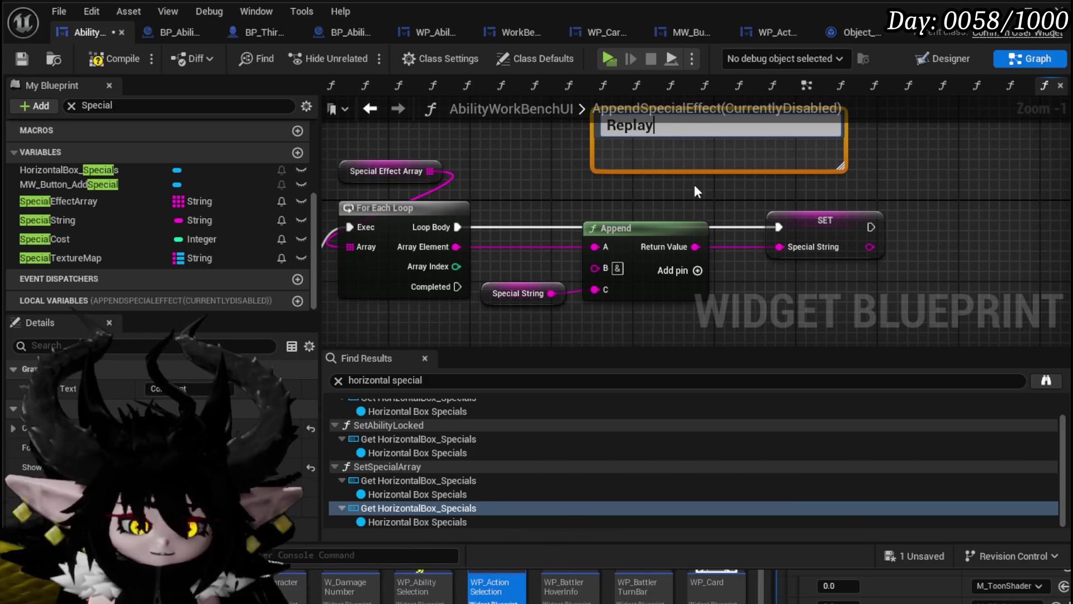
text(&)
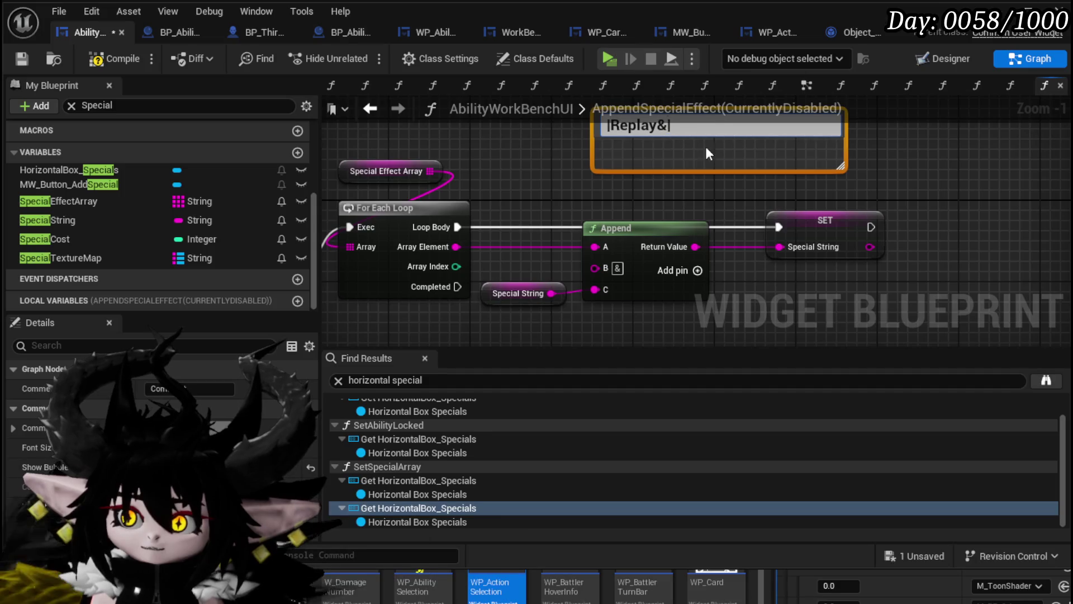
click(114, 59)
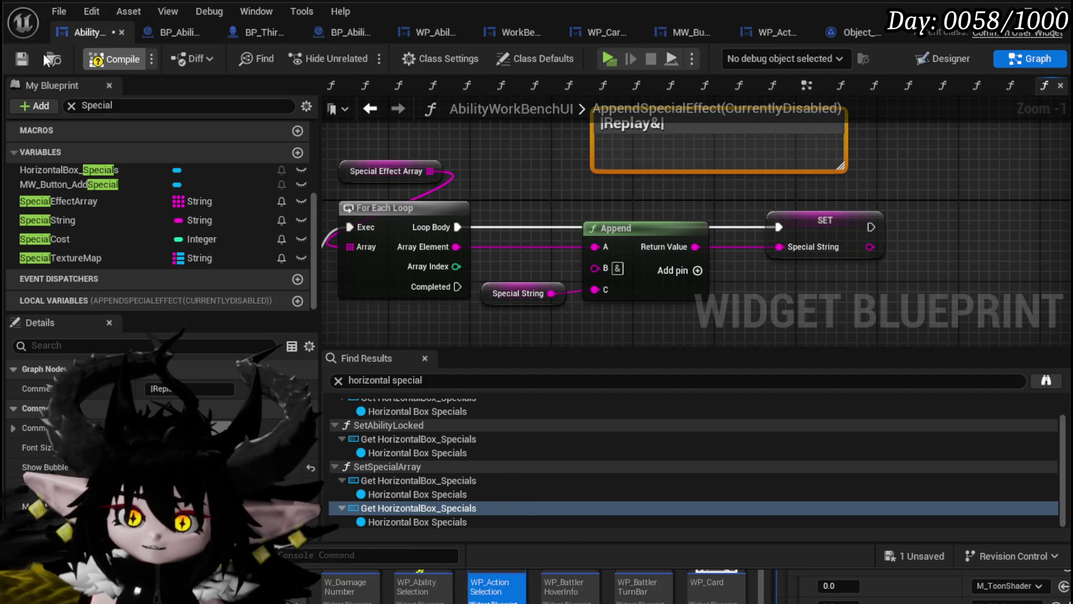
click(21, 60)
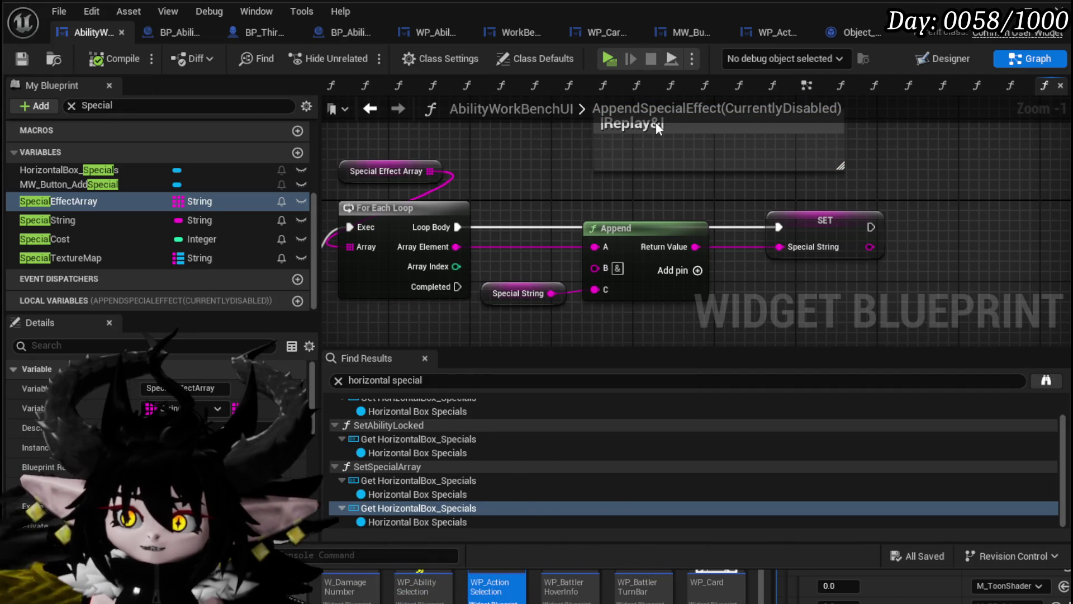
click(767, 39)
click(853, 32)
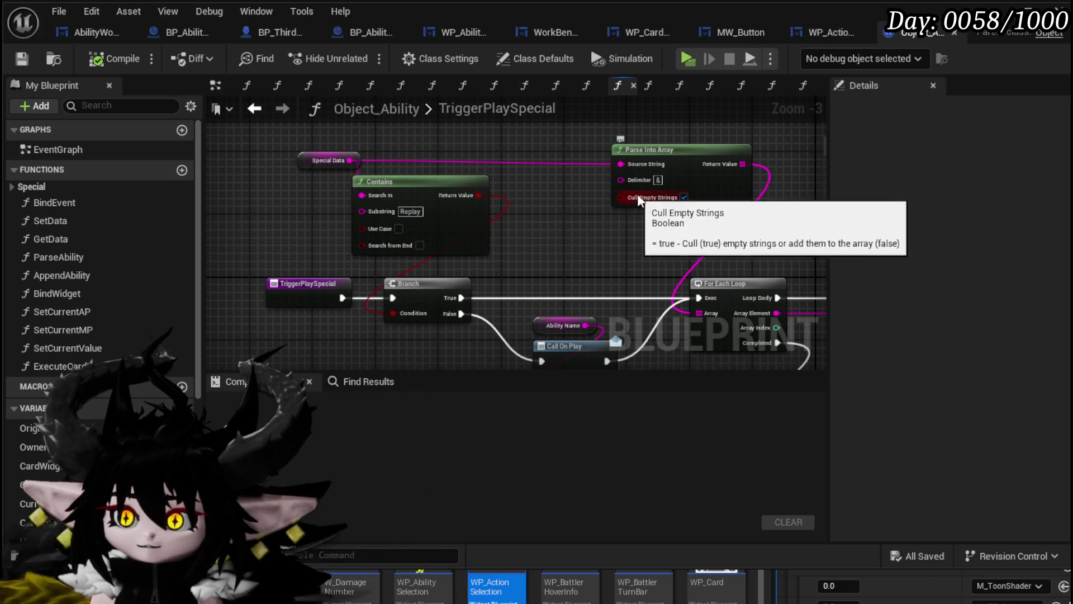
click(802, 40)
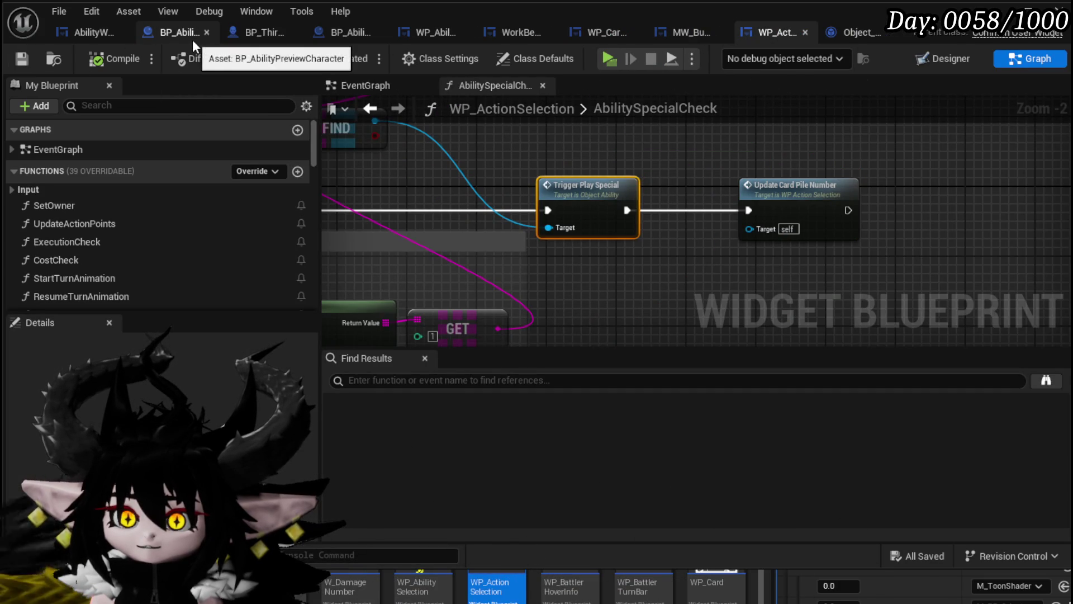
click(109, 34)
scroll(583, 168, up, 1)
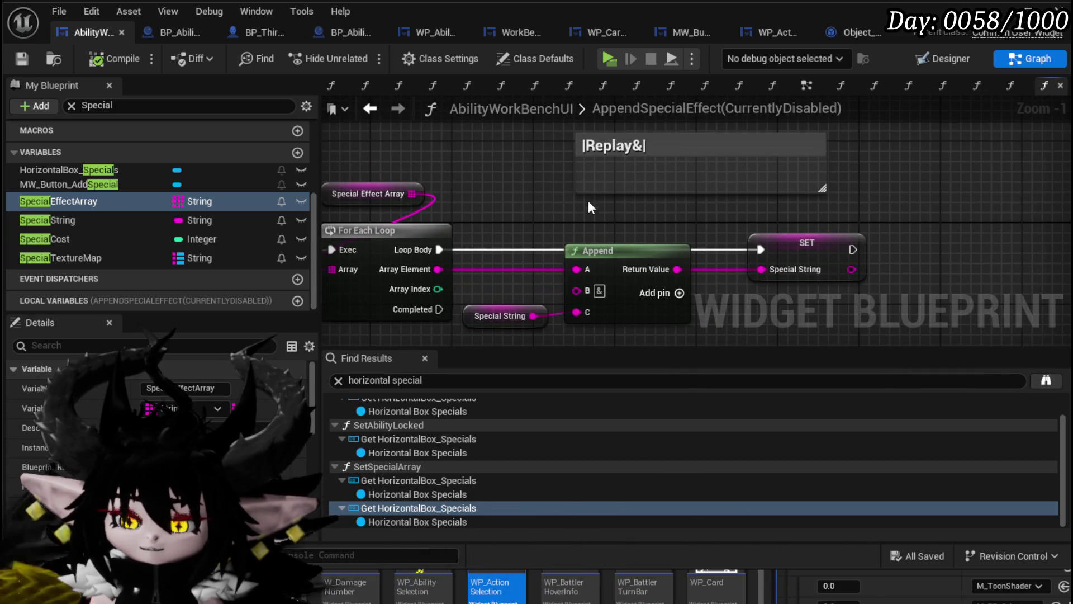
Insert 'Exhaust&' before Replay in the comment title, making it |Exhaust&Replay&|.
click(593, 141)
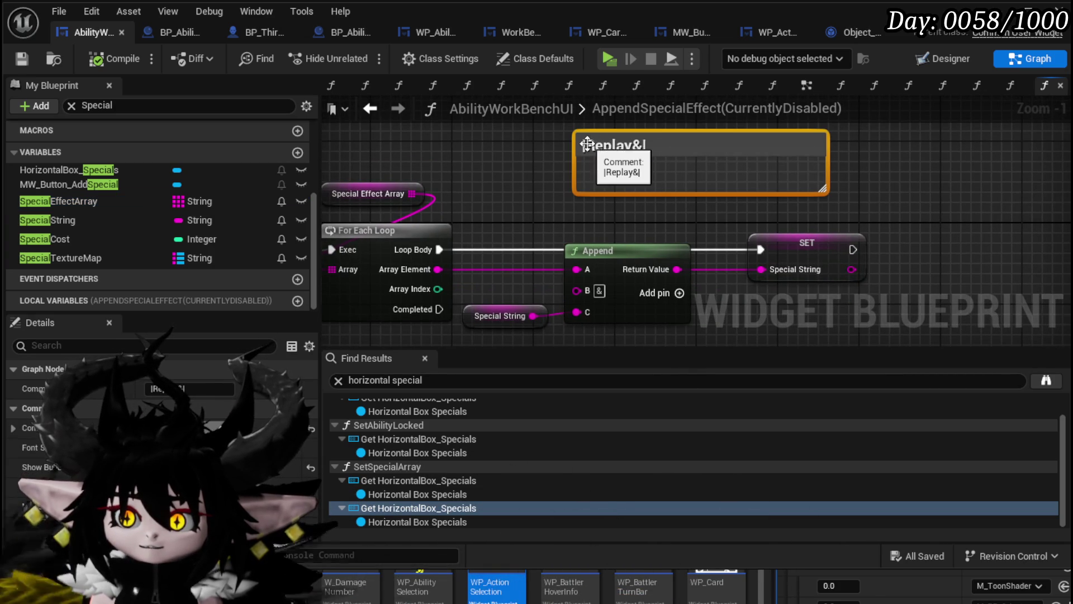
double_click(587, 144)
click(591, 147)
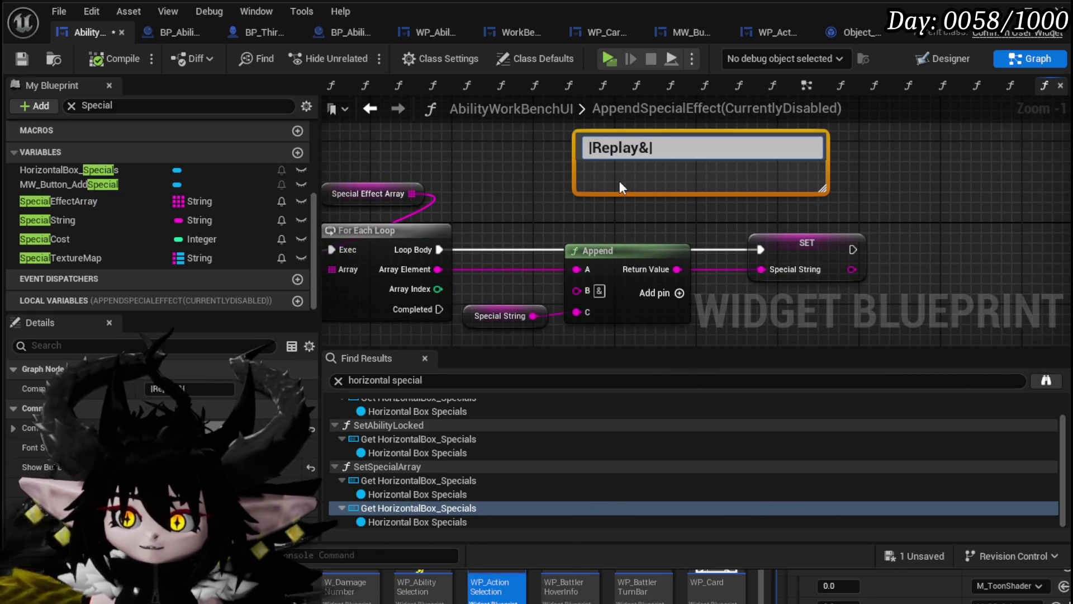
text(Exhaust)
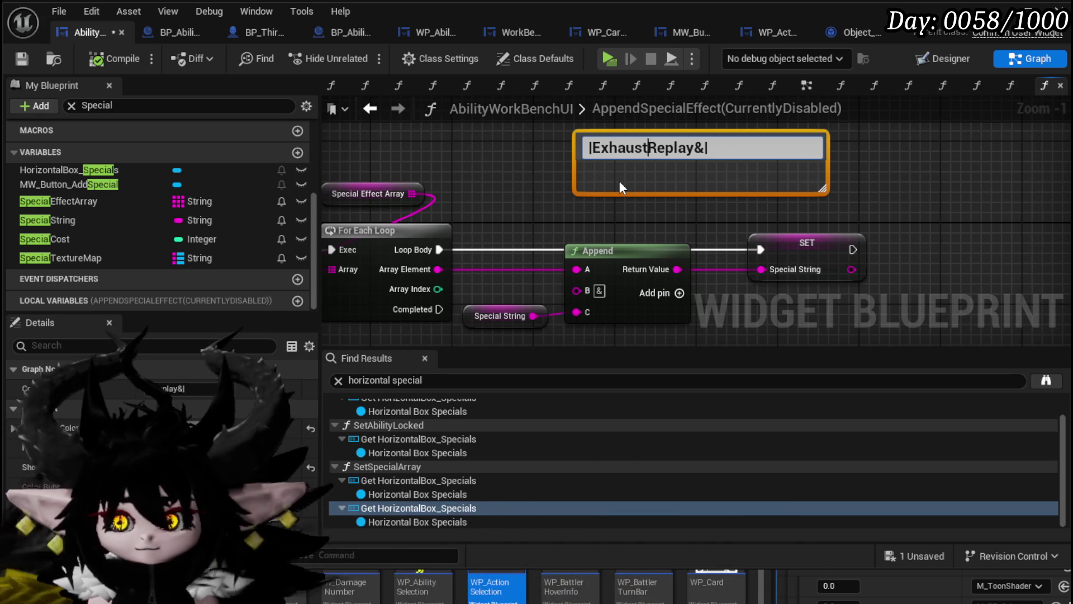
text(&)
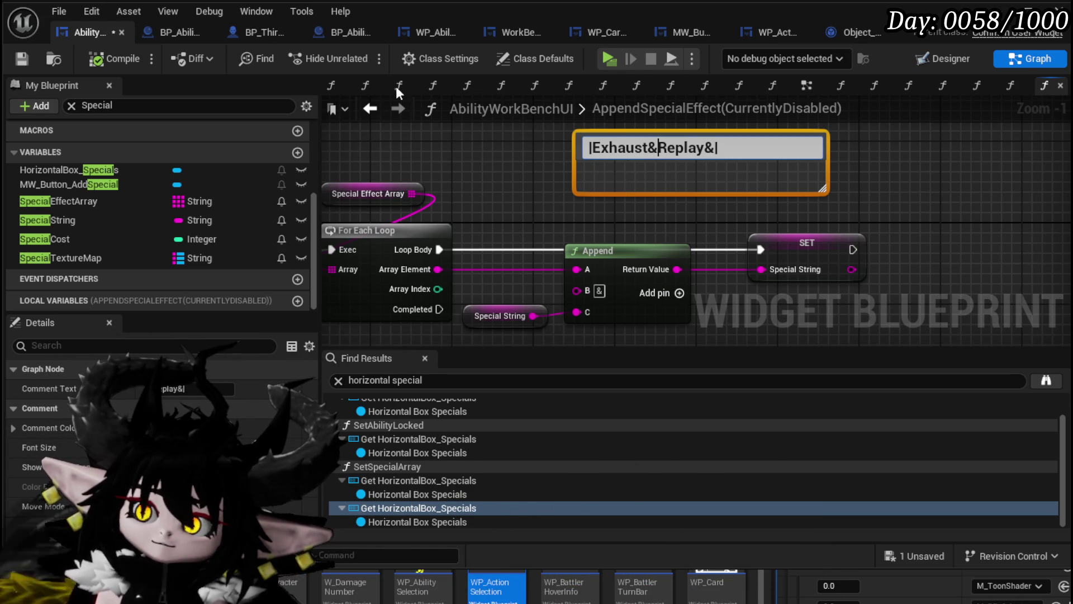
Save the blueprint and return to the EventGraph.
scroll(498, 182, down, 4)
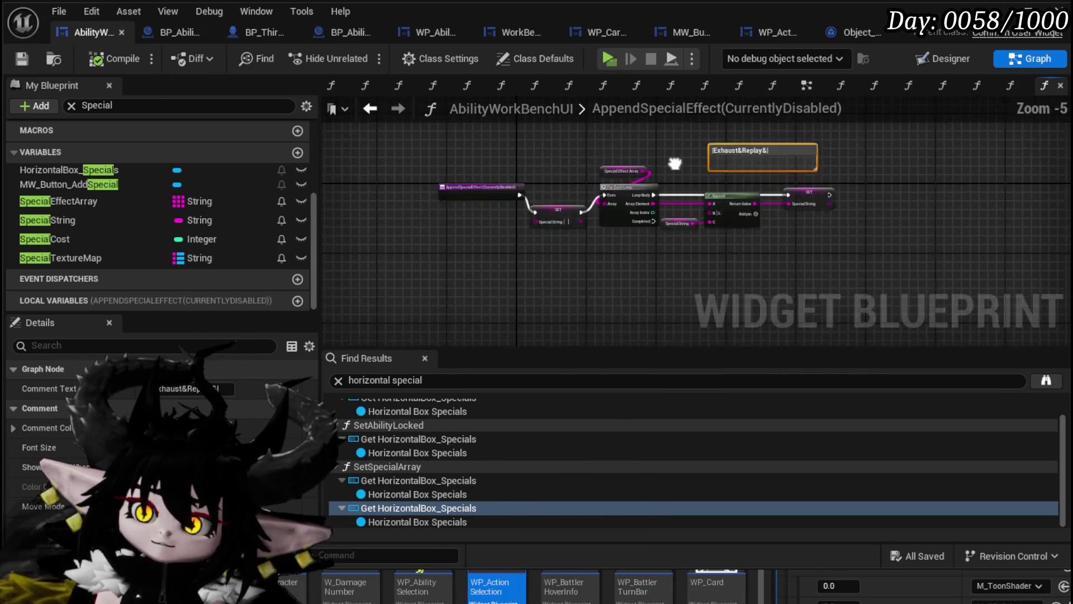
scroll(636, 192, up, 3)
drag(588, 202, 417, 187)
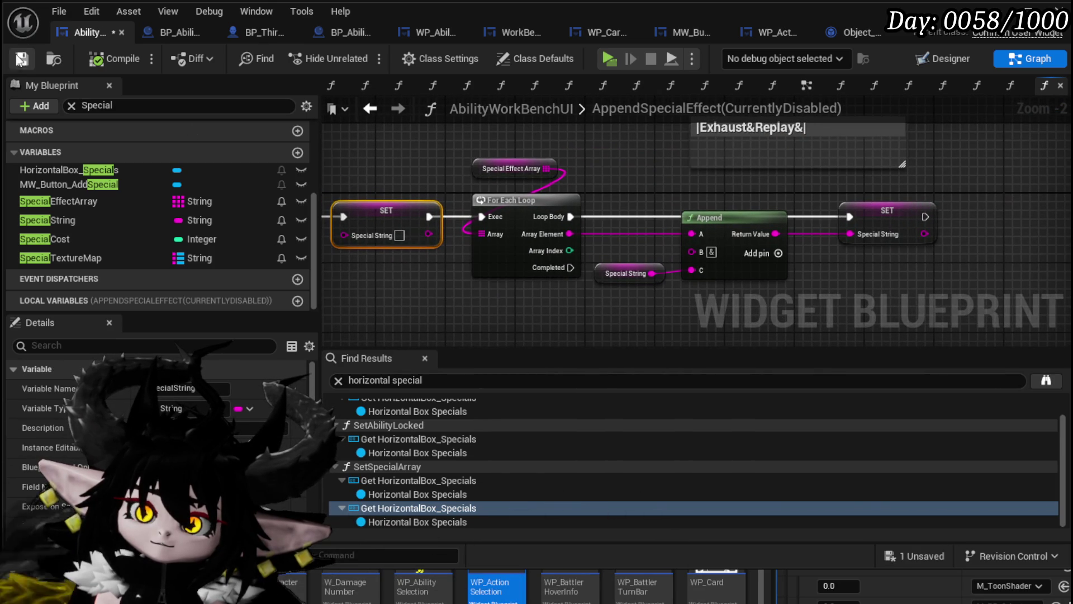
click(22, 59)
click(370, 108)
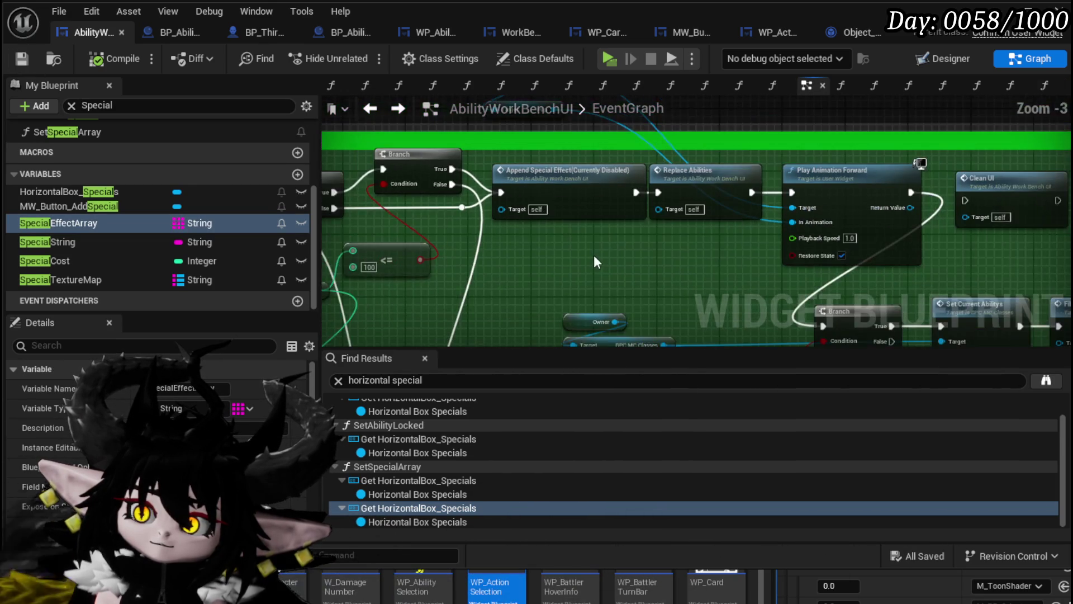
Inspect Replace Abilities and BuildGigaString, save all, and return to the L_DungeonCreationTest level editor.
mouse_move(596, 262)
mouse_down()
mouse_move(451, 223)
mouse_move(390, 152)
mouse_move(375, 150)
mouse_move(485, 210)
mouse_up()
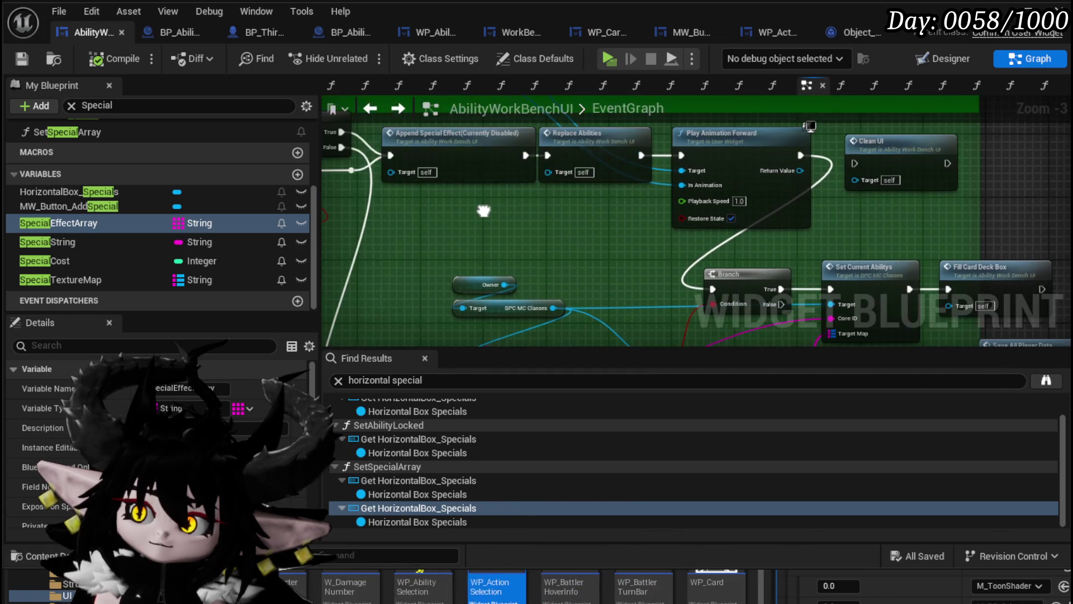
double_click(581, 146)
double_click(520, 251)
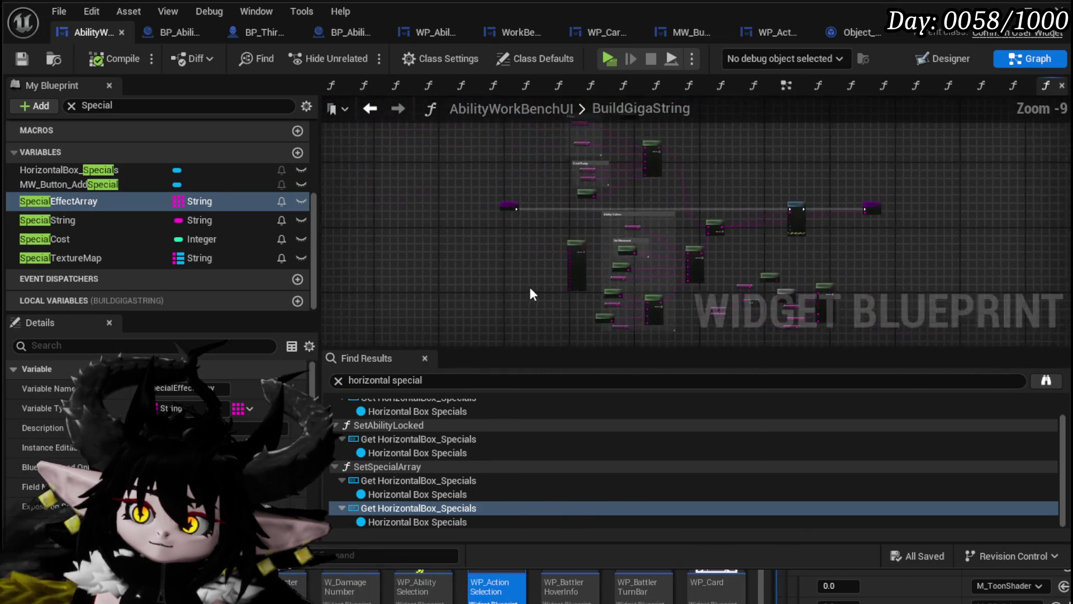
scroll(531, 295, up, 8)
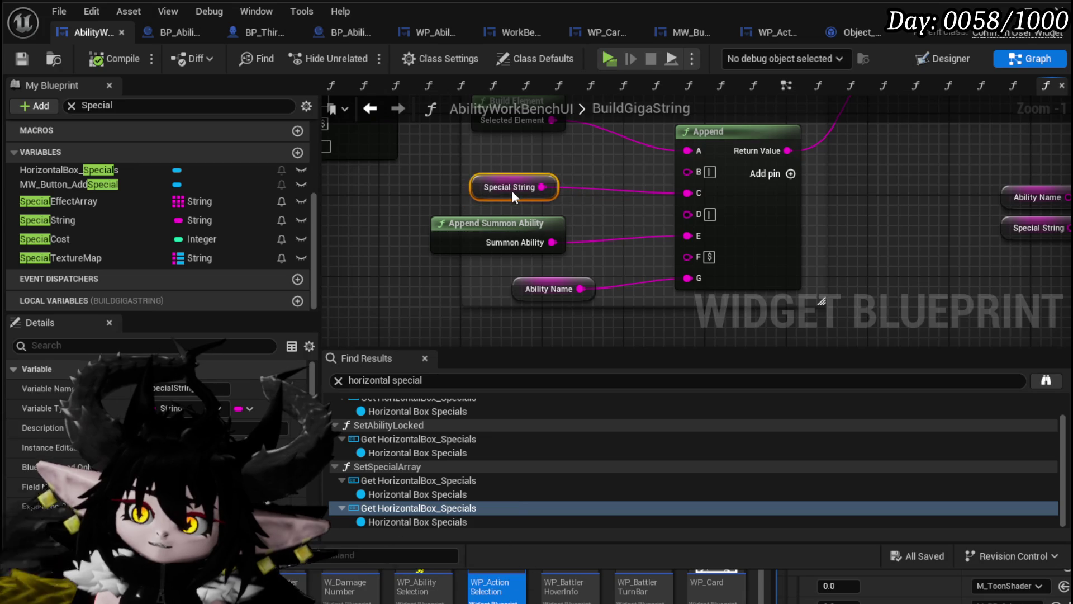
click(31, 58)
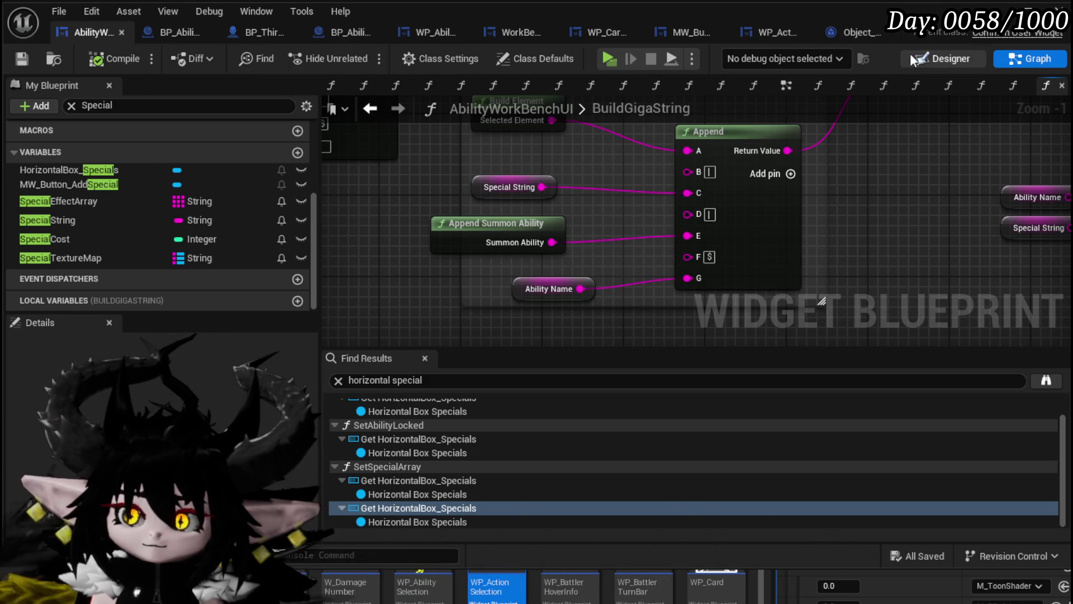
click(1023, 11)
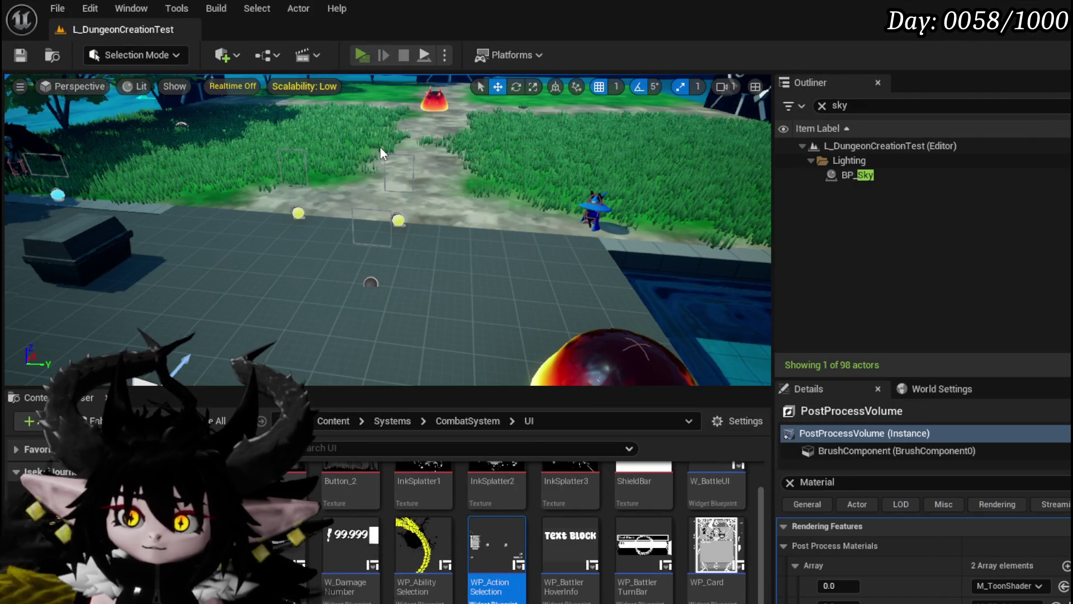
Launch the game and open the Magic ability Splash Move in the workbench editor.
key(alt+p)
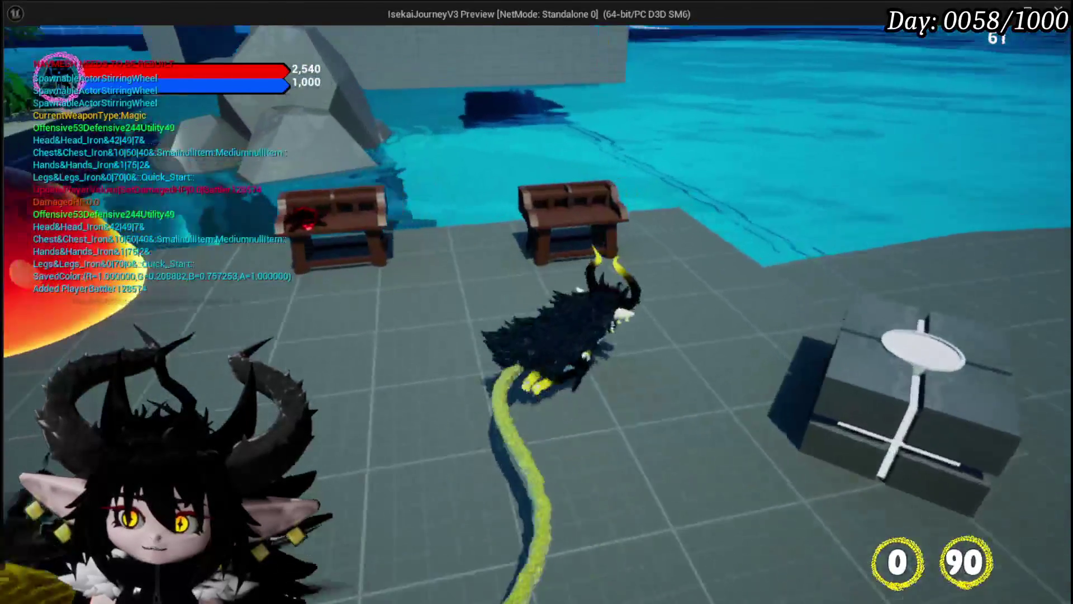
key(e)
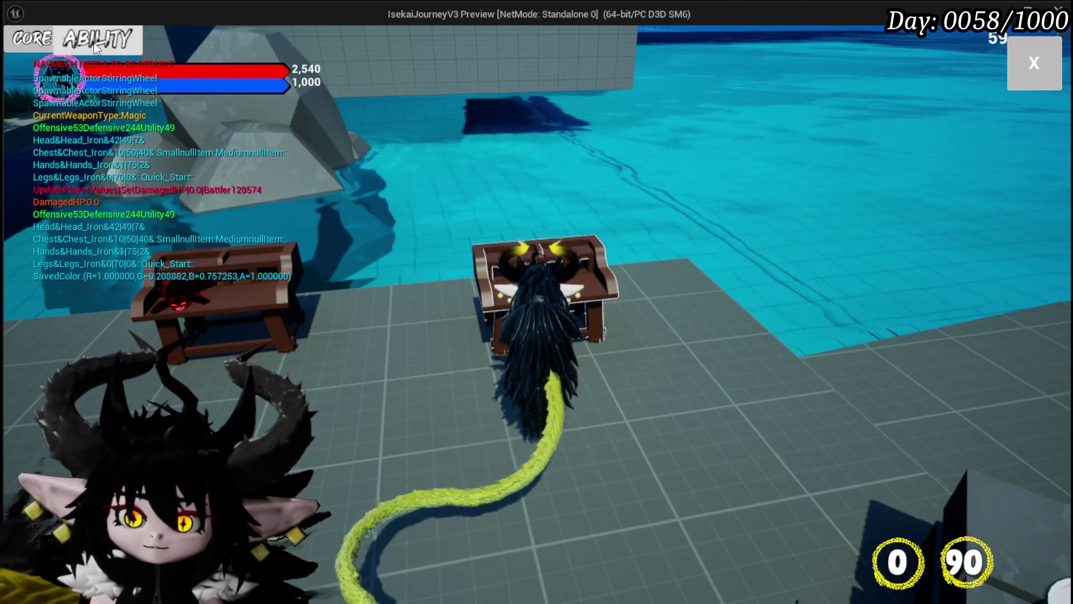
click(98, 45)
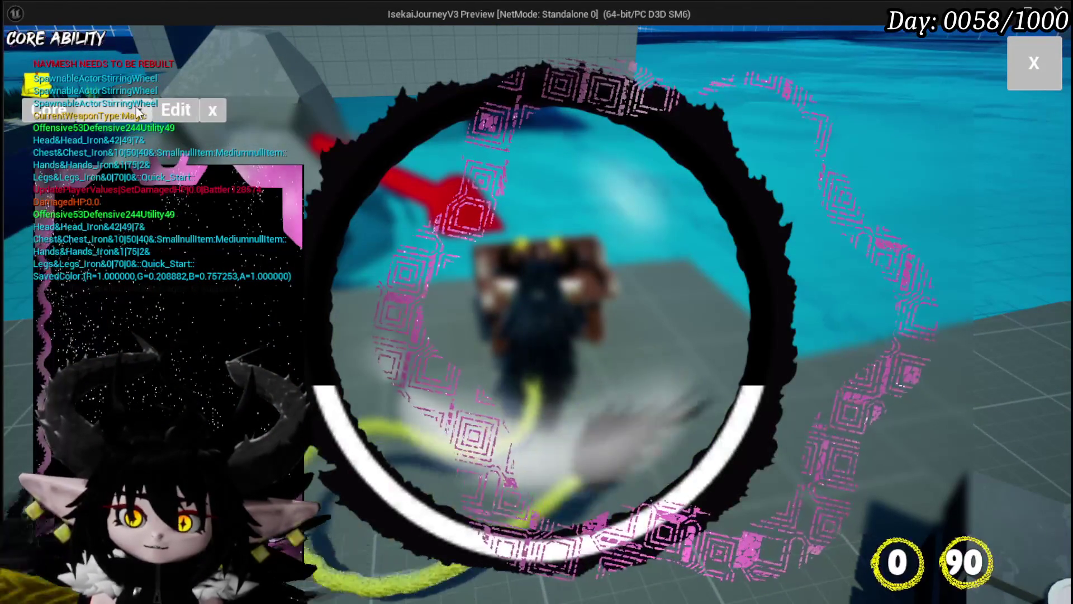
click(135, 109)
click(164, 181)
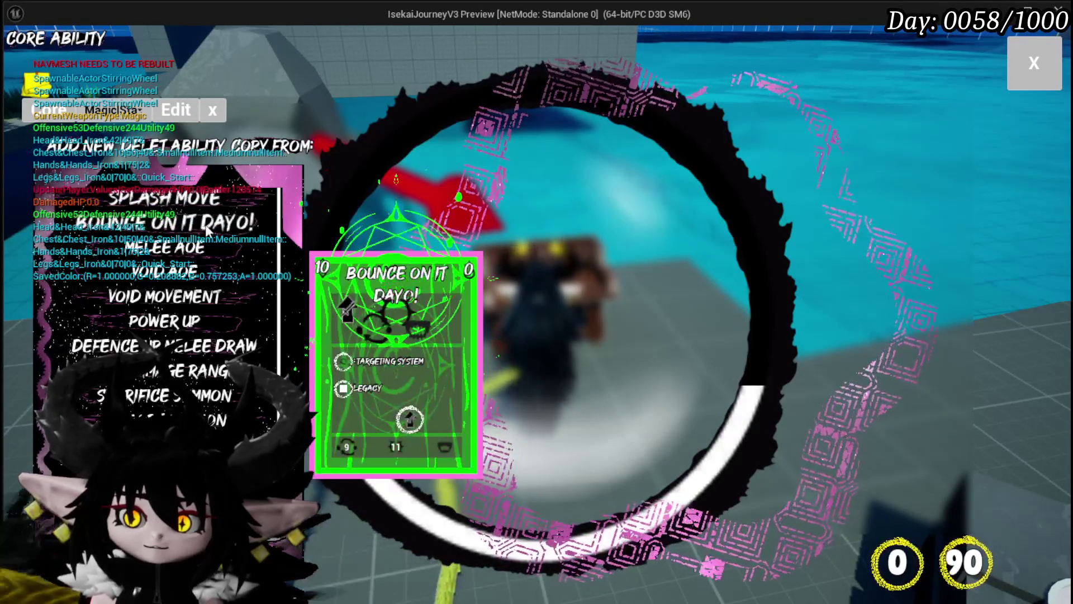
click(186, 204)
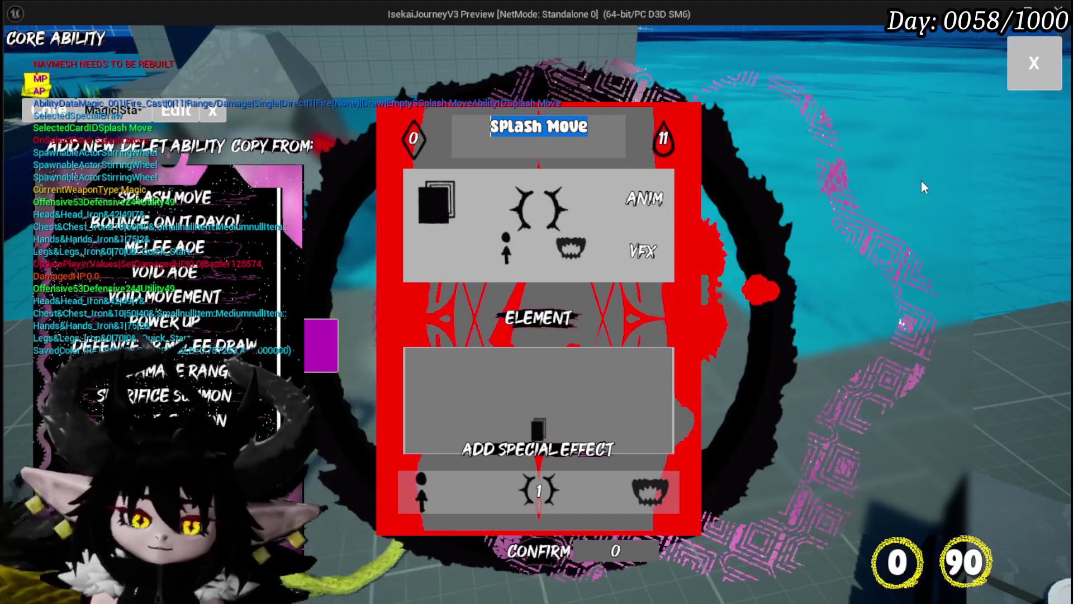
Rename the Splash Move card to 'Giga Burn'.
text(Gia)
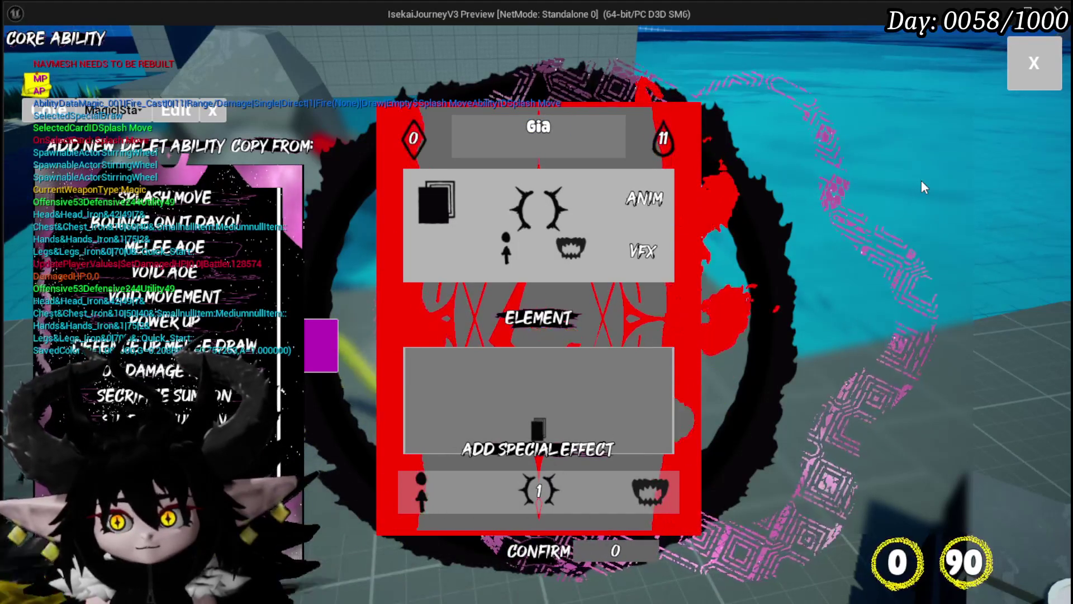
key(BackSpace)
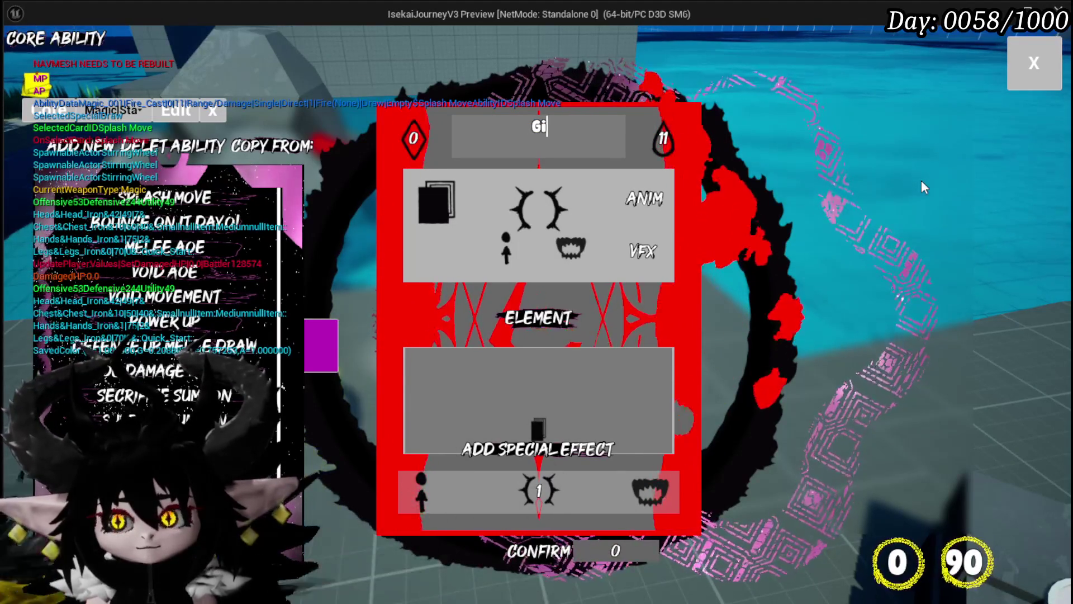
text(ga Burn)
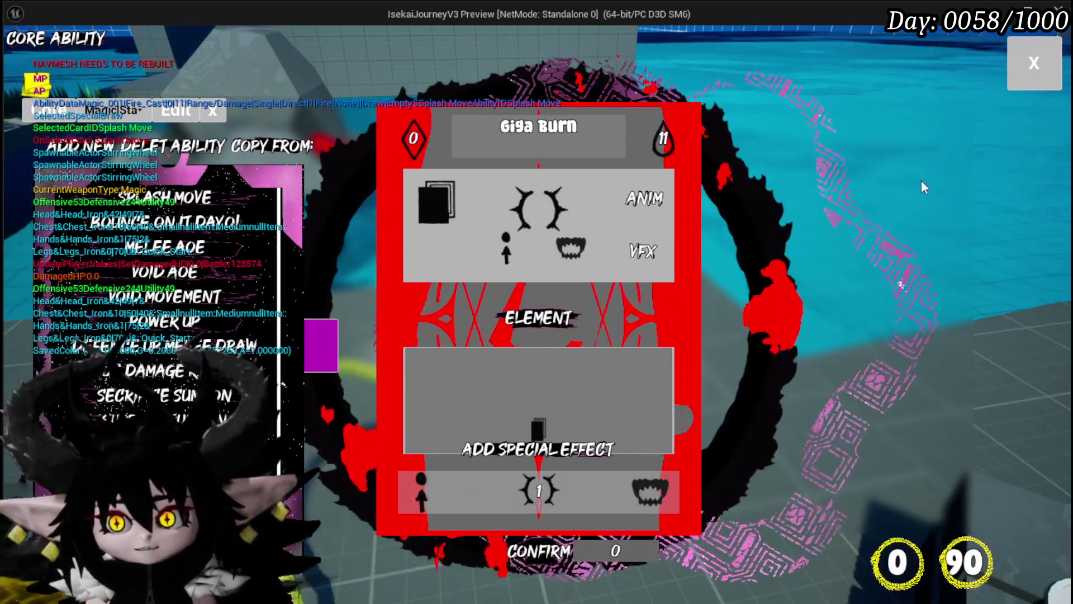
Give the Giga Burn card the eye visual effect with a value of 5.
click(650, 491)
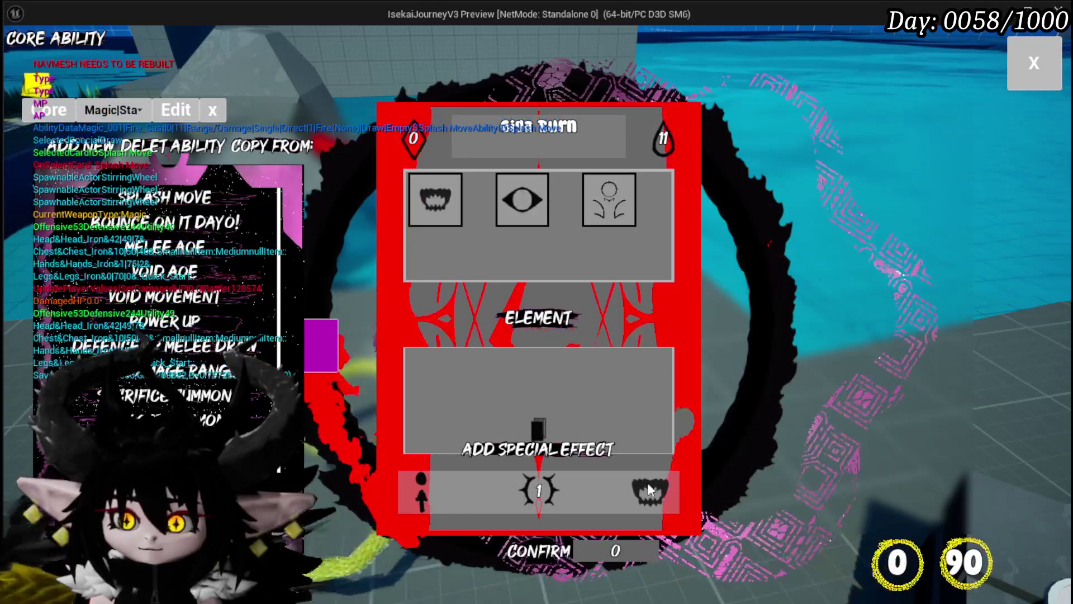
click(515, 201)
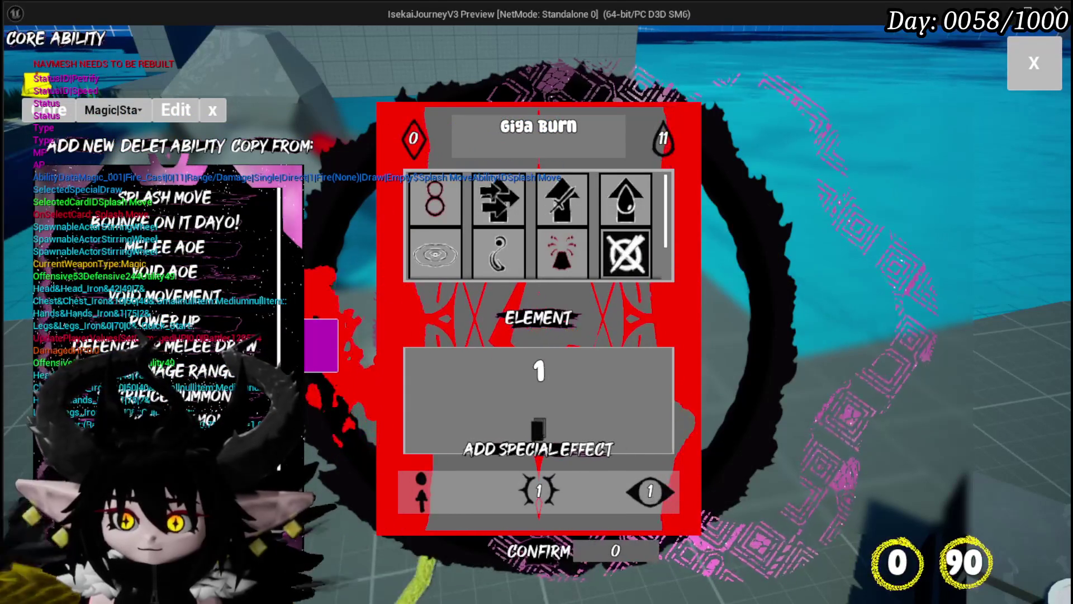
double_click(539, 370)
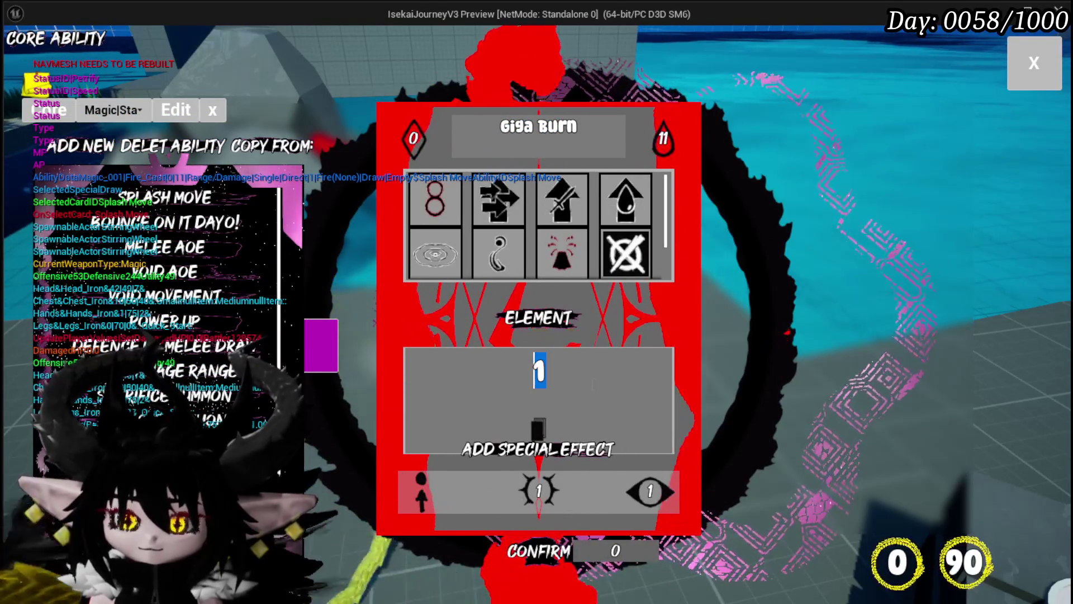
text(5)
click(679, 343)
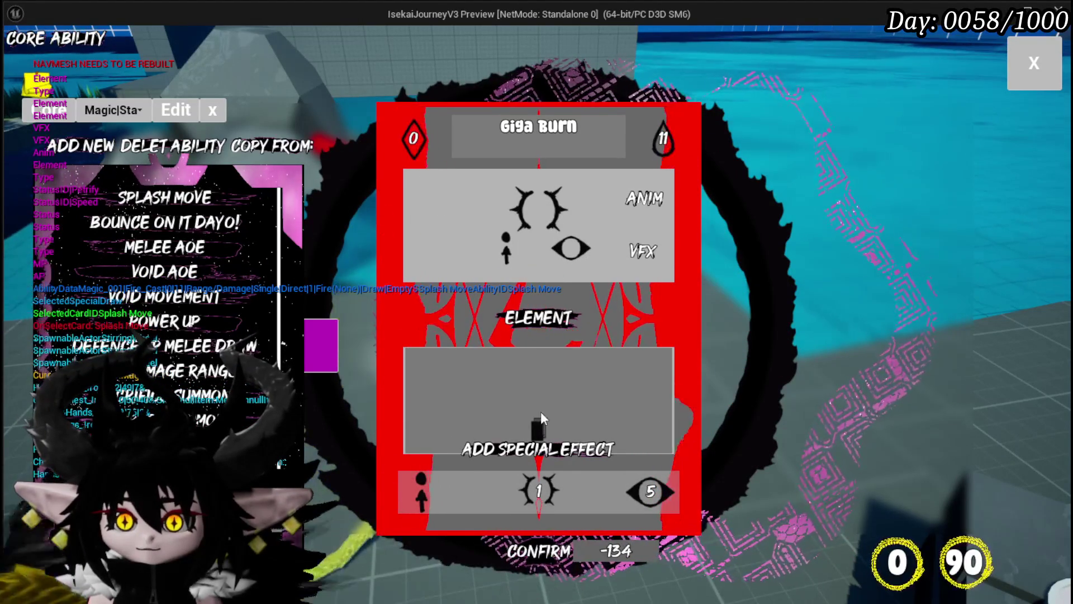
Bring up the list of special effects to choose from.
mouse_move(535, 428)
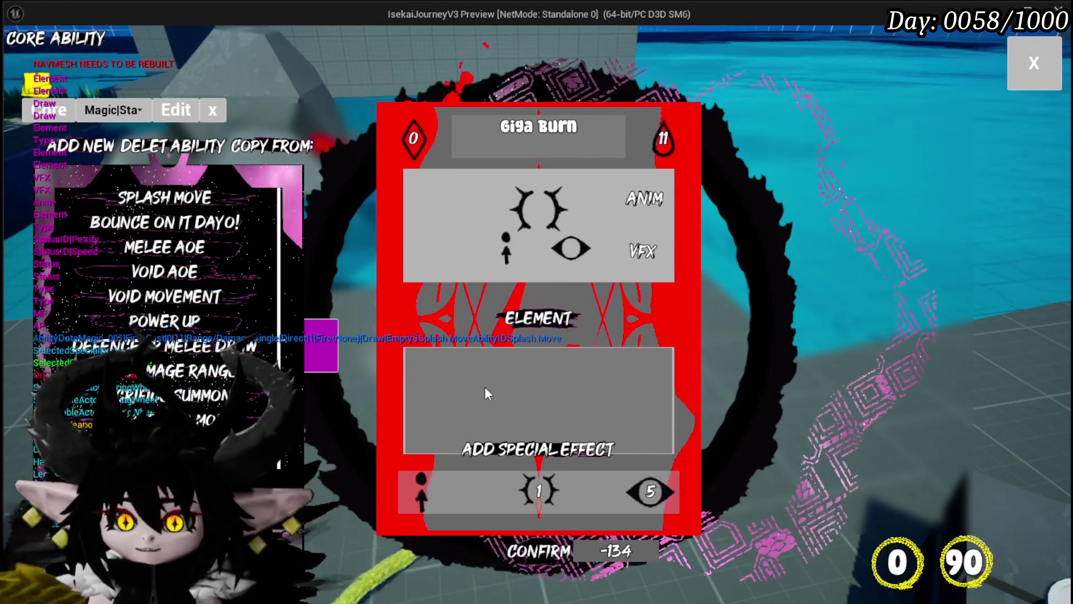
click(535, 449)
mouse_move(568, 220)
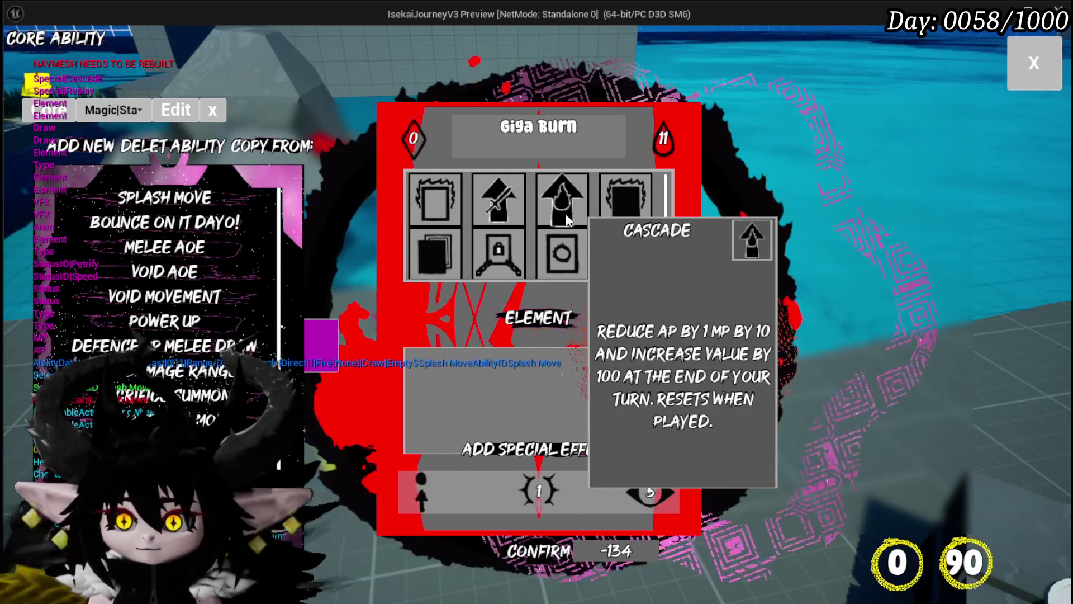
Add the Cascade special effect to the Giga Burn card.
click(635, 211)
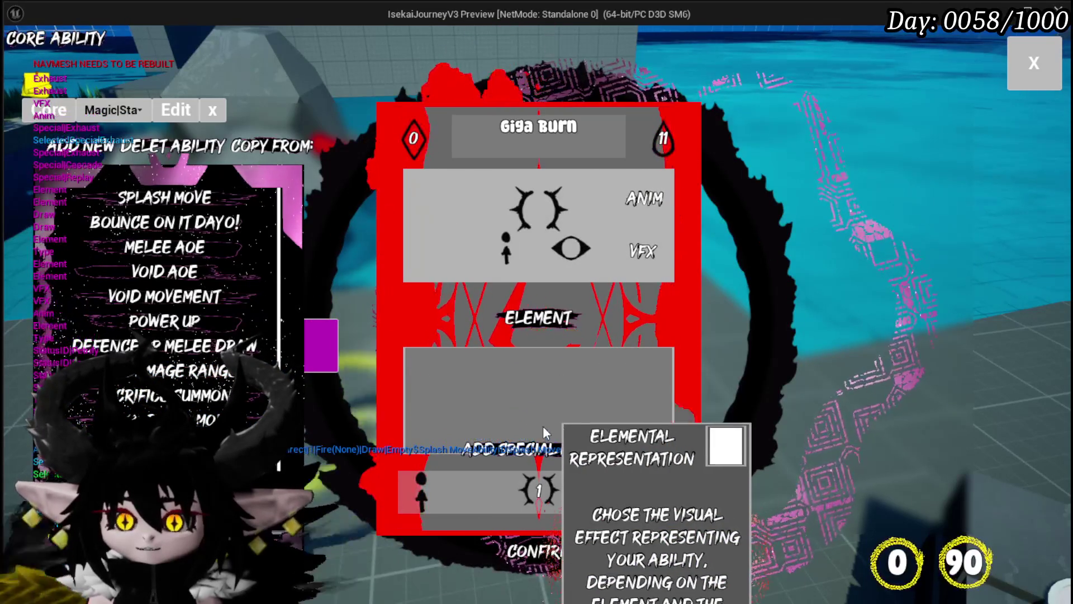
click(637, 233)
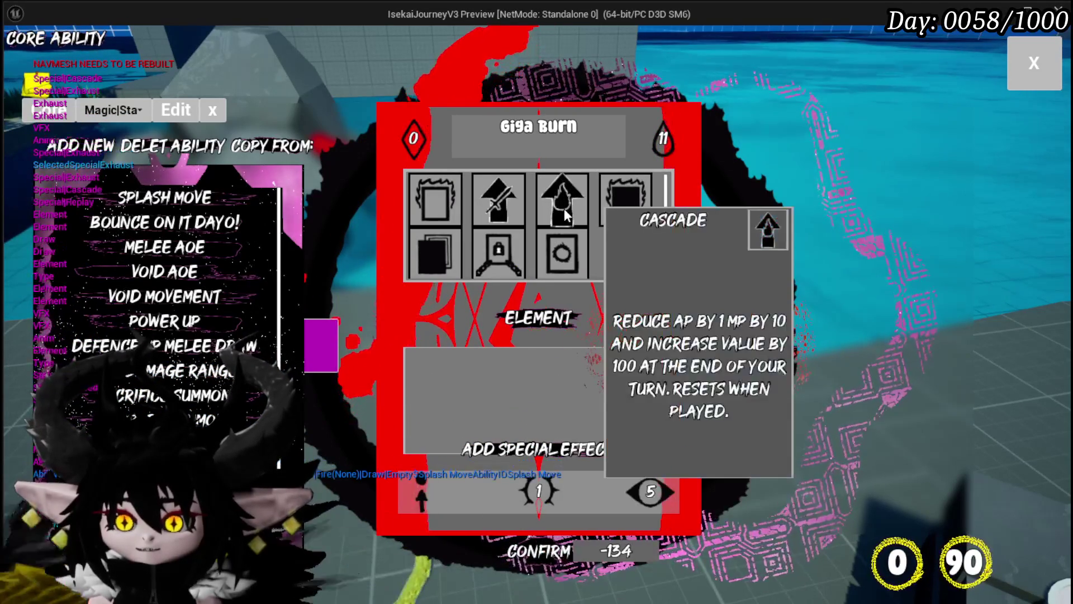
click(566, 214)
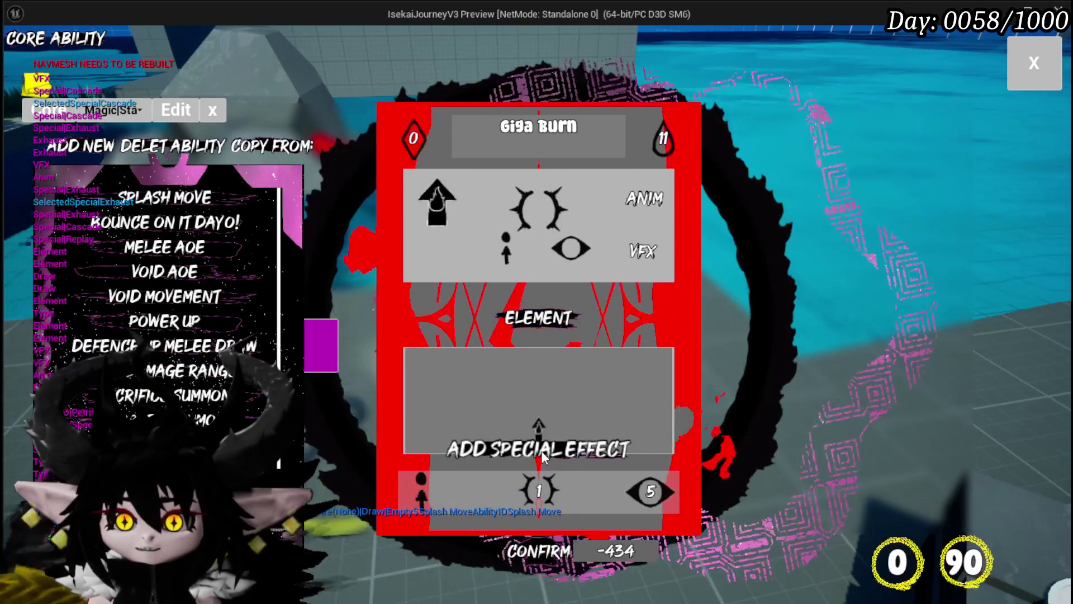
click(541, 450)
click(636, 202)
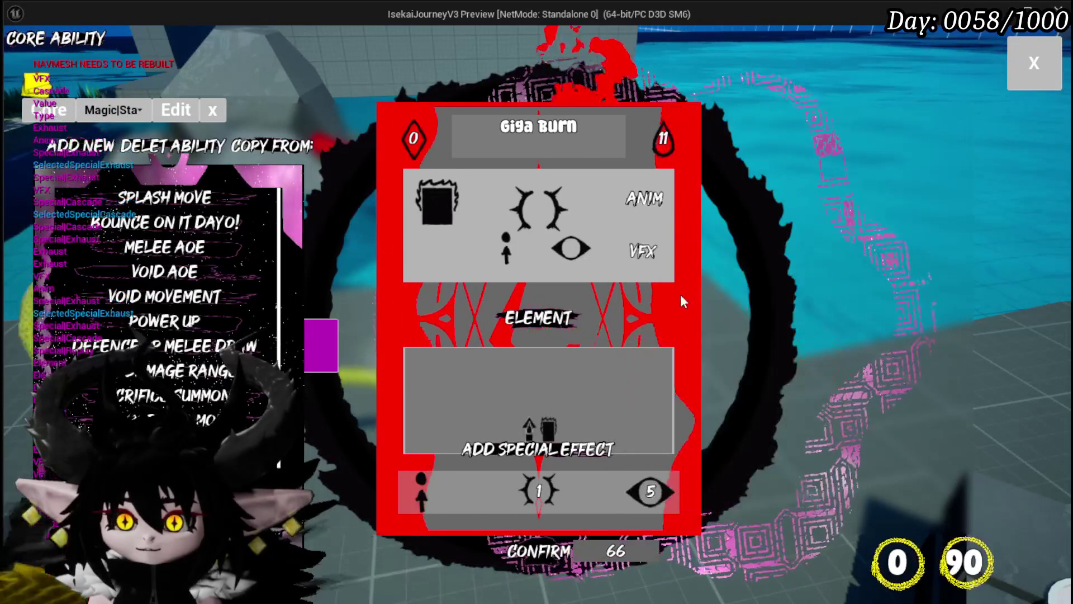
Adjust the effect's fill and value settings, entering 10 in the fill field.
click(545, 492)
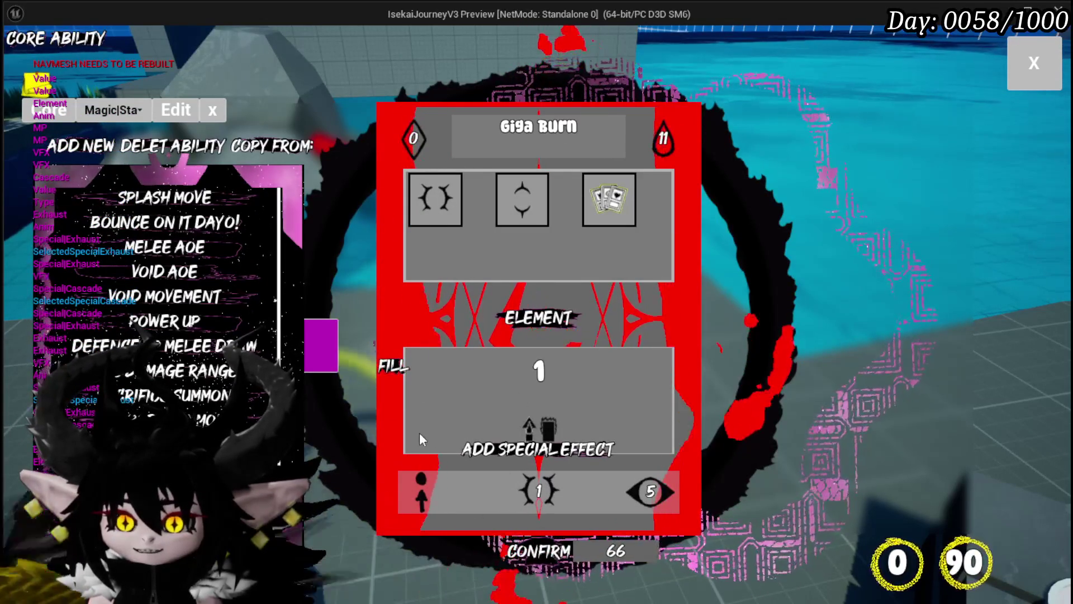
click(458, 318)
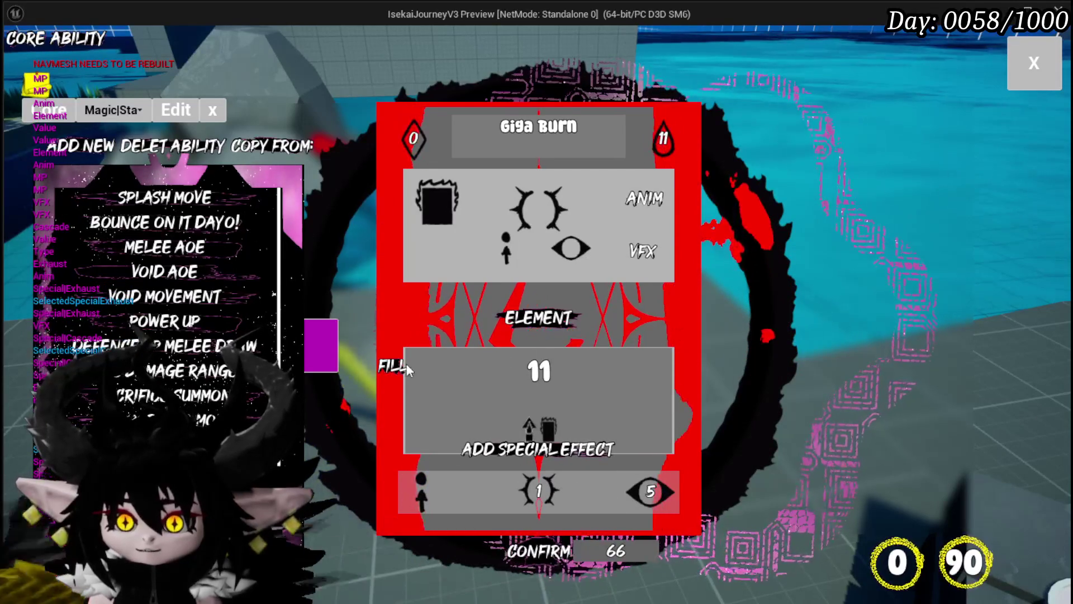
click(398, 367)
click(540, 490)
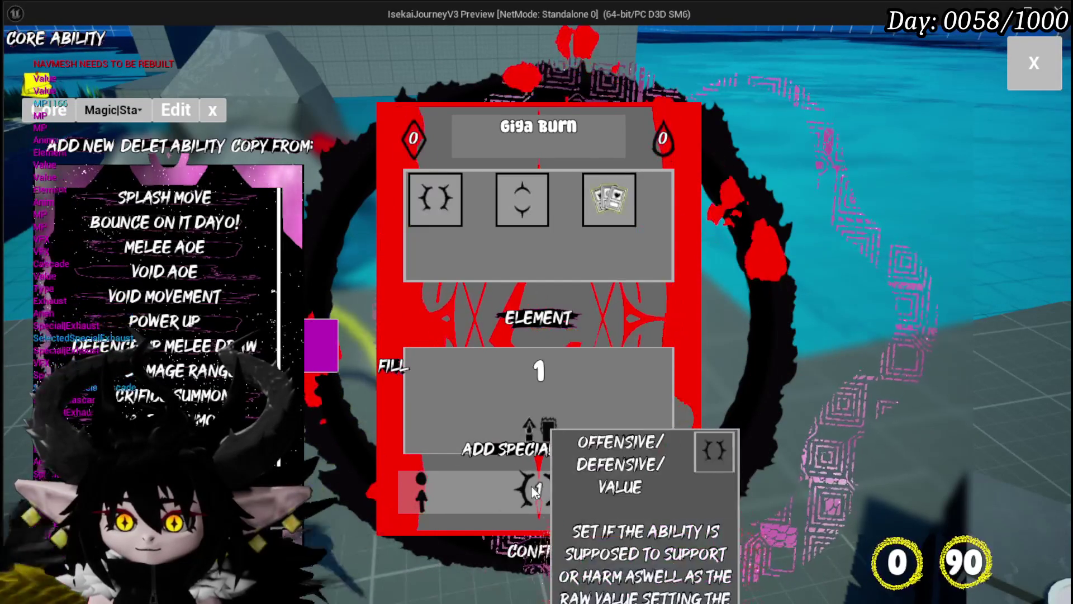
click(659, 369)
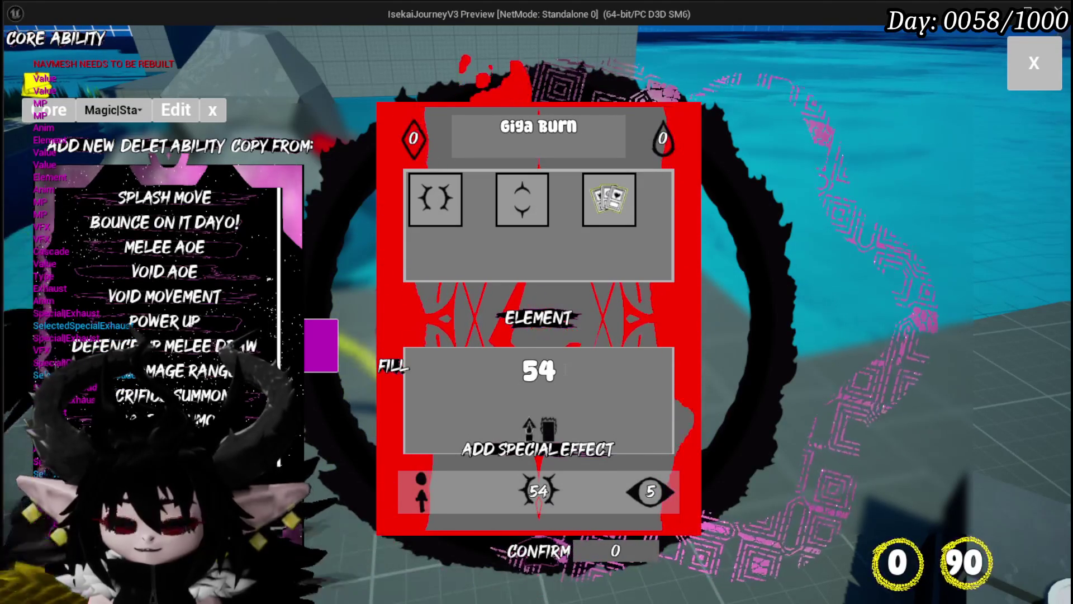
click(538, 371)
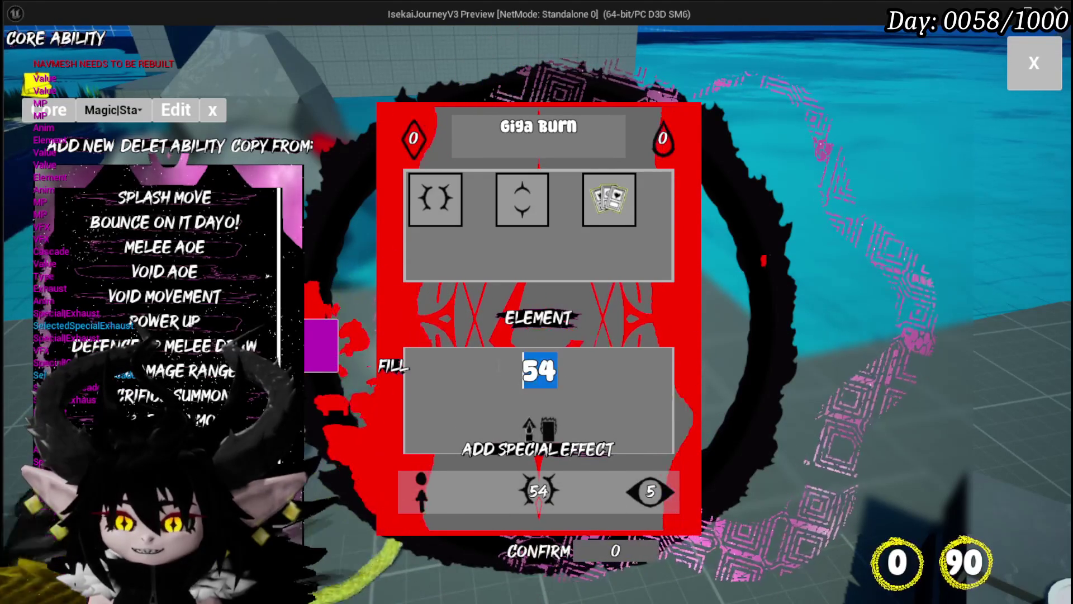
text(10)
Set the card's central value to 26 and its eye-type value to 6.
click(650, 495)
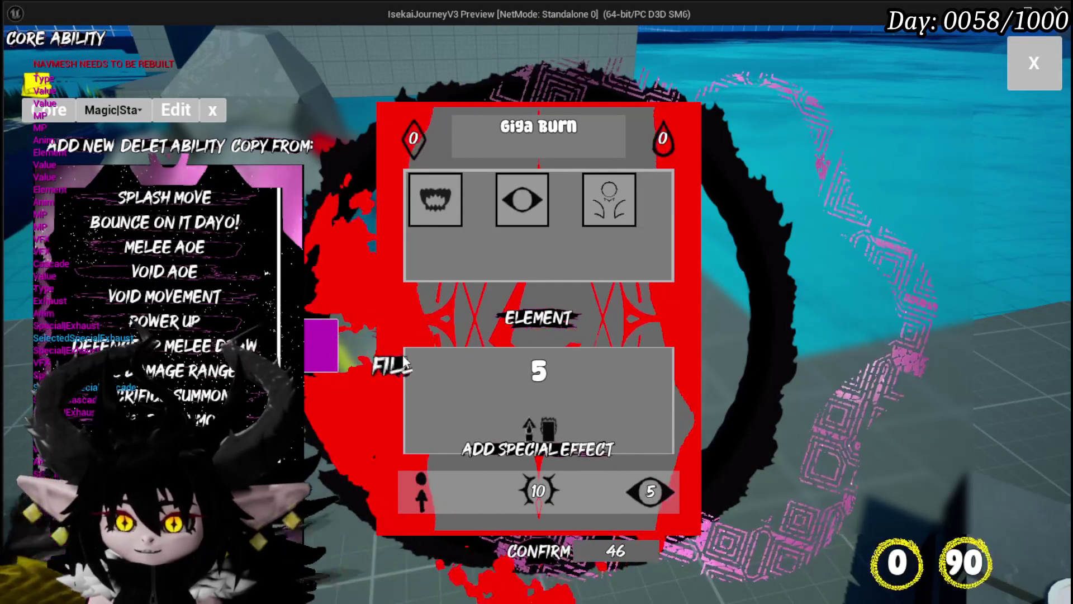
click(540, 494)
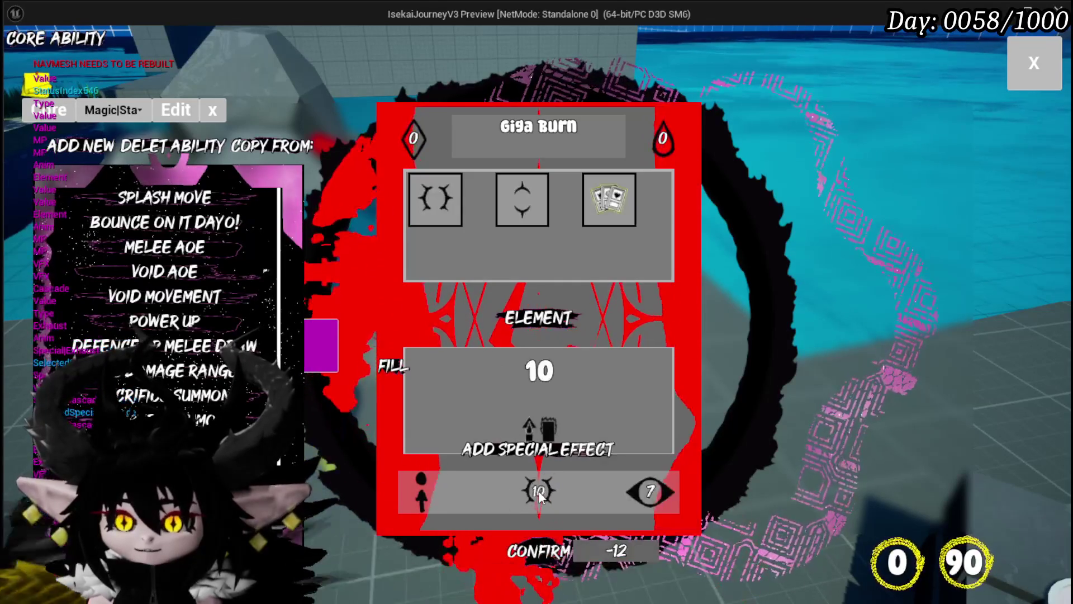
click(540, 494)
click(648, 487)
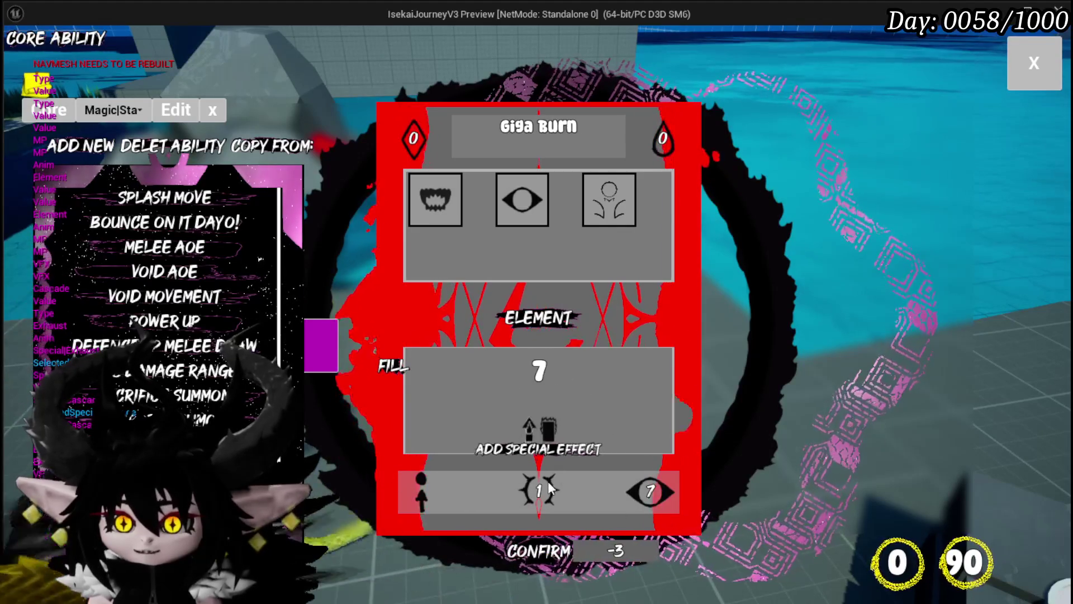
mouse_move(540, 484)
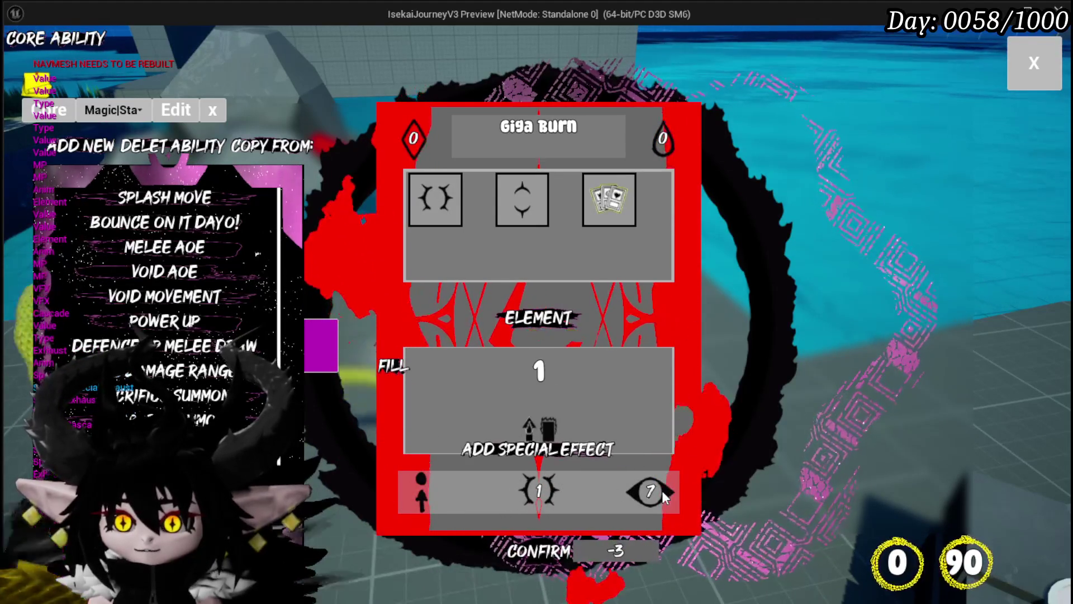
click(659, 490)
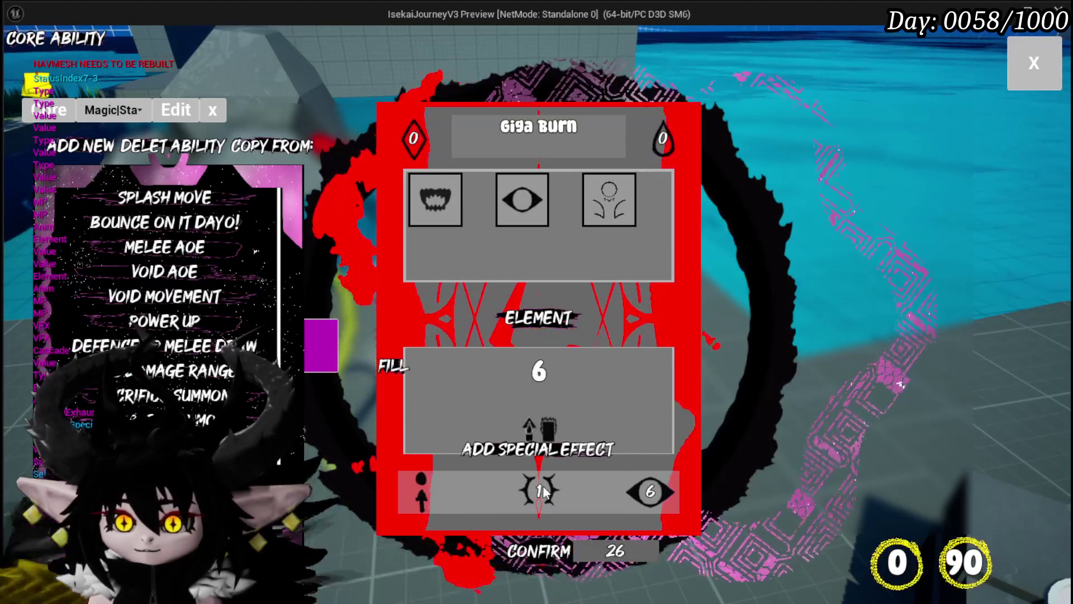
click(390, 376)
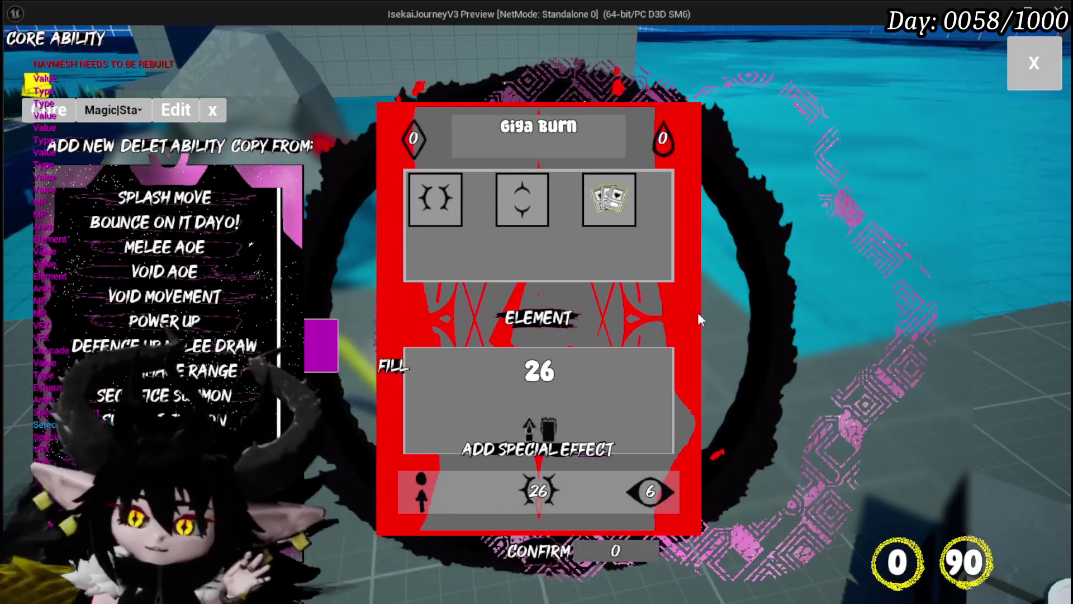
mouse_move(532, 430)
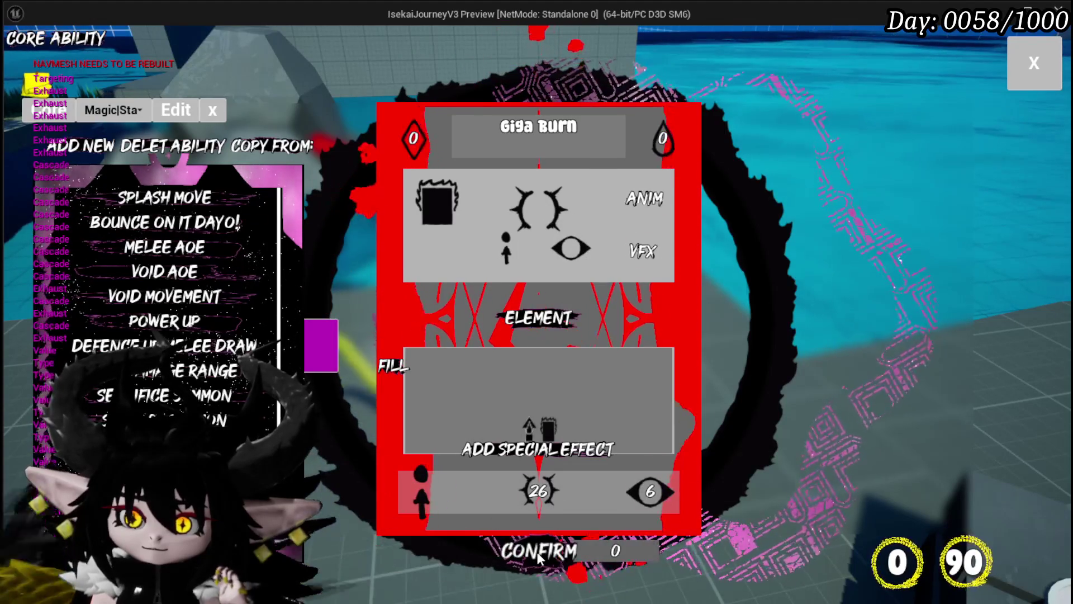
Confirm Giga Burn as the replacement for Splash Move and close the workbench.
click(538, 552)
mouse_move(196, 203)
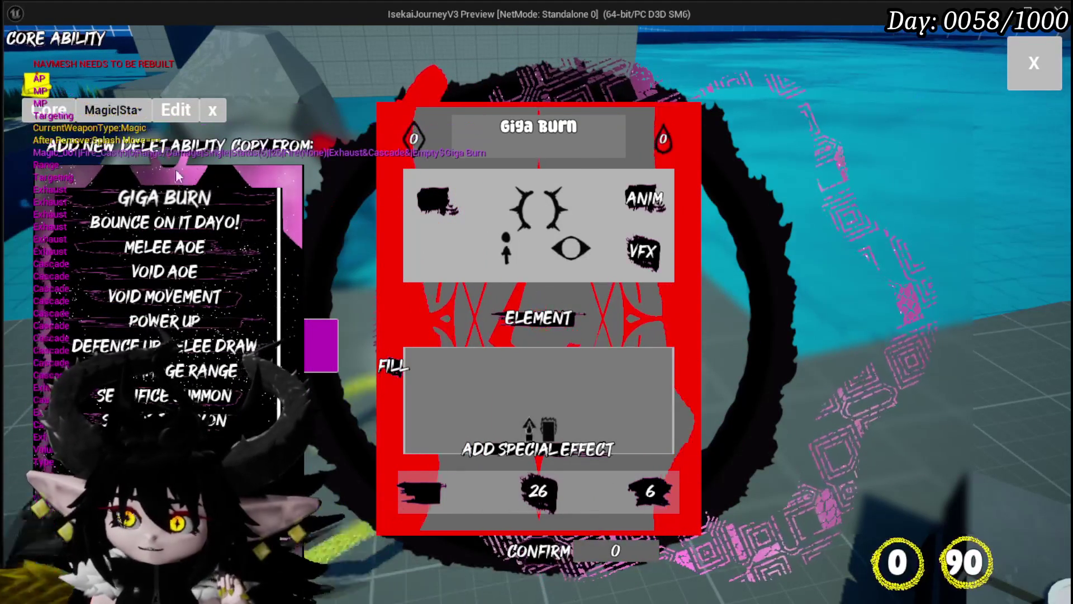
click(1015, 69)
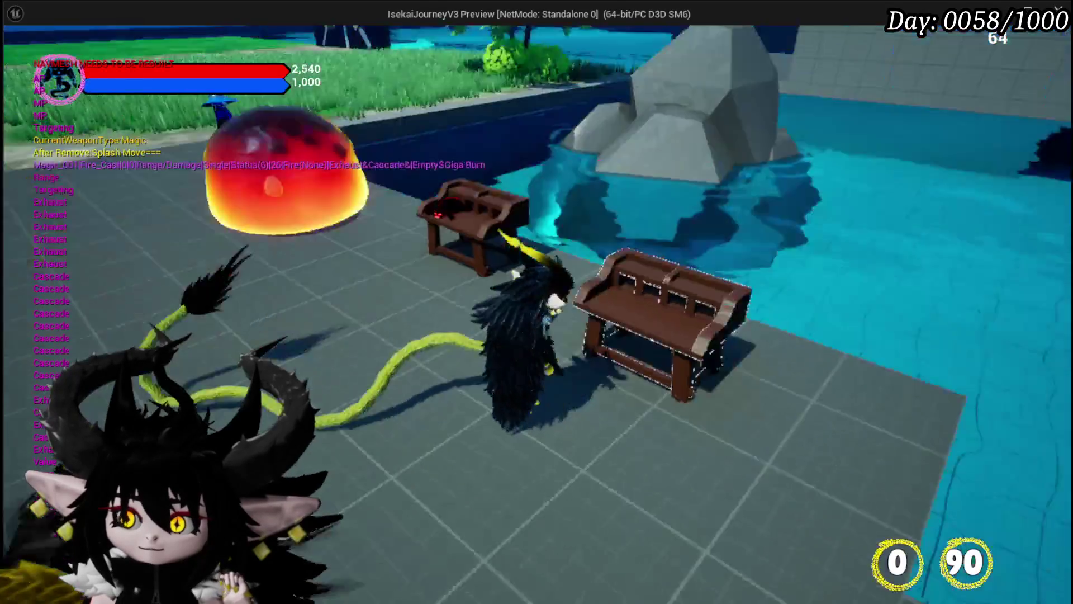
Check the pause and equipment menus, then walk to the fire slime and attack.
key(Escape)
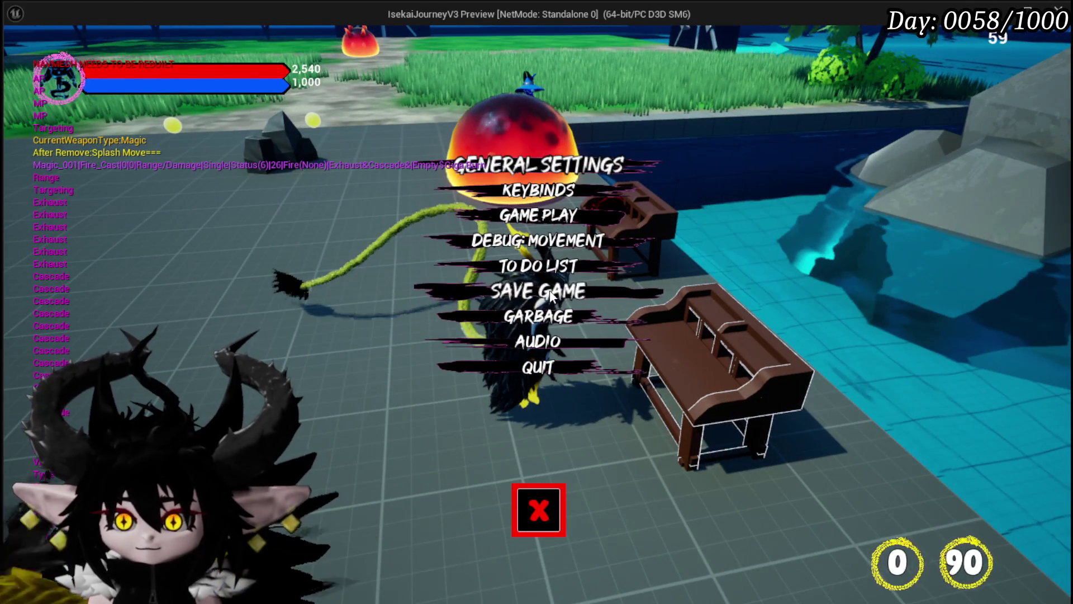
click(558, 511)
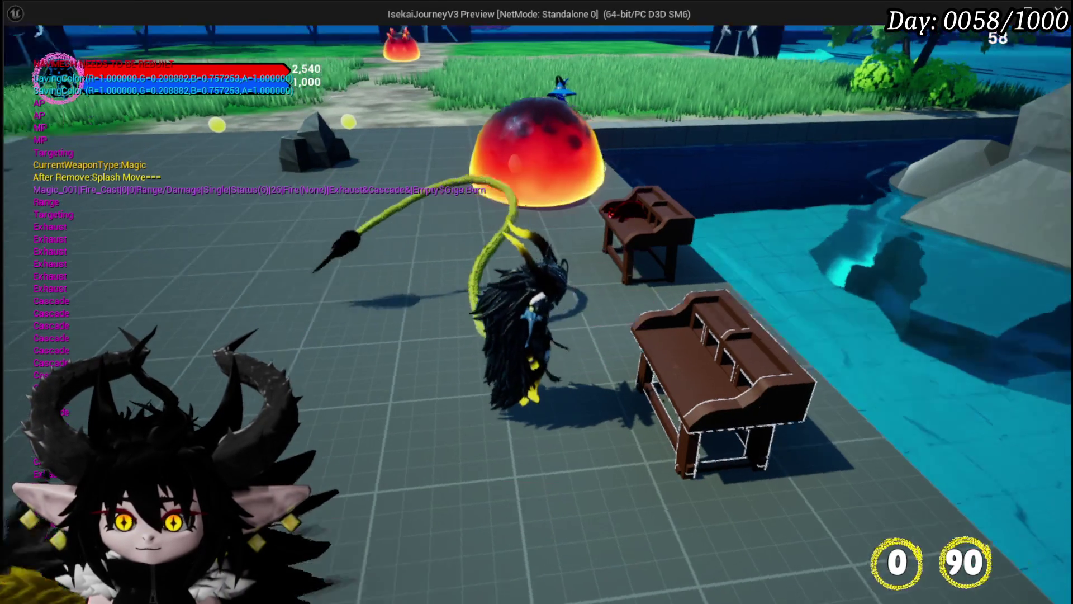
key(Tab)
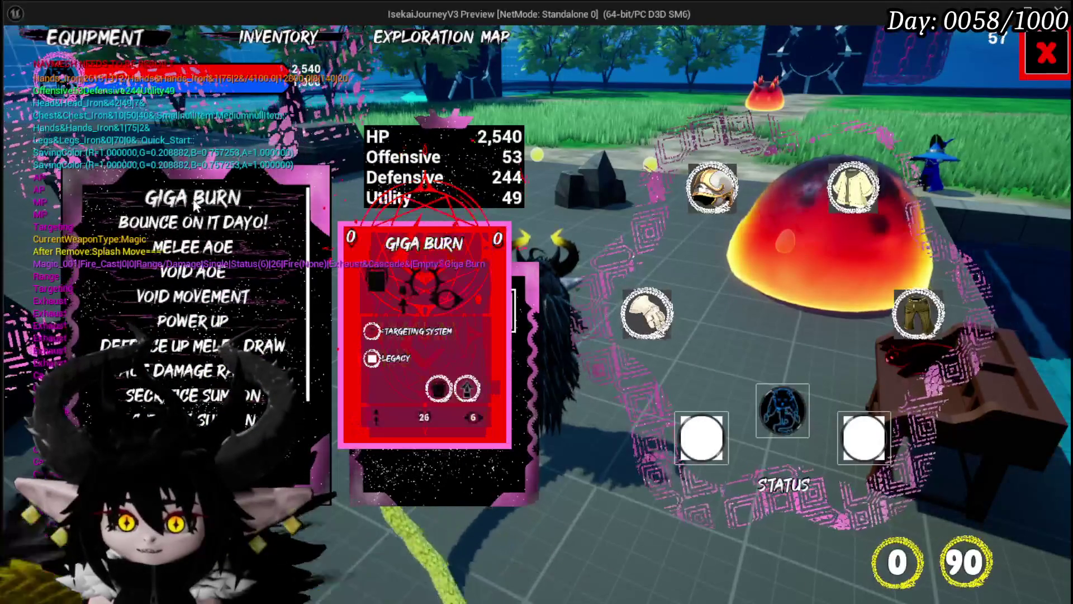
key(Tab)
key(w)
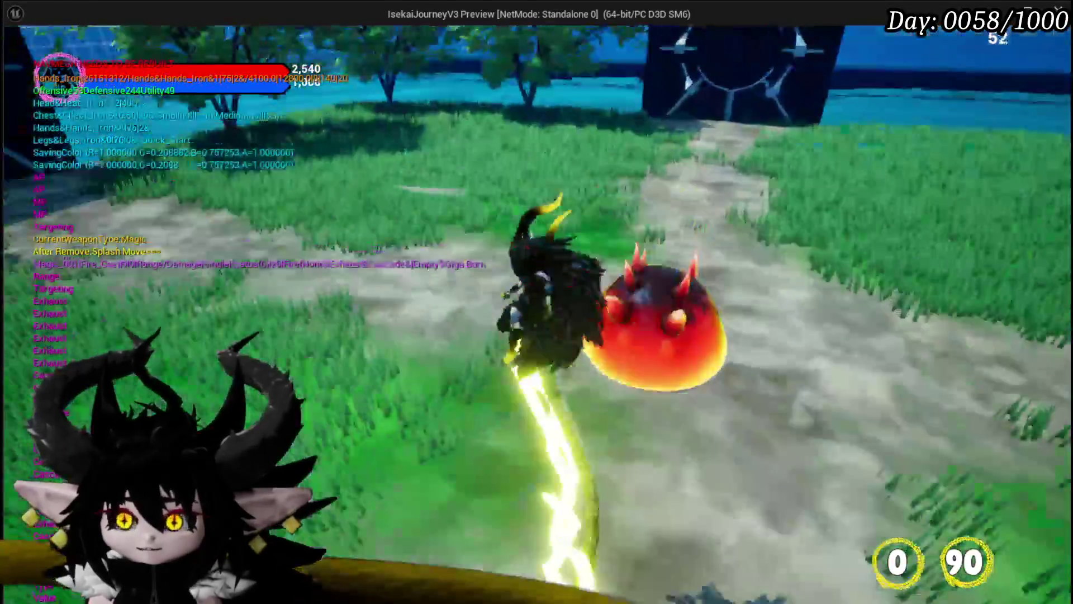
click(537, 302)
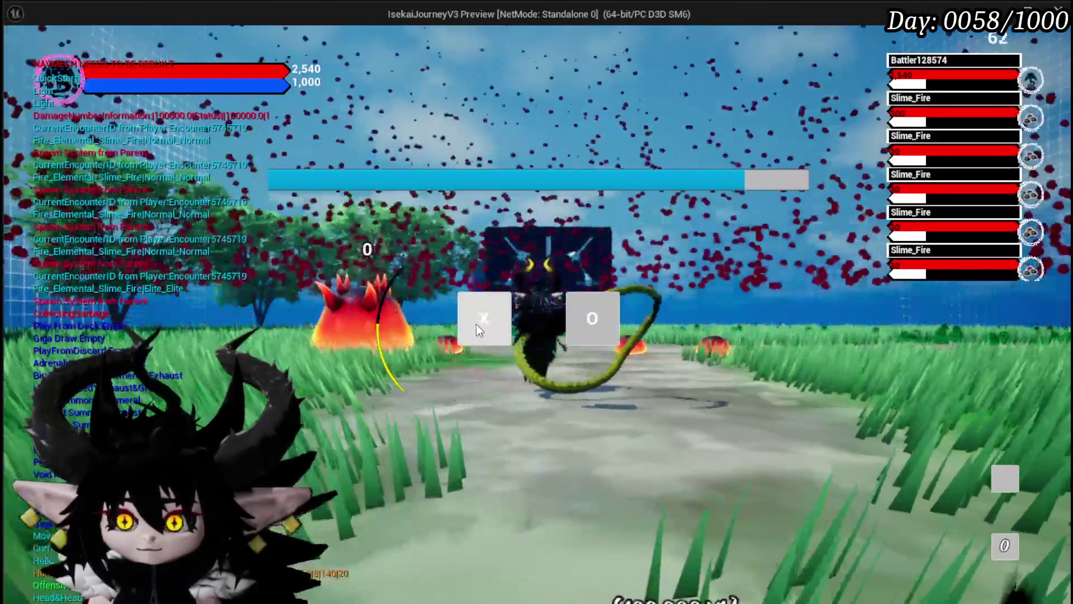
Start the battle with the fire slimes and play the Giga Draw card.
click(476, 324)
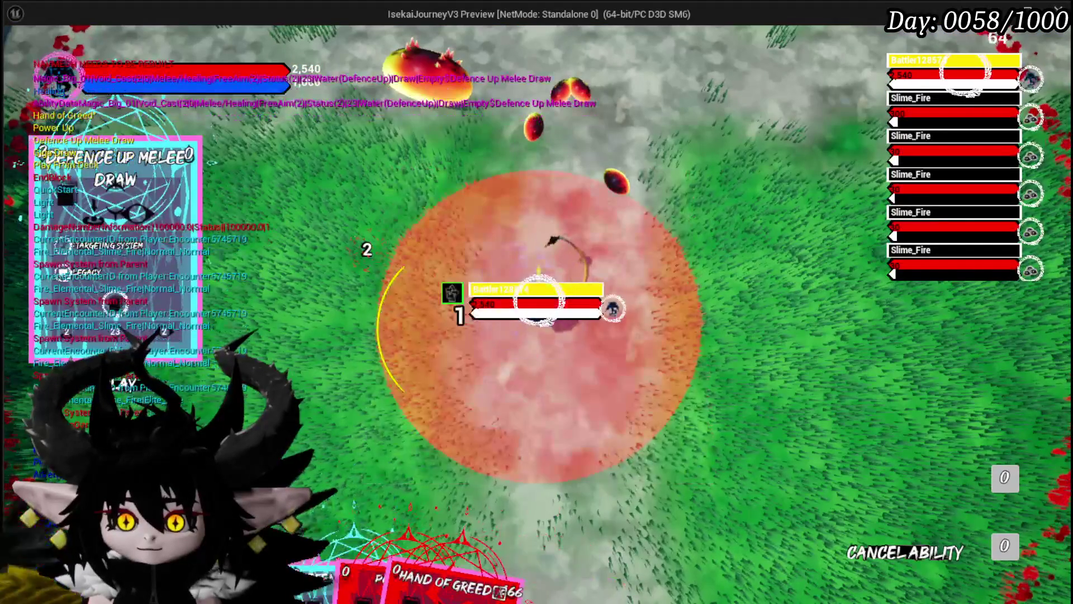
click(364, 455)
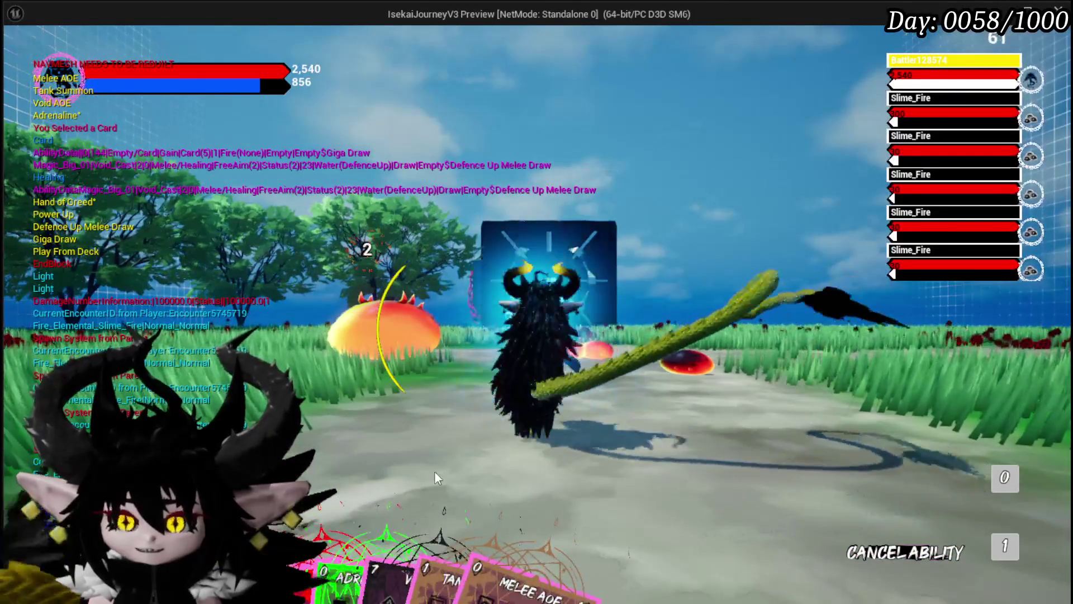
mouse_move(504, 509)
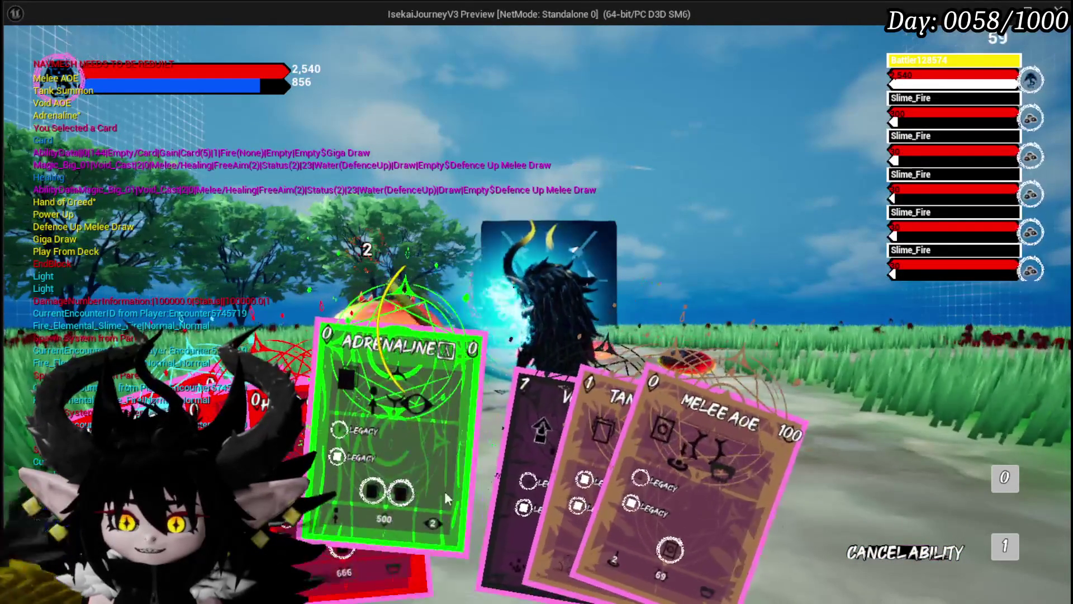
Move through the fight and bring the card hand back up.
key(w)
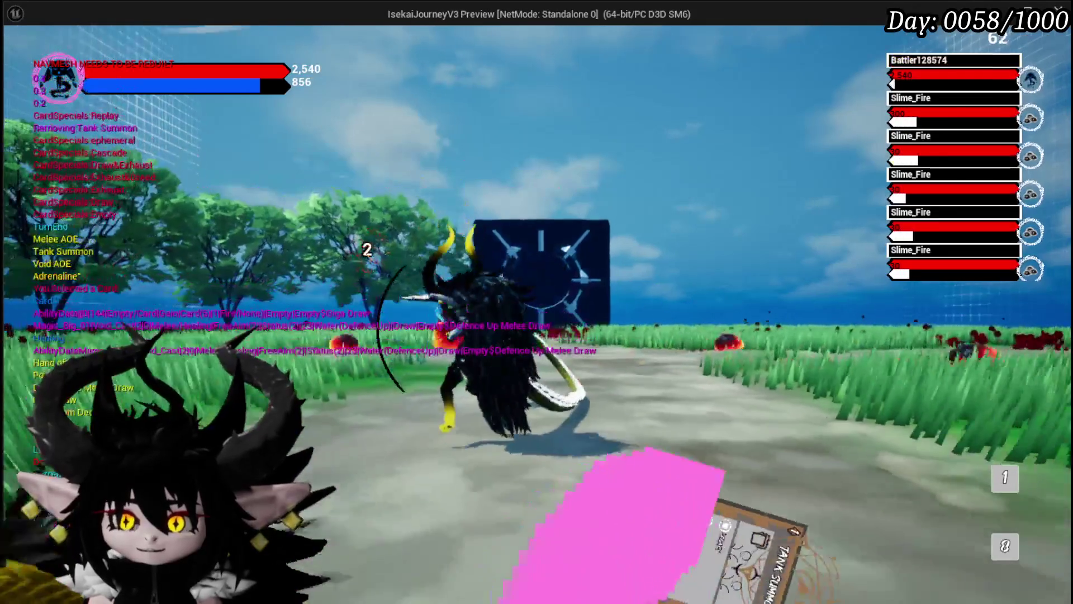
key(w)
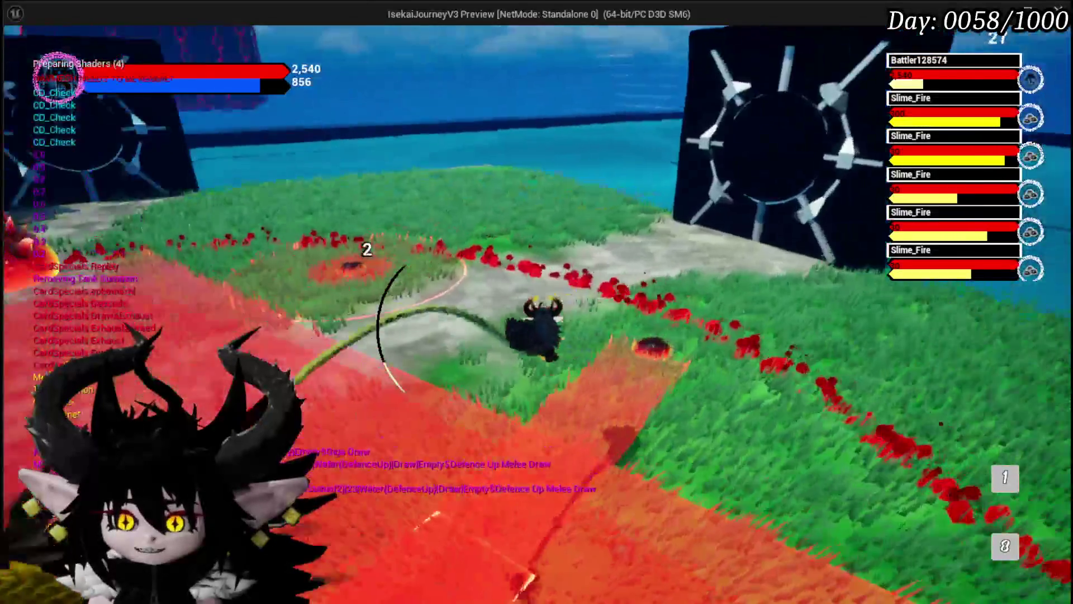
key(w)
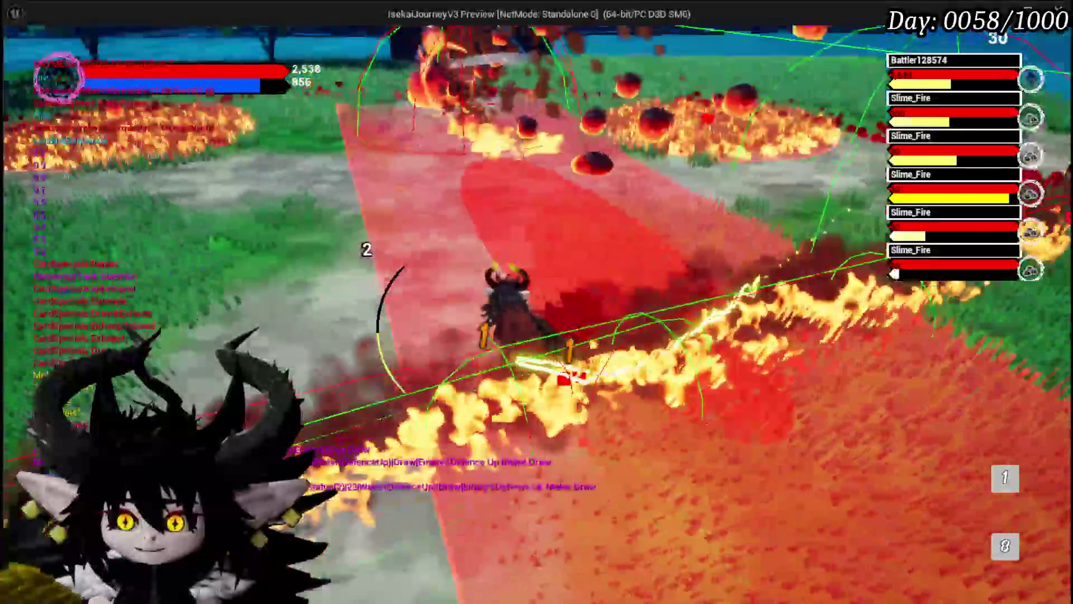
key(w)
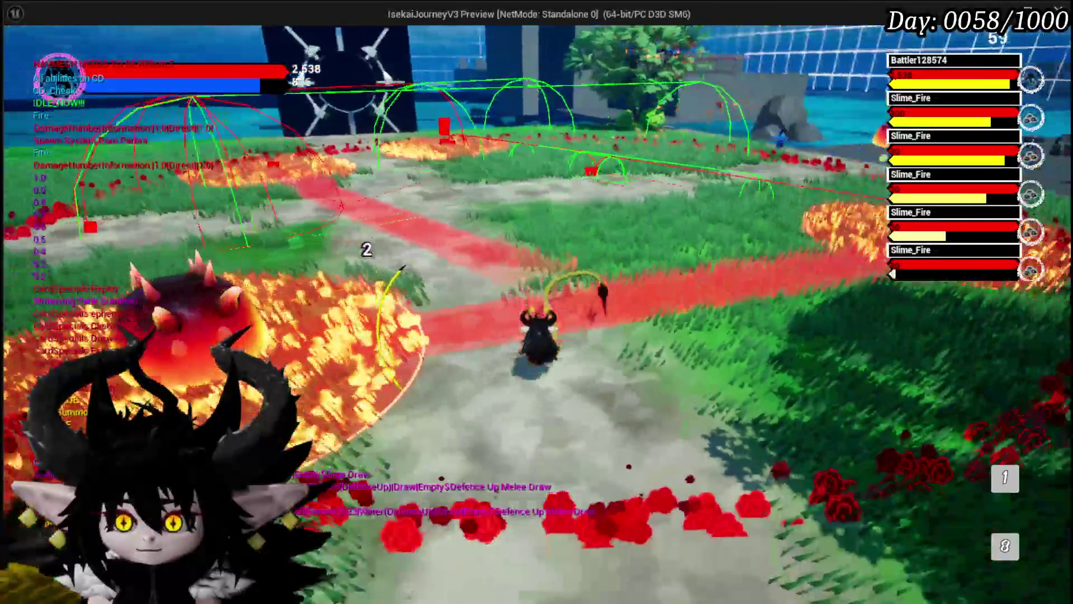
key(1)
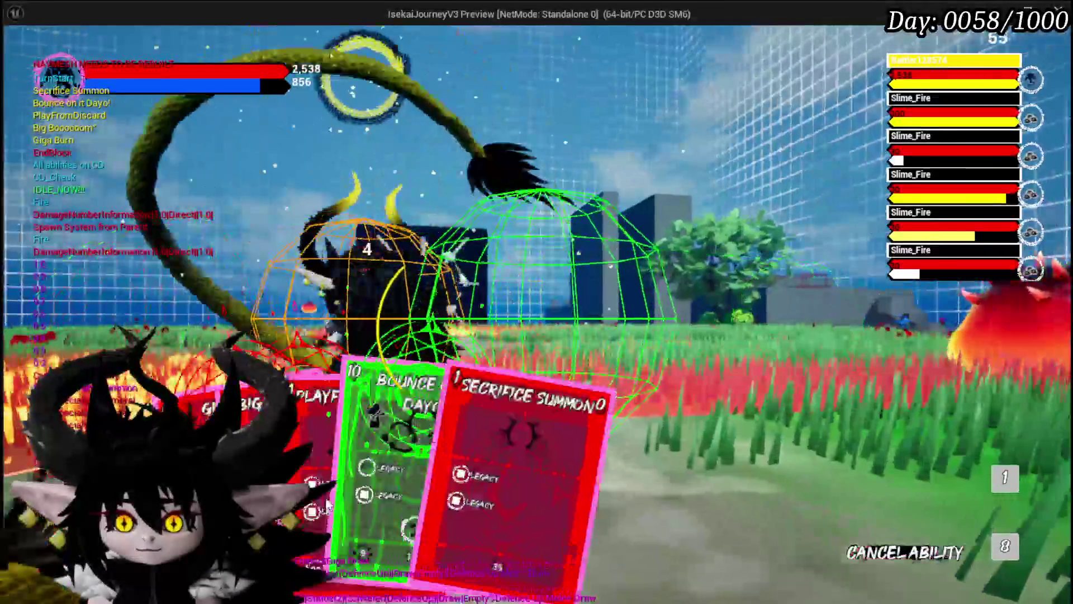
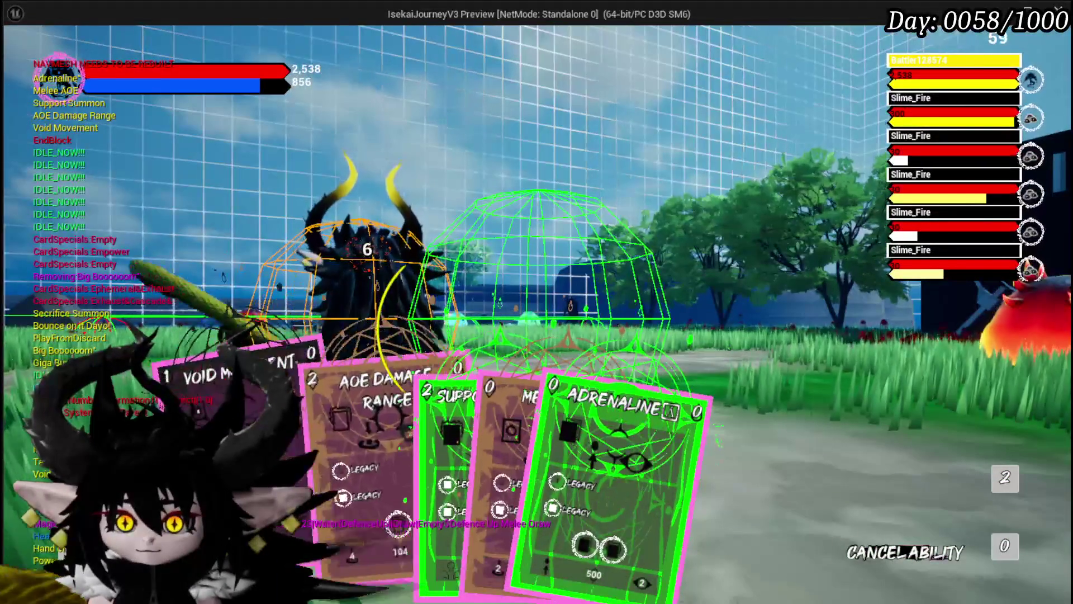
Play Adrenaline, Giga Draw and Giga Burn on a fire slime, end the turn, and inspect the Fire Slime Elite.
click(475, 423)
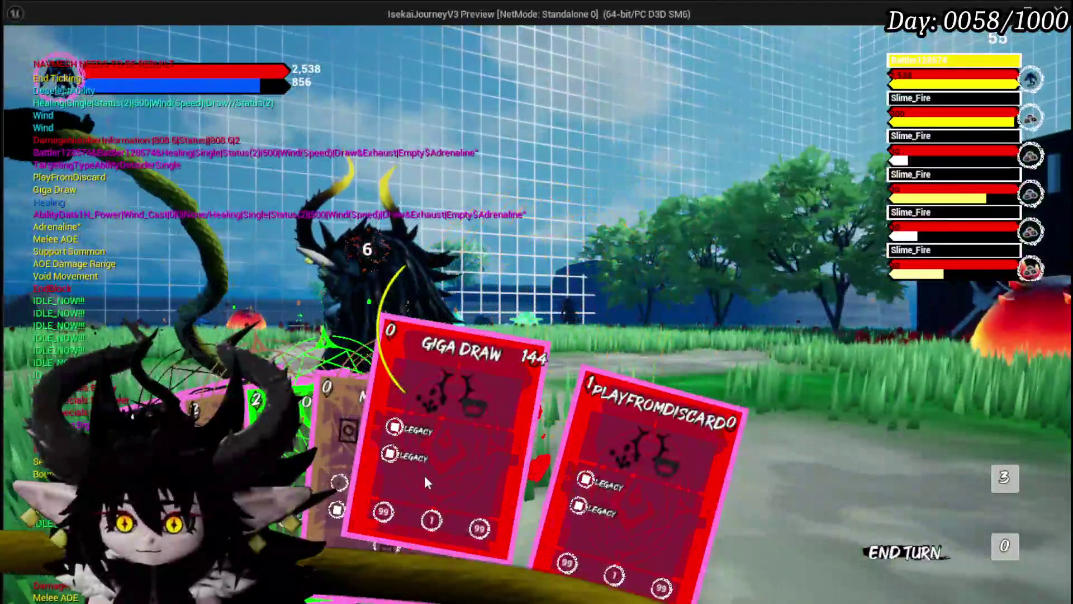
click(425, 475)
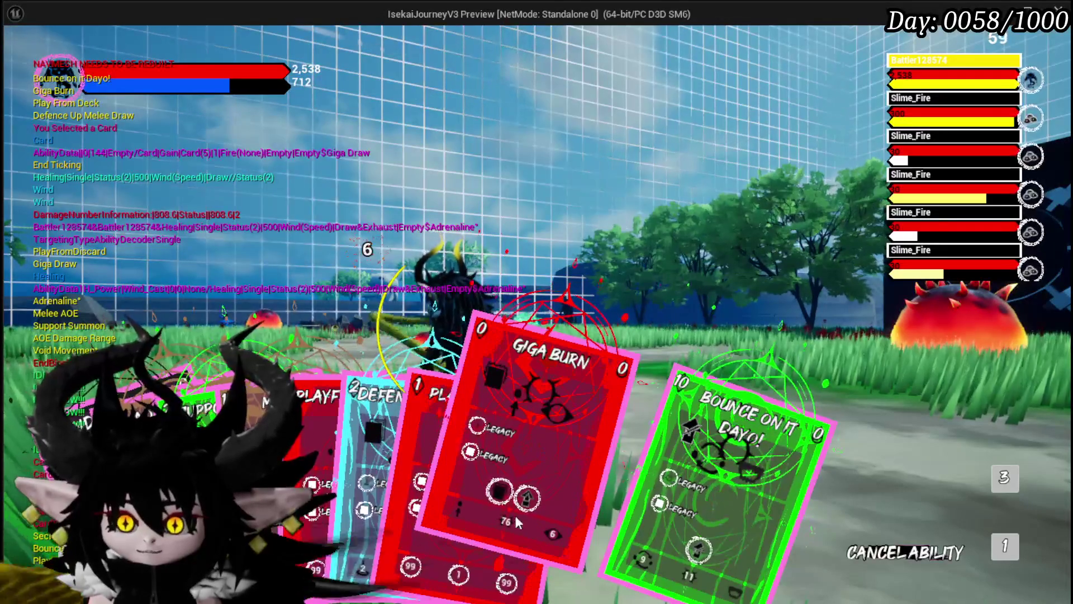
click(501, 492)
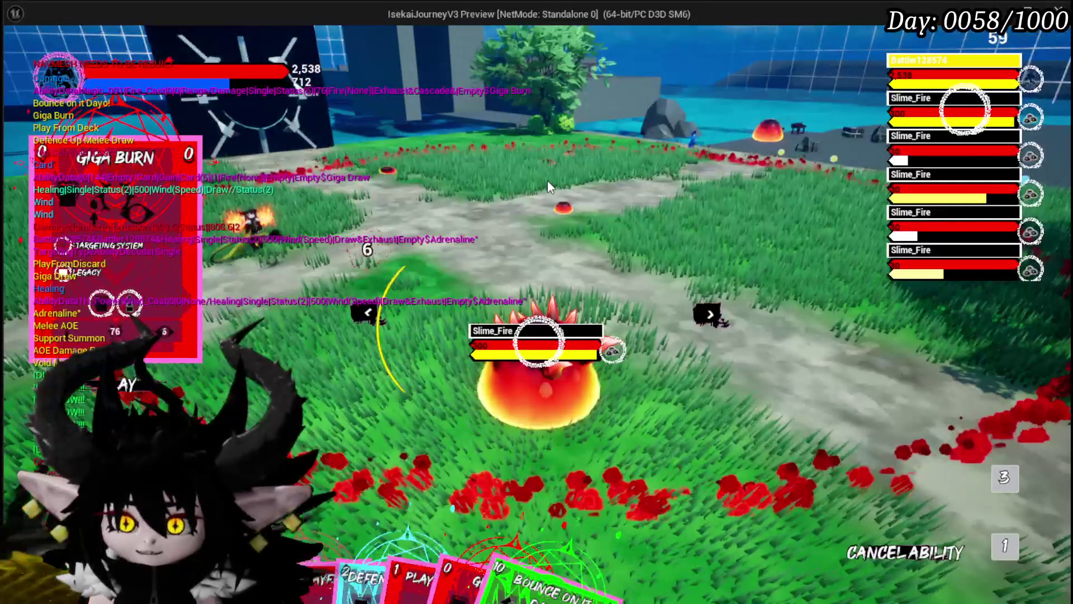
click(548, 180)
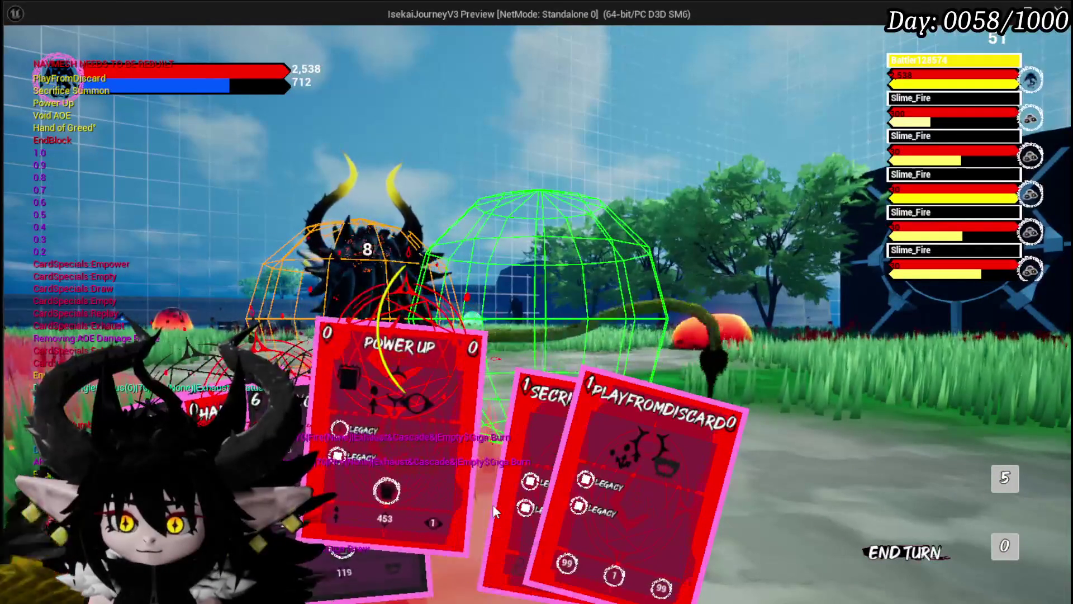
click(481, 474)
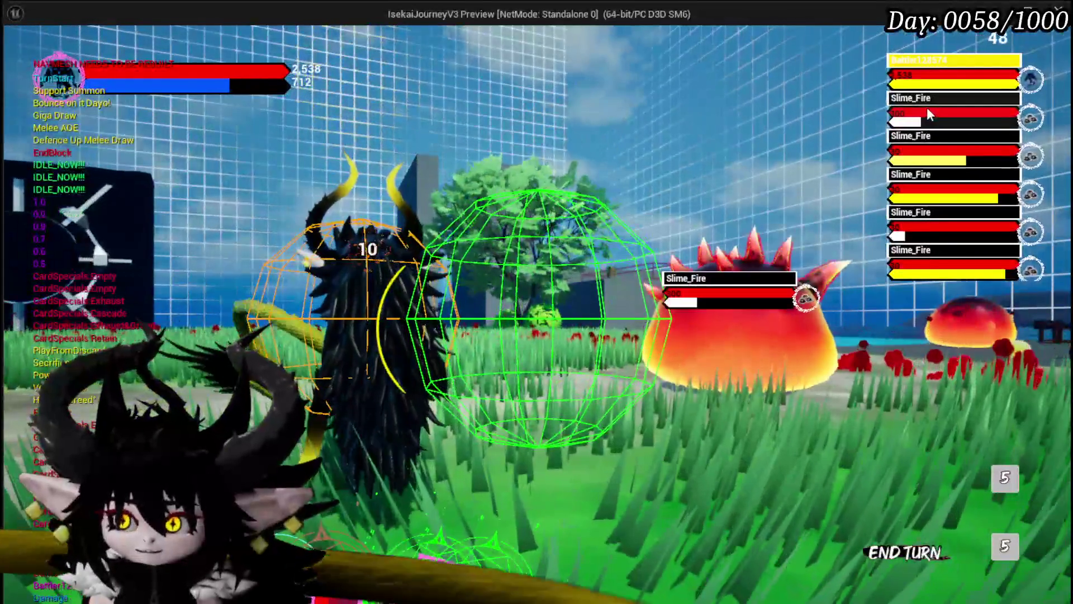
click(930, 109)
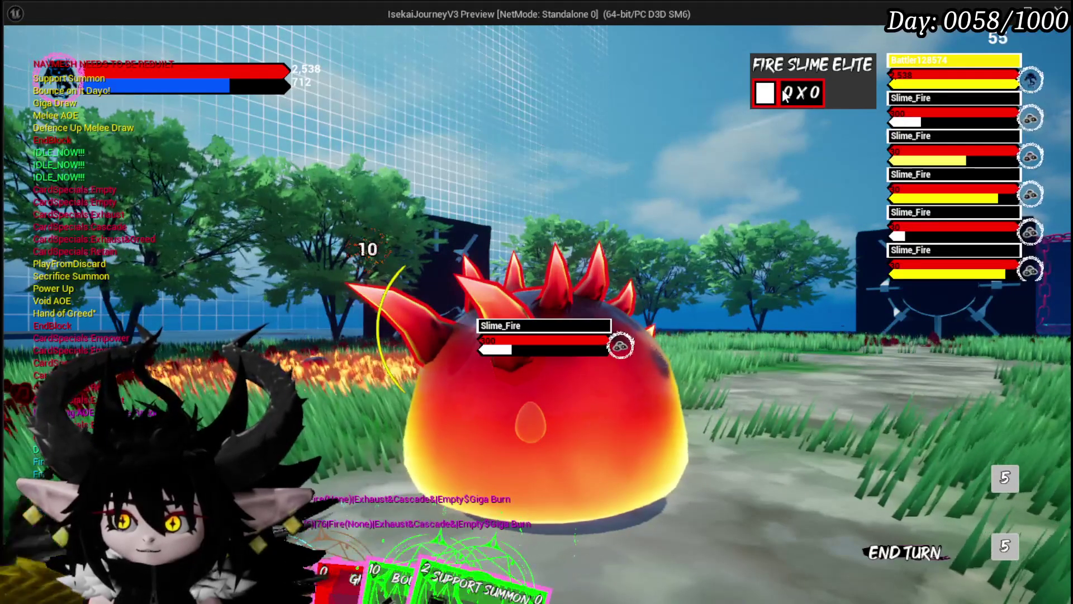
Open Giga Burn from the magic status category of the ability workbench.
key(alt+Tab)
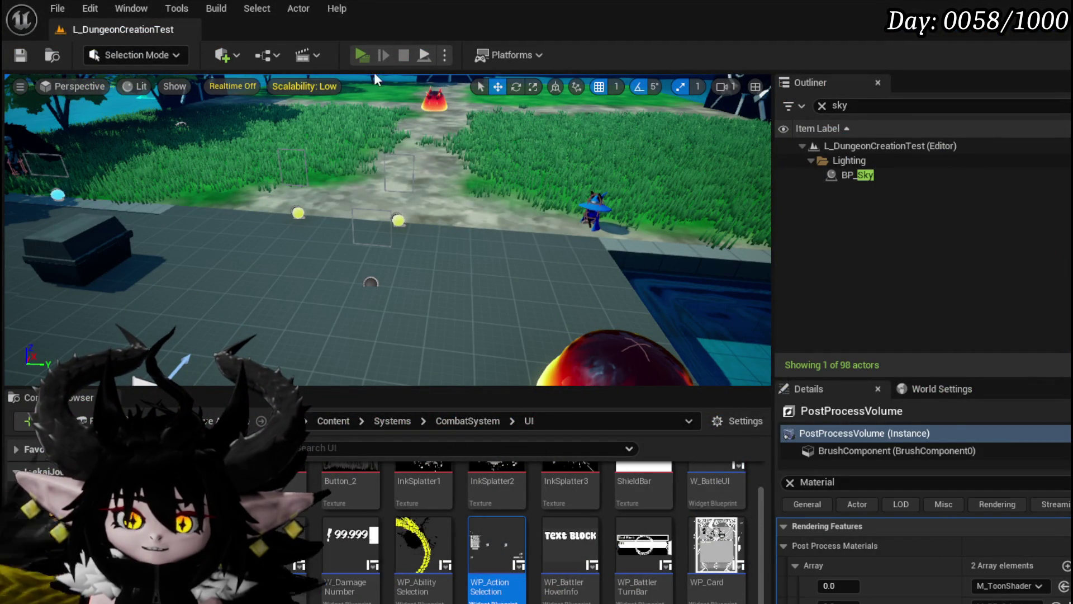
key(alt+Tab)
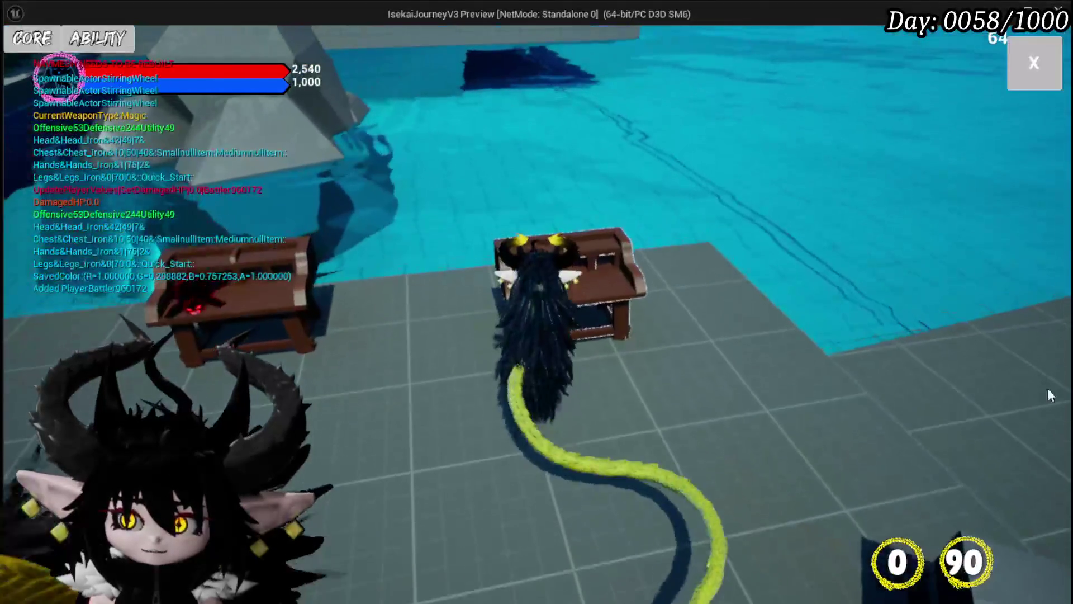
click(117, 52)
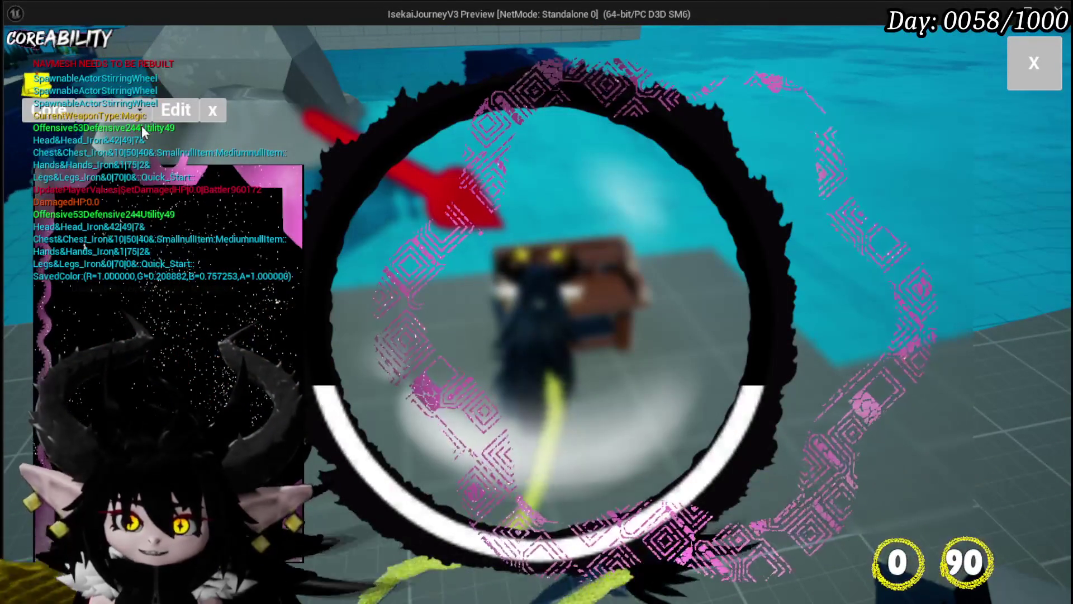
click(125, 113)
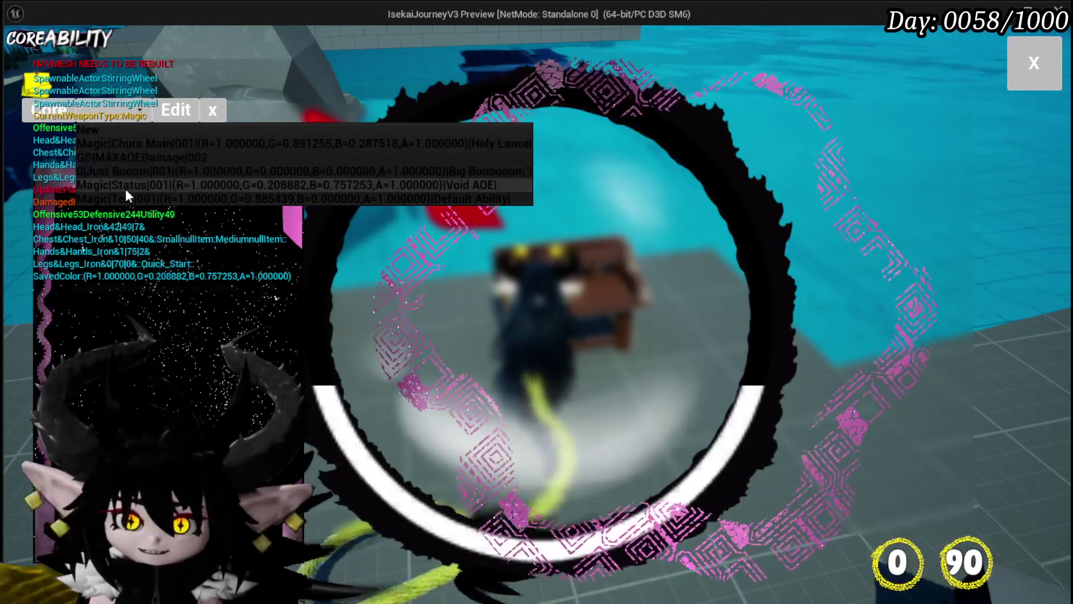
click(125, 185)
click(136, 204)
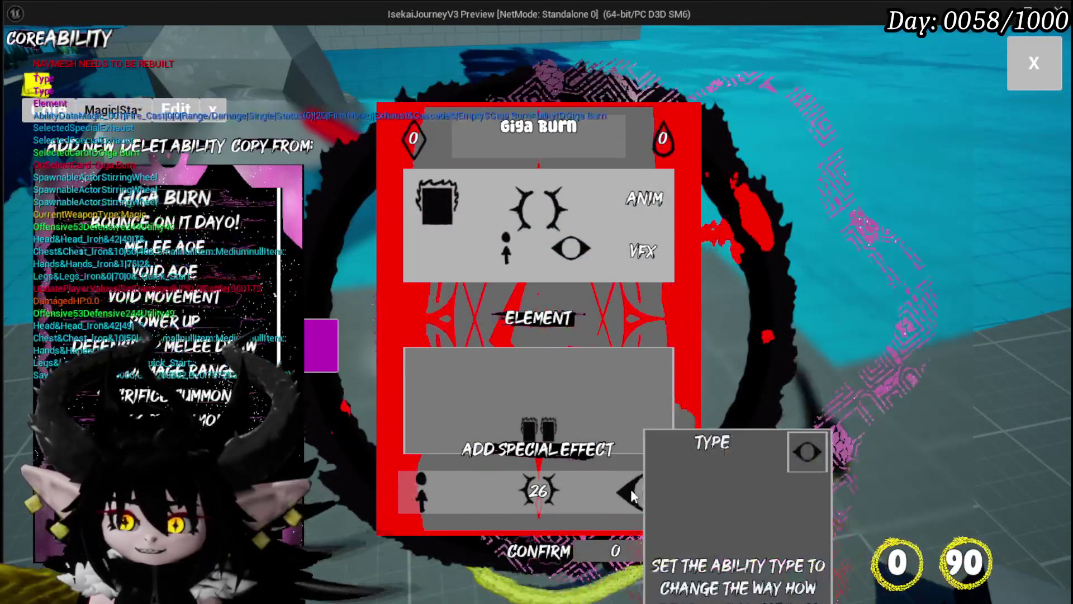
Give Giga Burn the Damage Over Time status and an ability point cost of 2.
click(643, 492)
click(515, 202)
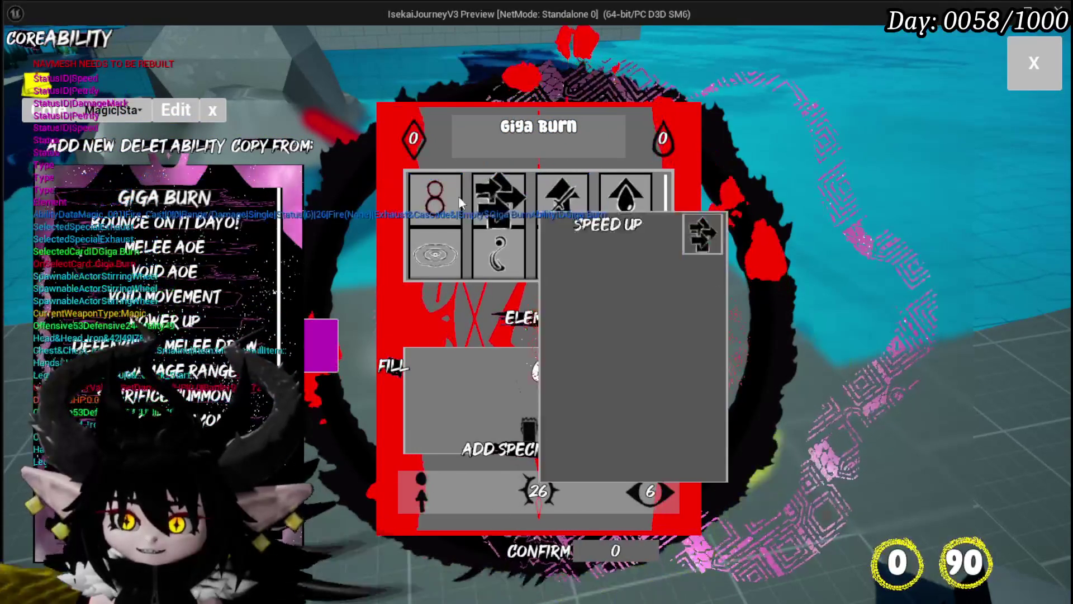
click(426, 191)
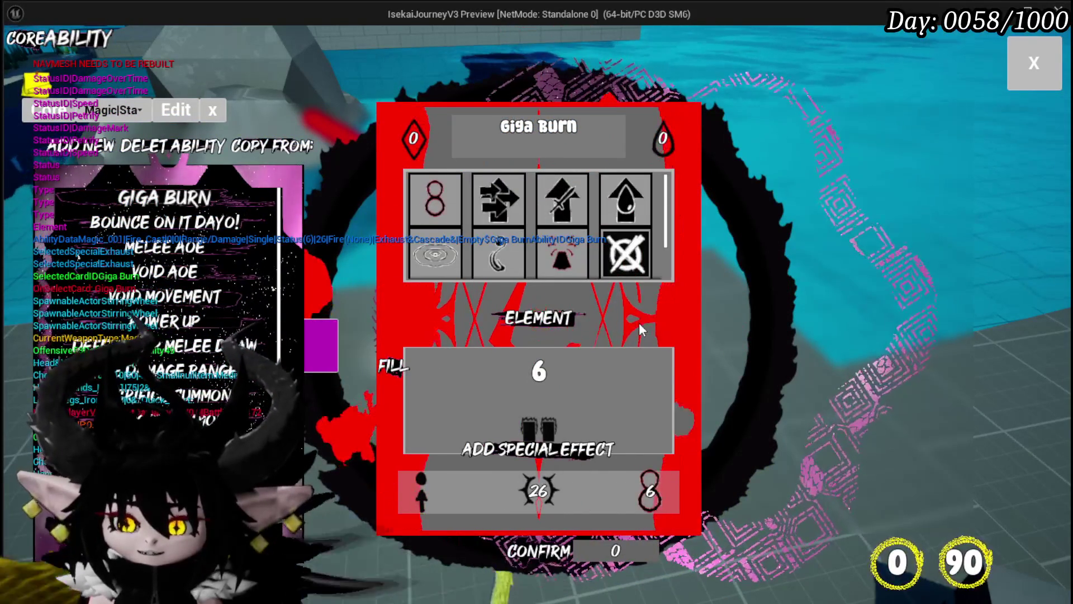
click(639, 323)
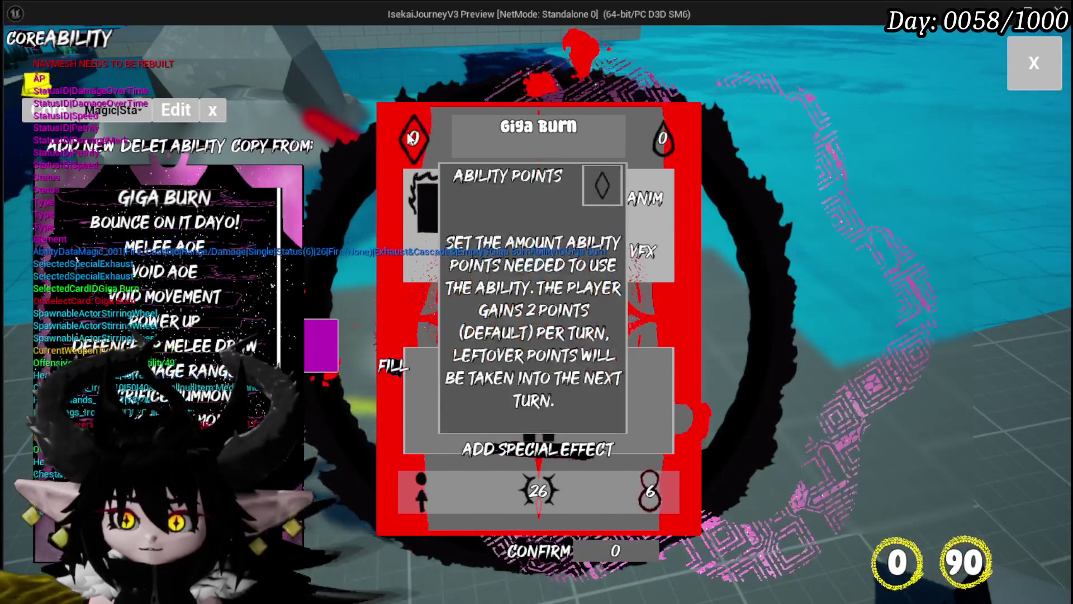
click(416, 142)
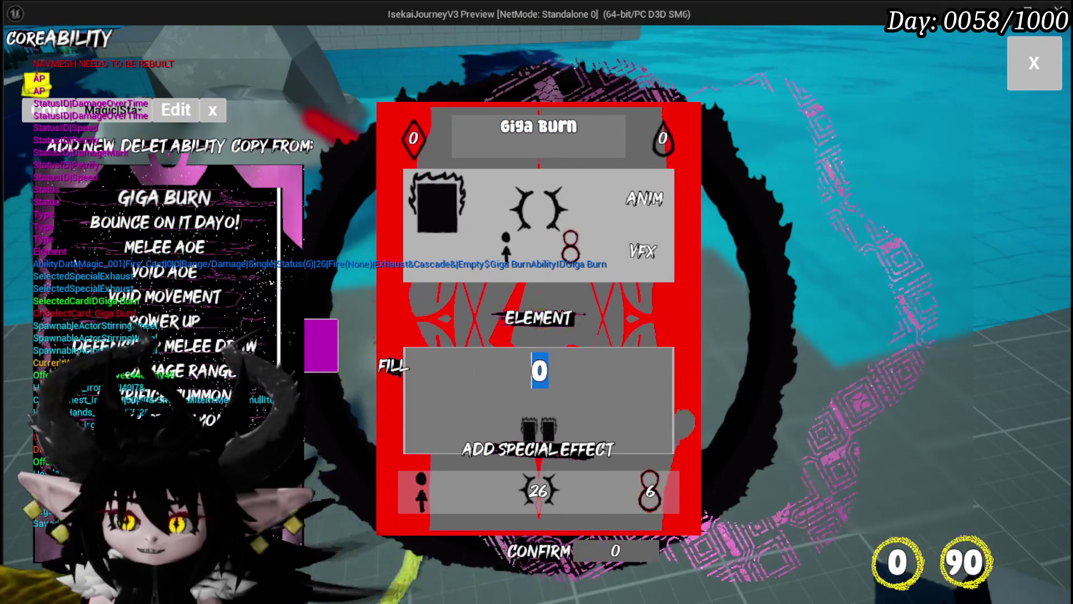
text(2)
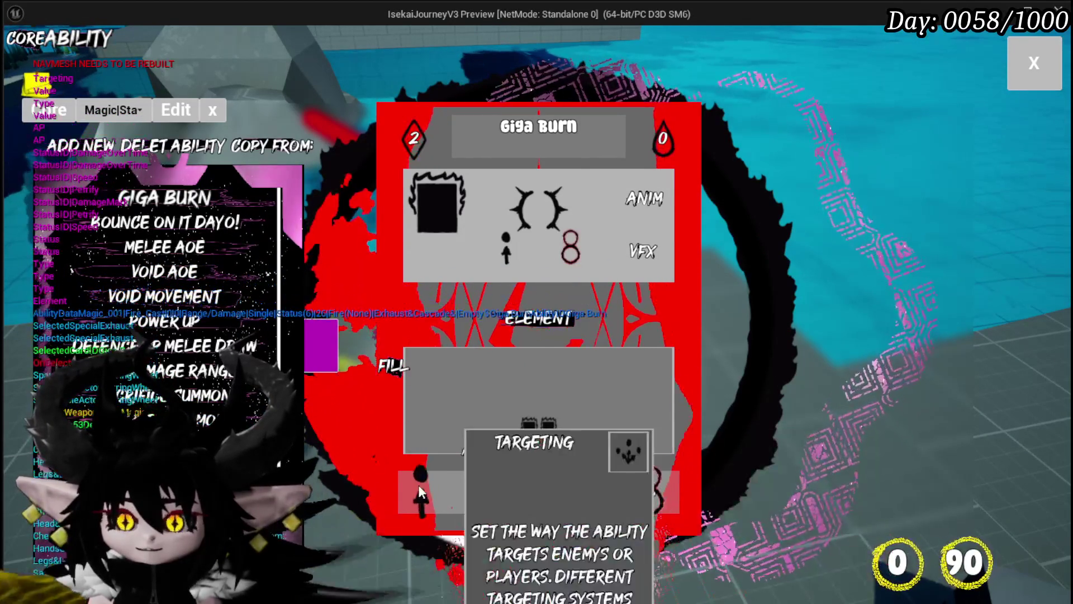
Set Giga Burn to AOE targeting with status amount 8 and value 25.
click(418, 484)
click(490, 213)
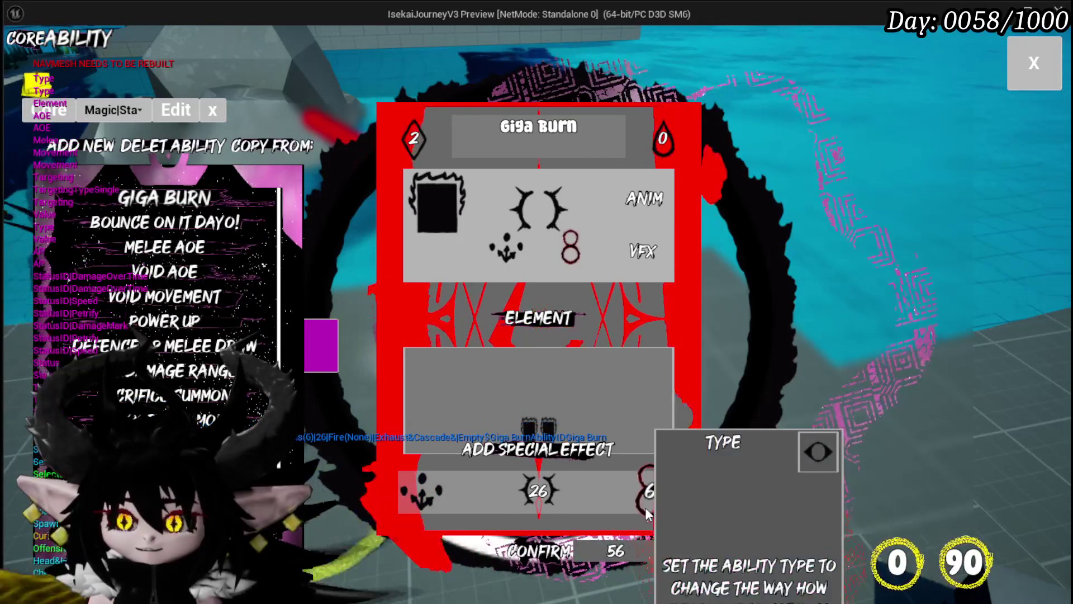
click(646, 508)
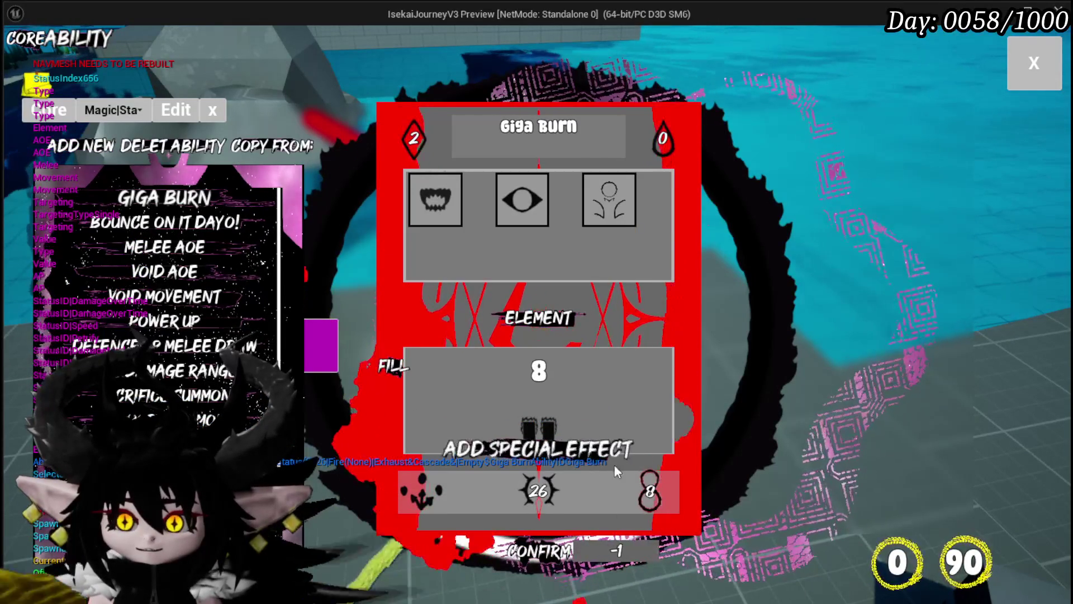
click(652, 488)
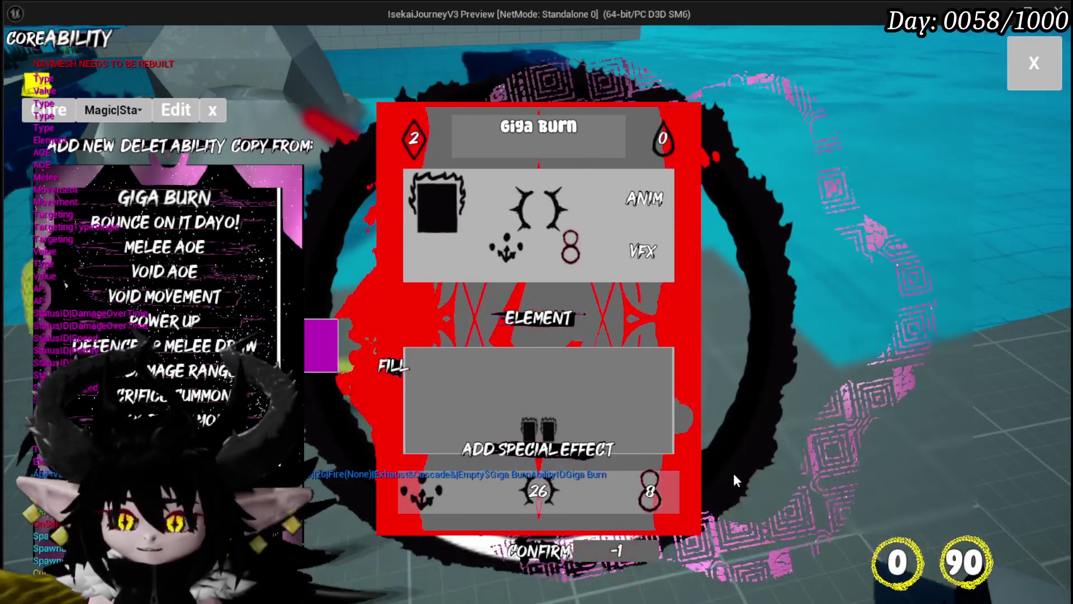
click(523, 494)
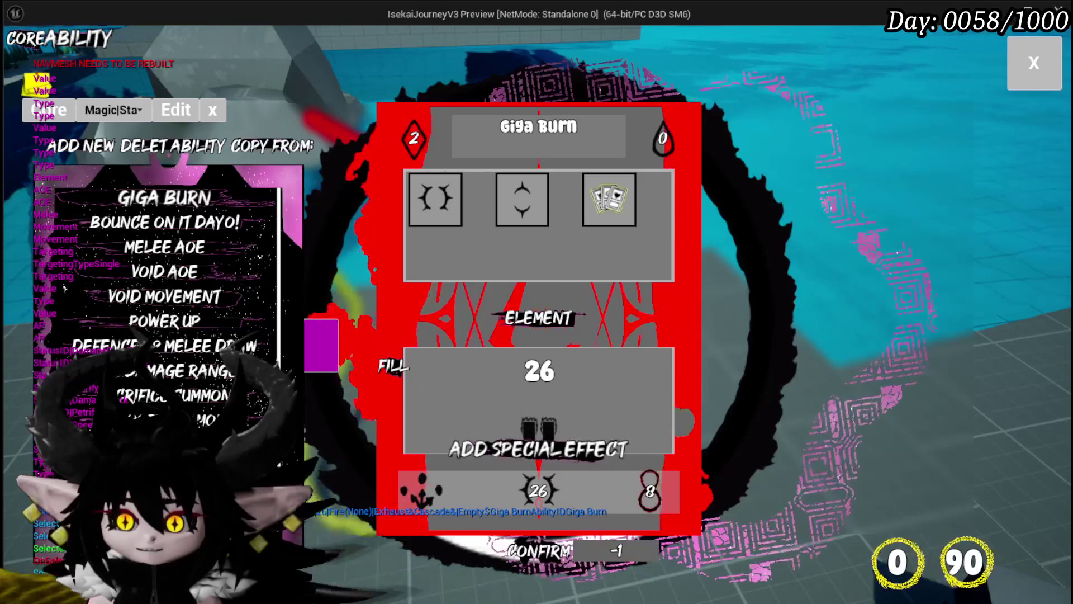
click(664, 313)
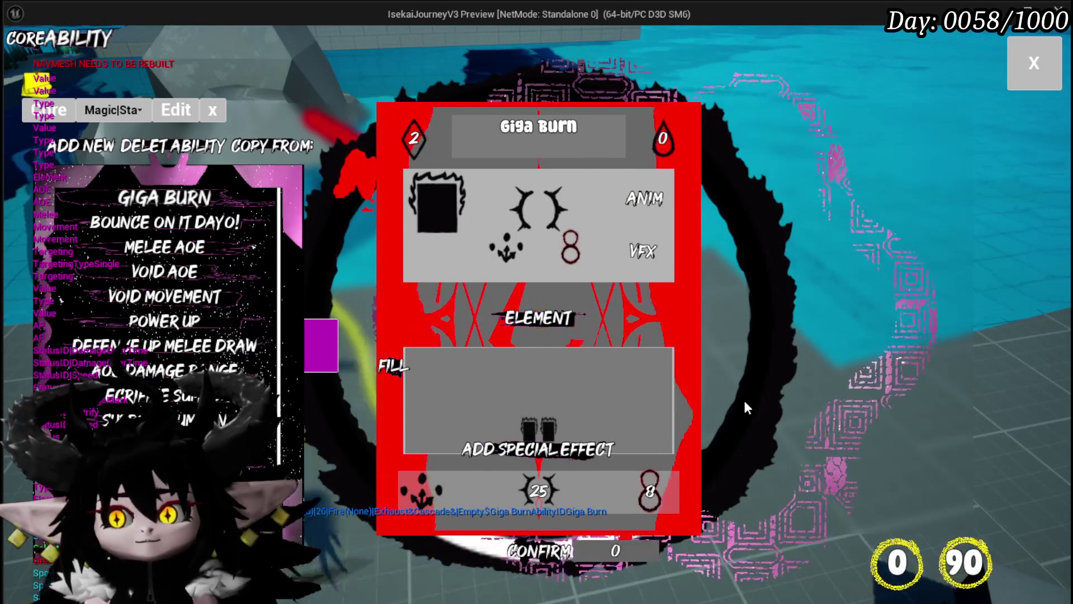
Choose a new animation and a fire visual effect for Giga Burn.
click(658, 227)
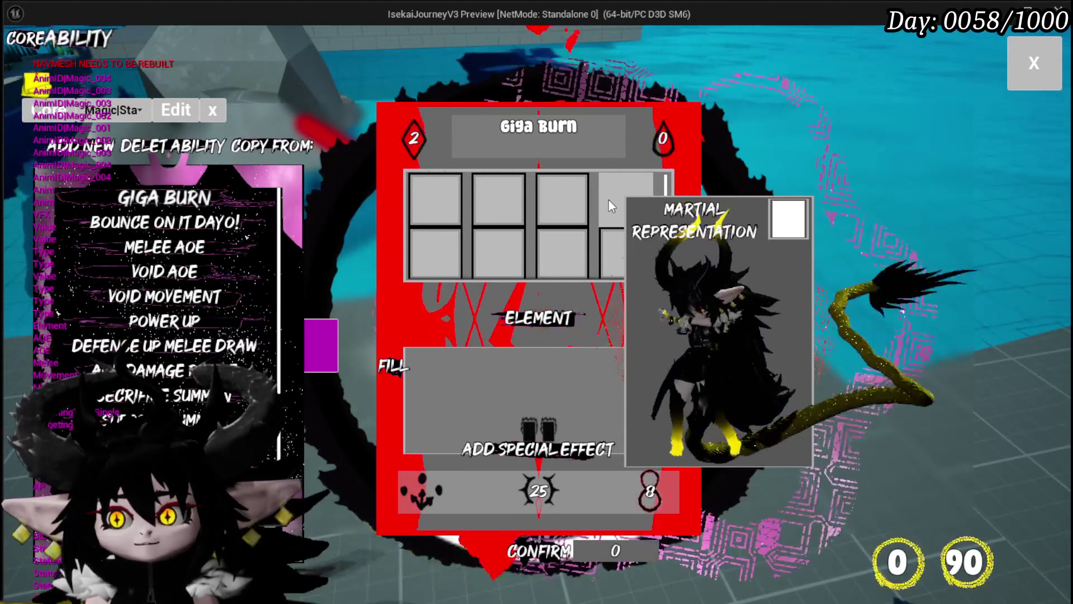
click(608, 199)
click(621, 239)
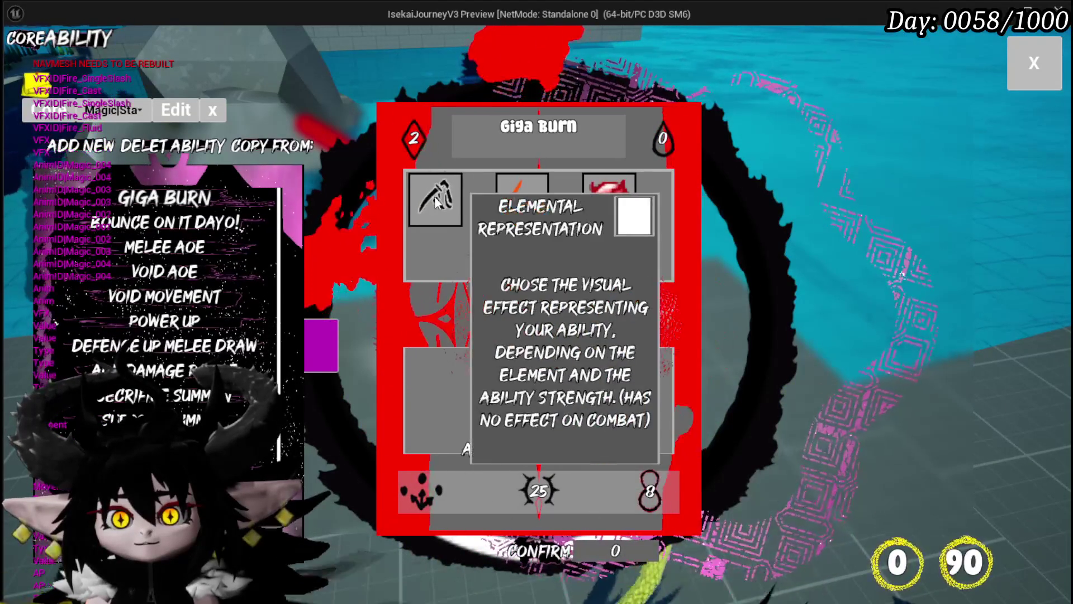
click(602, 199)
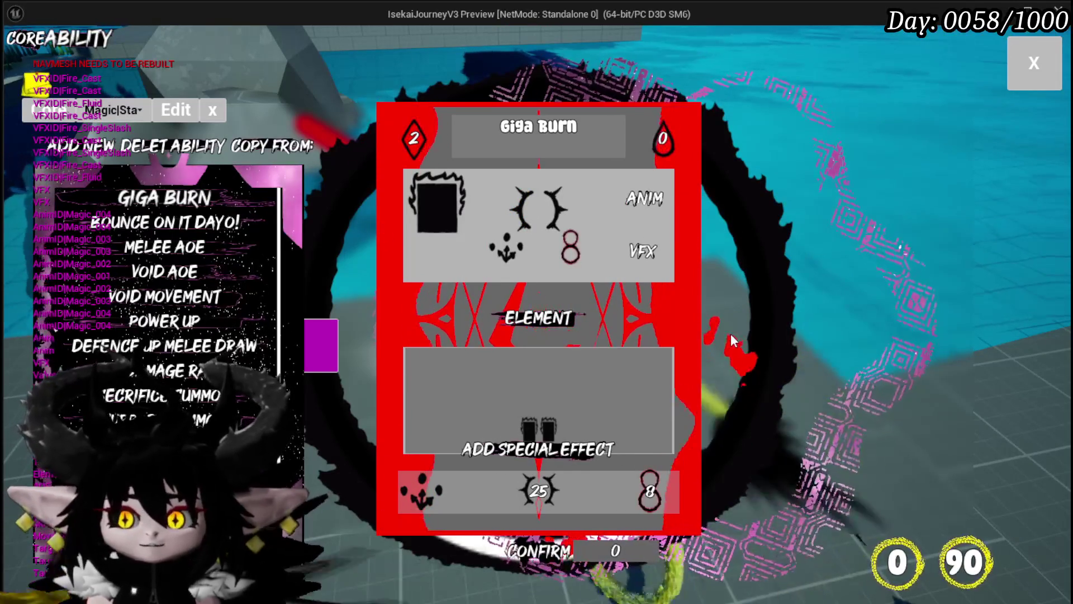
Replace Giga Burn's old special effects with Cascade plus a second effect, and confirm.
mouse_move(553, 431)
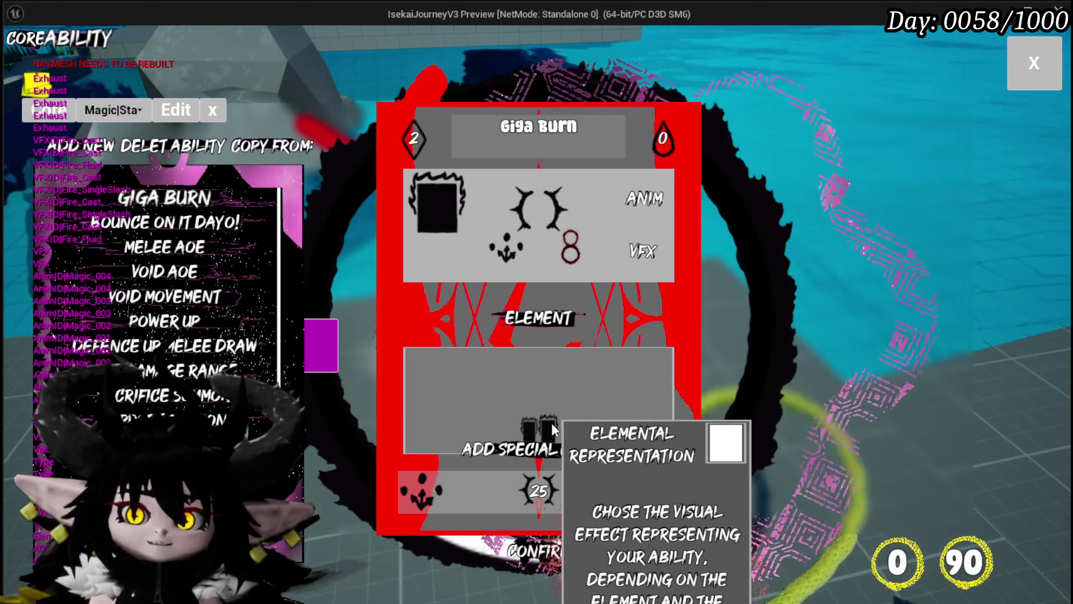
click(545, 427)
click(545, 428)
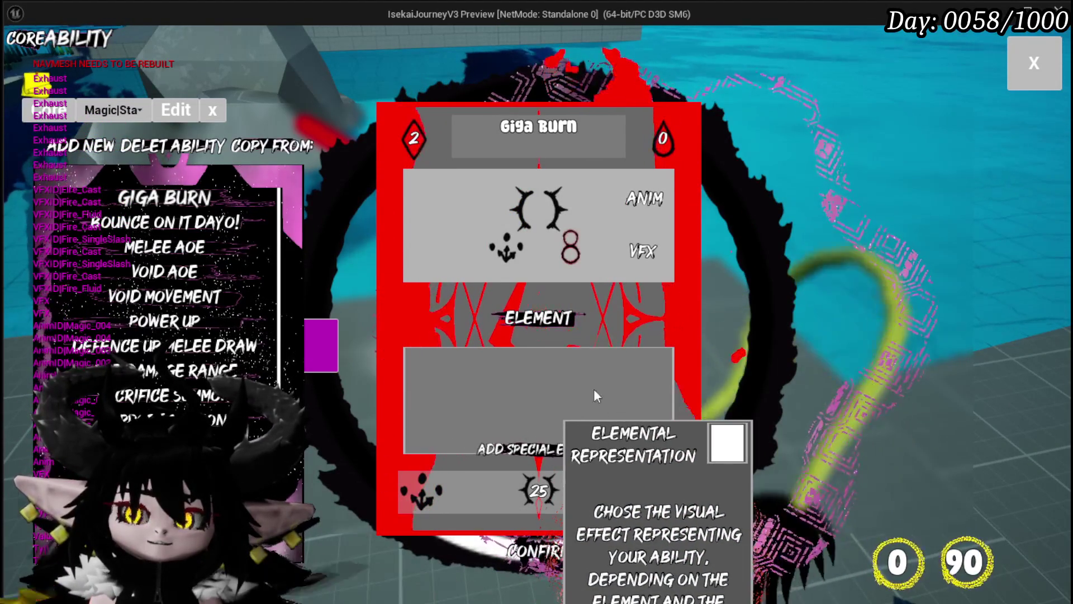
click(488, 451)
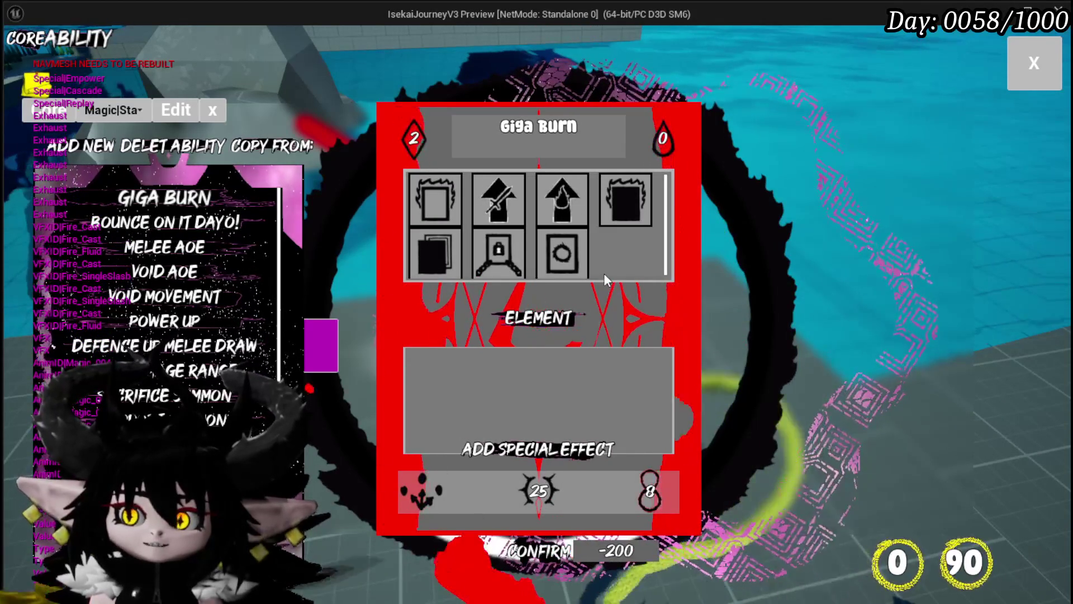
click(565, 203)
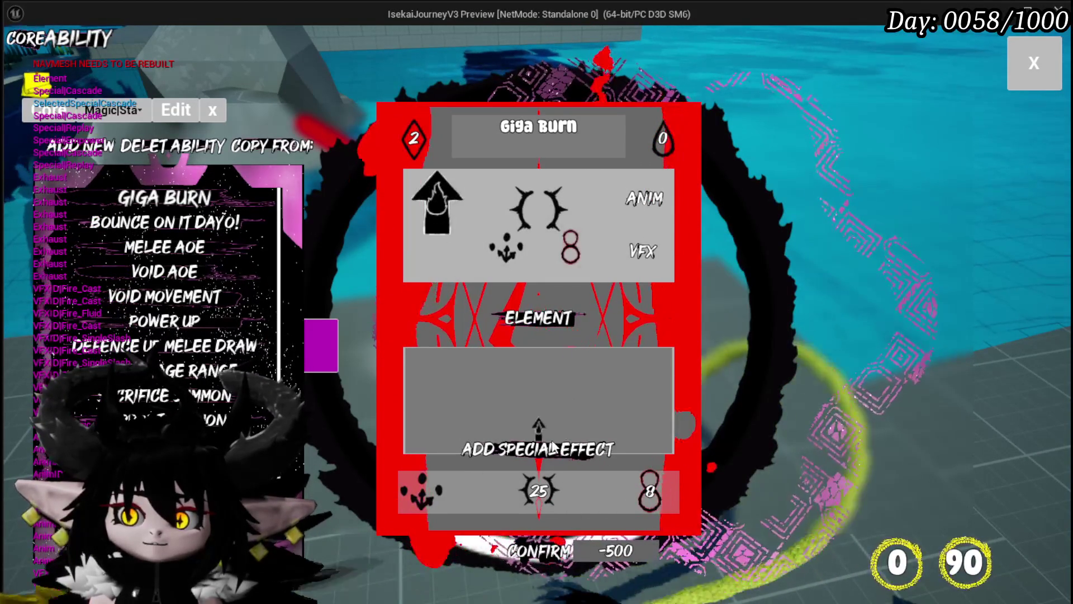
click(630, 212)
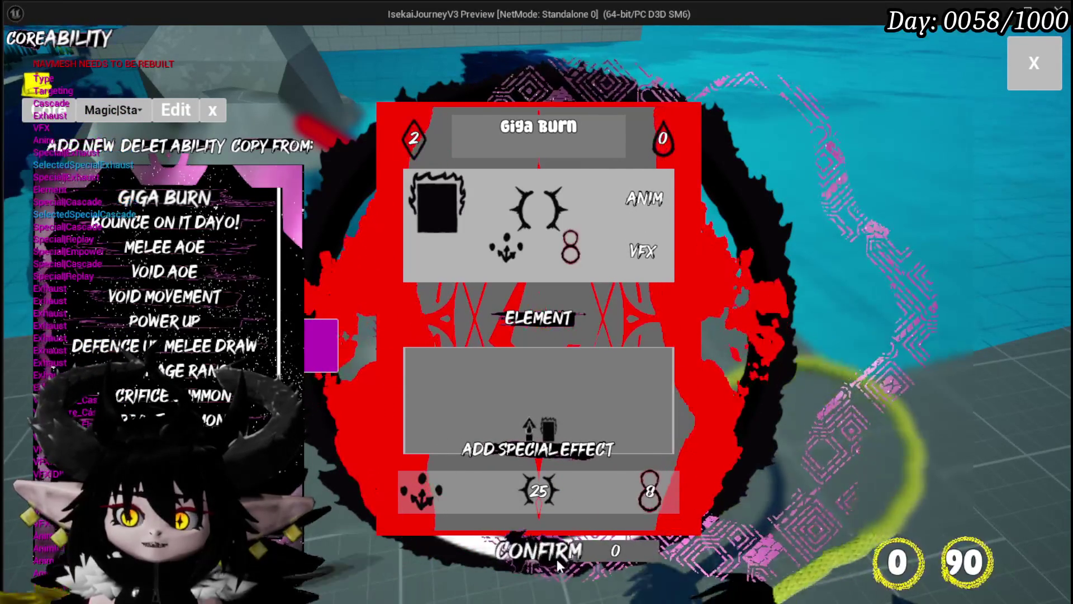
click(556, 558)
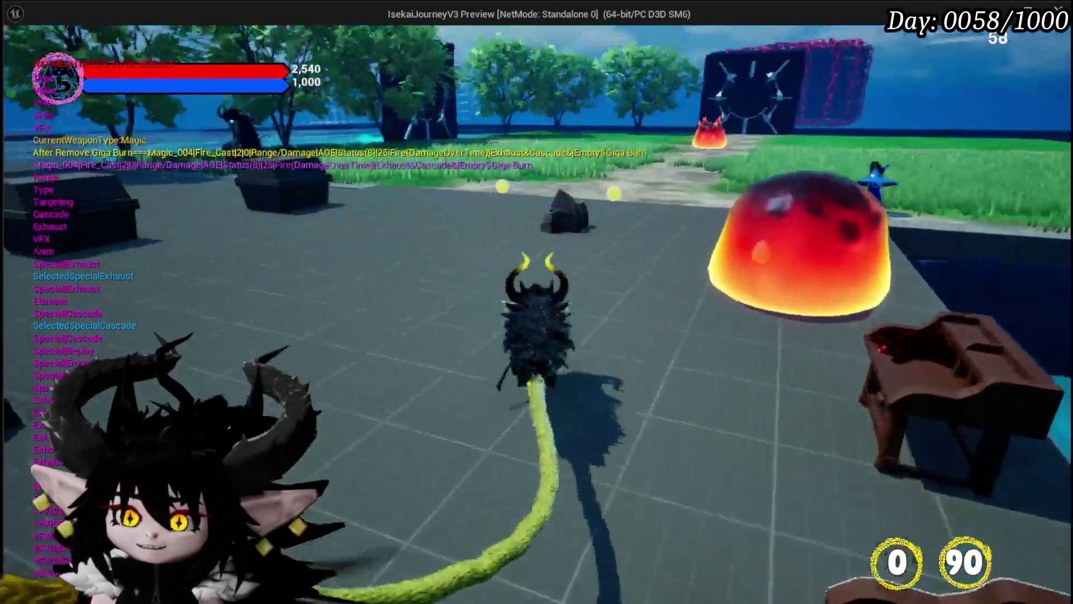
Resume play from the settings menu and attack the fire slime to start combat.
key(Escape)
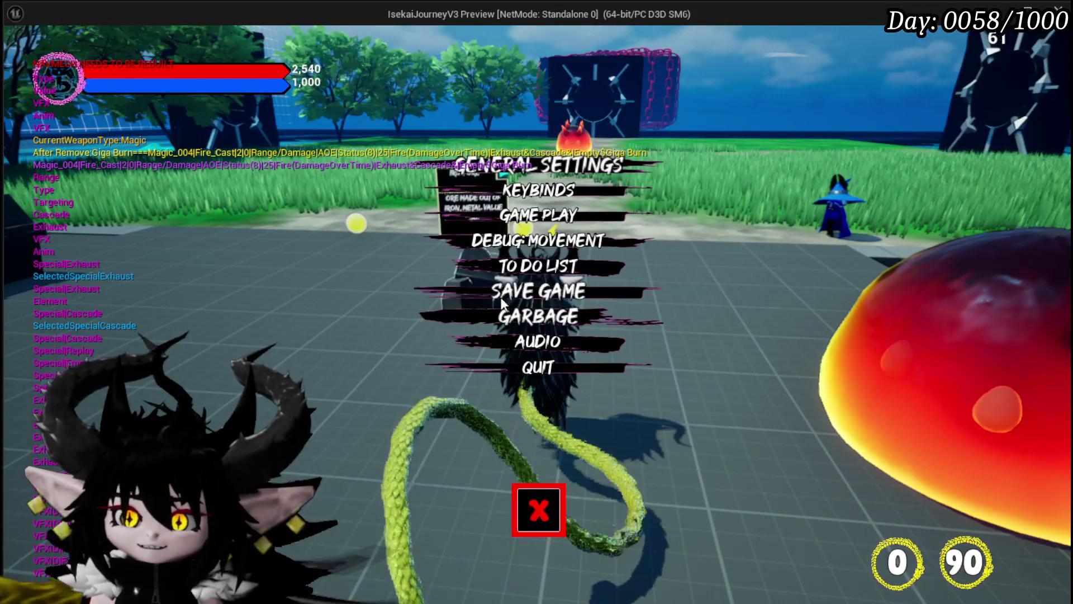
click(538, 510)
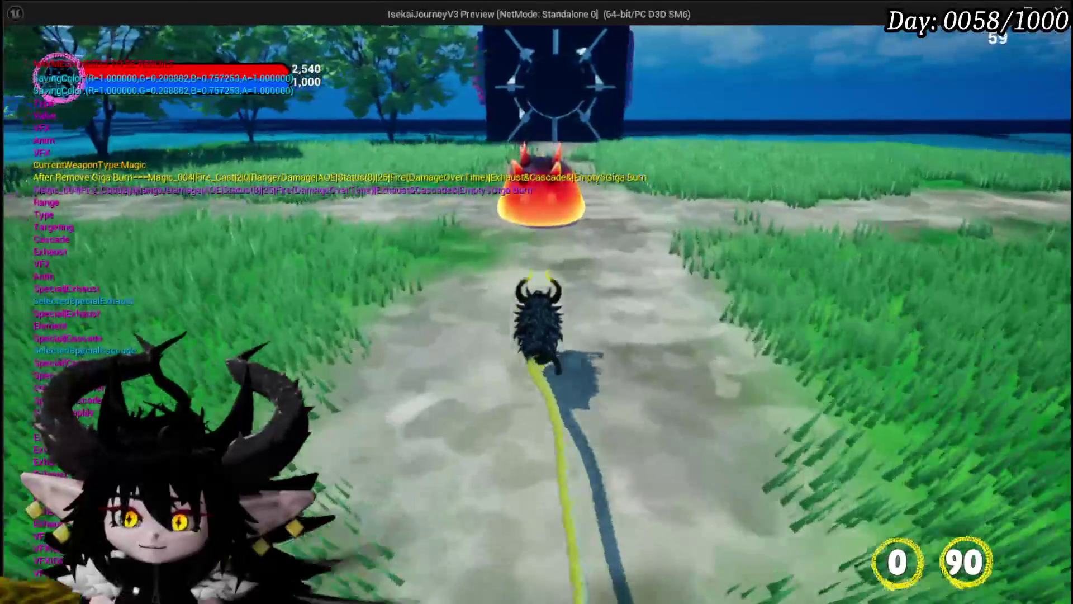
click(537, 302)
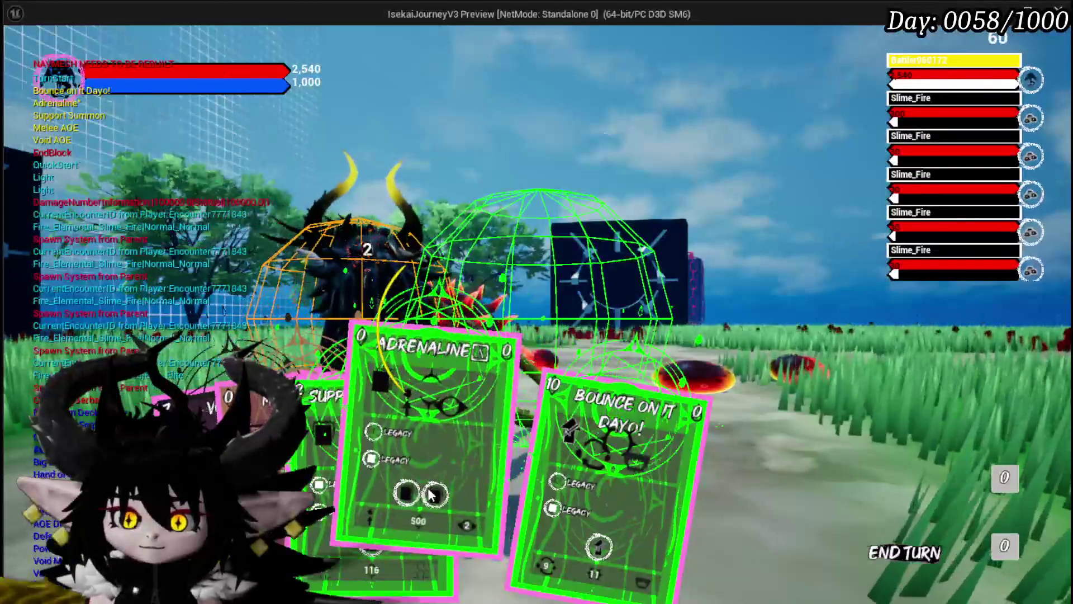
Play Adrenaline and Giga Draw, then cast Giga Burn on the fire slime.
click(429, 492)
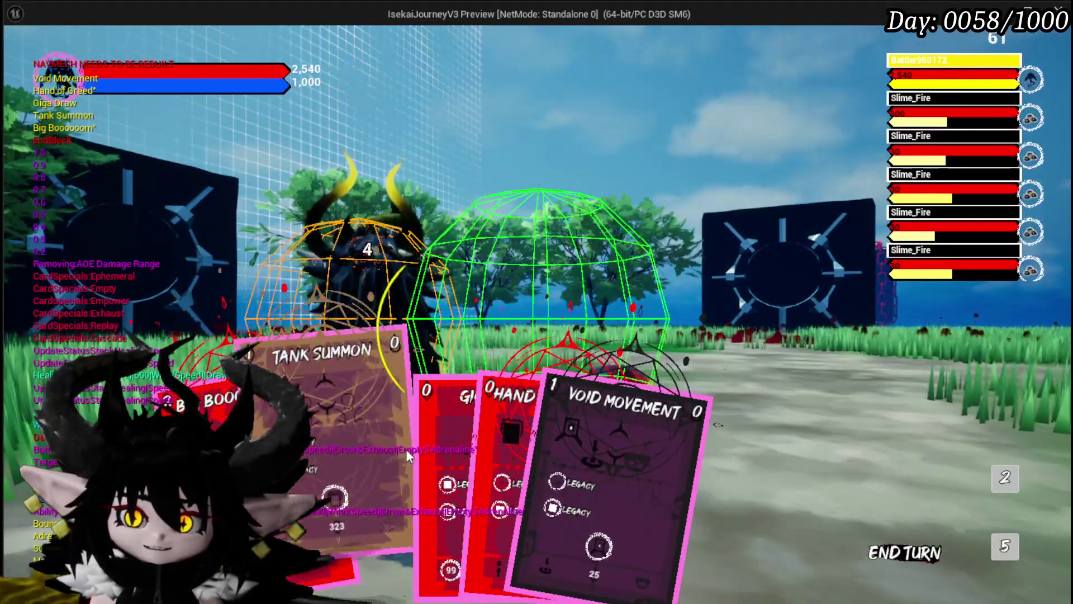
click(417, 449)
click(602, 401)
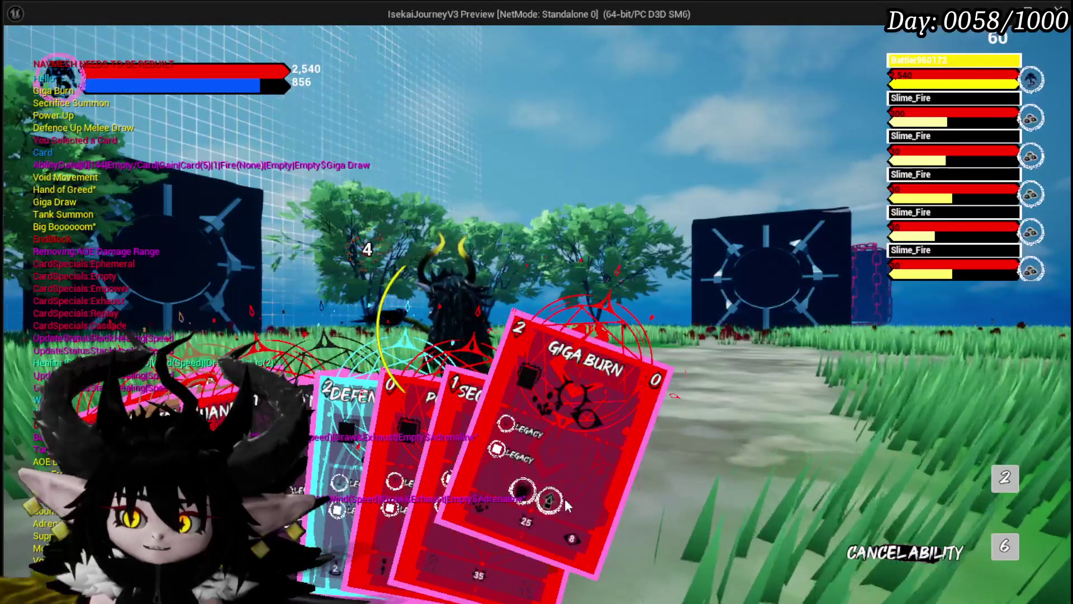
click(568, 506)
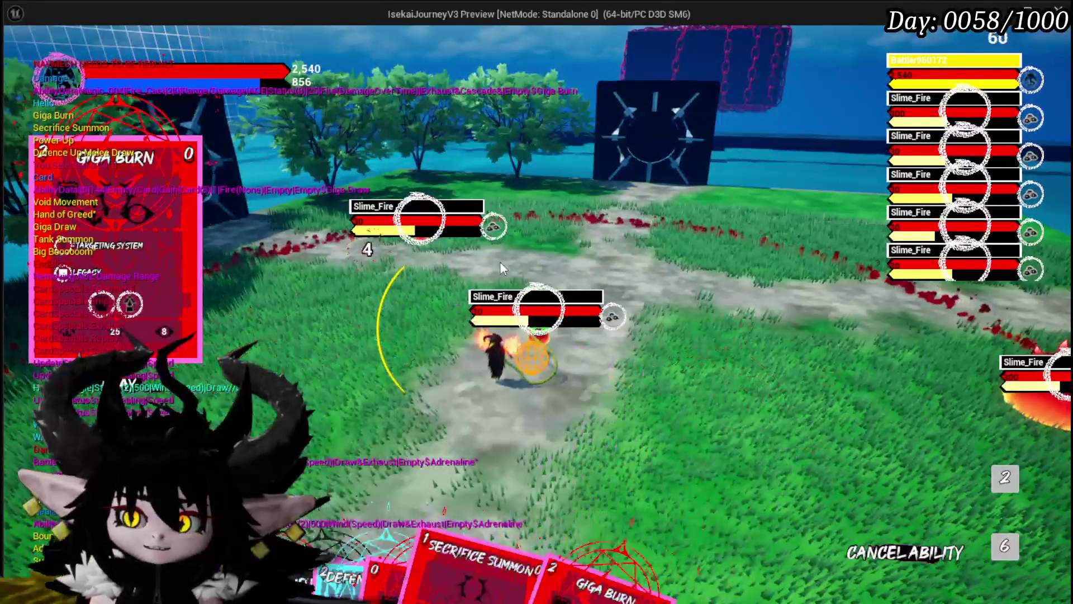
click(501, 260)
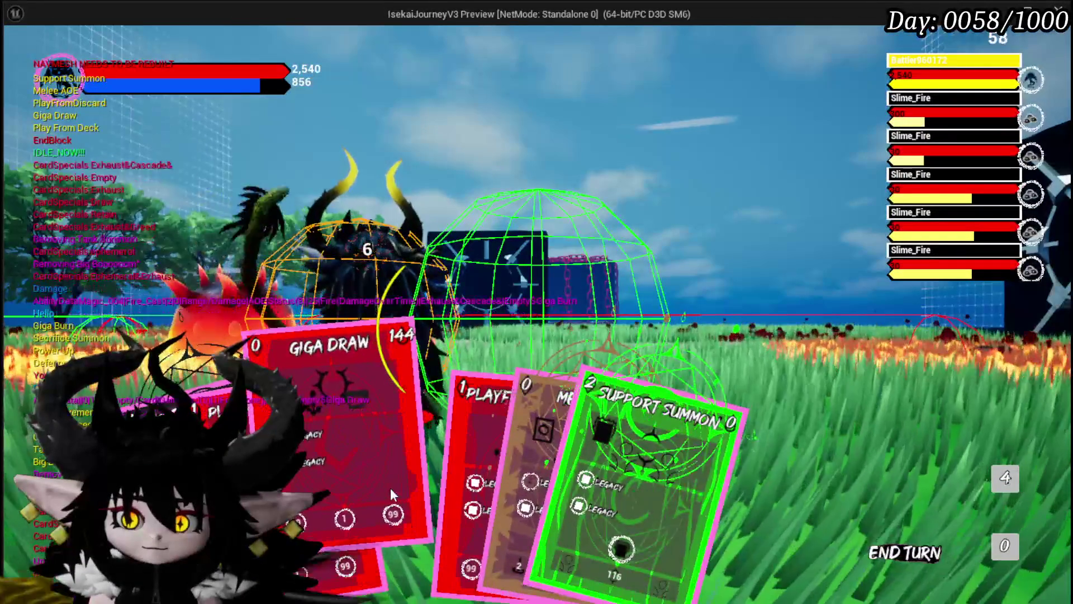
Play Giga Draw again and cast Giga Burn on the centre slime.
click(390, 488)
click(467, 333)
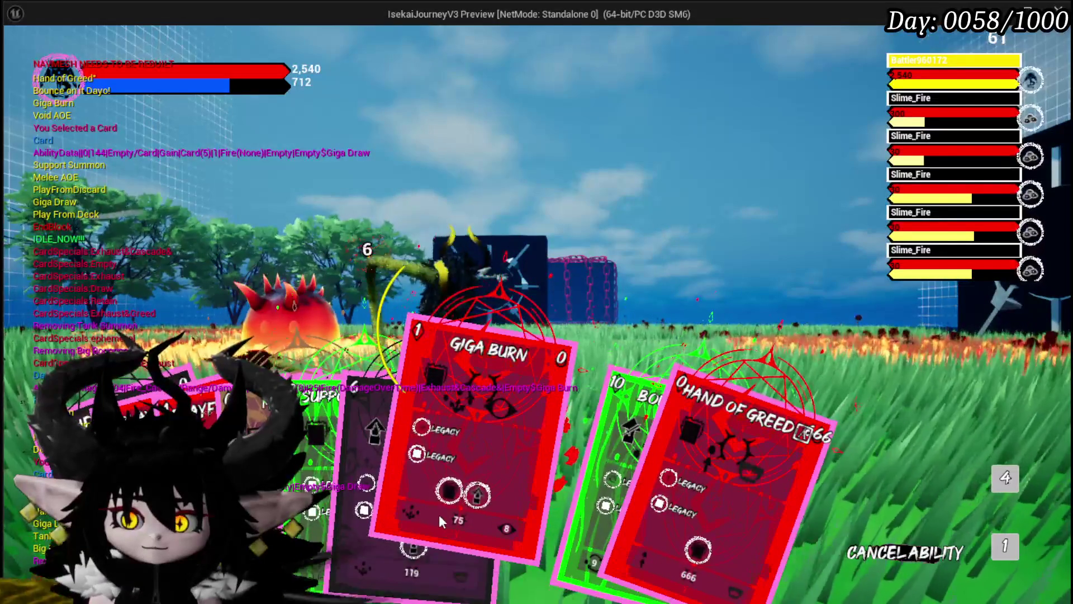
click(439, 514)
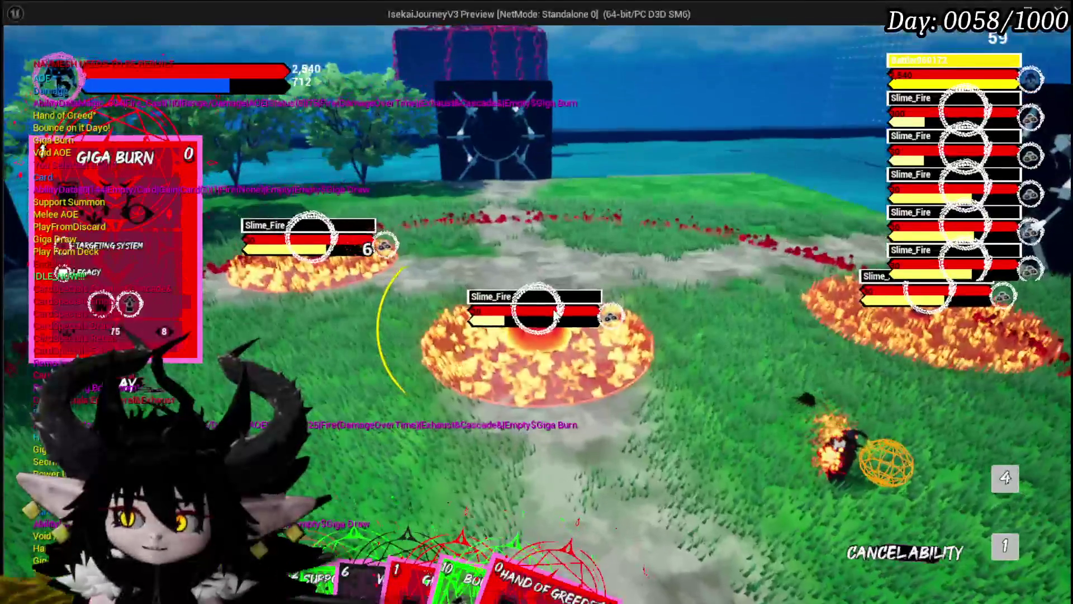
click(556, 315)
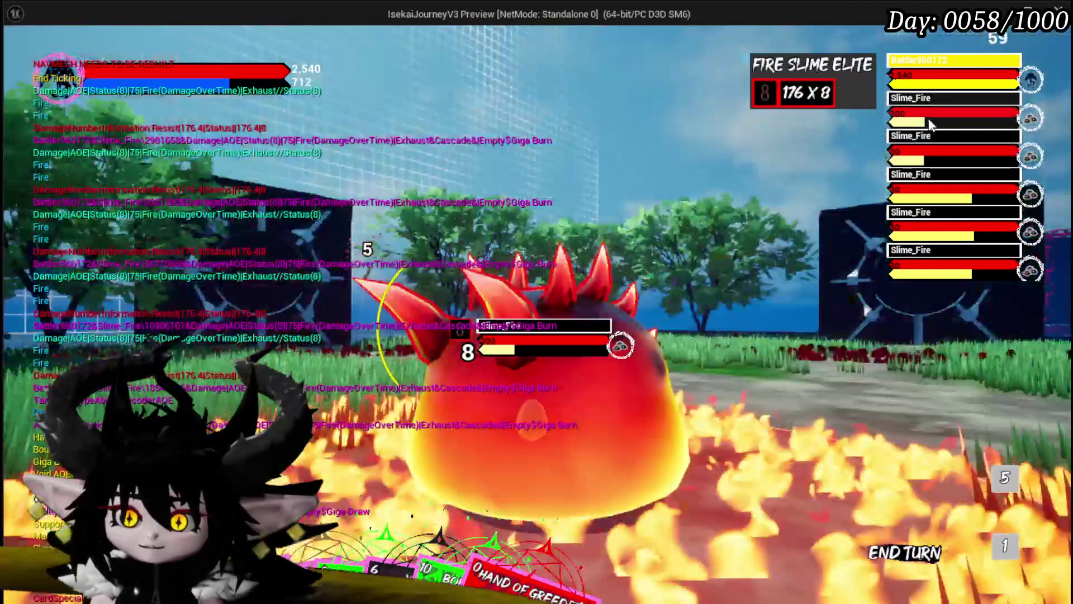
Play Bounce on it Dayo!, Defence Up Melee Draw and another Giga Draw.
mouse_move(929, 161)
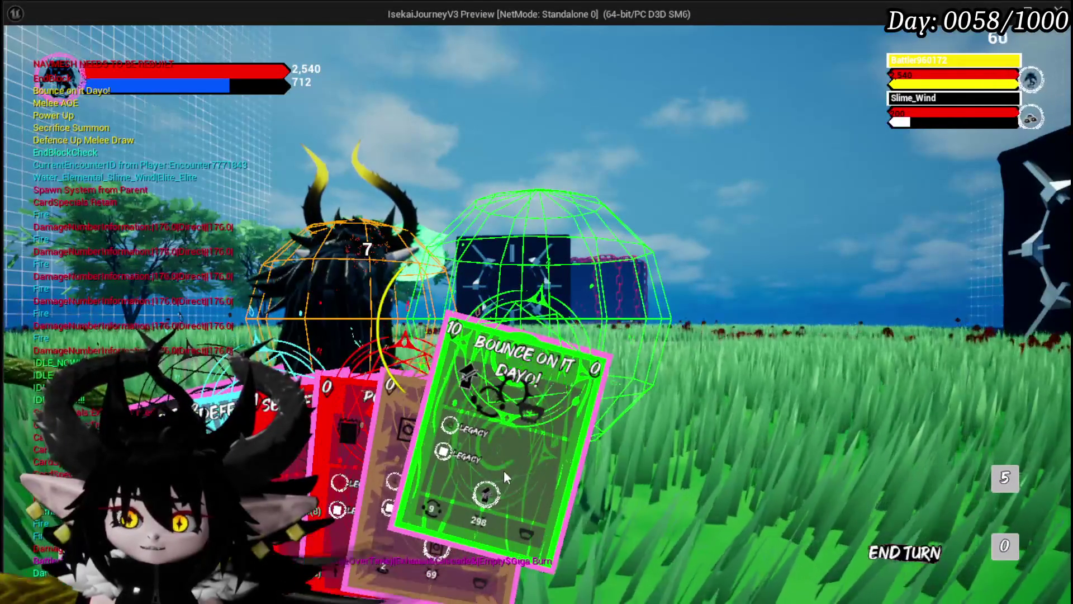
click(504, 471)
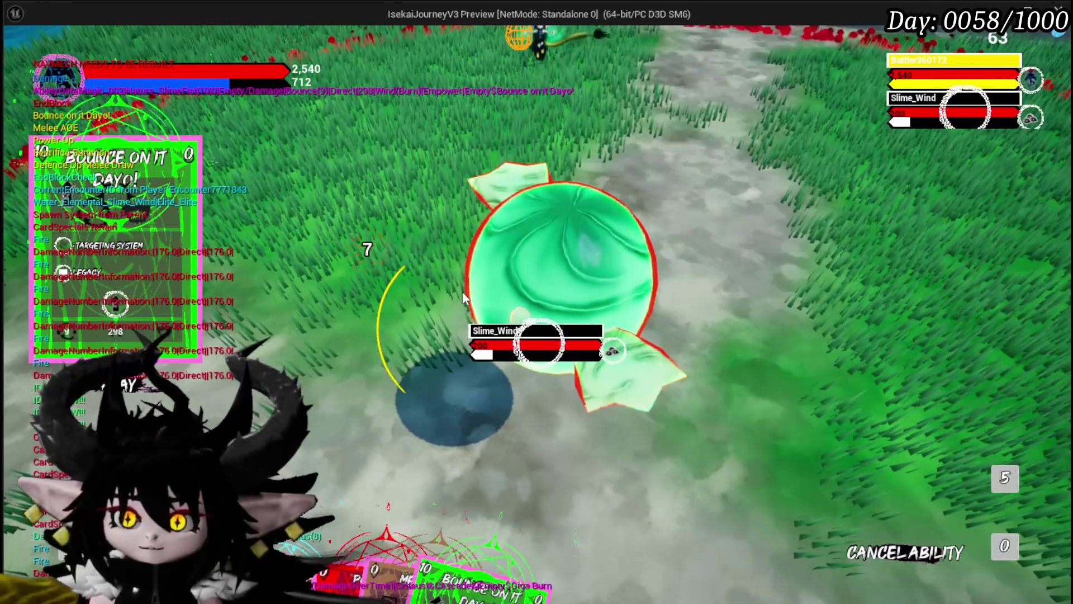
mouse_move(343, 490)
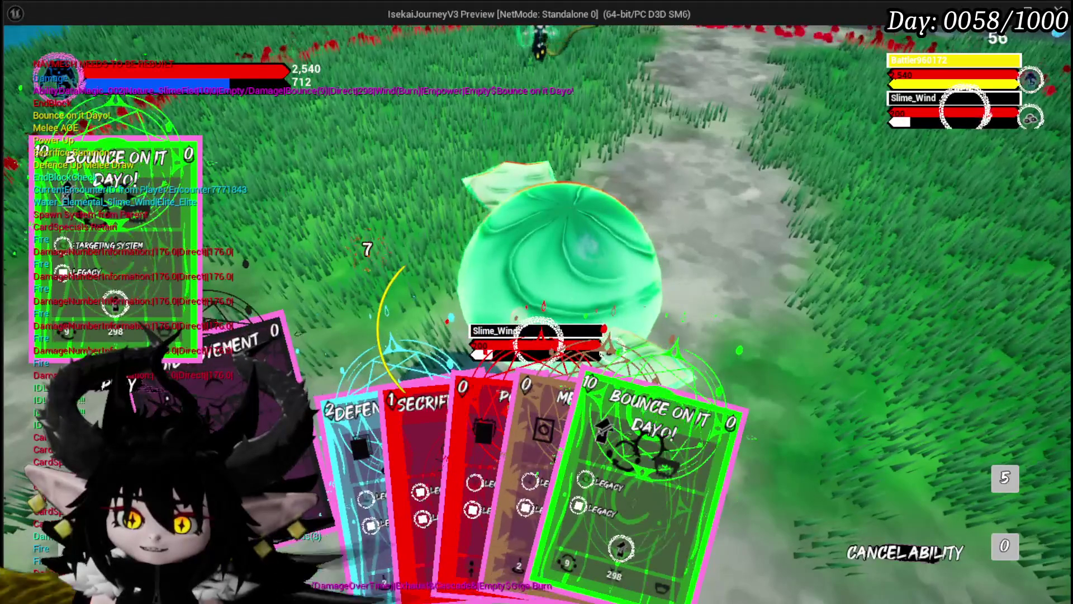
click(344, 474)
click(594, 415)
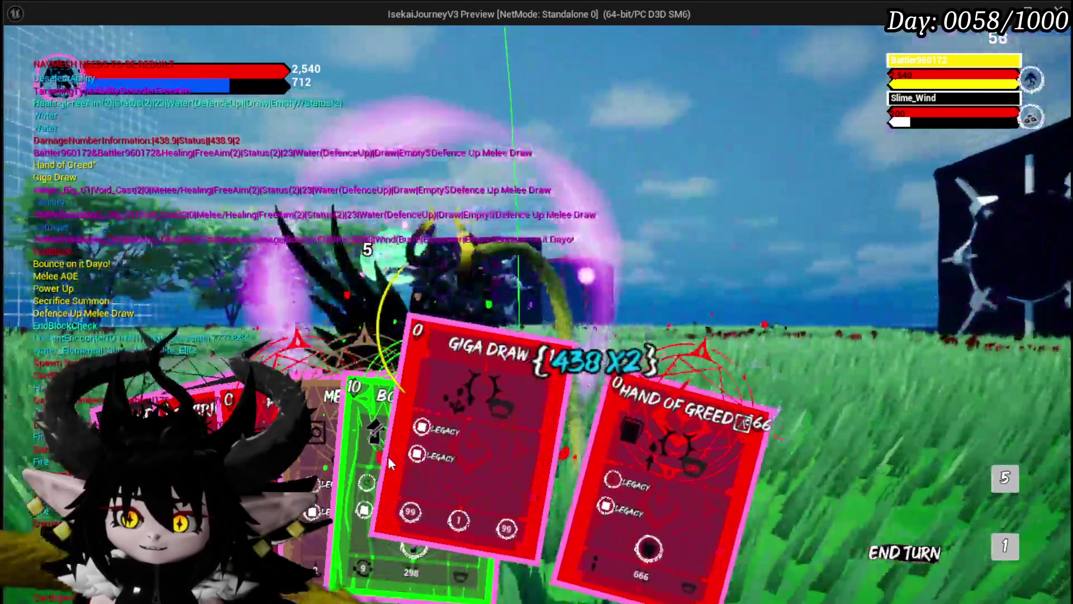
click(388, 456)
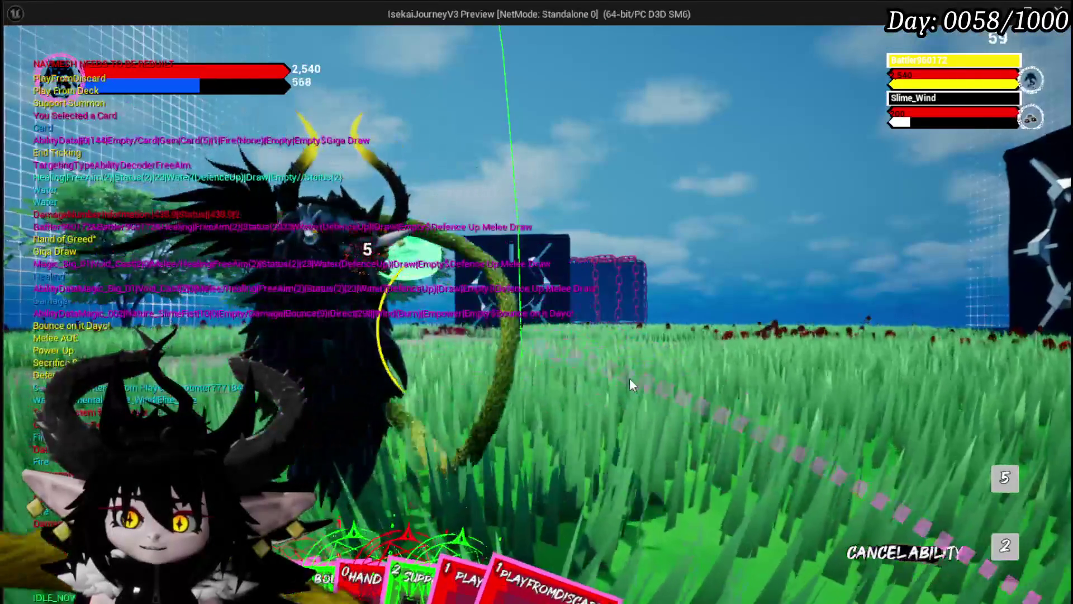
Use Hand of Greed, Defence Up Melee Draw, Void Movement and Melee AOE to finish the slimes.
mouse_move(616, 507)
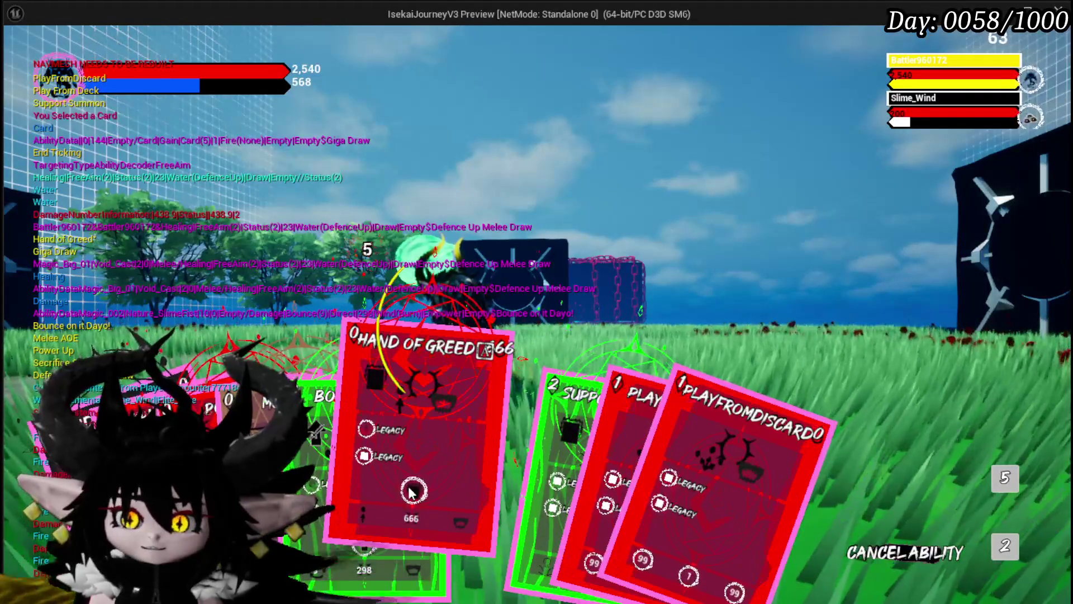
click(411, 493)
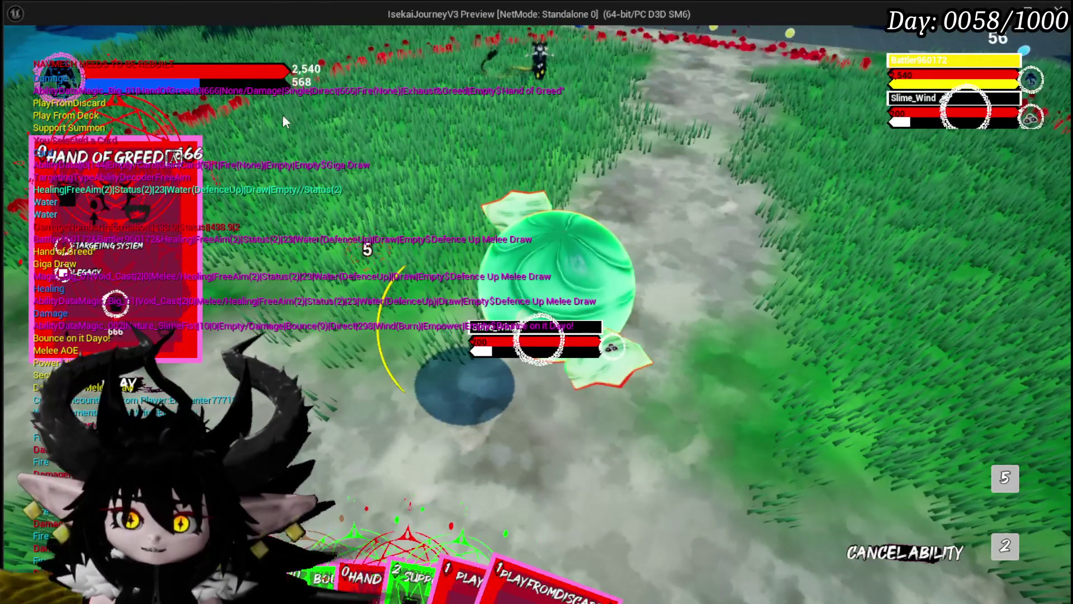
mouse_move(391, 492)
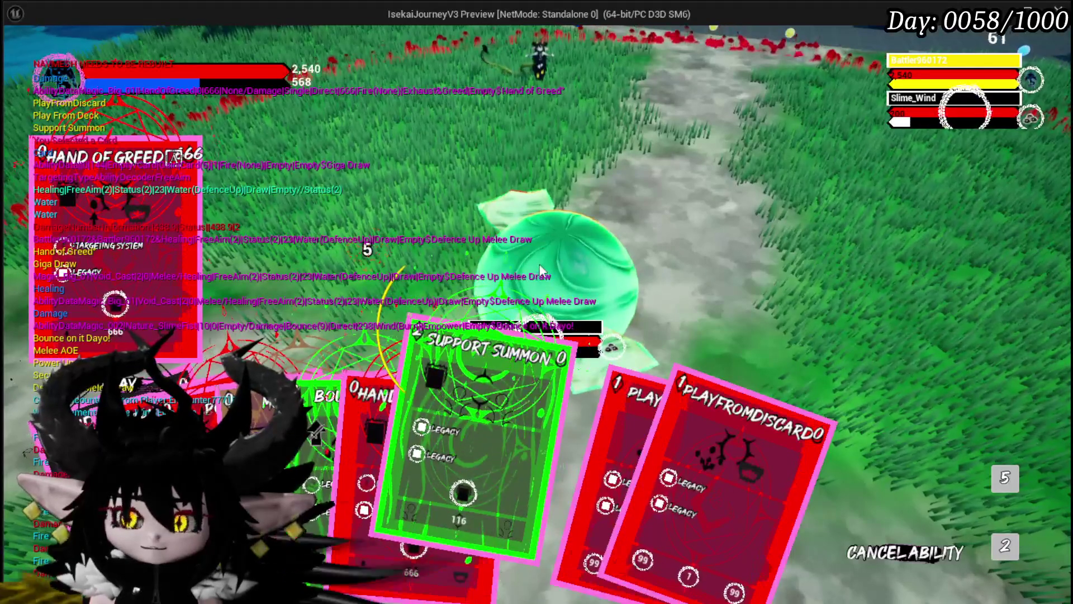
mouse_move(559, 475)
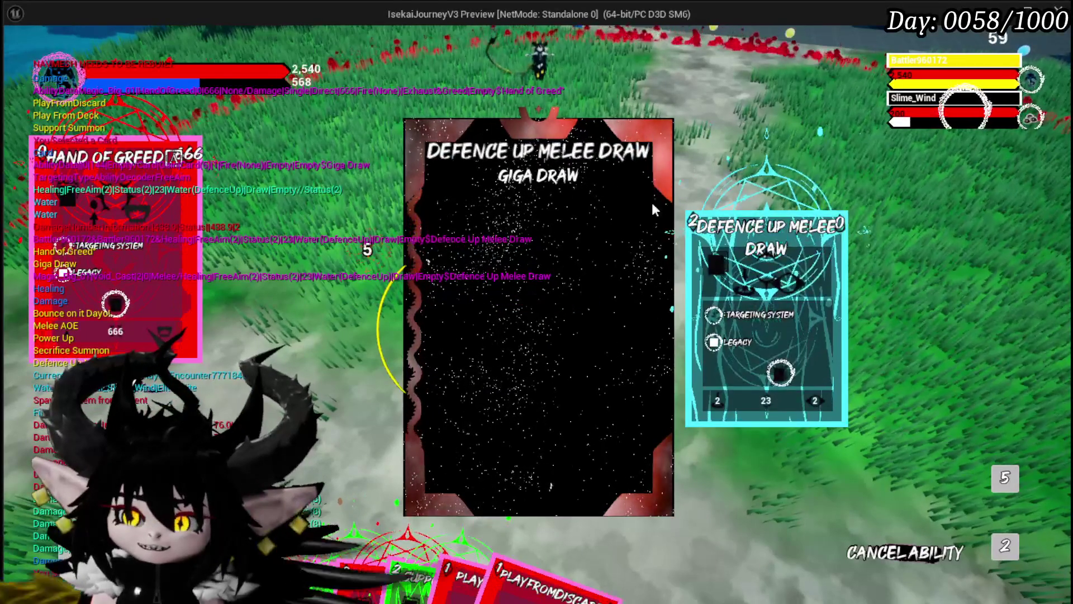
click(1000, 485)
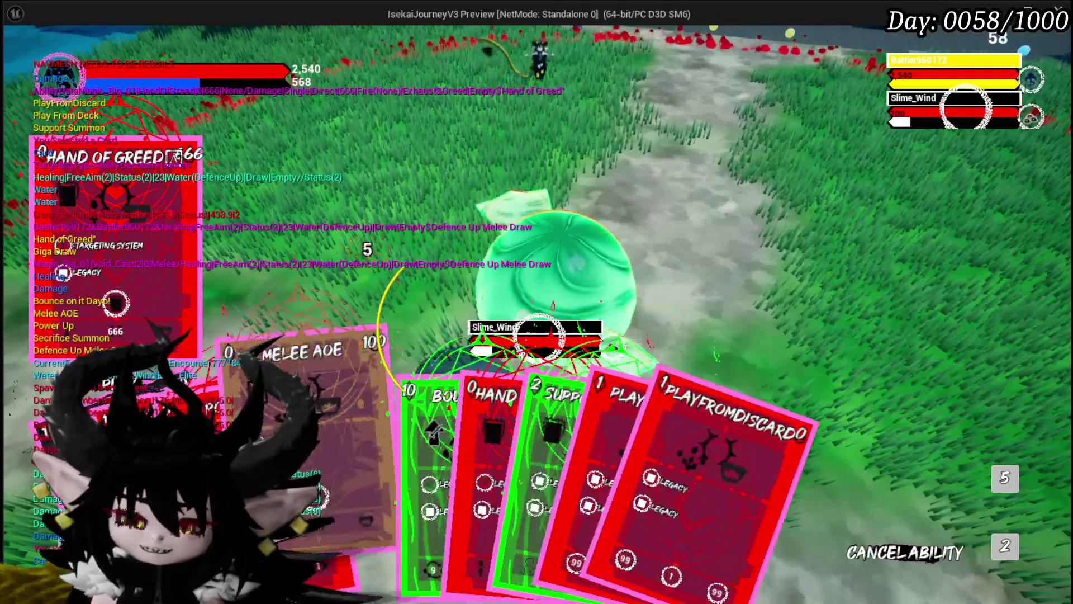
right_click(300, 378)
click(581, 259)
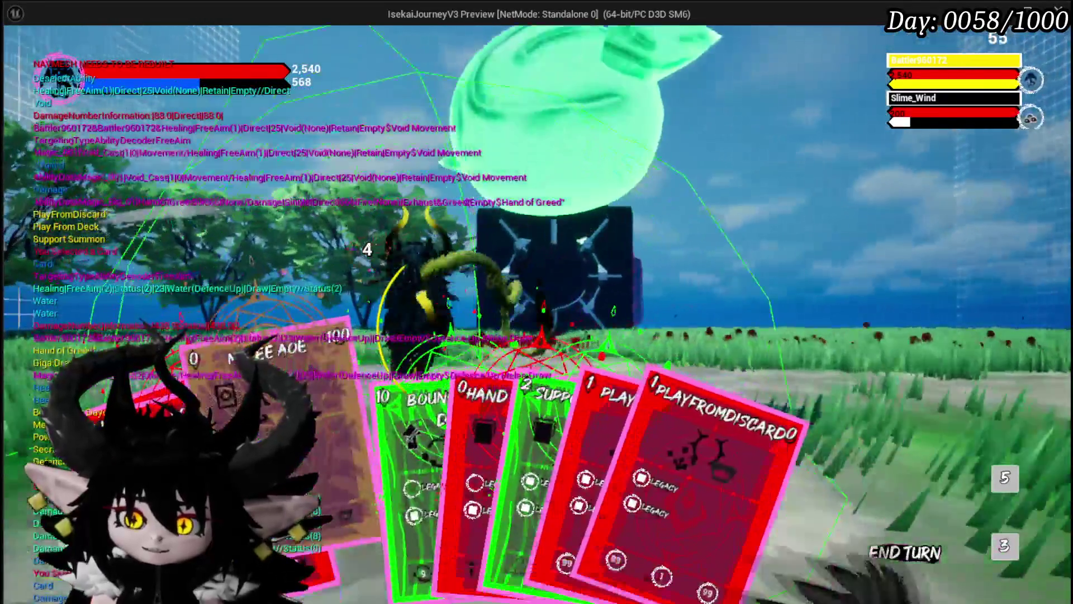
right_click(388, 416)
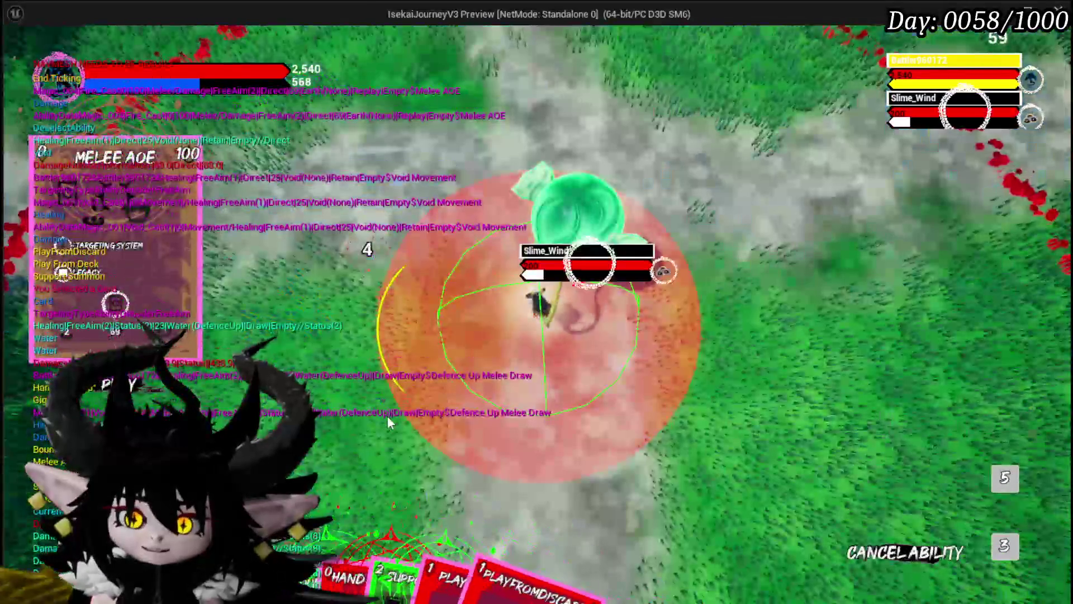
click(549, 355)
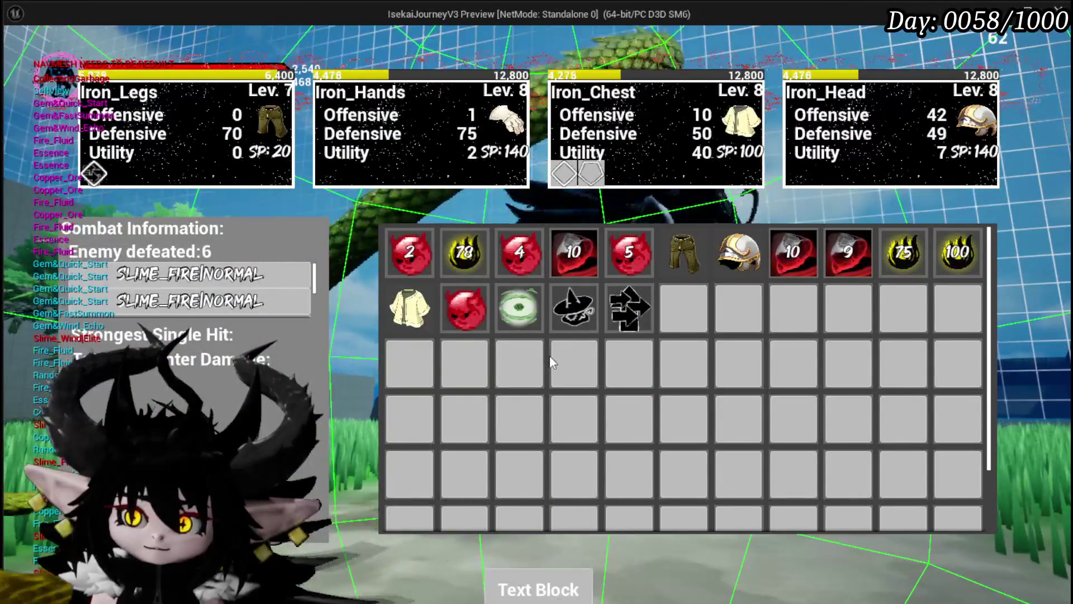
Stop the preview, save the level twice, and relaunch the standalone game preview.
key(Escape)
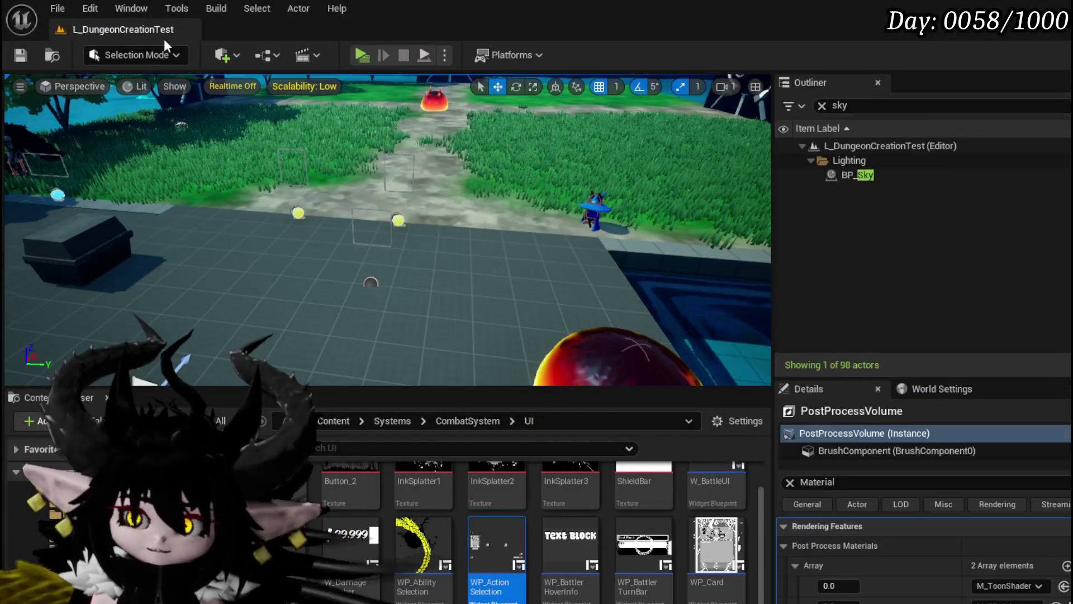
click(20, 55)
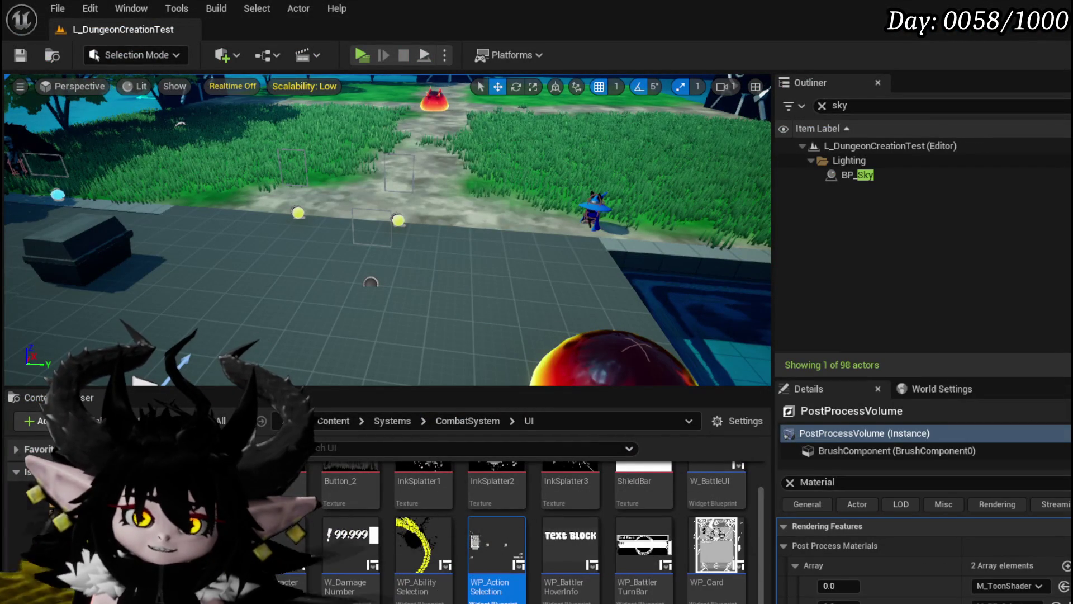
drag(371, 282, 373, 282)
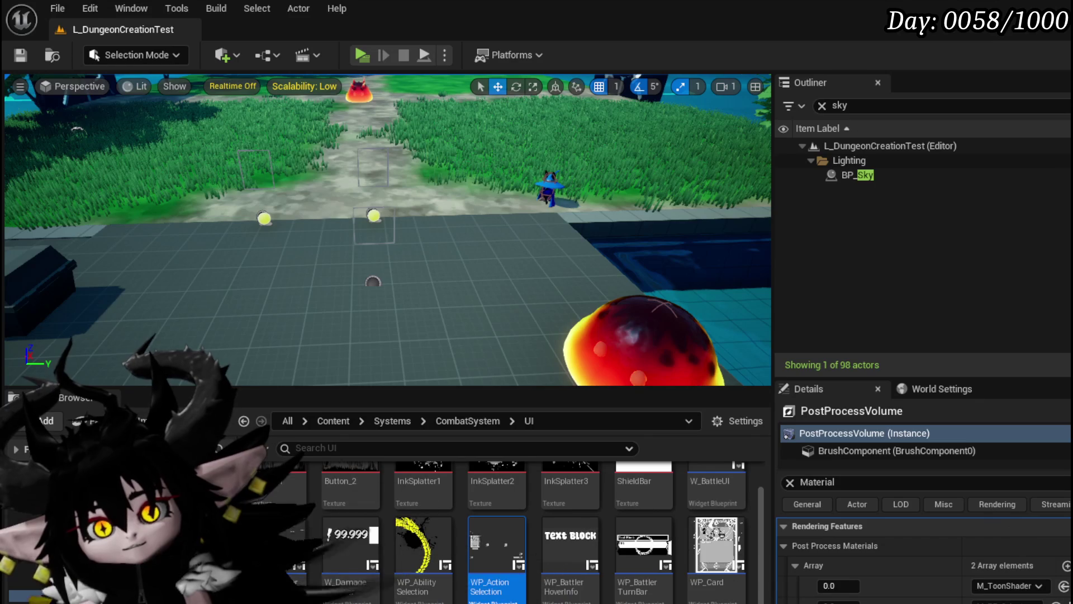
click(25, 61)
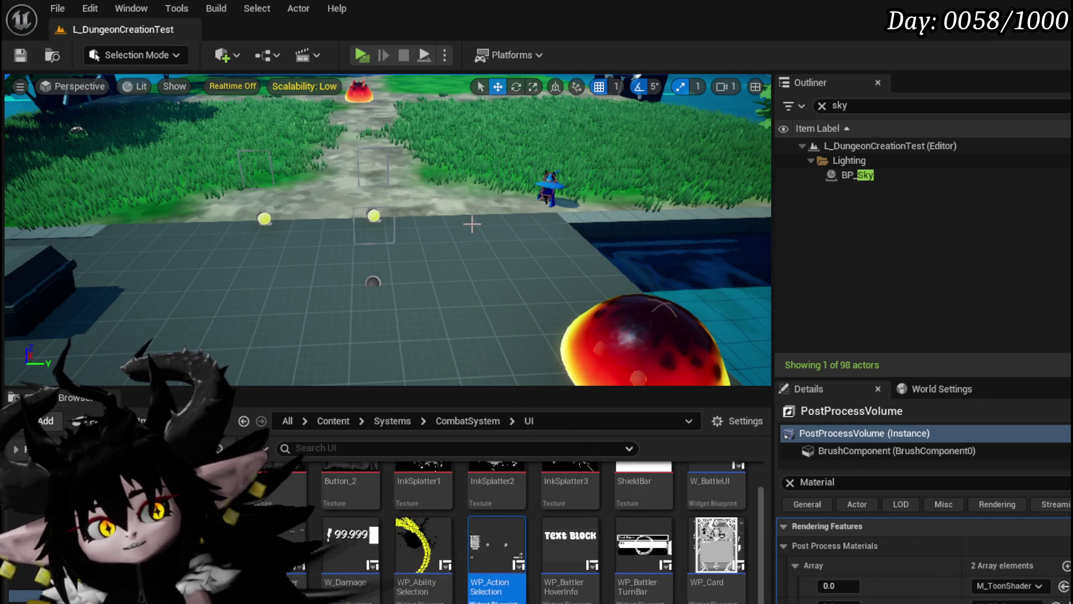
click(358, 57)
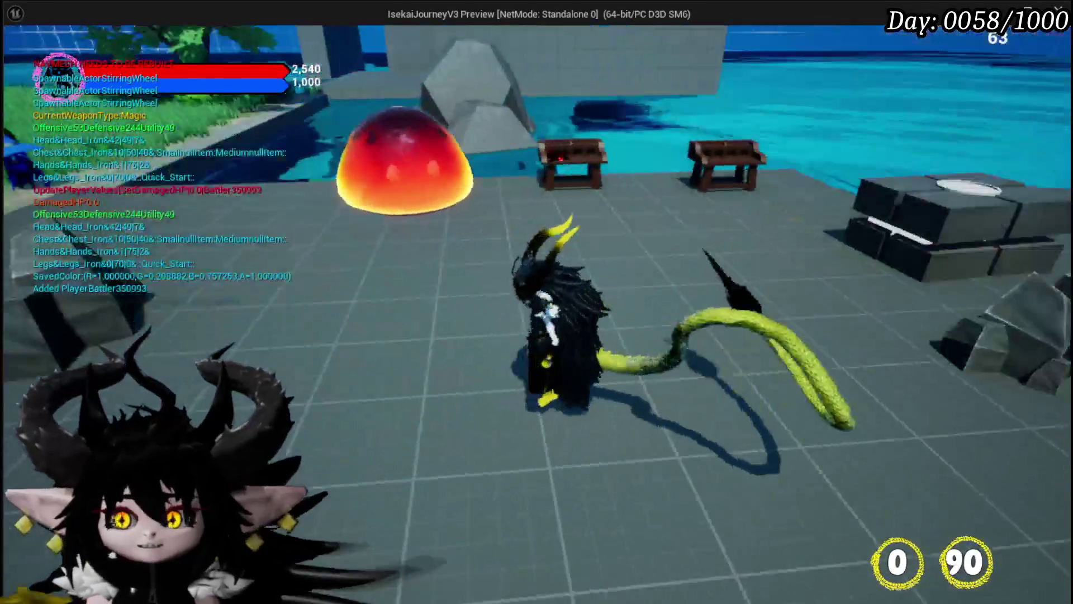
Walk to the workbench and open the Support Summon card in the ability editor.
key(w)
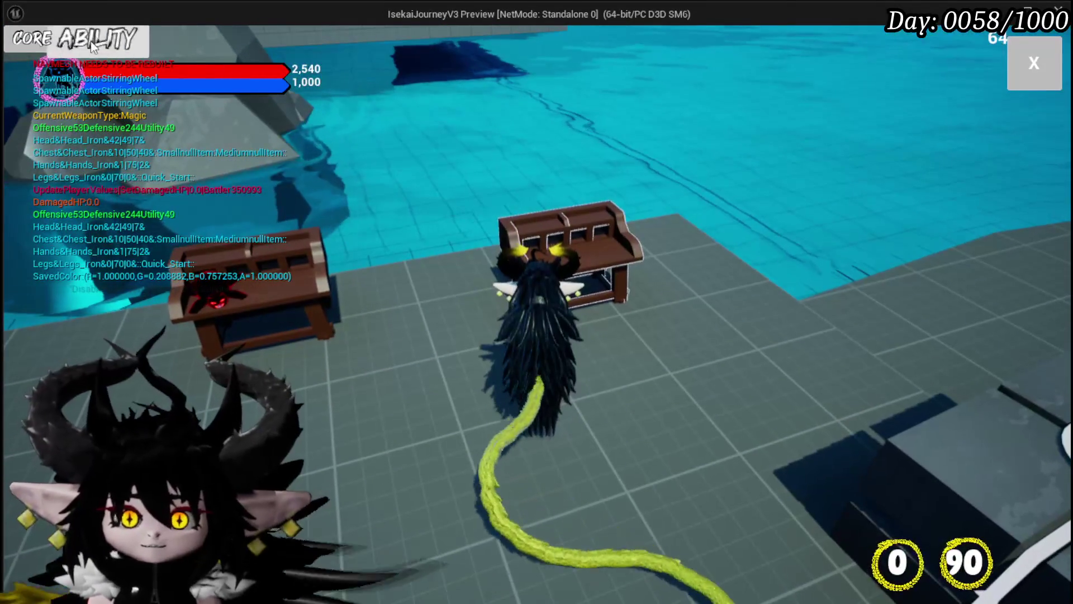
click(116, 43)
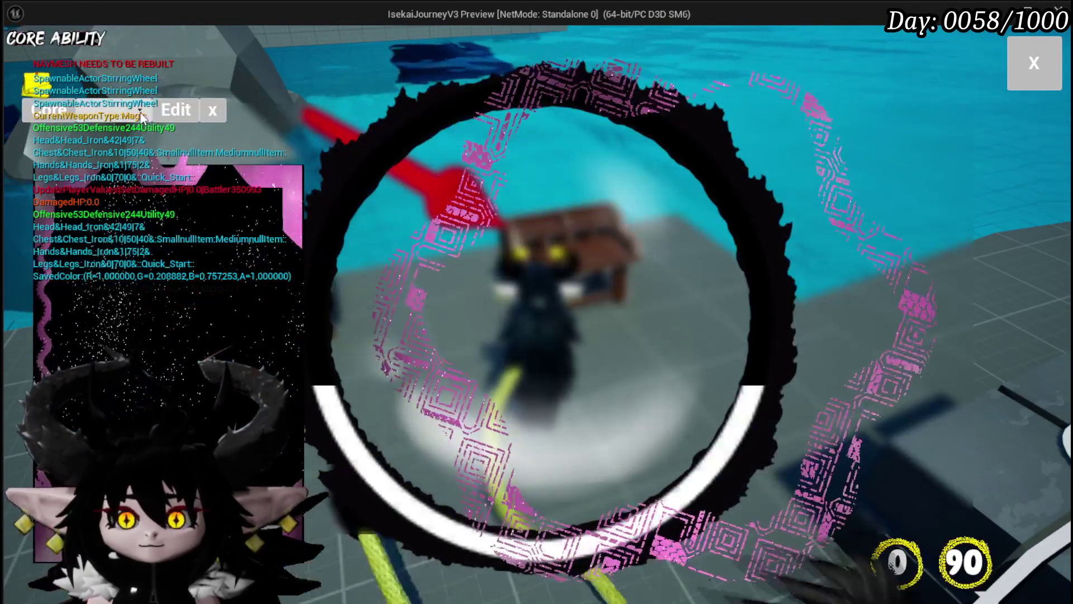
click(112, 110)
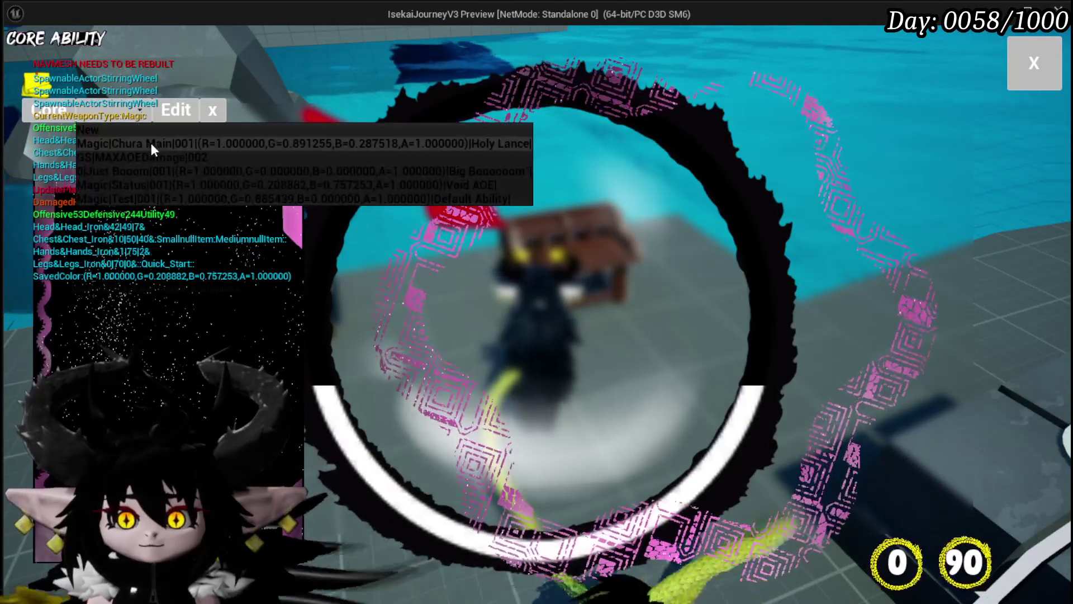
click(150, 140)
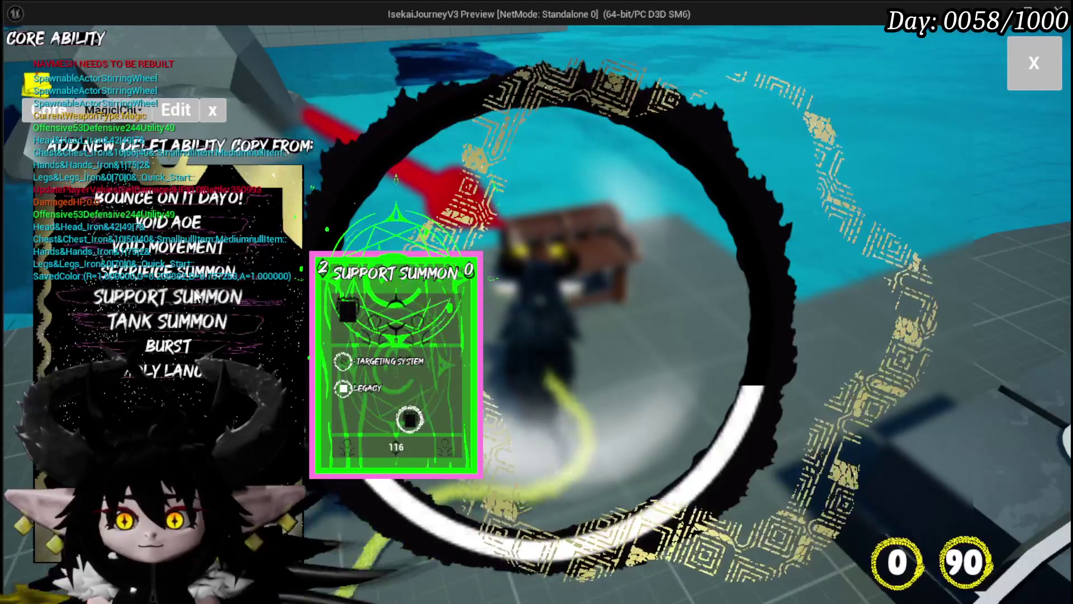
click(184, 297)
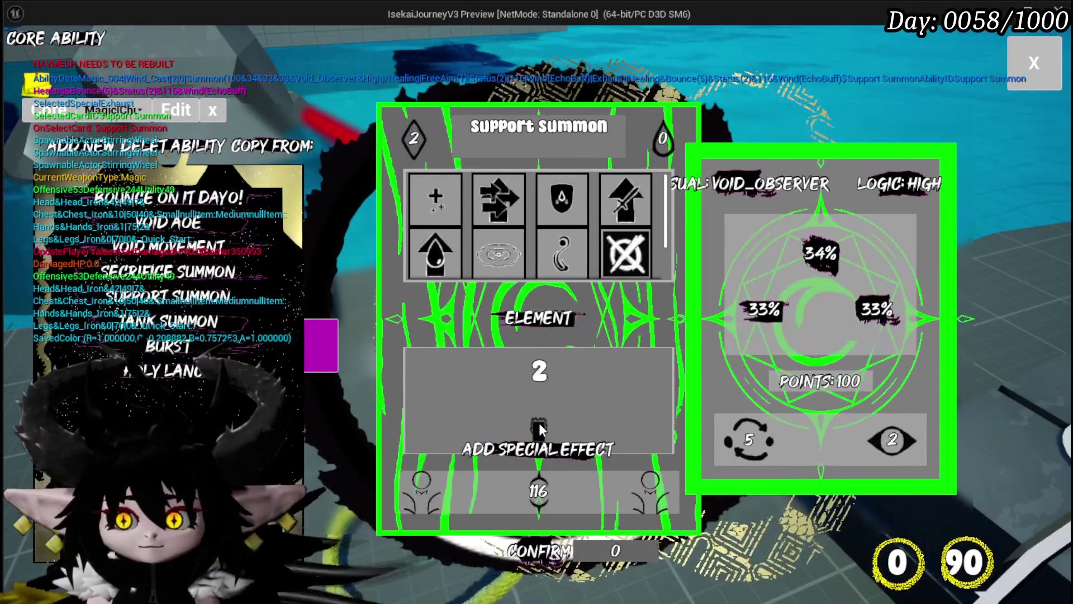
Review Support Summon's animation and VFX settings, confirm the card, and stop the preview.
click(657, 312)
mouse_move(547, 435)
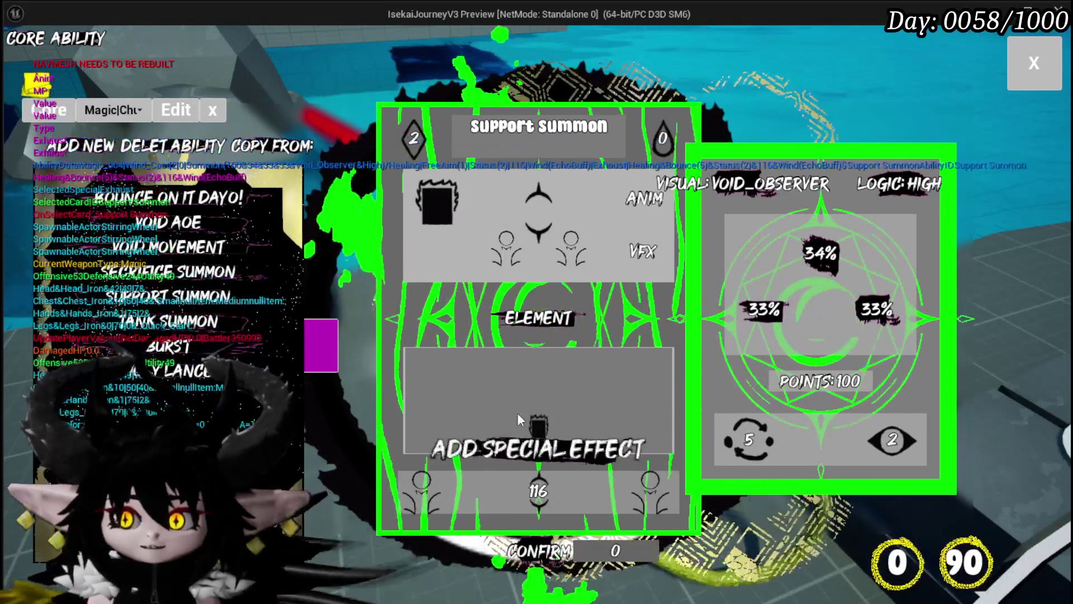
mouse_move(451, 127)
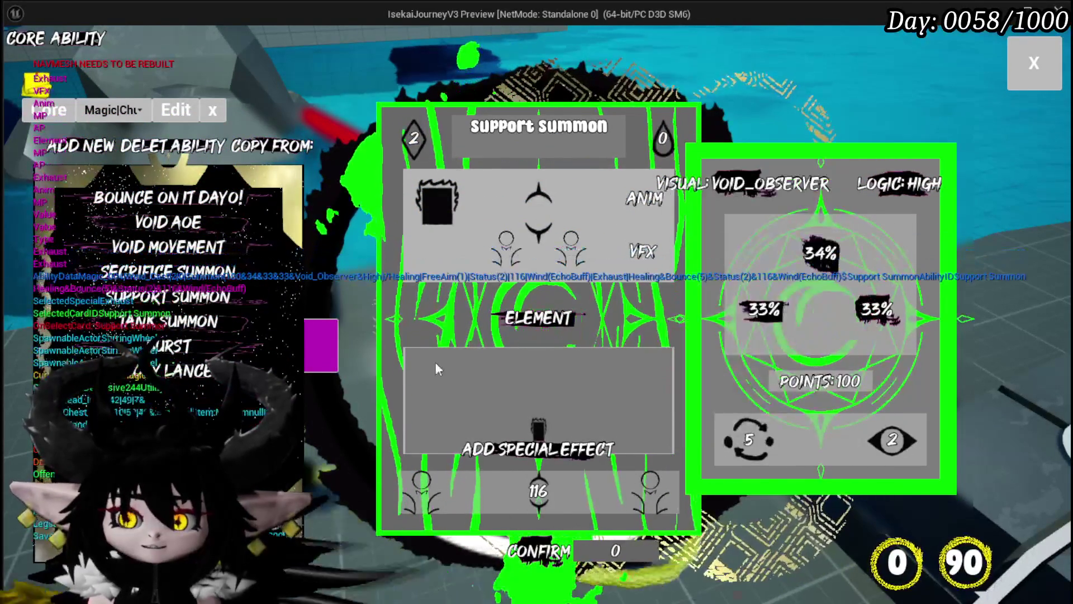
click(535, 559)
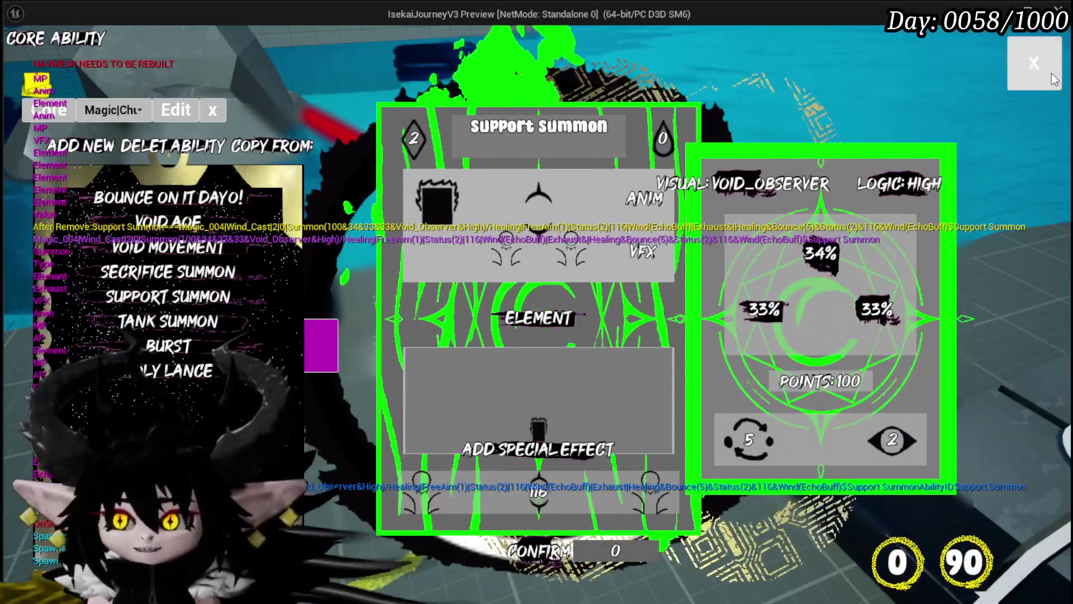
mouse_move(781, 201)
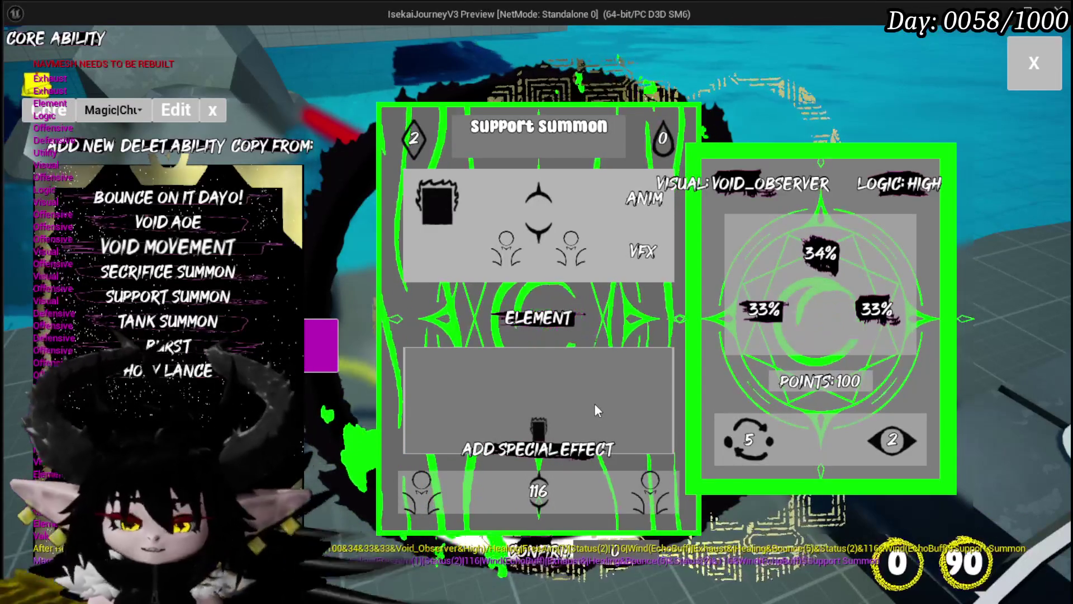
key(Escape)
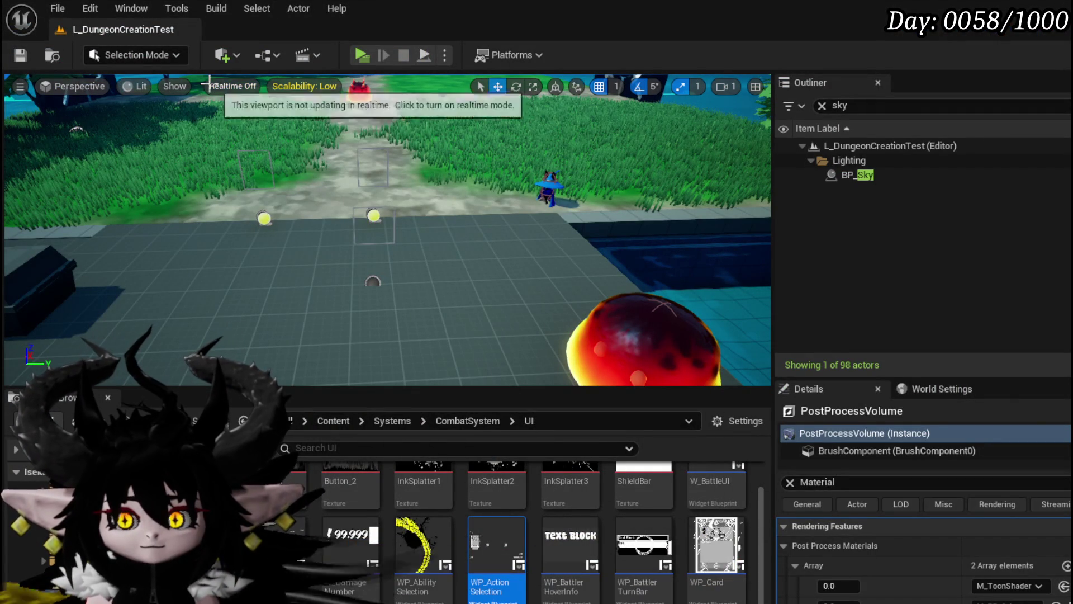
Save the level and switch to the AbilityWorkBenchUI blueprint graph.
click(20, 55)
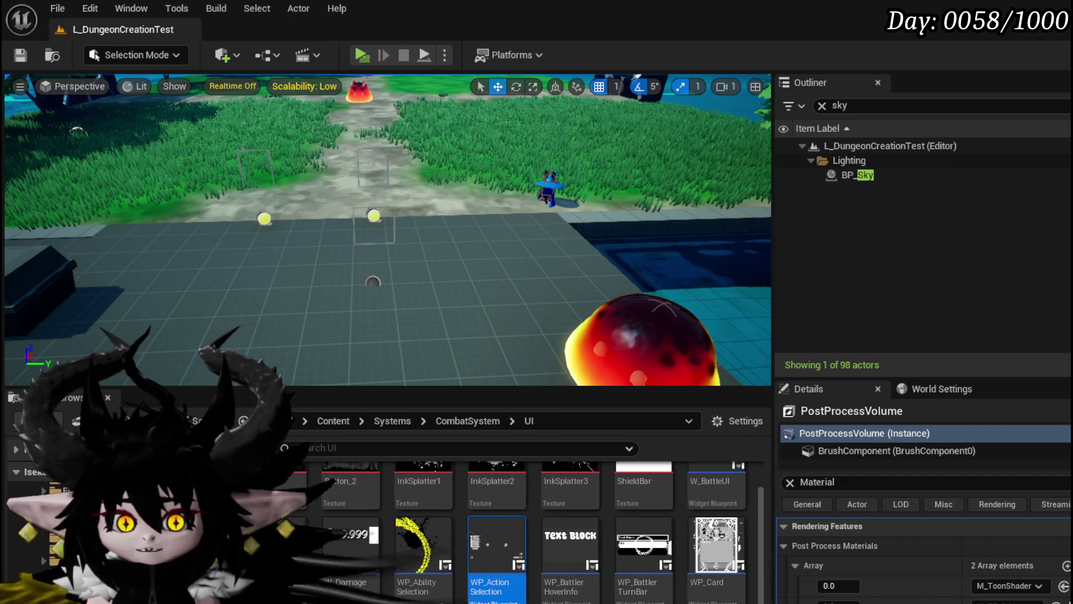
key(alt+Tab)
scroll(418, 267, down, 3)
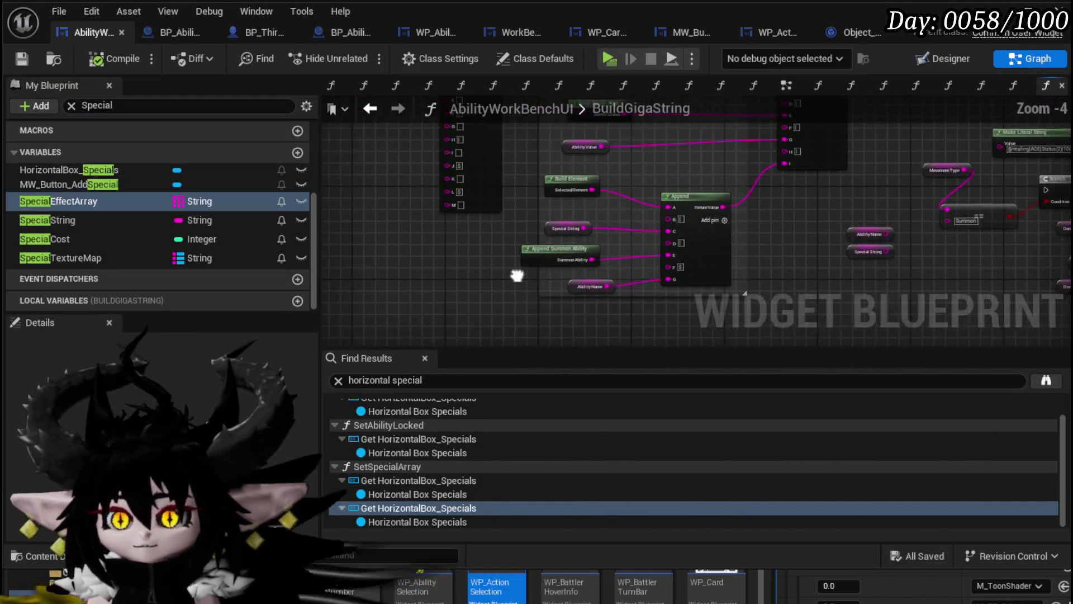
mouse_move(431, 287)
mouse_down()
mouse_move(408, 271)
mouse_move(409, 305)
mouse_move(427, 263)
mouse_move(422, 283)
mouse_move(677, 334)
mouse_up()
scroll(647, 288, down, 2)
drag(575, 222, 533, 169)
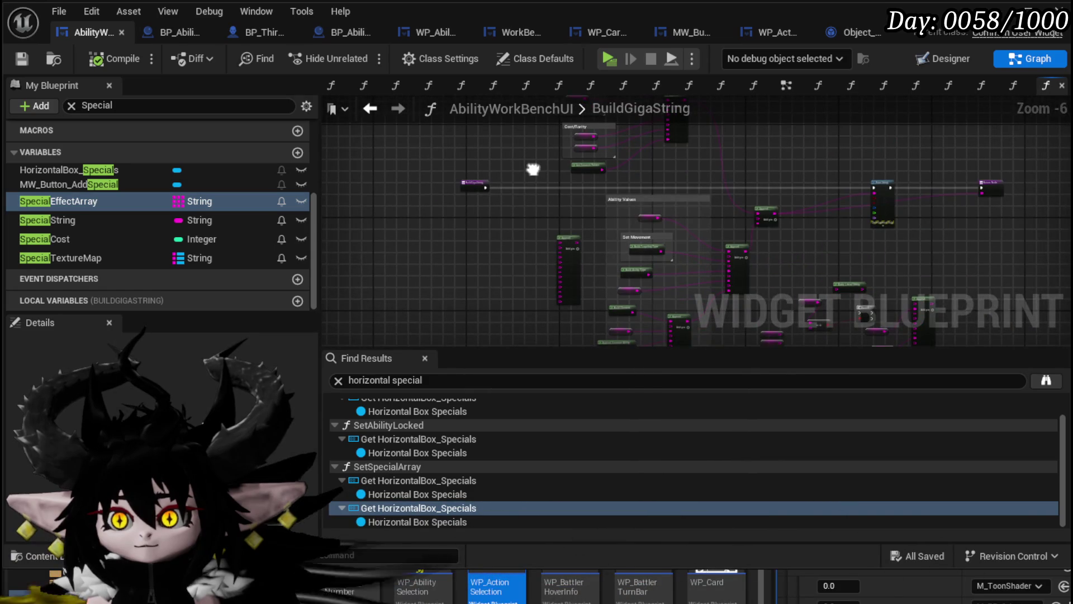
Search My Blueprint for 'Initi' and open the InitialSetData function graph.
click(115, 105)
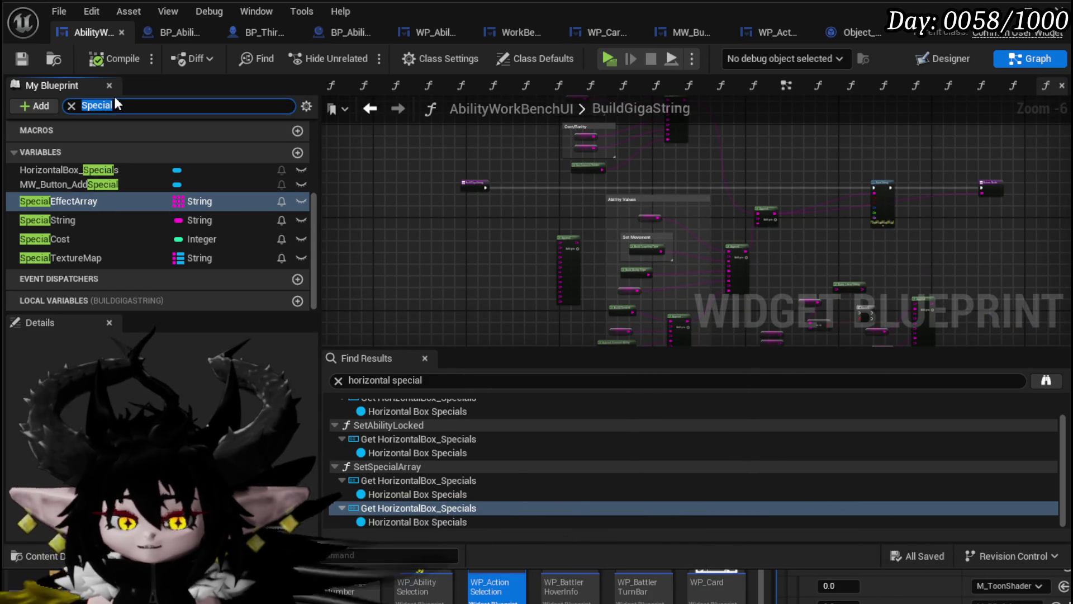
text(Set)
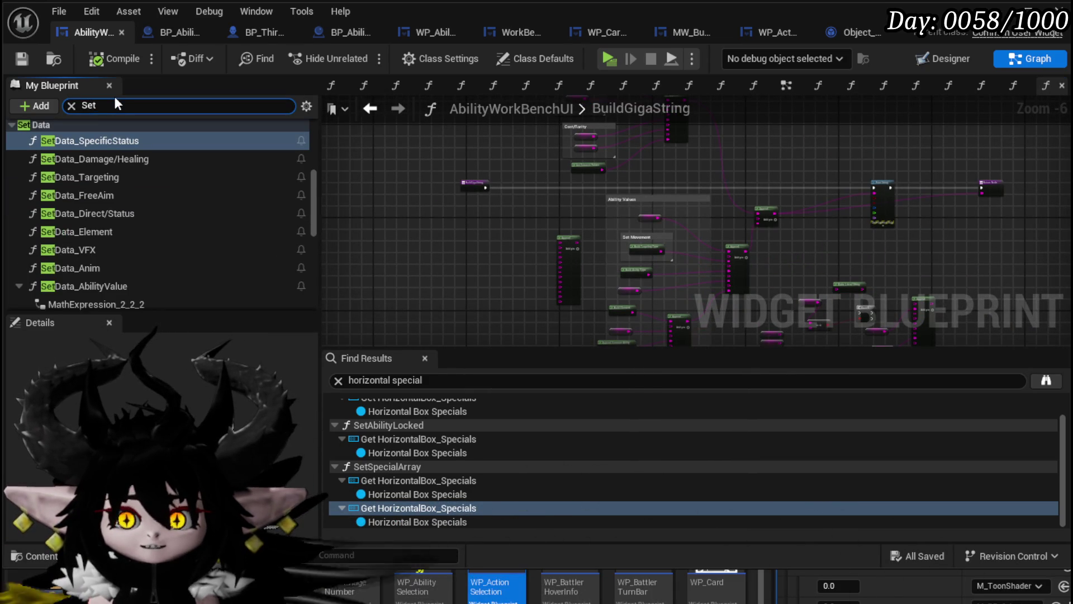
text(i)
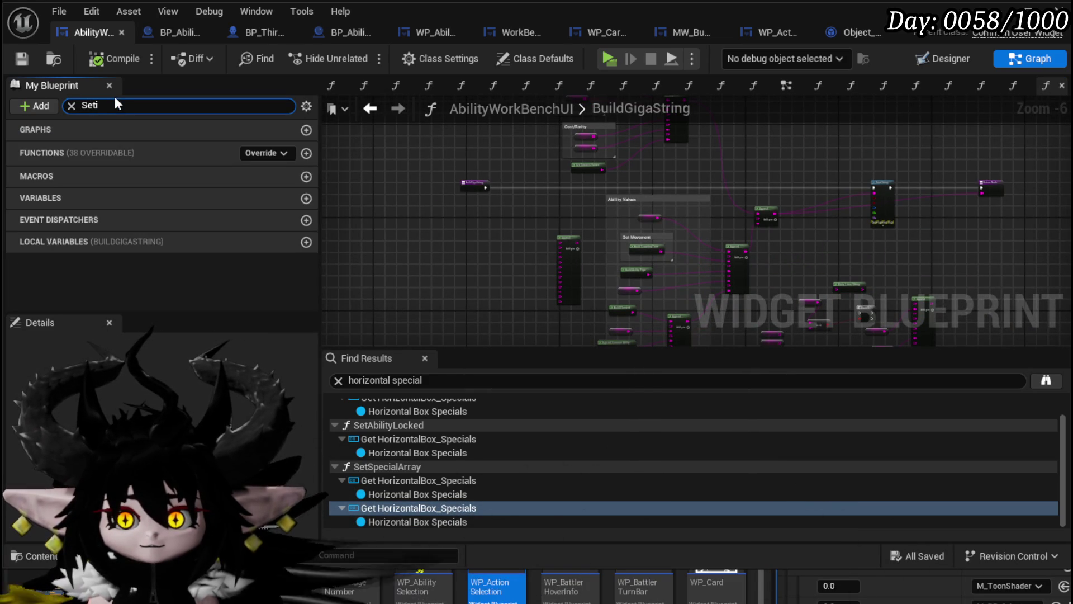
key(BackSpace)
key(BackSpace)
key(BackSpace)
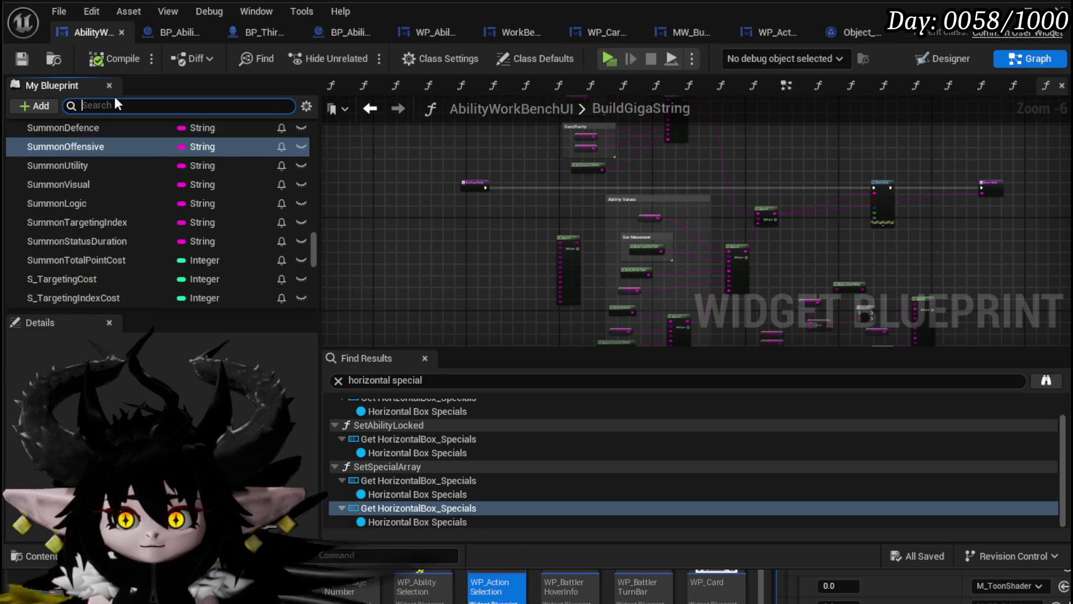
text(Initi)
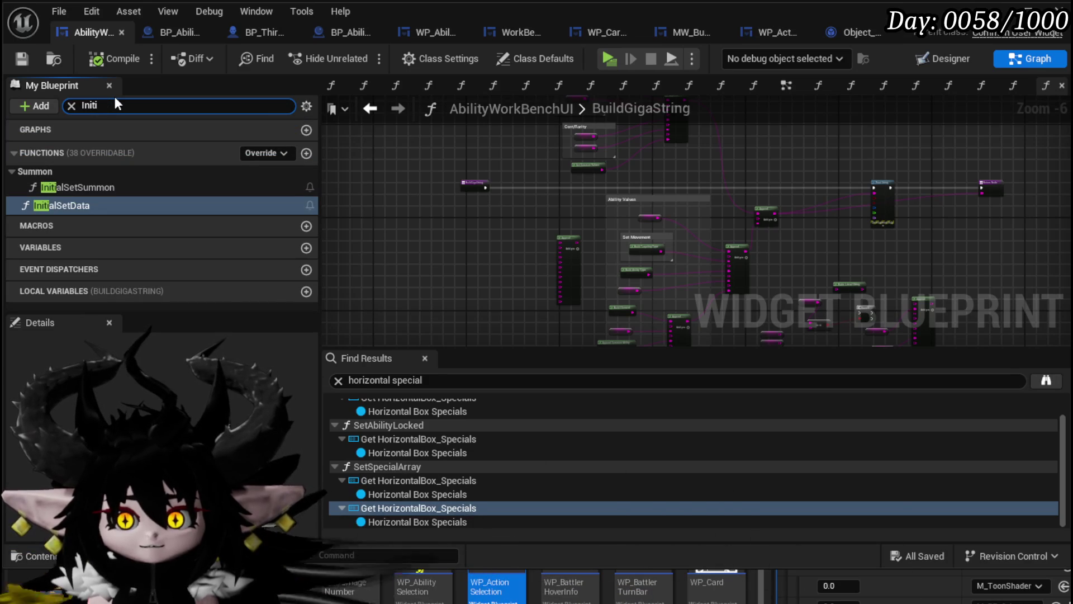
double_click(57, 207)
Locate and select the Set Data Specific Status and Select Special nodes.
scroll(570, 162, up, 8)
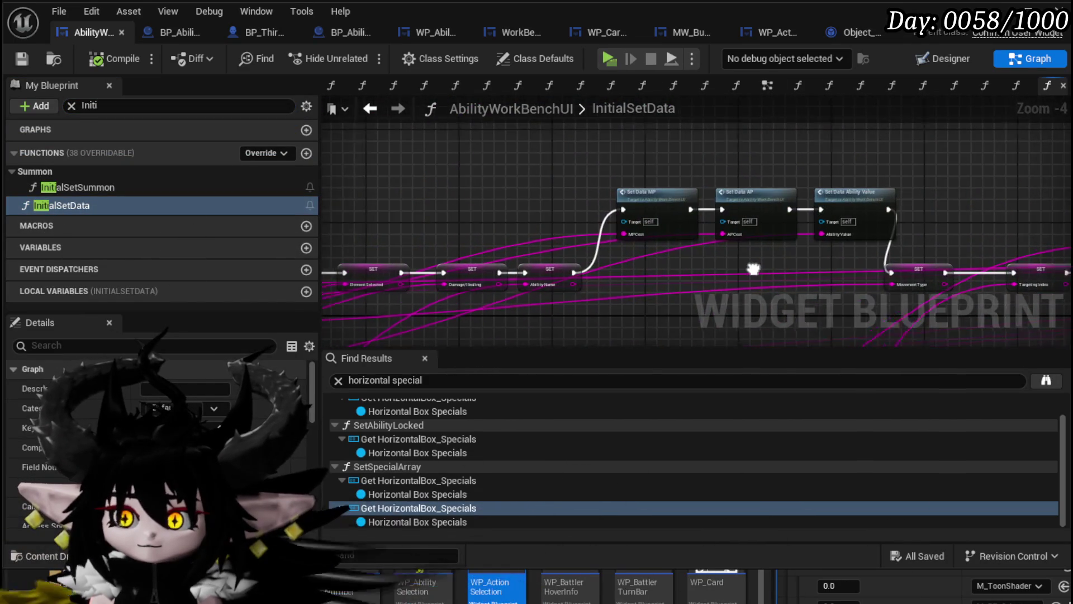
mouse_move(516, 258)
mouse_down()
mouse_move(448, 182)
mouse_move(336, 162)
mouse_move(668, 212)
mouse_move(580, 223)
mouse_move(719, 240)
mouse_move(657, 262)
mouse_move(469, 168)
mouse_move(464, 98)
mouse_move(517, 218)
mouse_move(746, 263)
mouse_move(391, 268)
mouse_up()
scroll(335, 162, down, 2)
scroll(579, 223, up, 2)
drag(688, 274, 395, 276)
drag(734, 271, 553, 269)
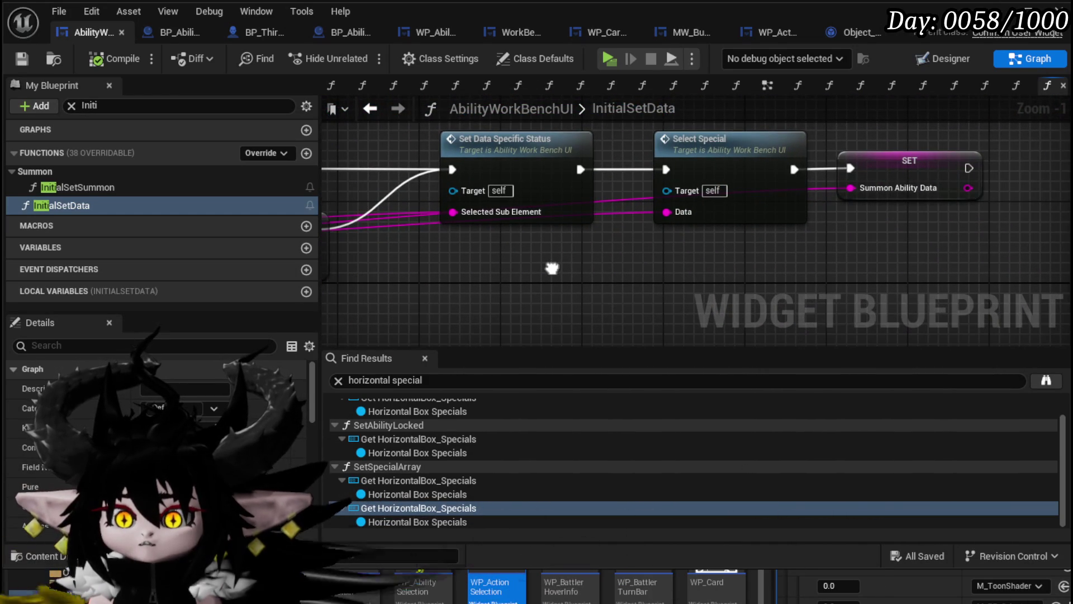
click(502, 164)
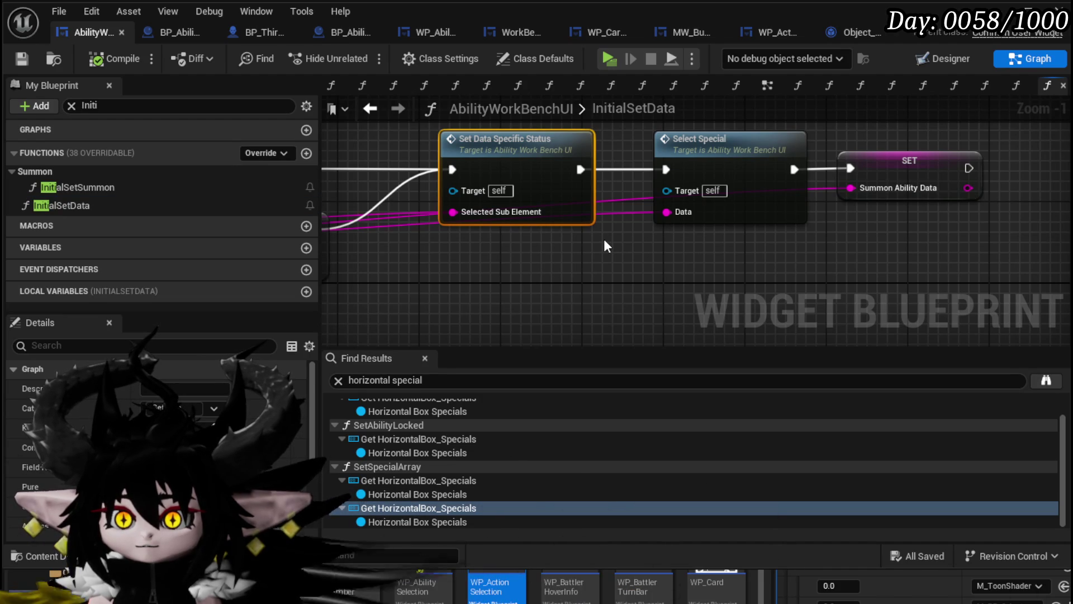
click(712, 170)
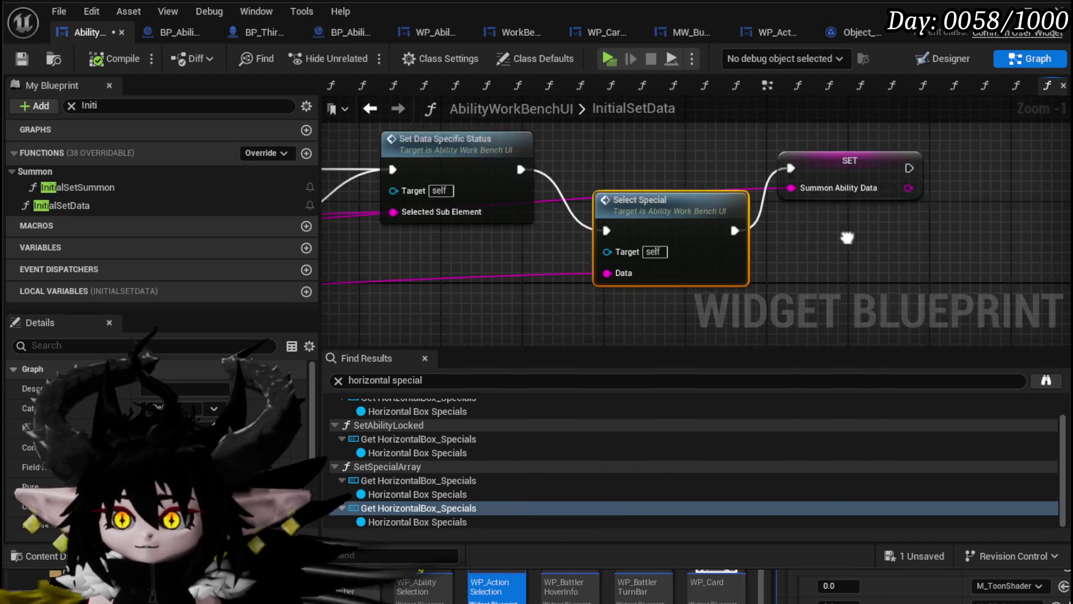
In SelectSpecial, add a Parse Into Array node on Data with '&' as delimiter.
double_click(658, 175)
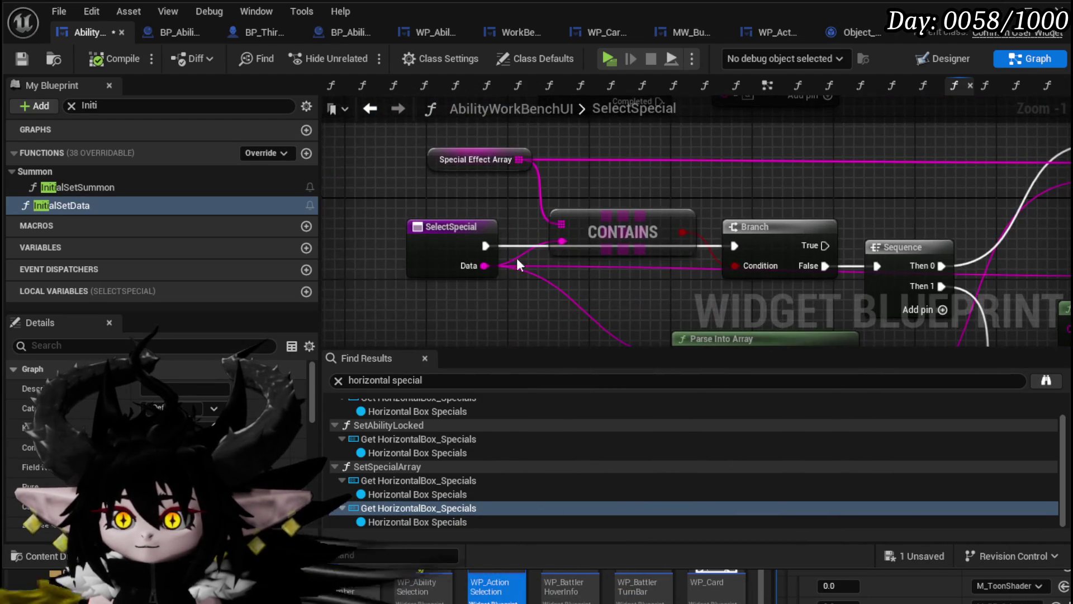
click(448, 197)
mouse_move(448, 197)
mouse_down()
mouse_move(280, 297)
mouse_move(212, 226)
mouse_move(589, 189)
mouse_move(498, 191)
mouse_move(517, 234)
mouse_up()
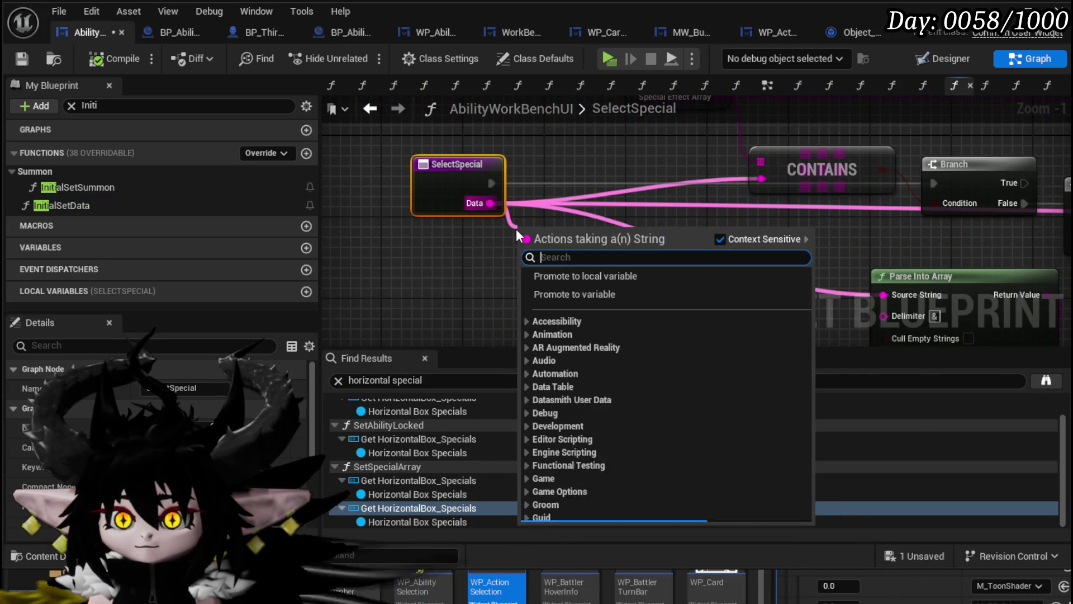
text(parse into)
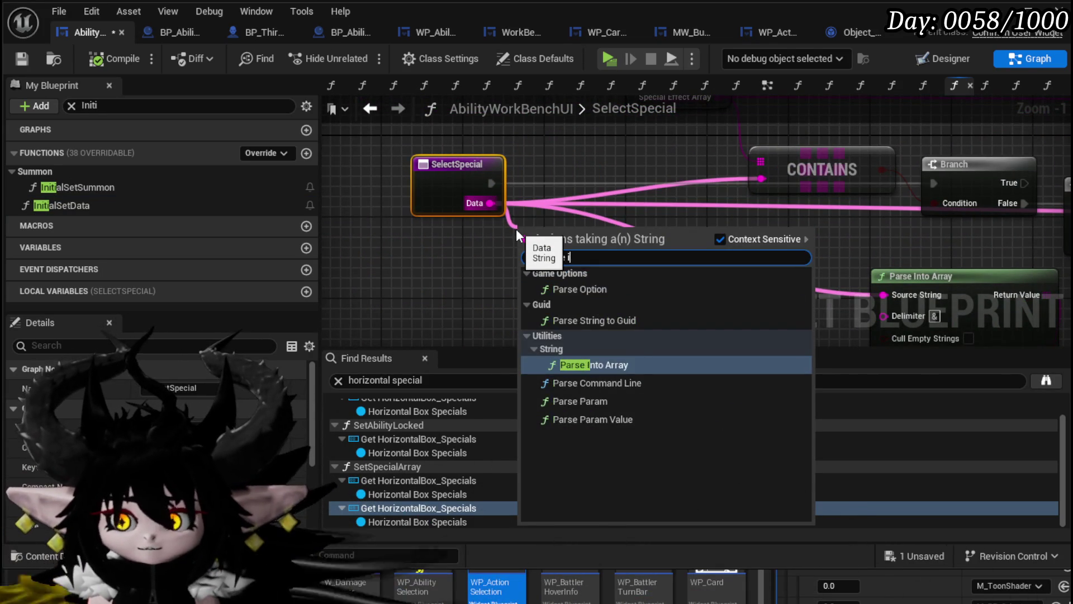
key(Return)
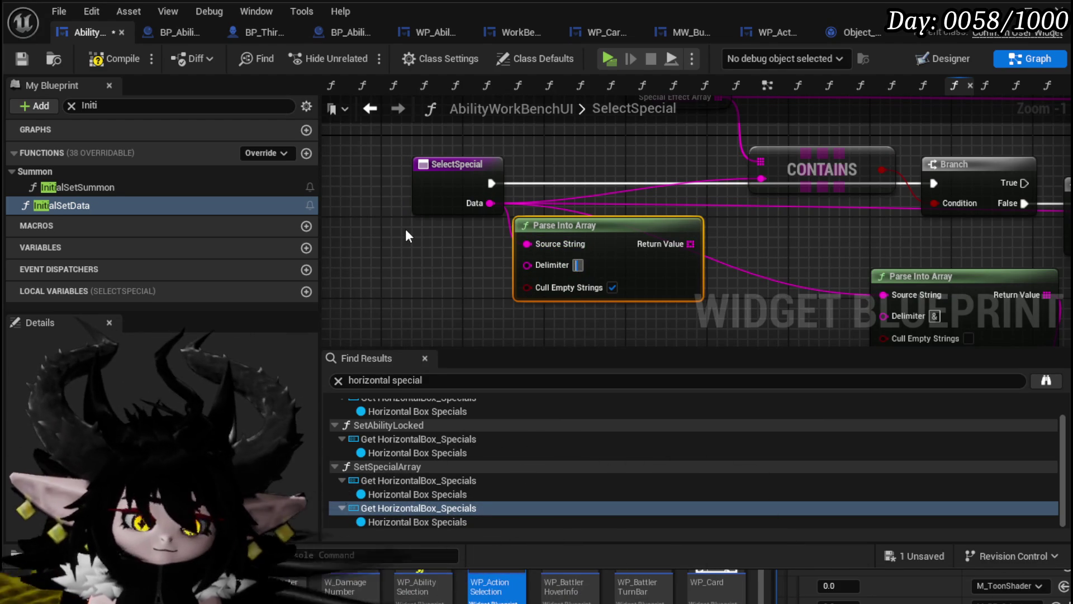
text(&)
drag(617, 241, 465, 251)
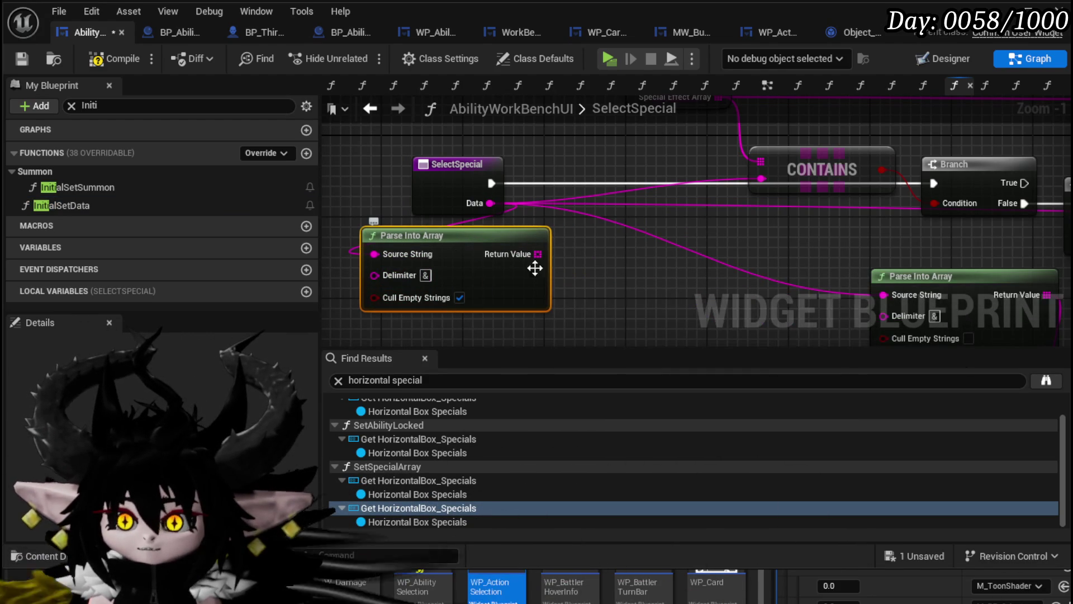
click(678, 269)
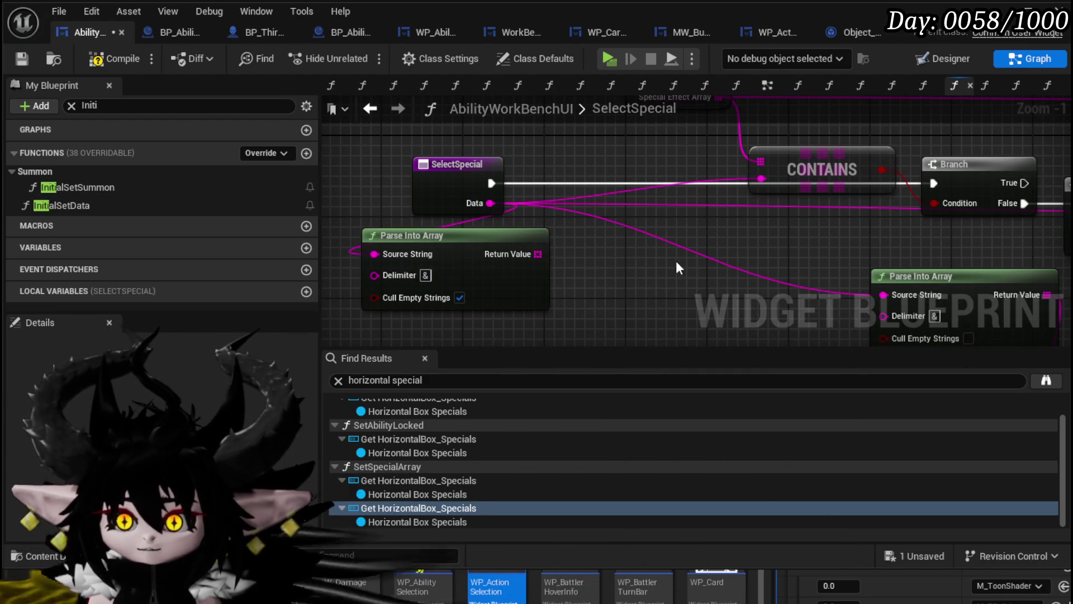
Add a For Each Loop over the parsed array beside SelectSpecial.
drag(536, 253, 589, 254)
text(get)
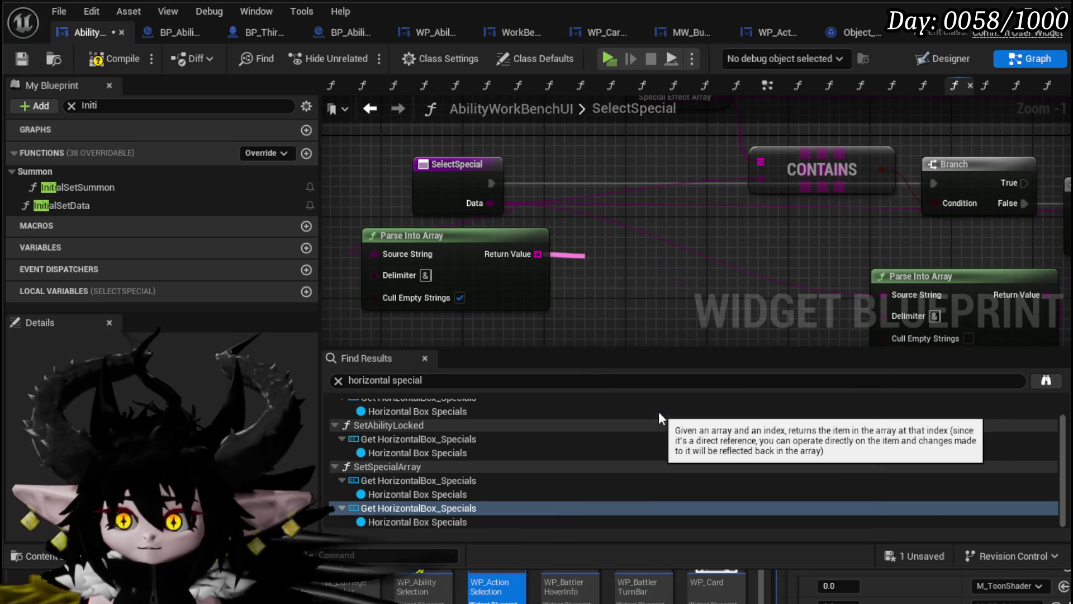
click(658, 411)
key(Delete)
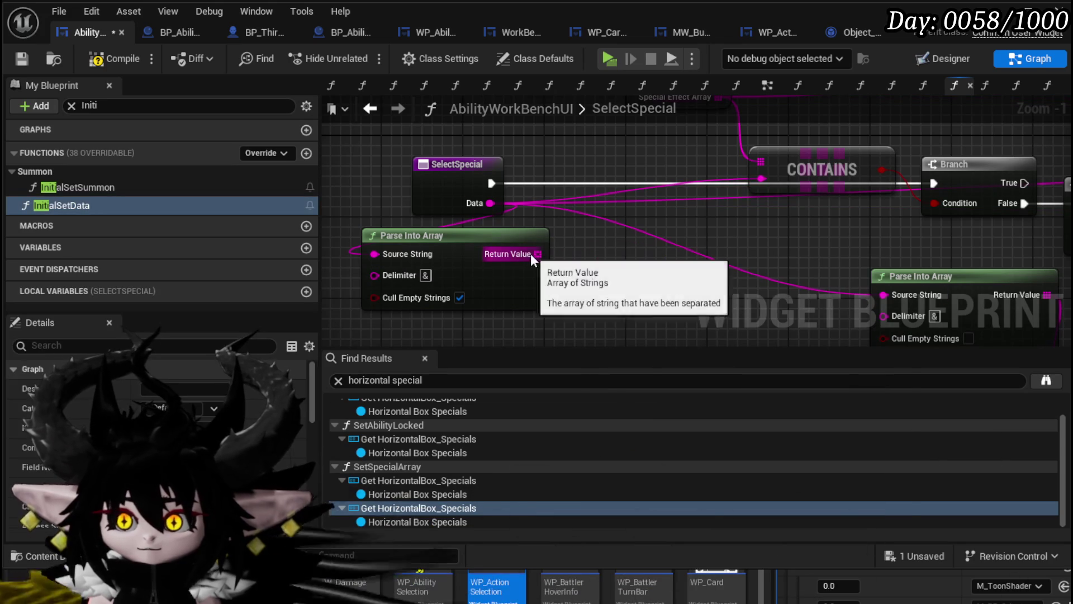
drag(538, 254, 612, 260)
text(Loop)
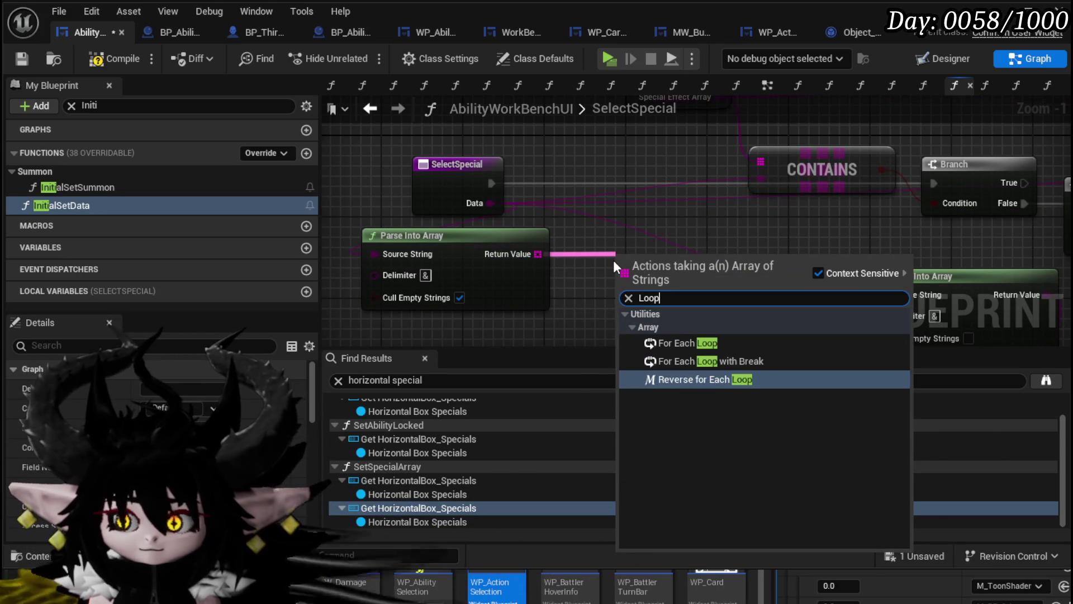
click(686, 342)
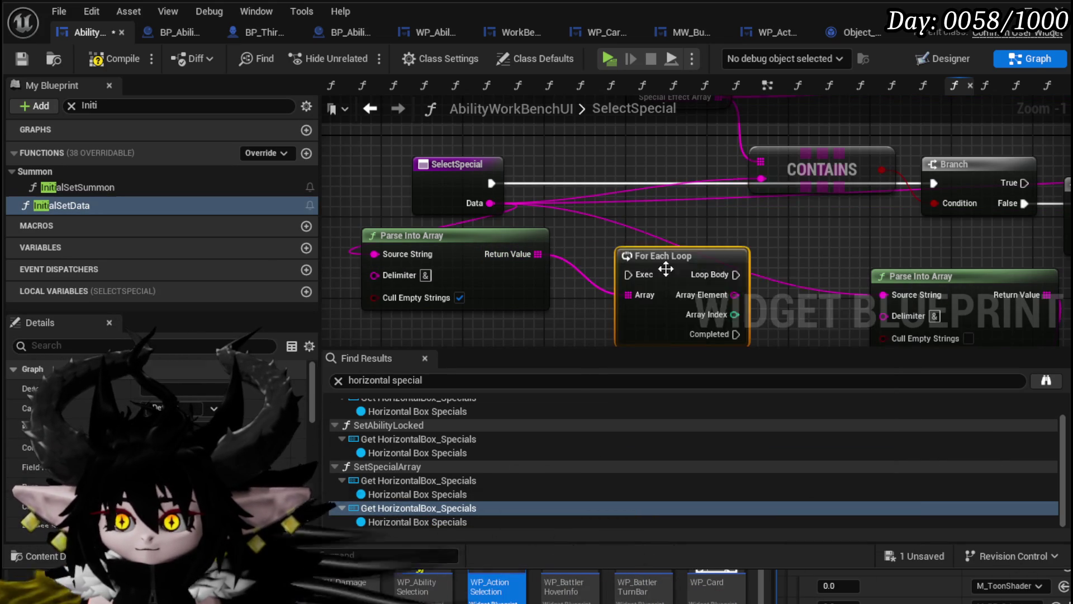
mouse_move(670, 185)
mouse_down()
mouse_move(649, 145)
mouse_move(649, 169)
mouse_up()
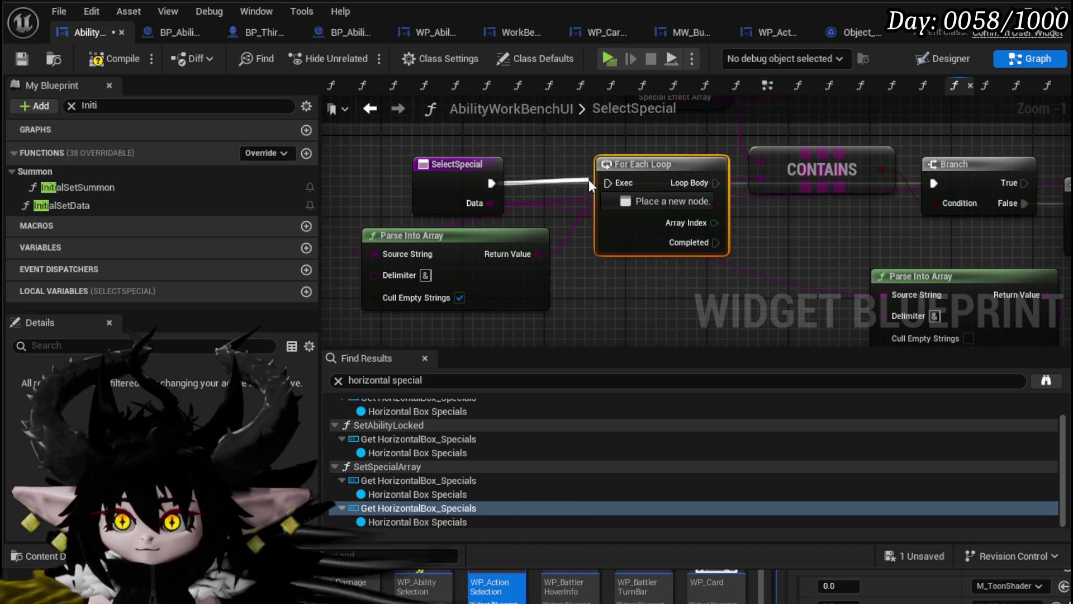
Wire Loop Body to Branch, Branch False to ADDUNIQUE, and delete the Sequence node.
scroll(541, 205, down, 1)
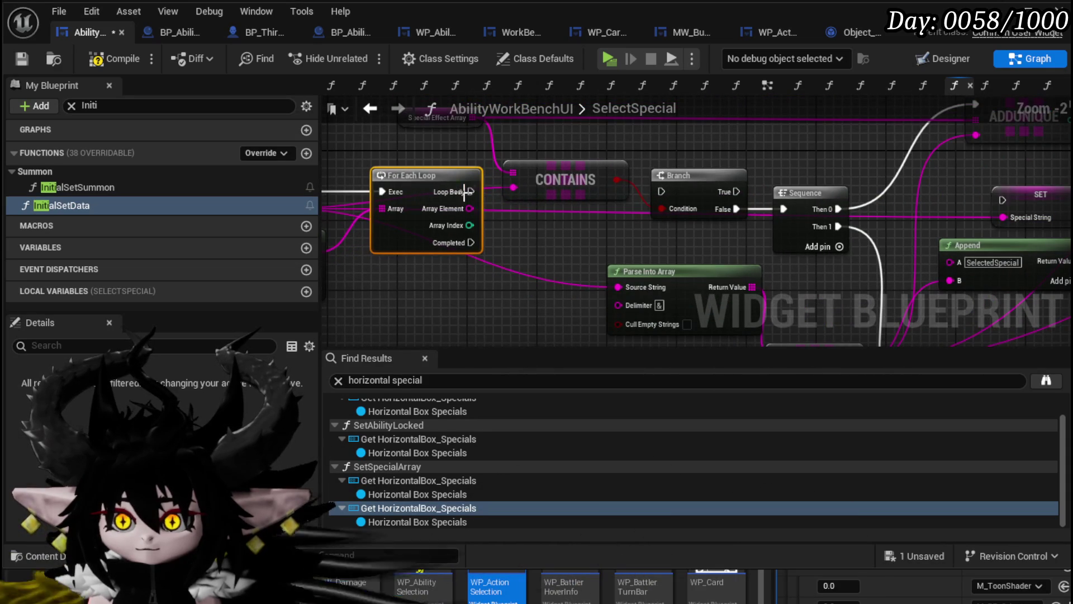
drag(472, 191, 662, 194)
click(494, 234)
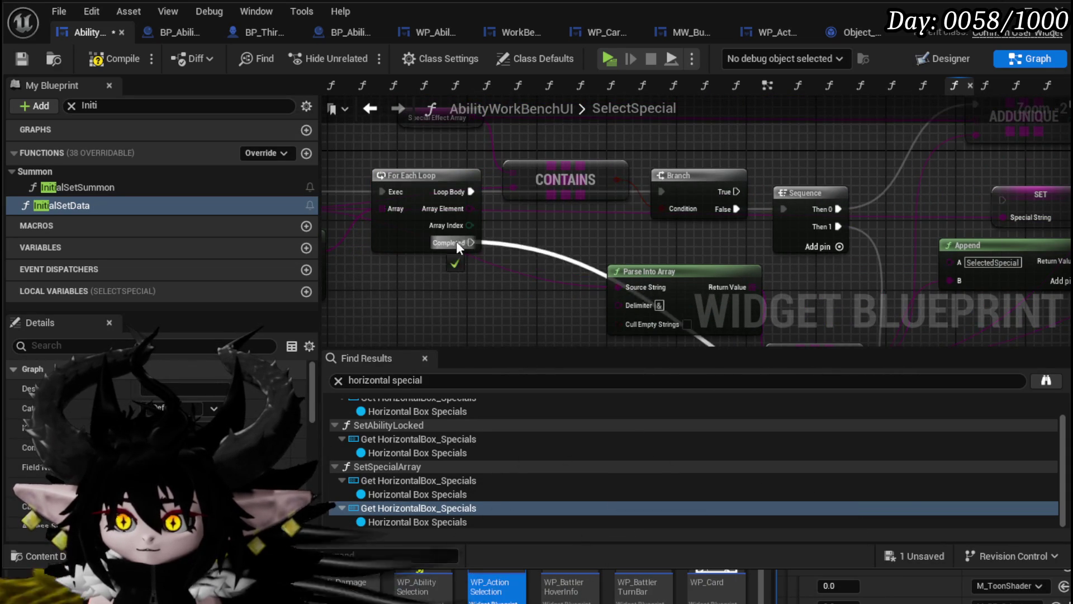
mouse_move(786, 208)
mouse_down()
mouse_move(576, 217)
mouse_move(691, 220)
mouse_up()
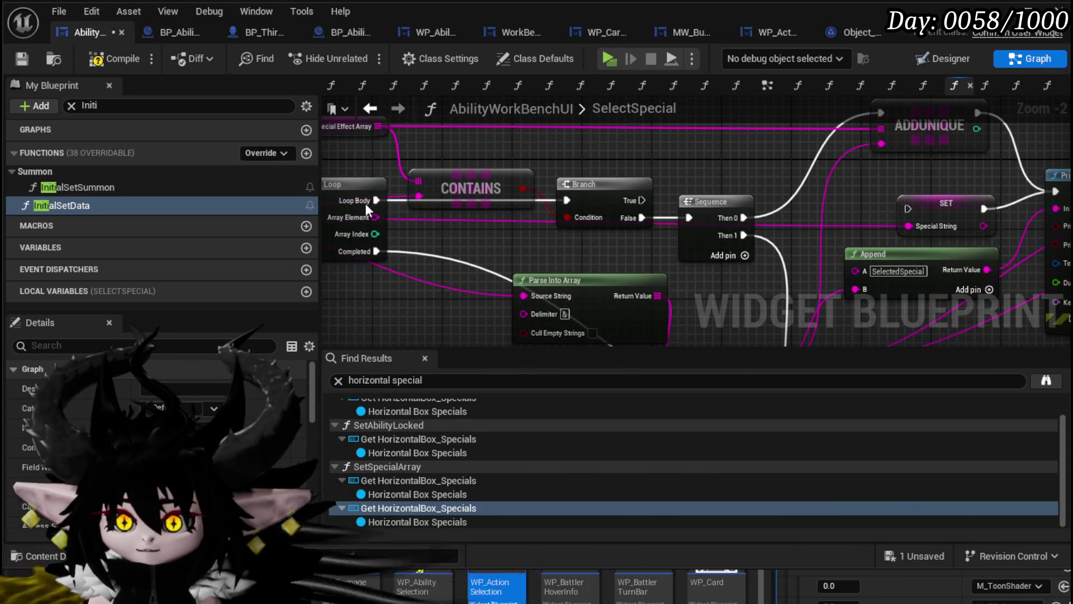
mouse_move(376, 200)
mouse_down()
mouse_move(872, 152)
mouse_move(593, 215)
mouse_move(556, 193)
mouse_move(750, 134)
mouse_up()
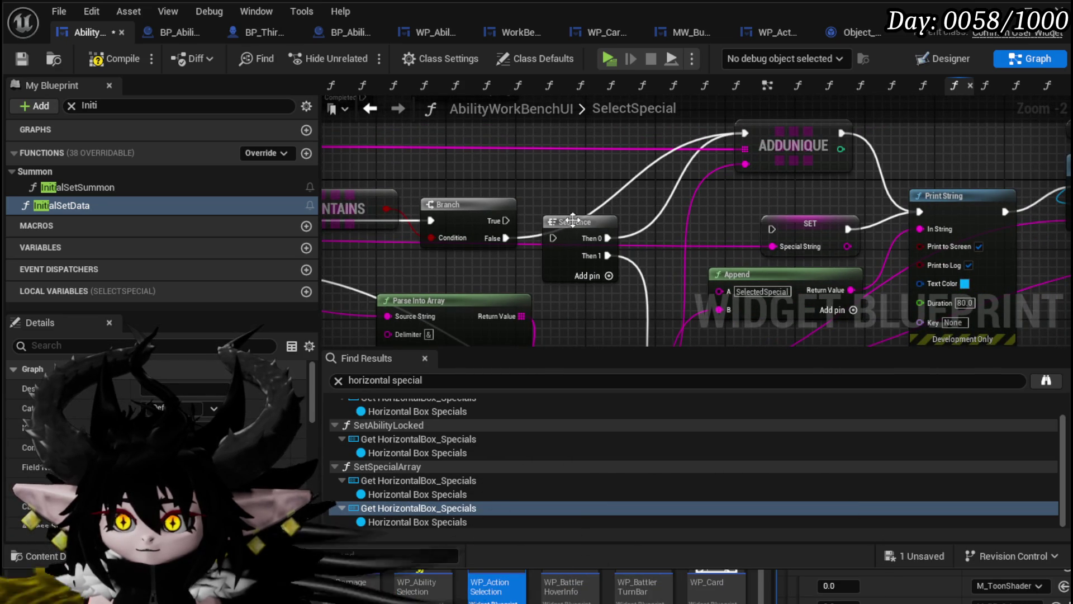
click(573, 222)
key(Delete)
Rearrange ADDUNIQUE, Print String and Set Special, chaining Print String into Switch on String.
mouse_move(680, 212)
mouse_down()
mouse_move(609, 224)
mouse_move(628, 270)
mouse_up()
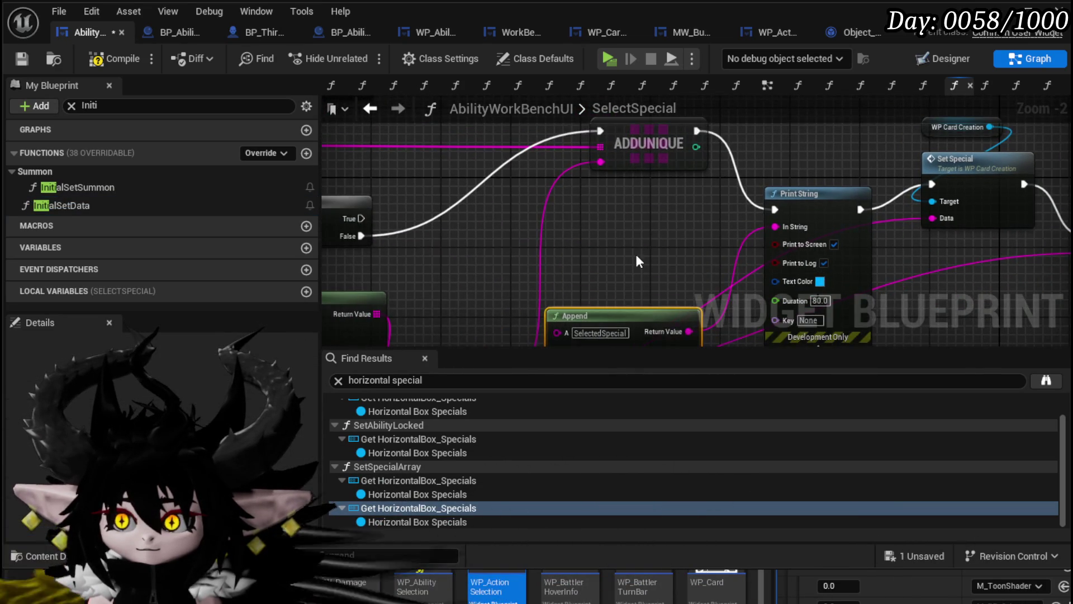
mouse_move(637, 118)
mouse_down()
mouse_move(635, 165)
mouse_move(582, 274)
mouse_up()
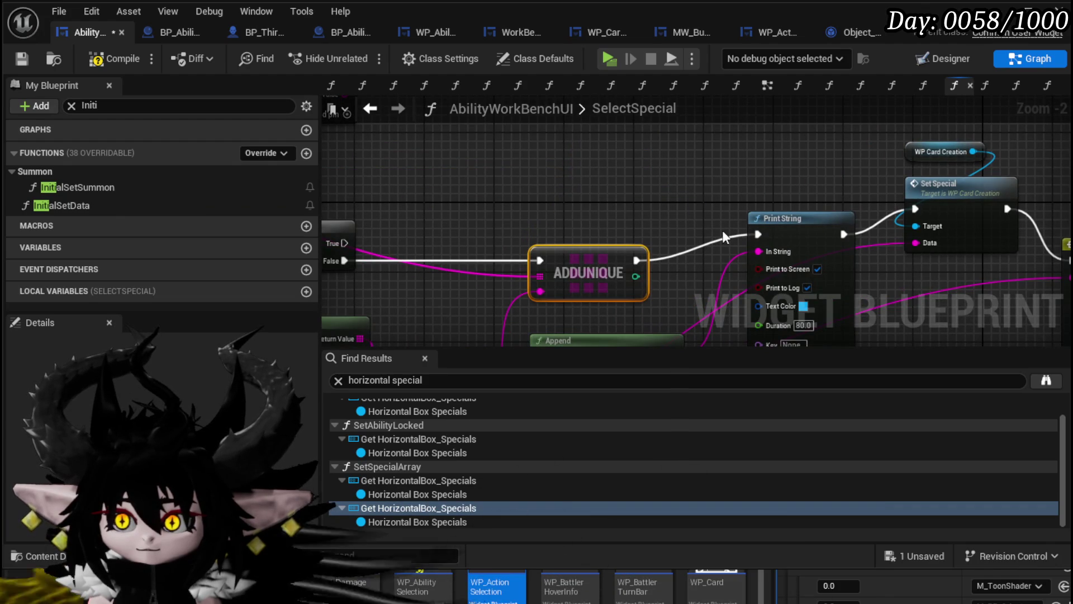
drag(783, 227, 763, 252)
drag(766, 198, 531, 187)
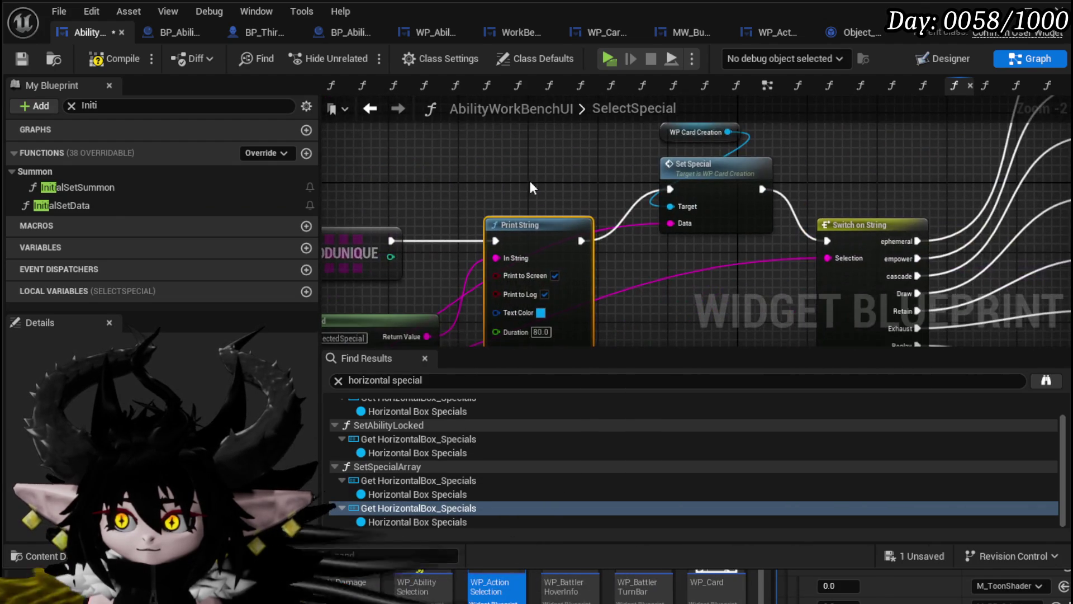
drag(703, 151, 548, 186)
drag(551, 238, 554, 165)
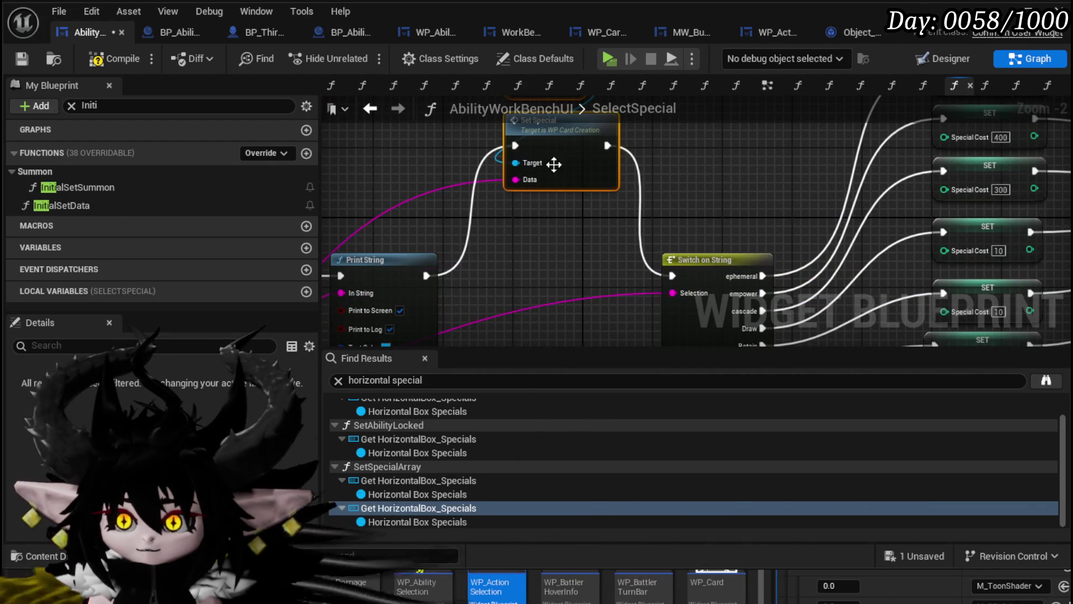
drag(427, 275, 673, 275)
mouse_move(741, 101)
mouse_down()
mouse_move(752, 154)
mouse_move(511, 153)
mouse_up()
scroll(752, 157, down, 1)
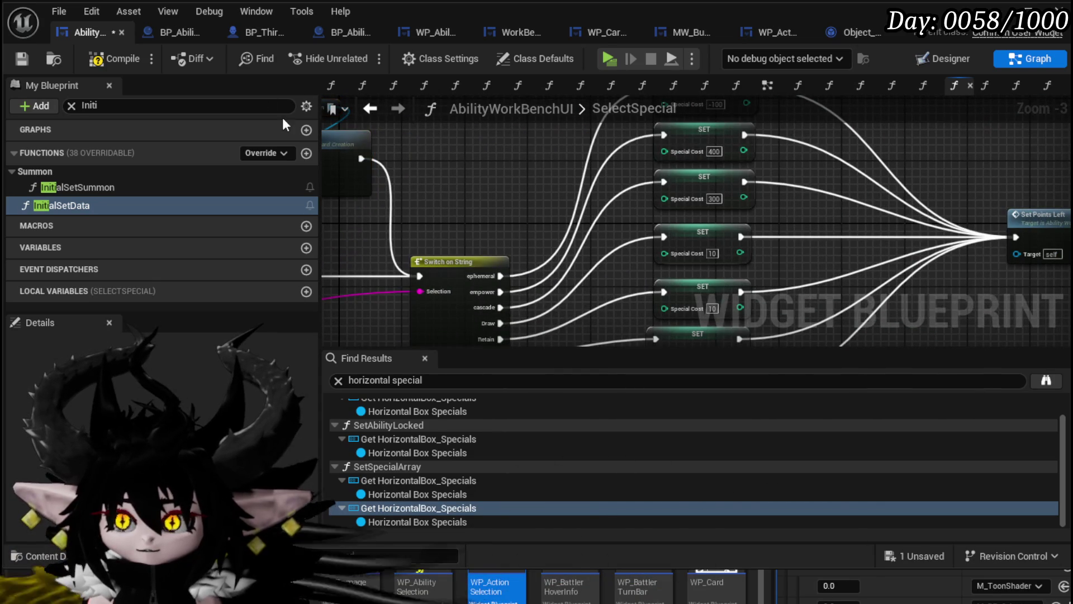
Save and compile AbilityWorkBenchUI, then review its Special Cost SET nodes.
click(22, 60)
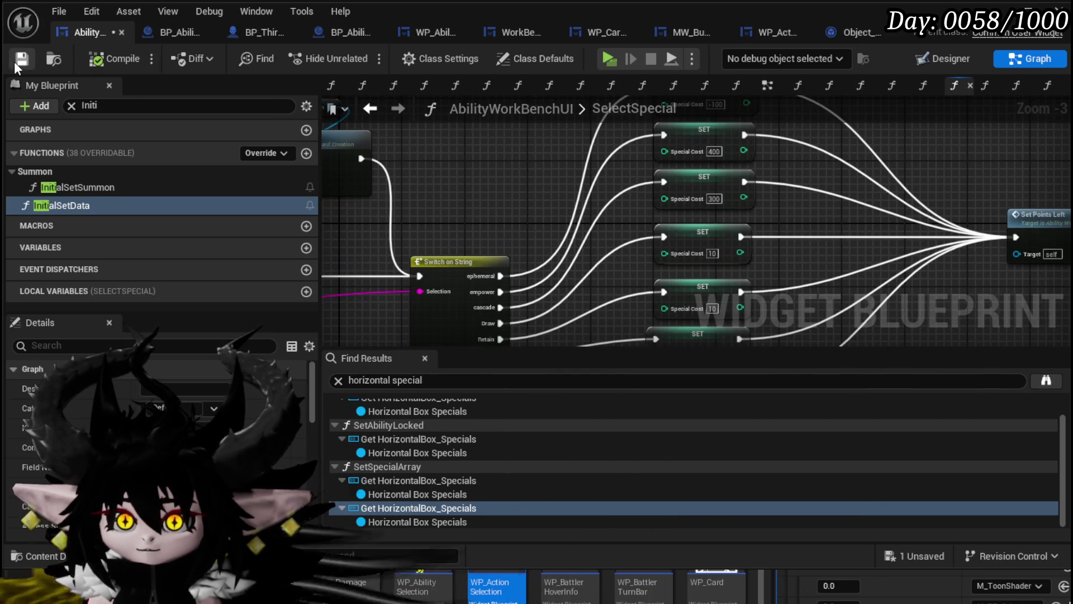
drag(538, 190, 419, 165)
scroll(418, 166, down, 3)
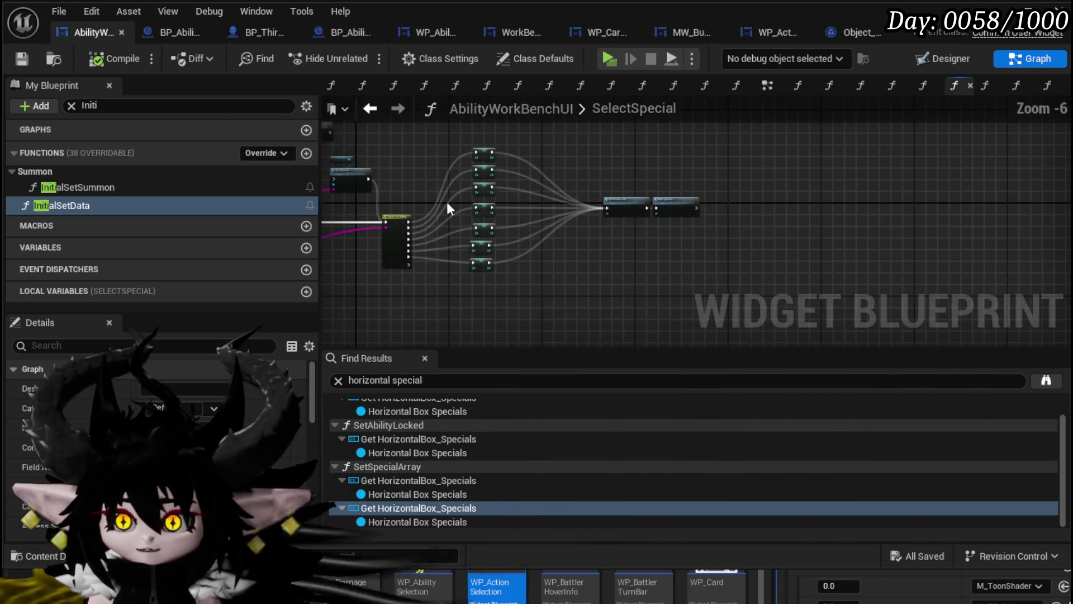
click(471, 277)
scroll(451, 236, up, 3)
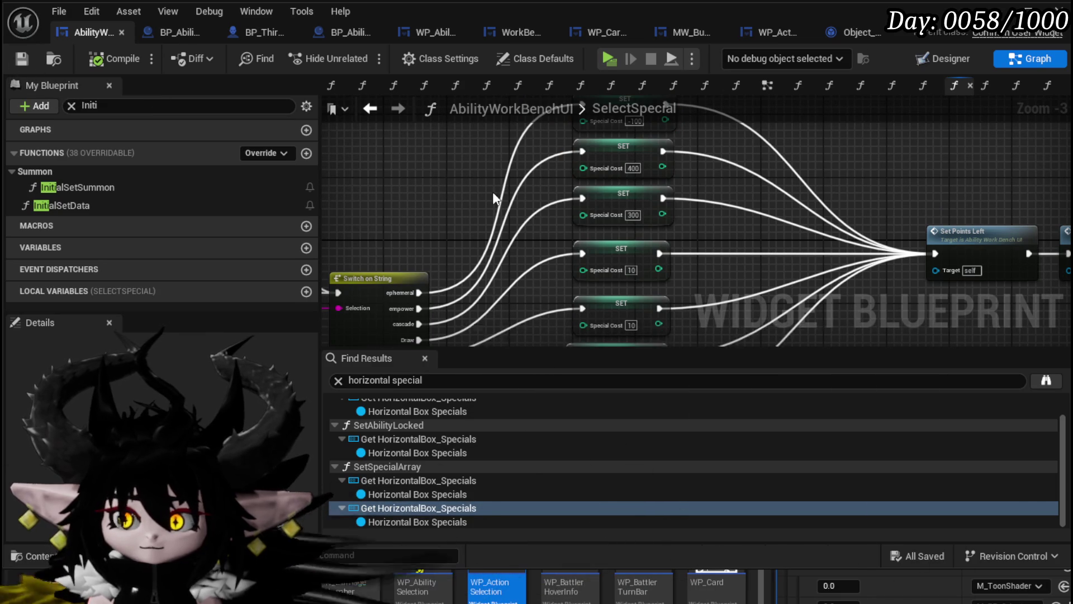
mouse_move(466, 185)
mouse_down()
mouse_move(358, 177)
mouse_move(468, 226)
mouse_up()
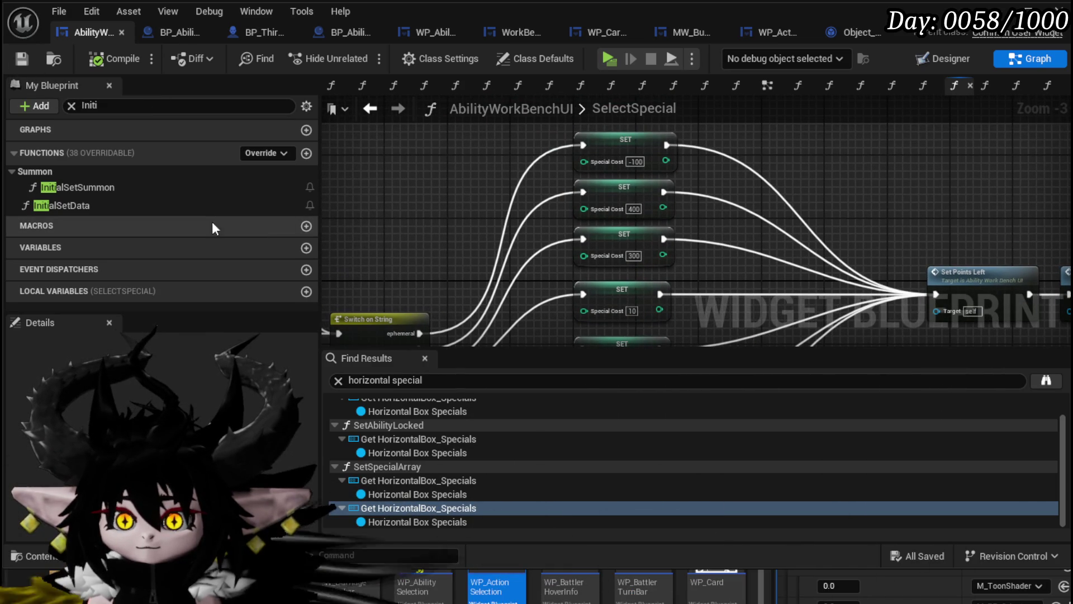
Add a Special Cost getter feeding an integer Add (+) node.
right_click(400, 187)
text(s)
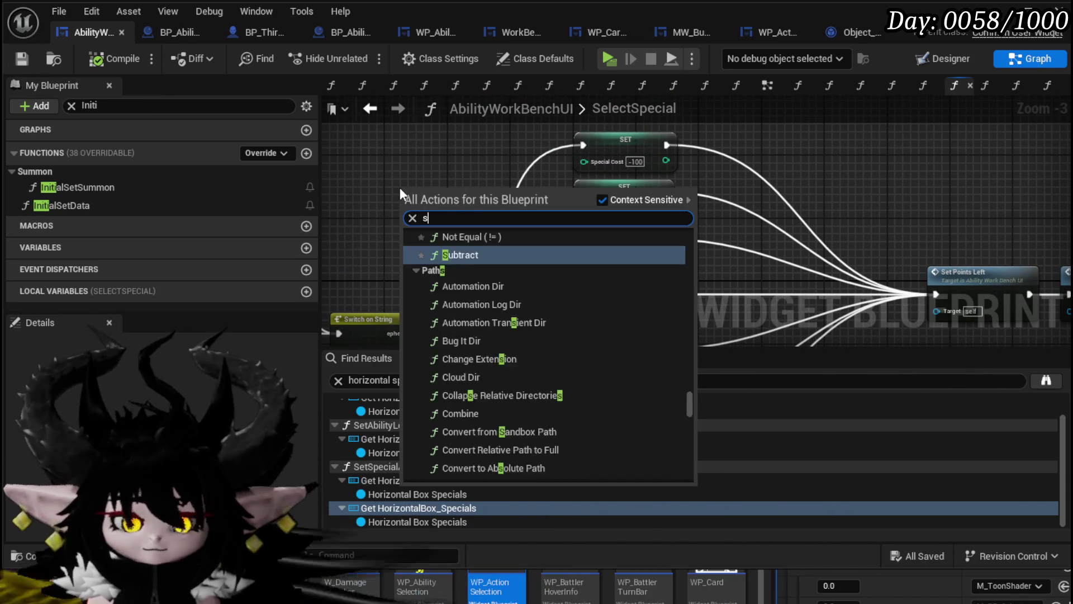
text(pecial)
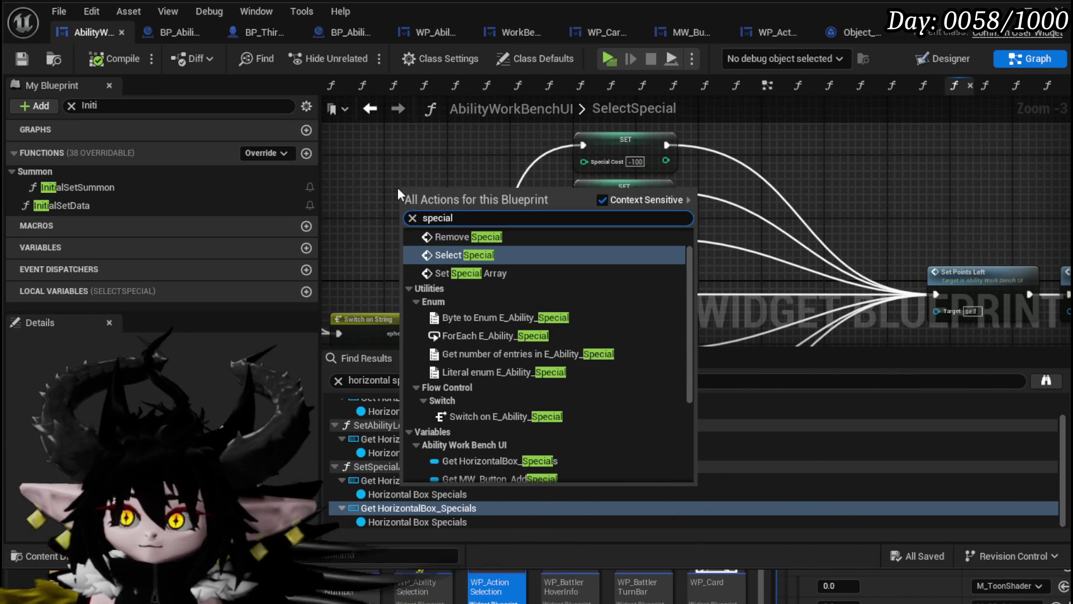
text( cost)
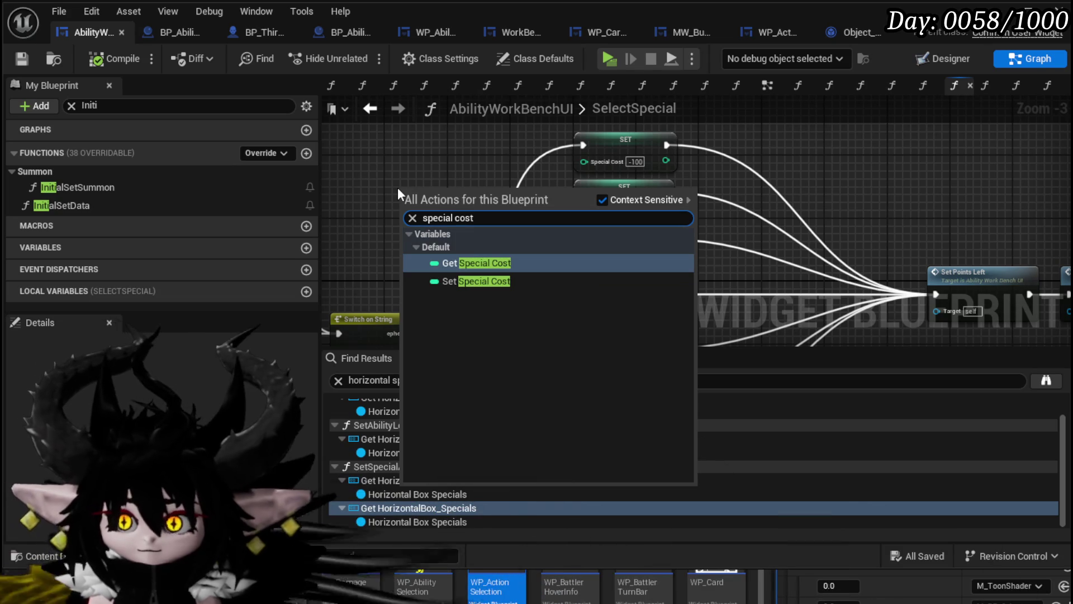
click(476, 263)
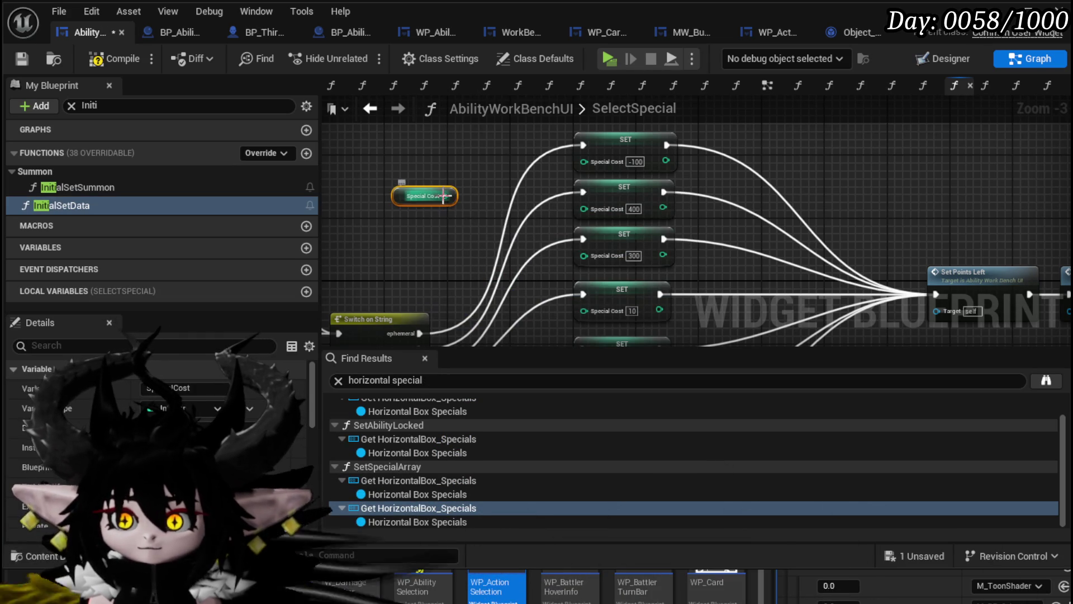
mouse_move(446, 196)
mouse_down()
mouse_move(487, 162)
mouse_move(471, 227)
mouse_up()
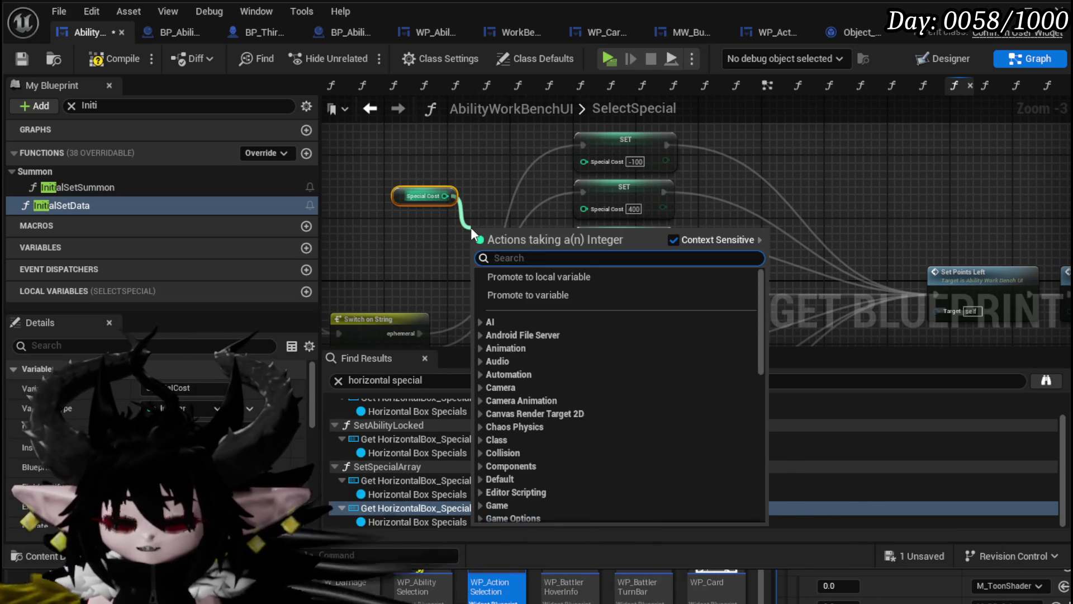
text(+)
click(525, 347)
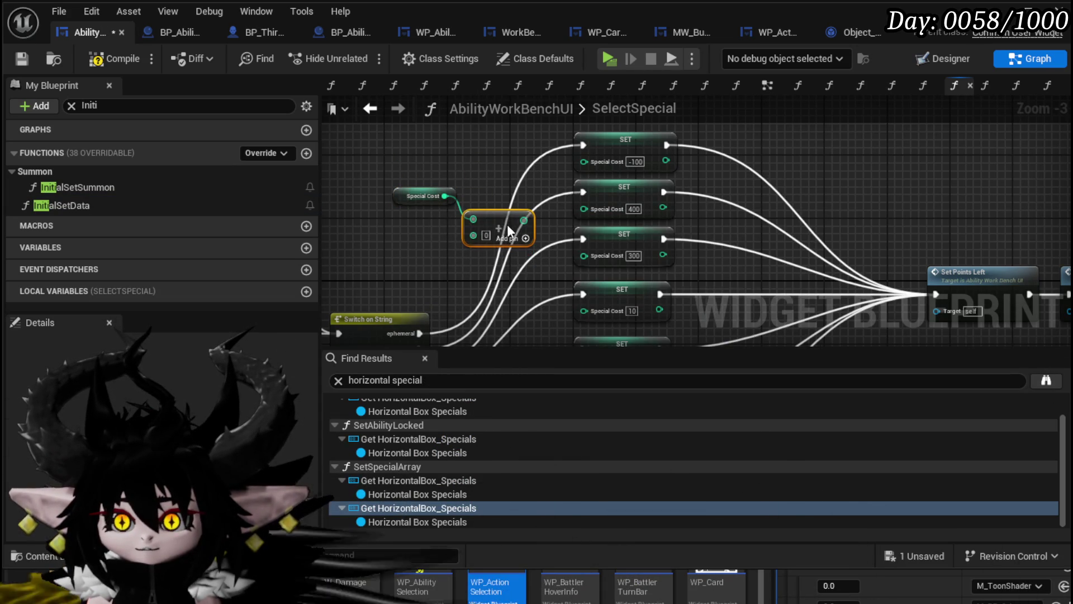
Set the Add amount to -100 and wire the sum into the first SET Special Cost.
drag(490, 220, 495, 159)
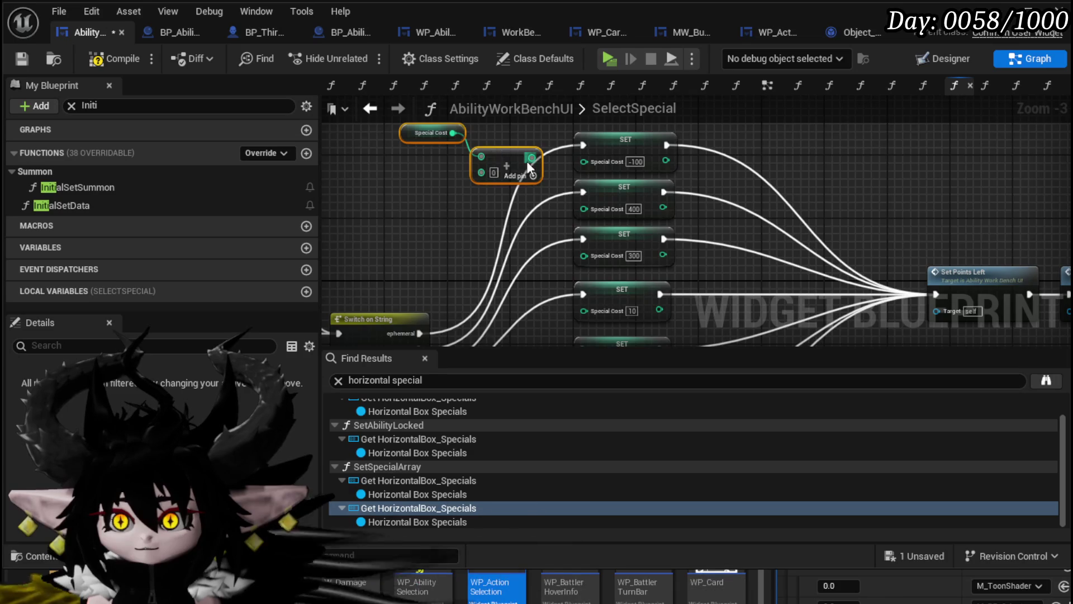
scroll(548, 164, up, 3)
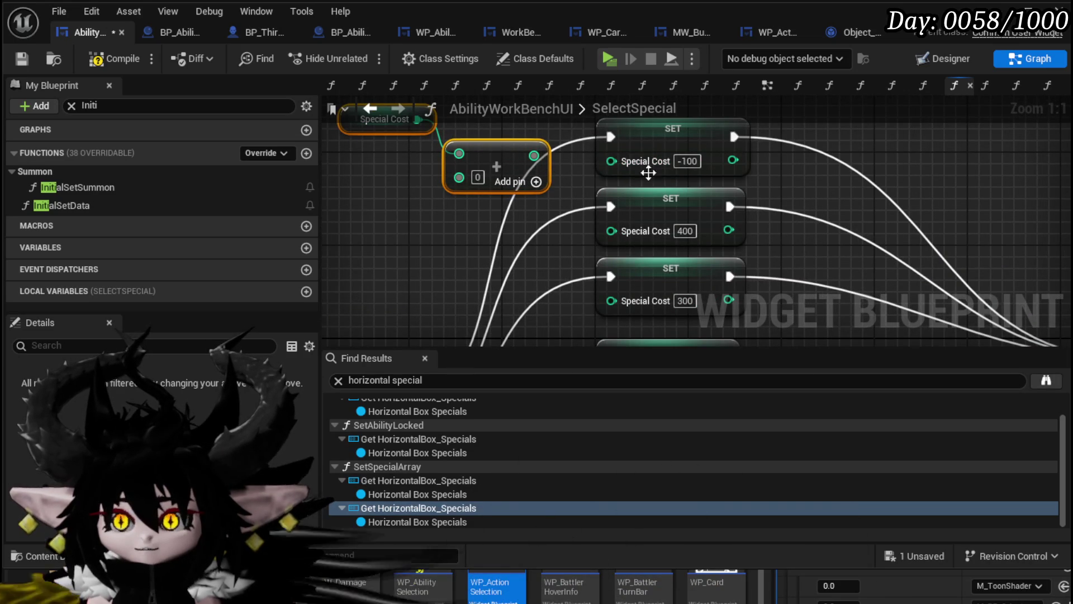
drag(457, 190, 545, 184)
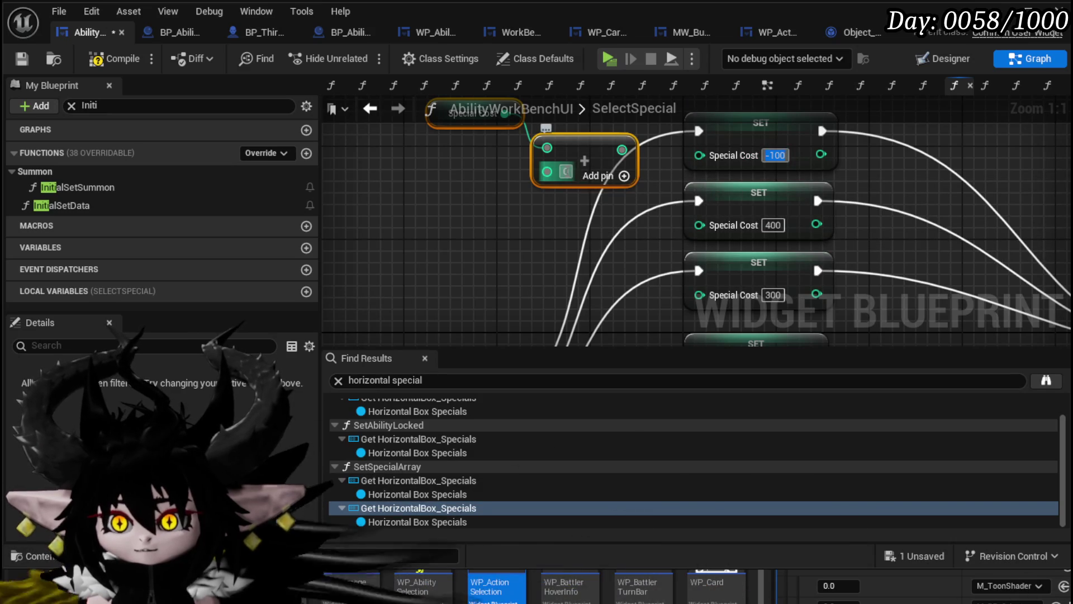
text(-100)
key(Return)
drag(682, 152, 699, 155)
click(451, 179)
Duplicate the getter-and-Add pair with amount 400, wired into the 400 SET Special Cost.
mouse_move(452, 179)
mouse_down()
mouse_move(566, 130)
mouse_move(565, 118)
mouse_move(580, 160)
mouse_up()
drag(515, 237, 524, 275)
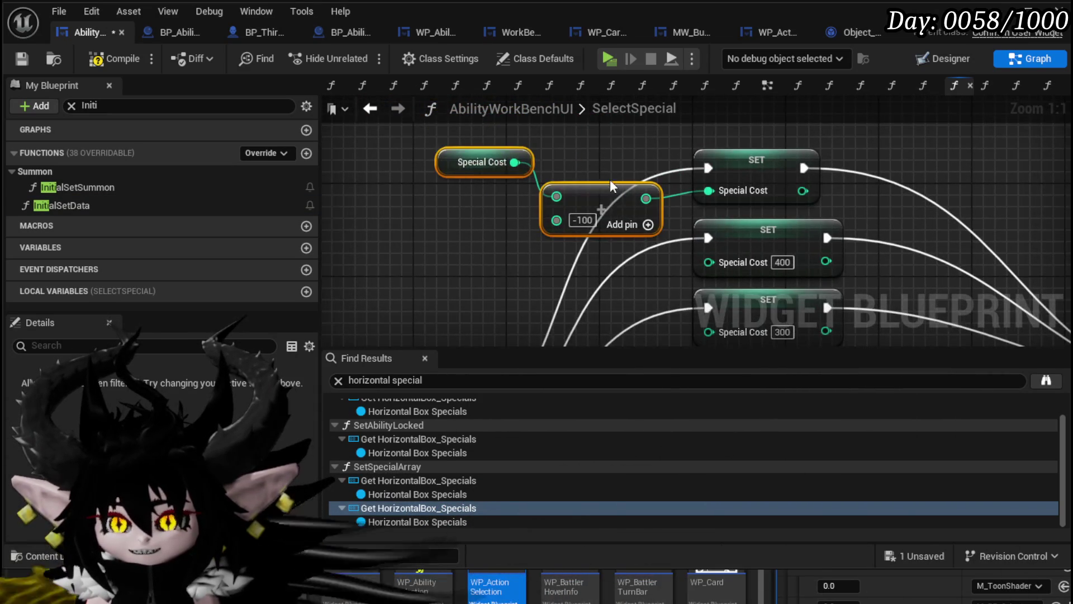
scroll(609, 180, down, 1)
drag(604, 197, 572, 168)
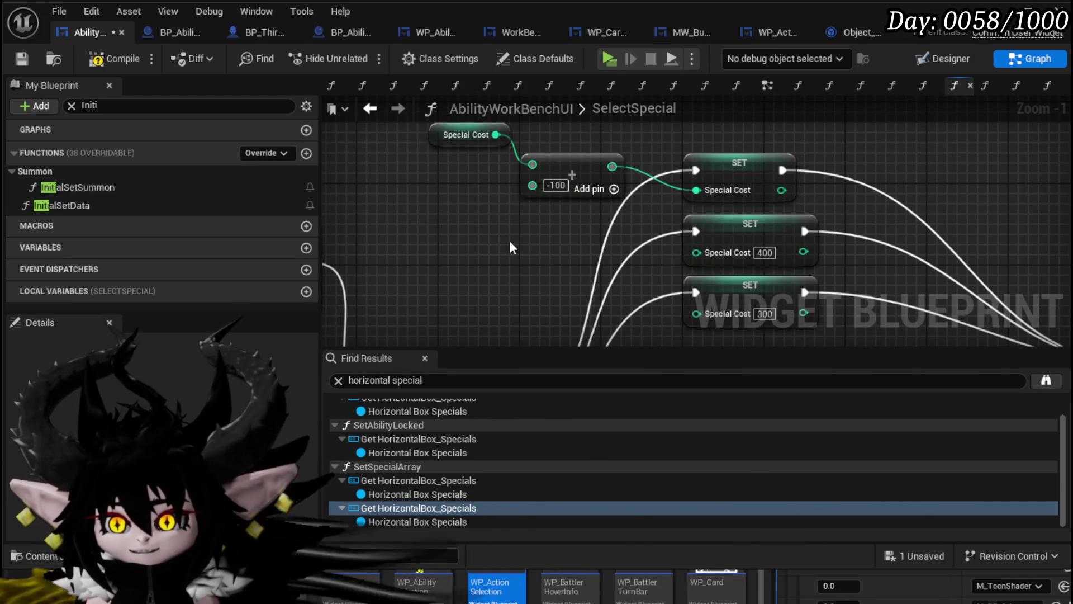
key(ctrl+v)
mouse_move(559, 269)
mouse_down()
mouse_move(483, 216)
mouse_move(595, 237)
mouse_up()
drag(660, 177, 656, 160)
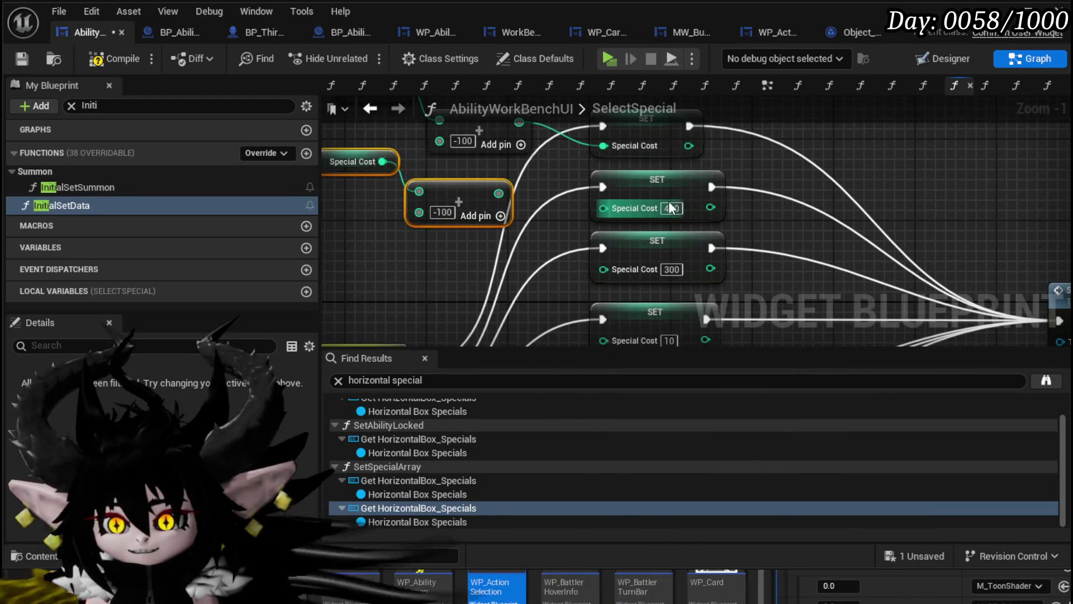
click(671, 208)
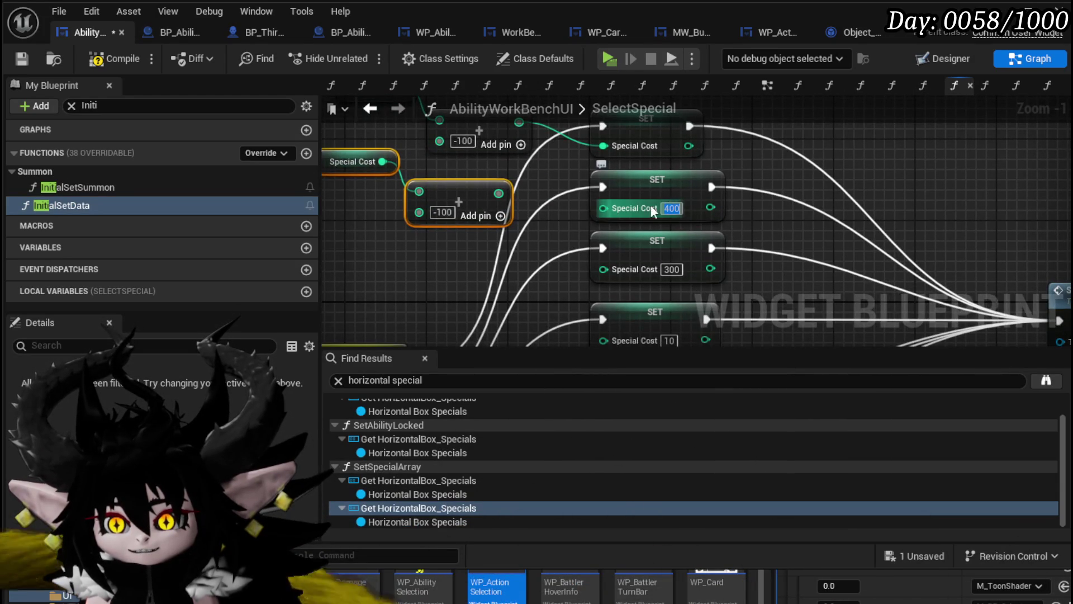
click(442, 213)
key(BackSpace)
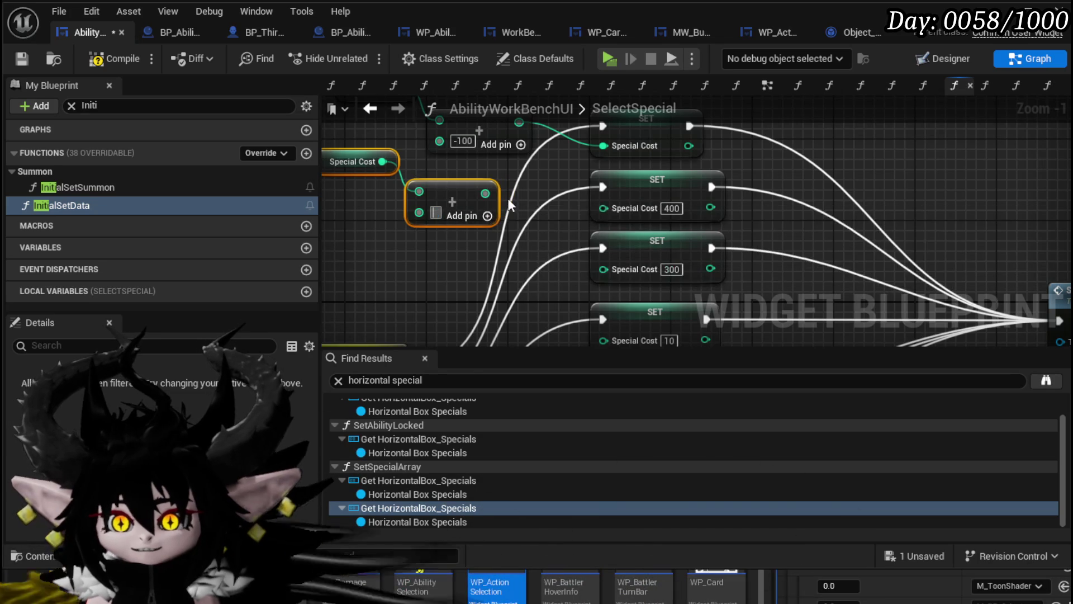
text(400)
drag(485, 194, 603, 208)
Paste another getter-and-Add pair and wire it toward the 300 SET node.
key(ctrl+c)
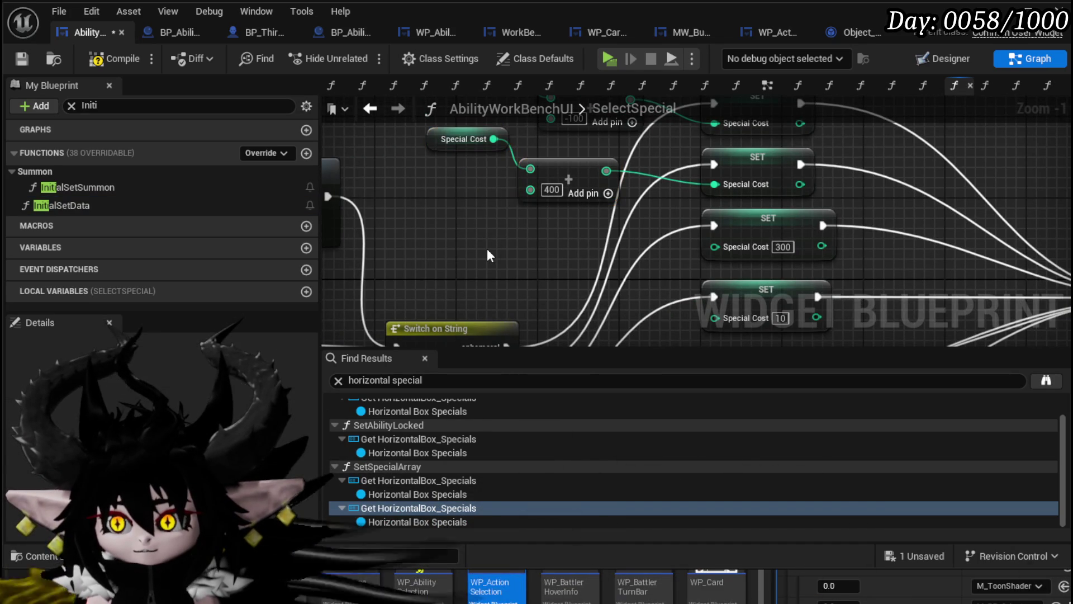
key(ctrl+v)
mouse_move(595, 250)
mouse_down()
mouse_move(615, 220)
mouse_move(726, 244)
mouse_up()
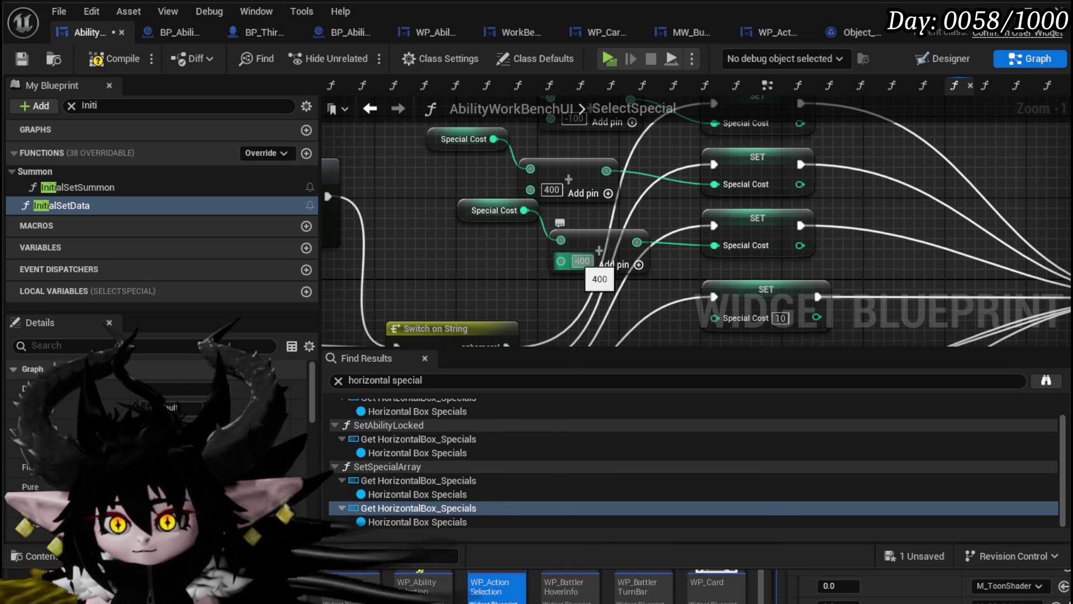
Connect the pasted Add to the next setter and set its amount to 300.
click(514, 253)
double_click(582, 261)
text(300)
key(Return)
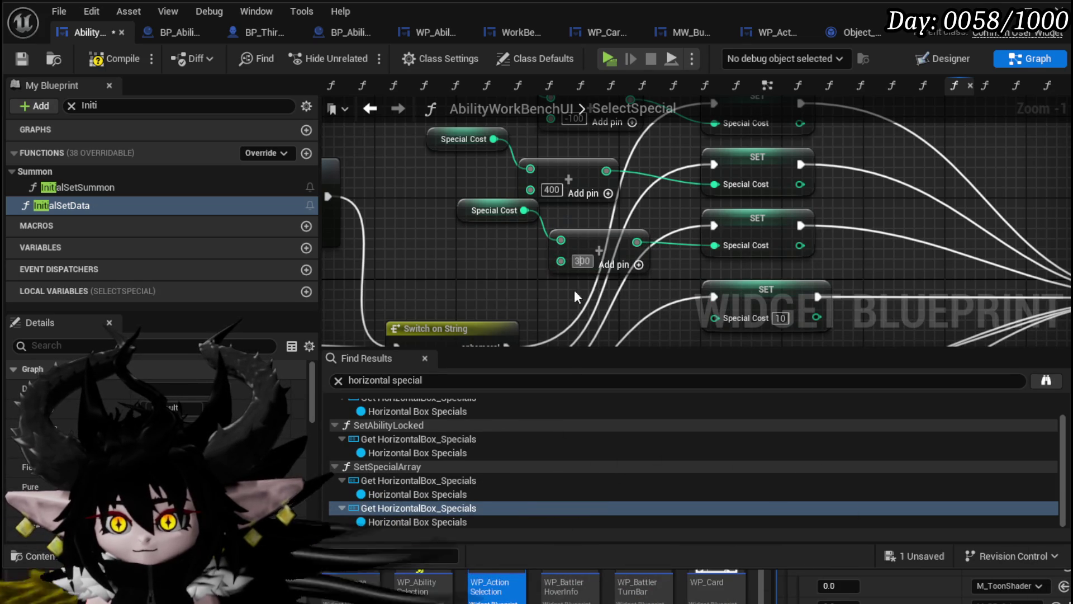
Shift a group of setter and Add nodes further right to make room.
drag(543, 272, 507, 203)
scroll(506, 203, down, 4)
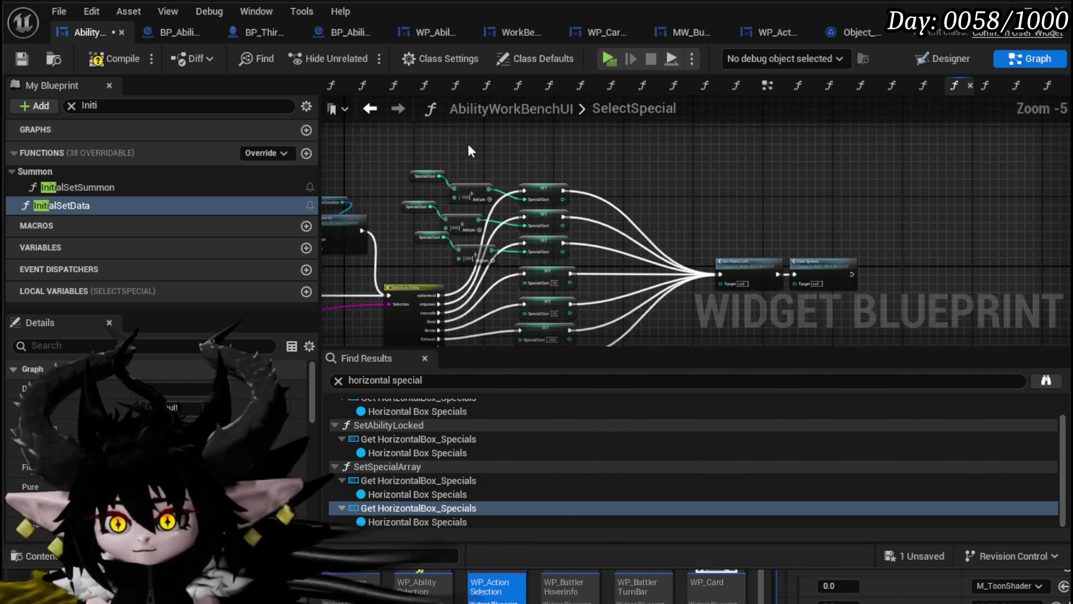
drag(412, 149, 591, 352)
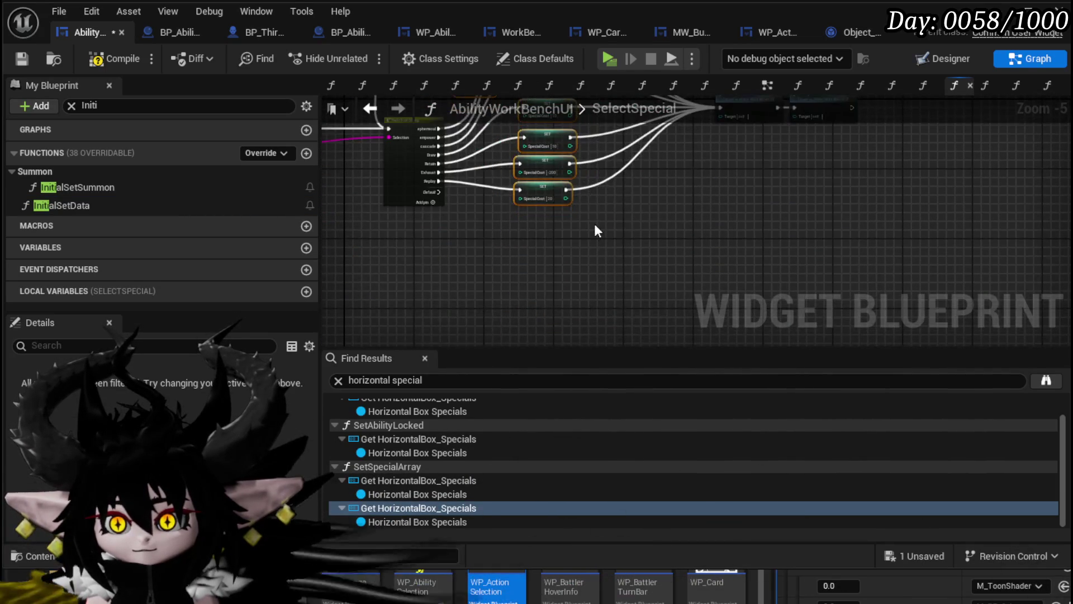
mouse_move(550, 213)
mouse_down()
mouse_move(639, 216)
mouse_move(598, 217)
mouse_up()
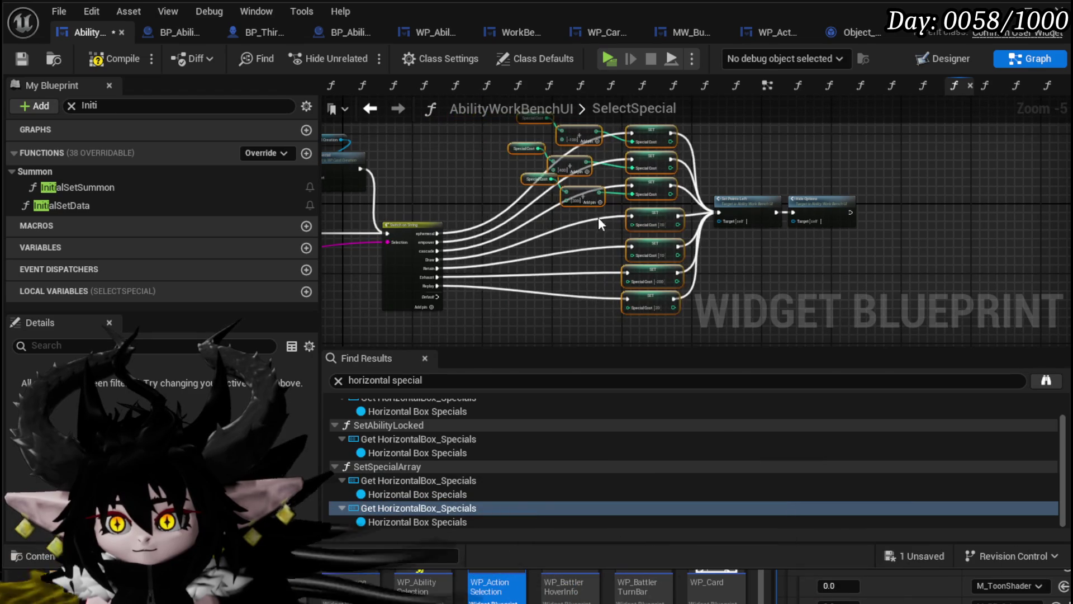
scroll(548, 282, up, 4)
click(548, 282)
Paste a getter-and-Add pair with amount 10 into the middle setter's Special Cost.
click(564, 201)
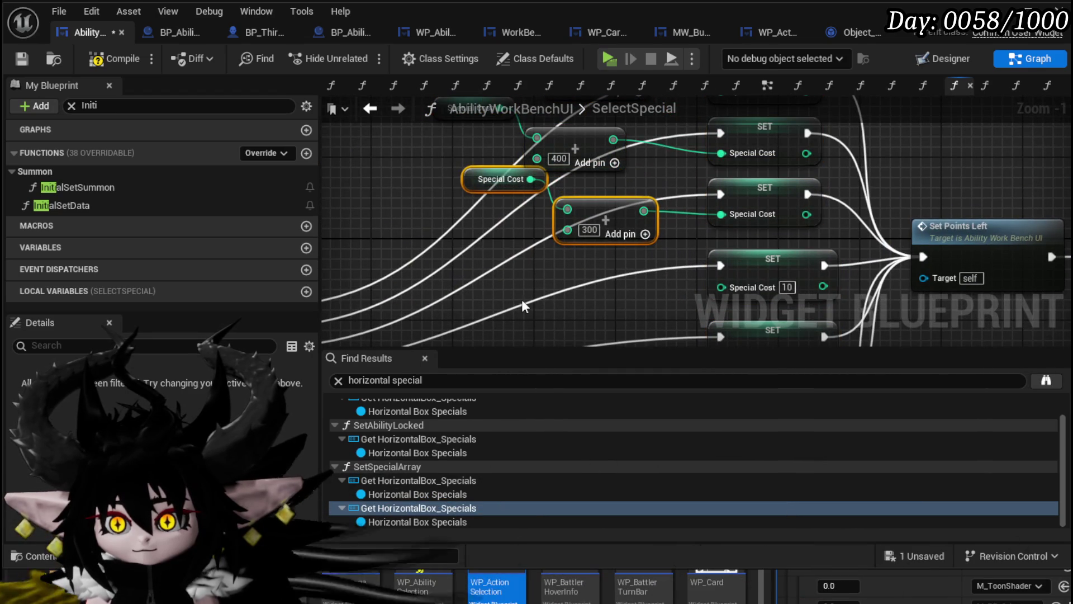
click(546, 283)
key(ctrl+v)
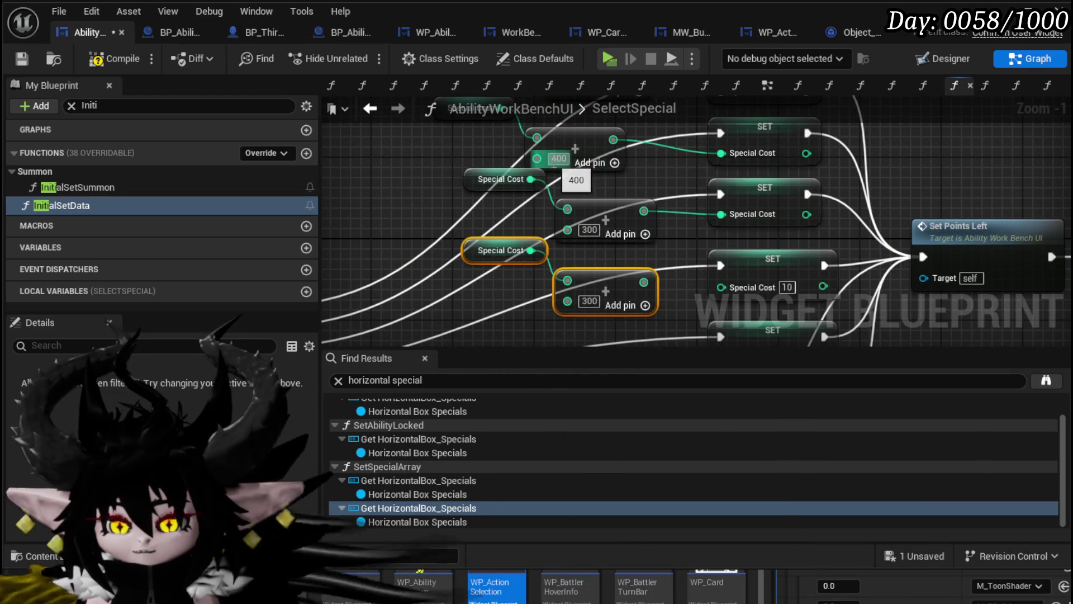
scroll(677, 211, up, 1)
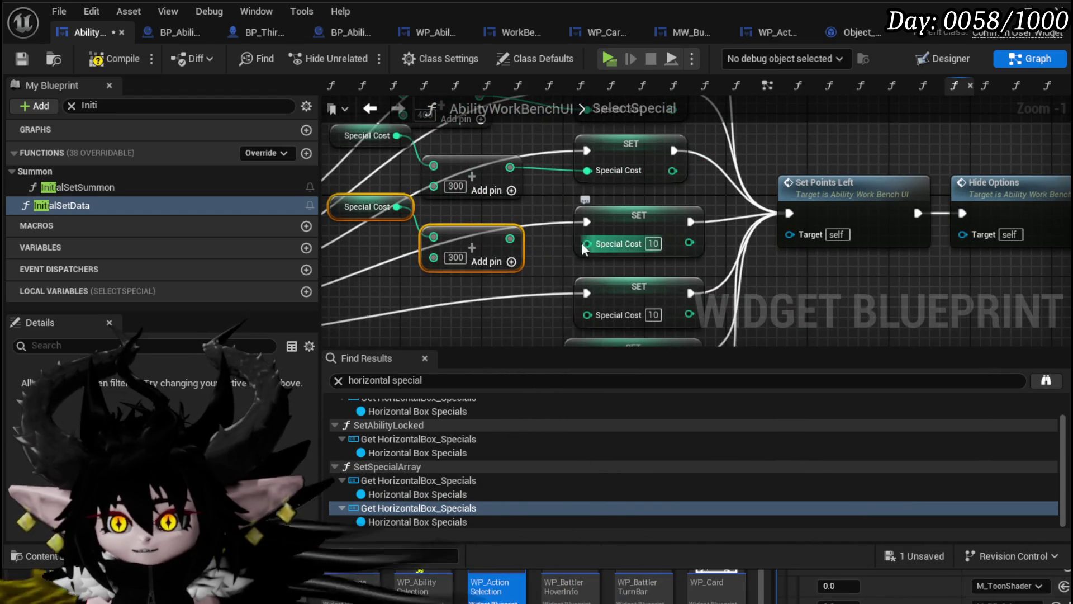
drag(544, 224, 634, 229)
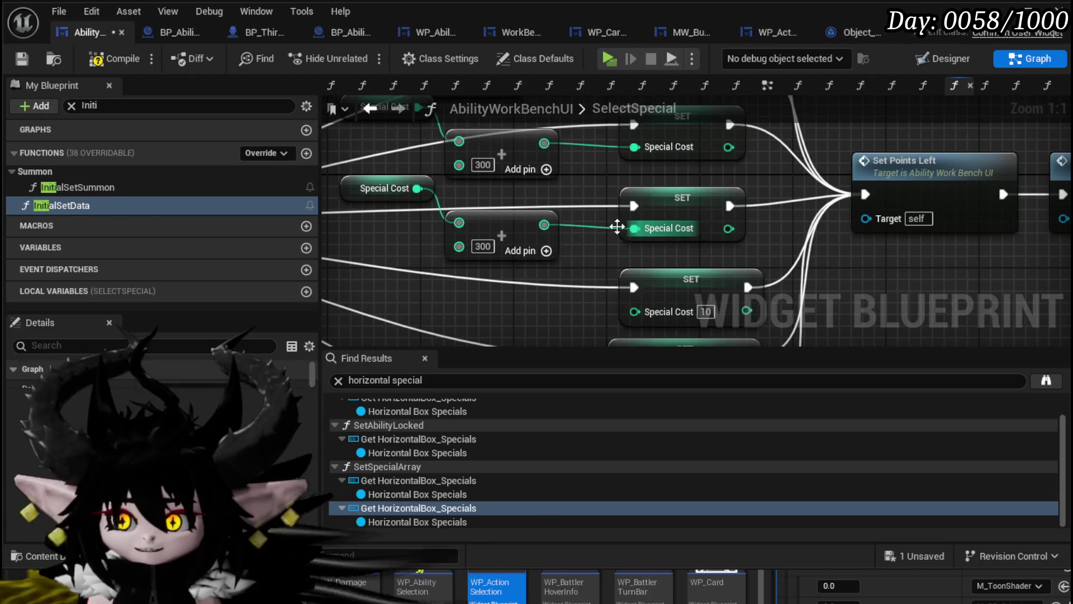
drag(504, 228, 516, 239)
click(495, 257)
text(10)
key(Return)
Copy the 10 pair and wire the duplicate into the next Special Cost setter.
scroll(462, 250, down, 1)
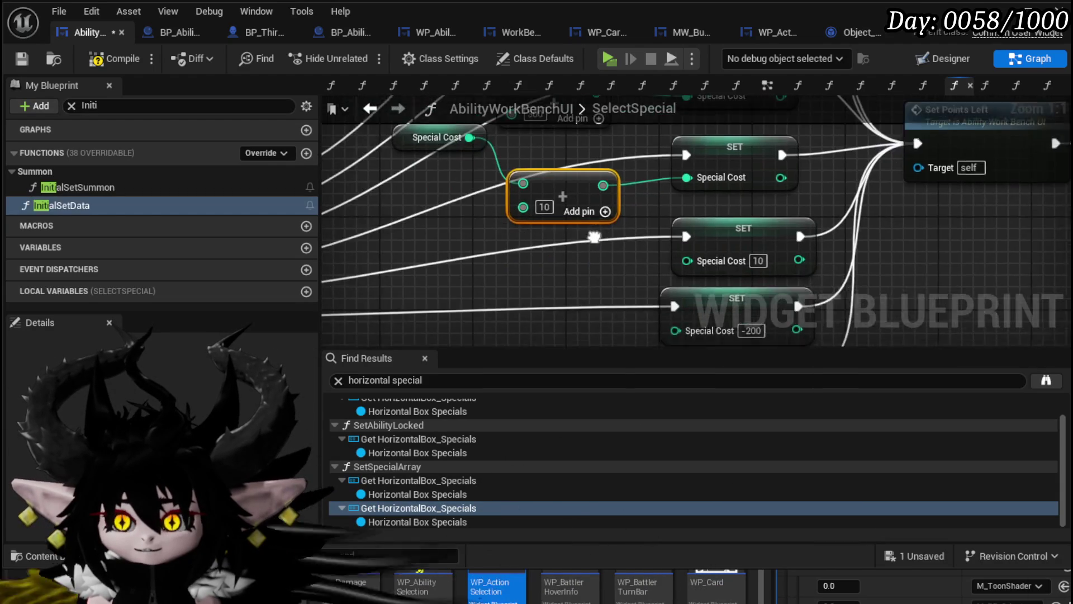
ctrl+click(472, 153)
key(ctrl+c)
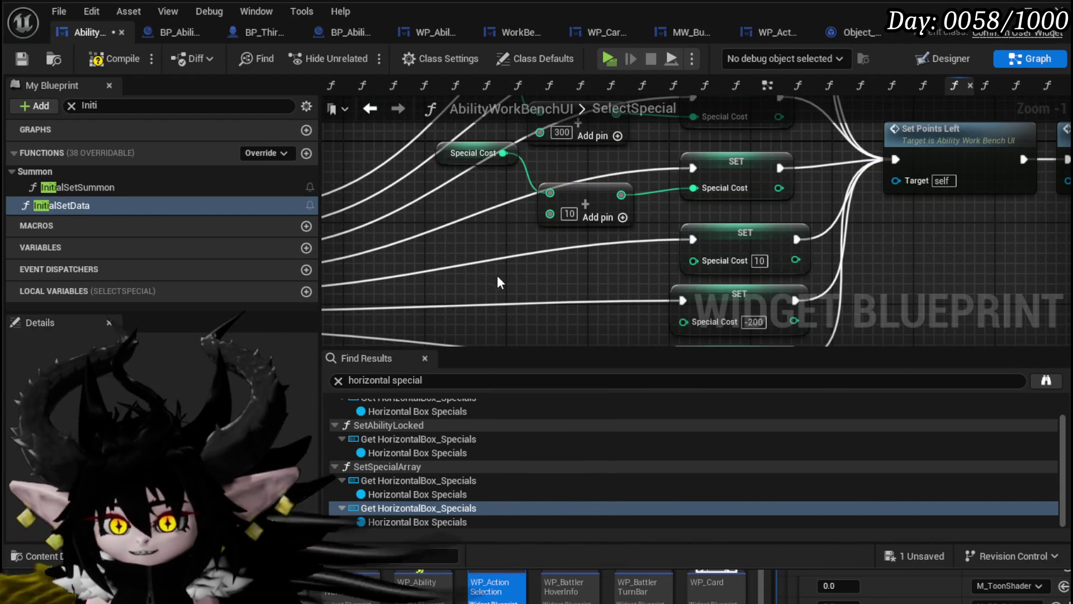
key(ctrl+v)
mouse_move(593, 302)
mouse_down()
mouse_move(565, 260)
mouse_move(589, 294)
mouse_move(706, 256)
mouse_move(694, 260)
mouse_up()
click(500, 265)
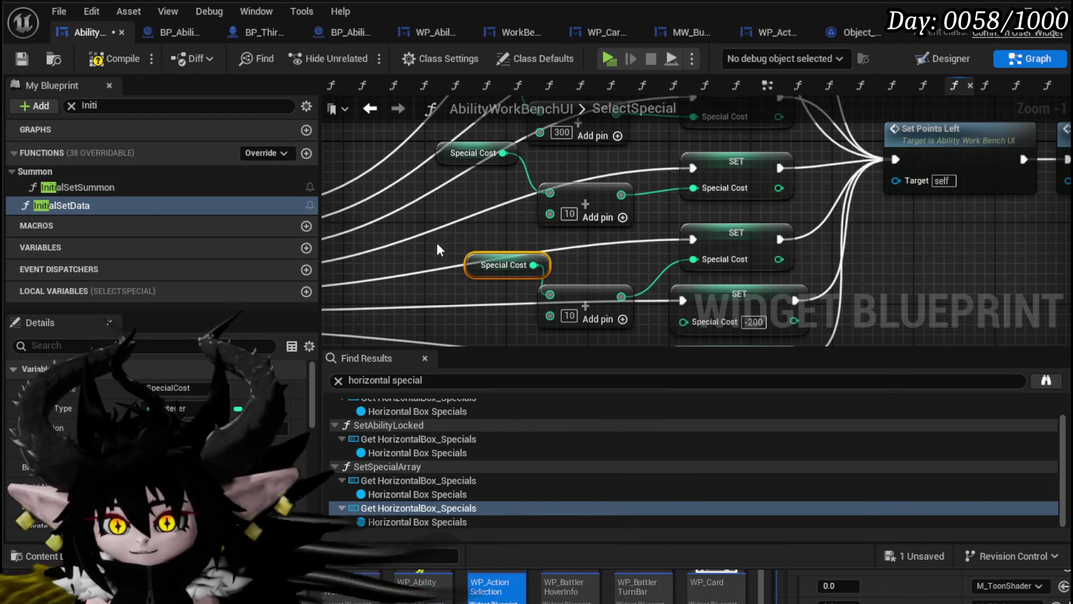
Add another getter-and-Add pair with amount -200, wired into the -200 setter.
mouse_move(434, 243)
mouse_down()
mouse_move(568, 289)
mouse_move(527, 250)
mouse_up()
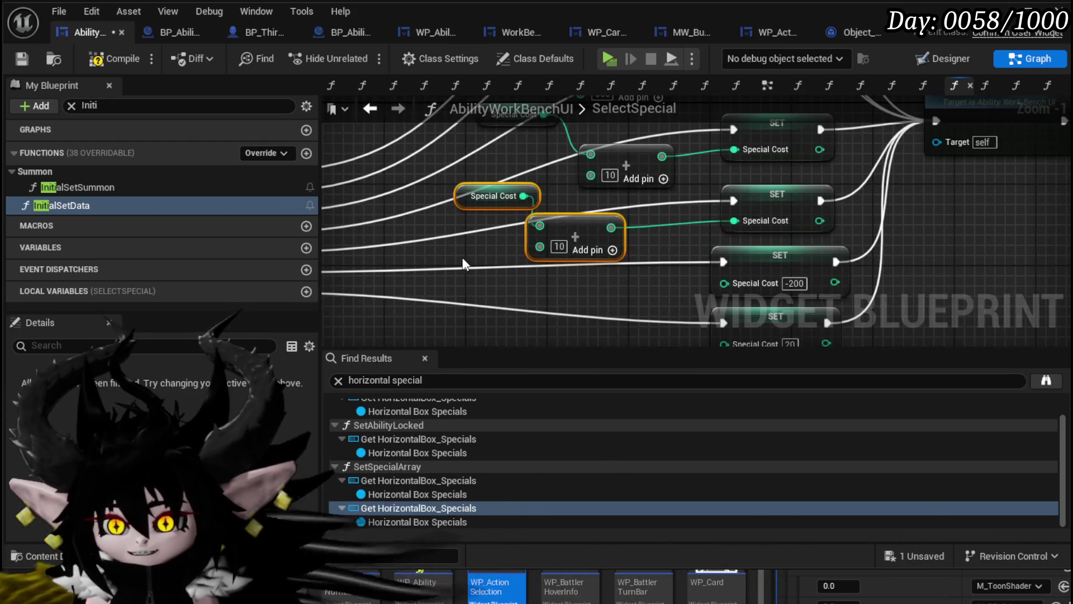
drag(459, 257, 596, 206)
key(ctrl+c)
key(ctrl+v)
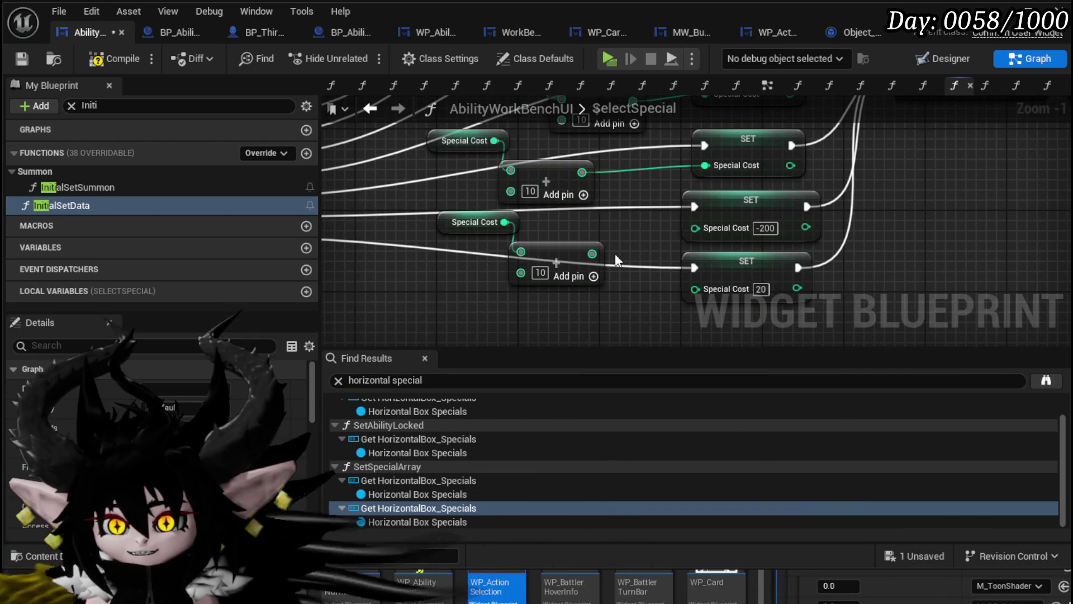
click(765, 228)
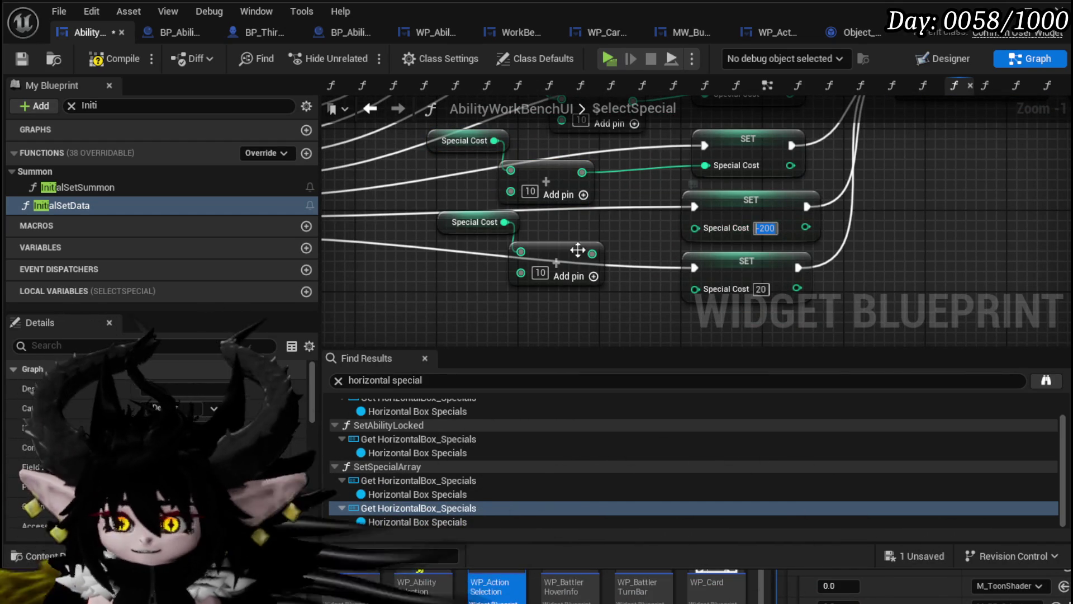
click(540, 273)
key(ctrl+v)
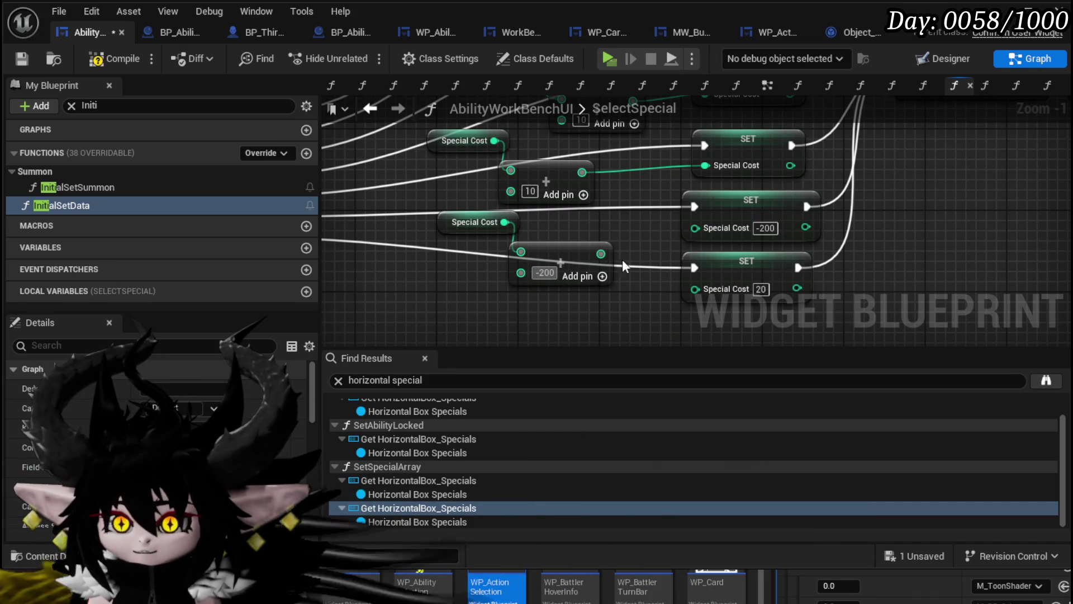
drag(601, 253, 693, 228)
Duplicate the pair for the lower setter and change its amount to 20.
drag(433, 299, 590, 222)
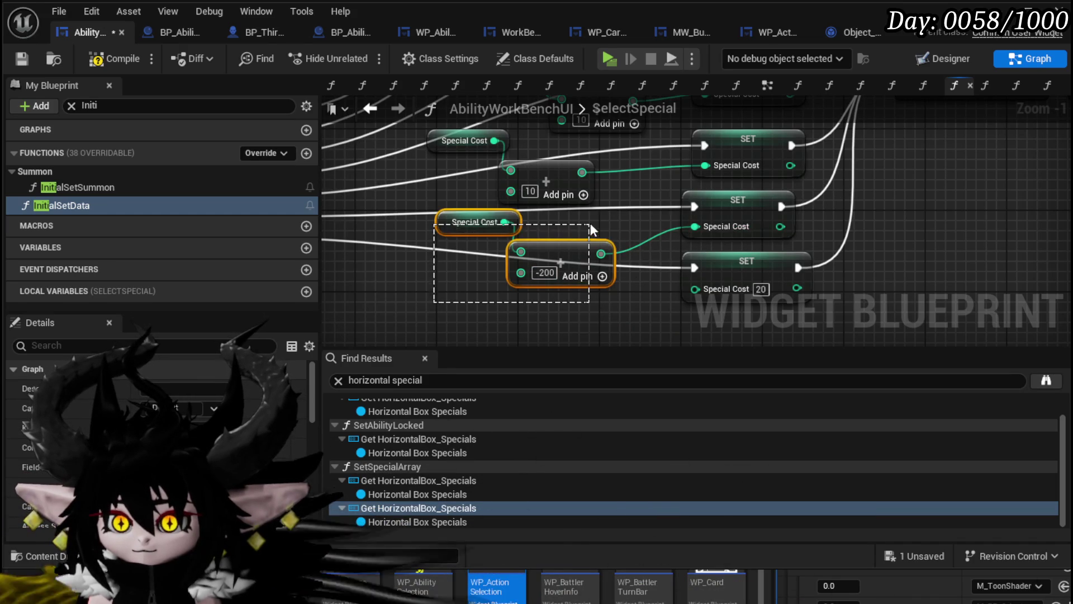
key(ctrl+c)
key(ctrl+v)
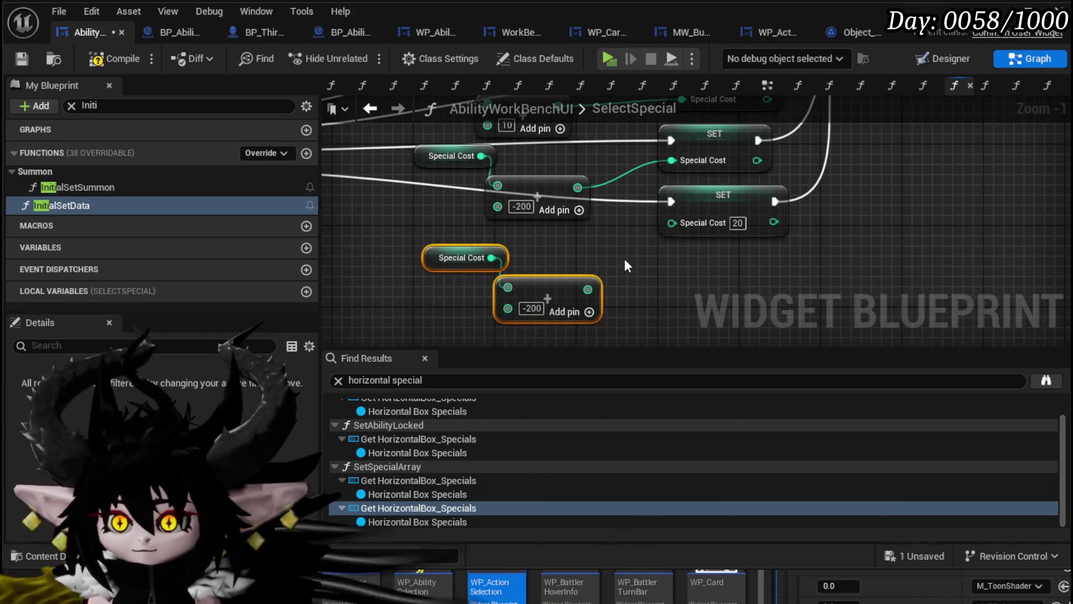
drag(588, 288, 672, 222)
click(652, 233)
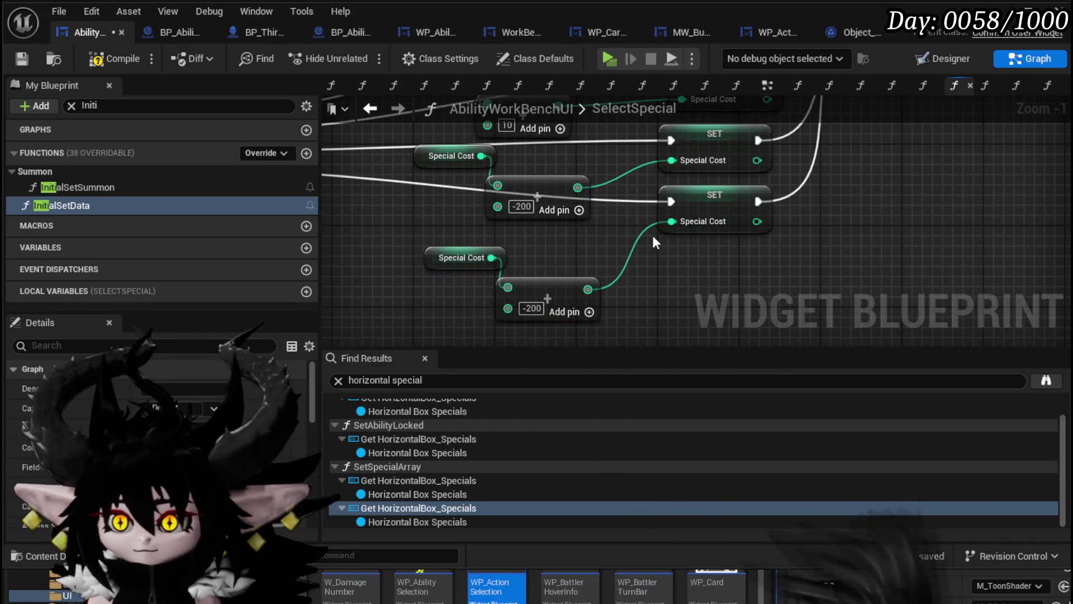
click(533, 308)
key(BackSpace)
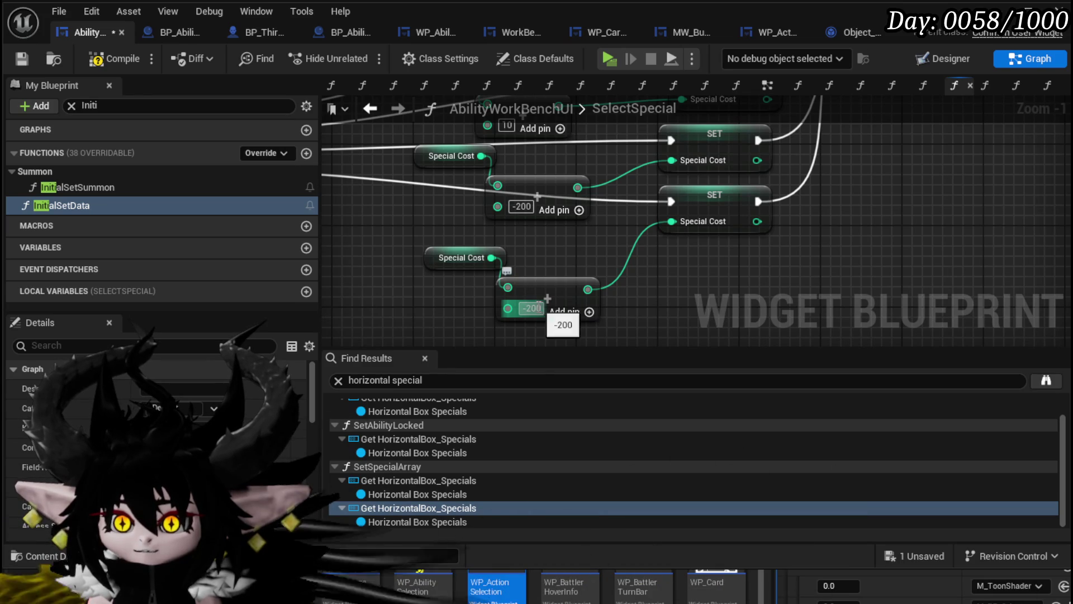
key(Return)
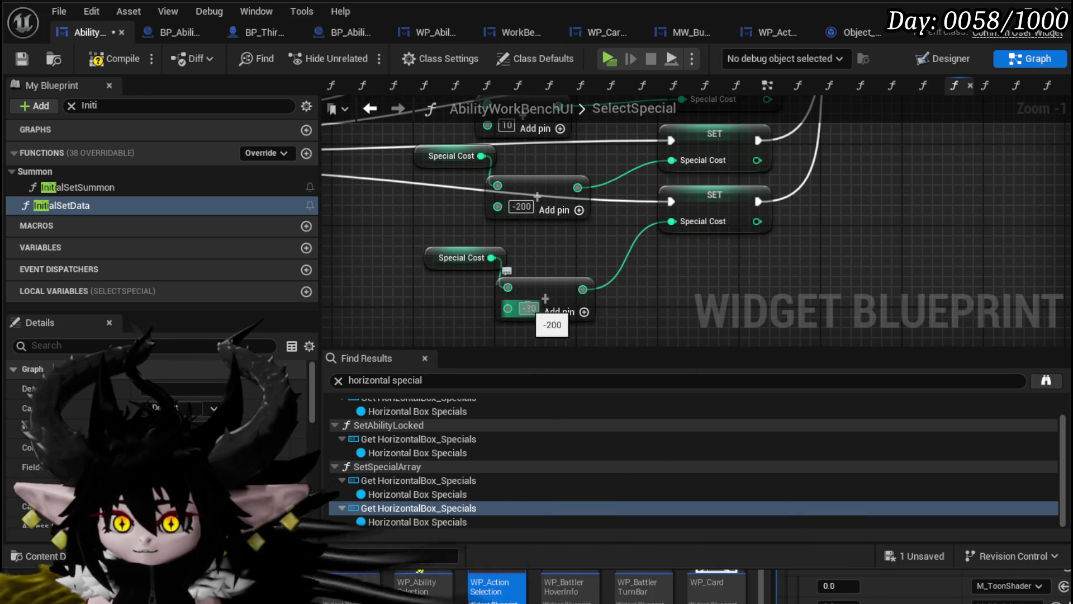
double_click(523, 308)
key(BackSpace)
key(Return)
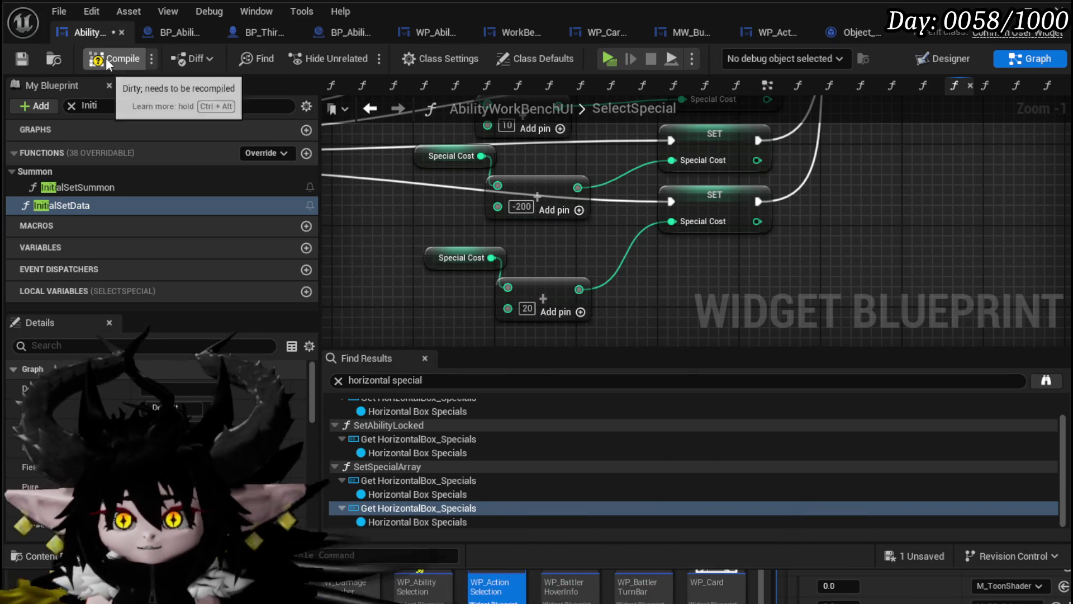
click(106, 58)
click(17, 61)
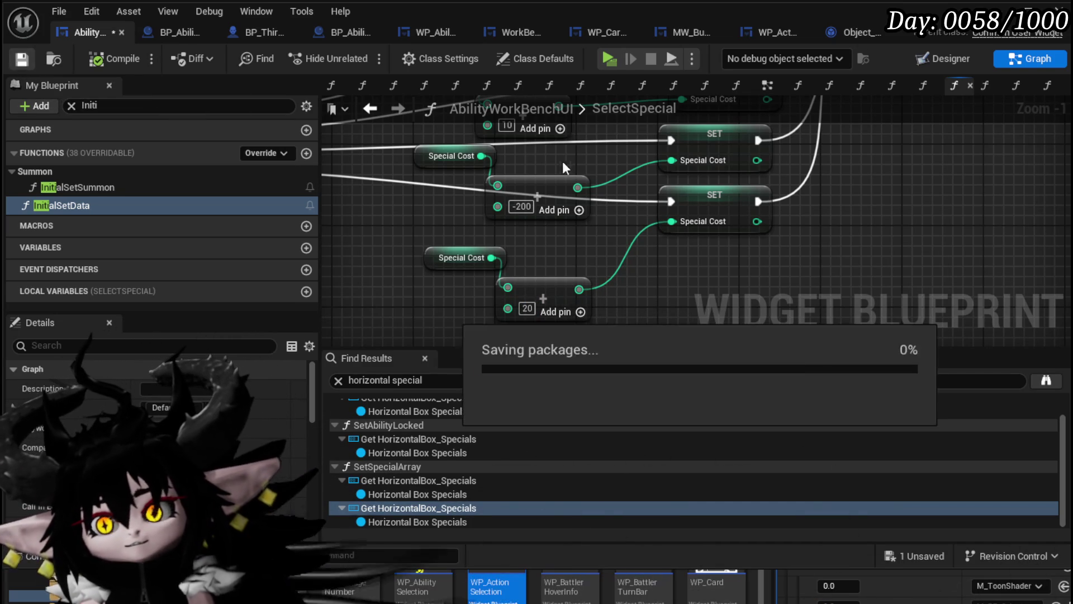
drag(547, 288, 546, 268)
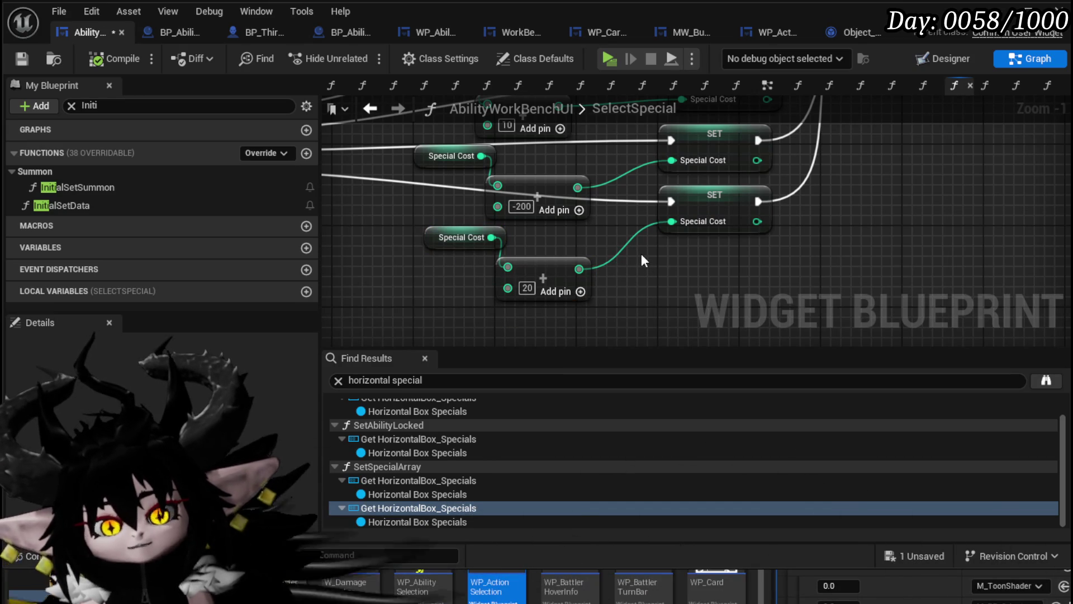
scroll(592, 212, down, 2)
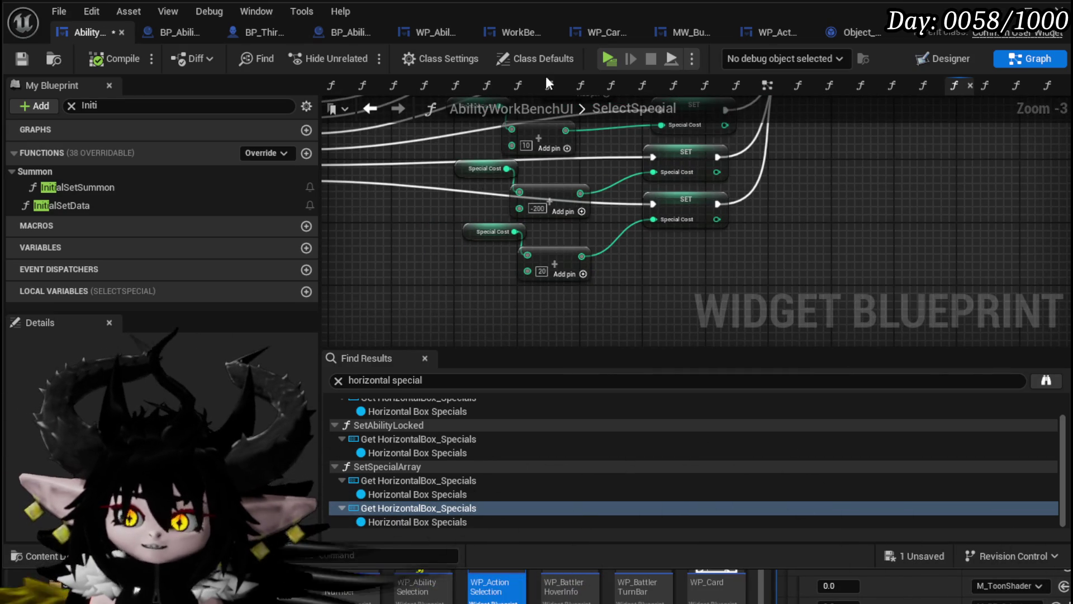
scroll(478, 179, down, 4)
scroll(635, 254, up, 3)
scroll(456, 256, down, 2)
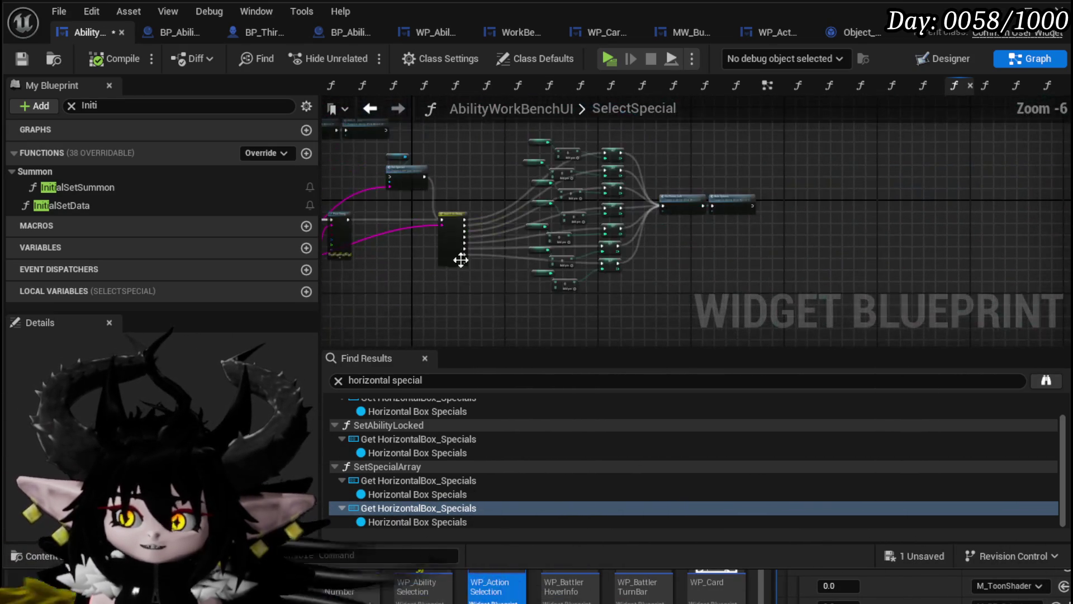
mouse_move(468, 315)
mouse_down()
mouse_move(640, 133)
mouse_move(625, 138)
mouse_up()
click(24, 59)
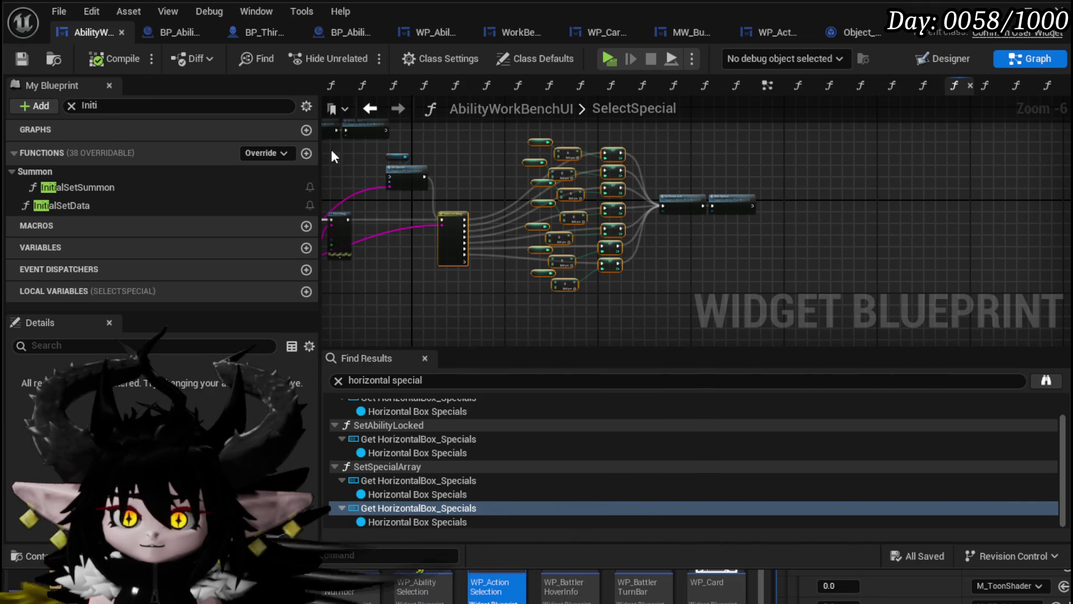
scroll(552, 207, up, 1)
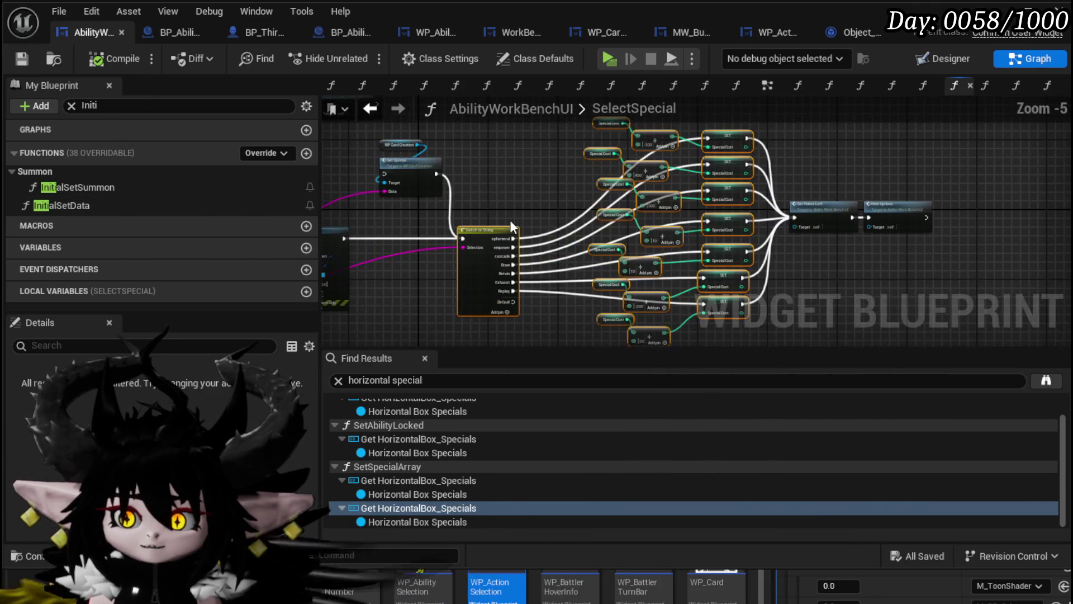
scroll(496, 208, down, 2)
mouse_move(487, 154)
mouse_down()
mouse_move(629, 314)
mouse_move(768, 298)
mouse_up()
scroll(767, 296, up, 3)
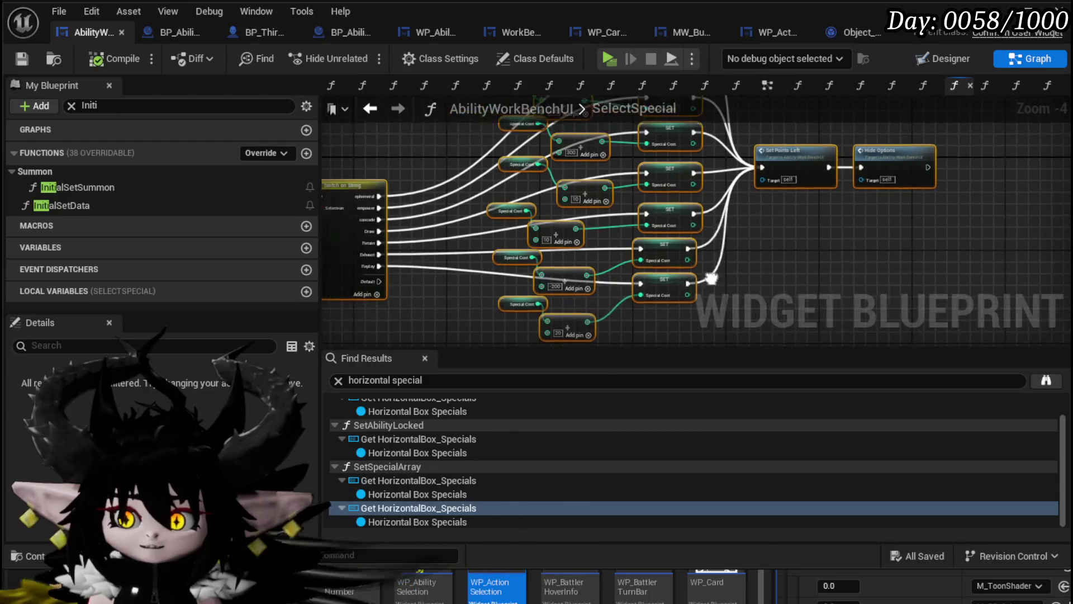
key(ctrl+s)
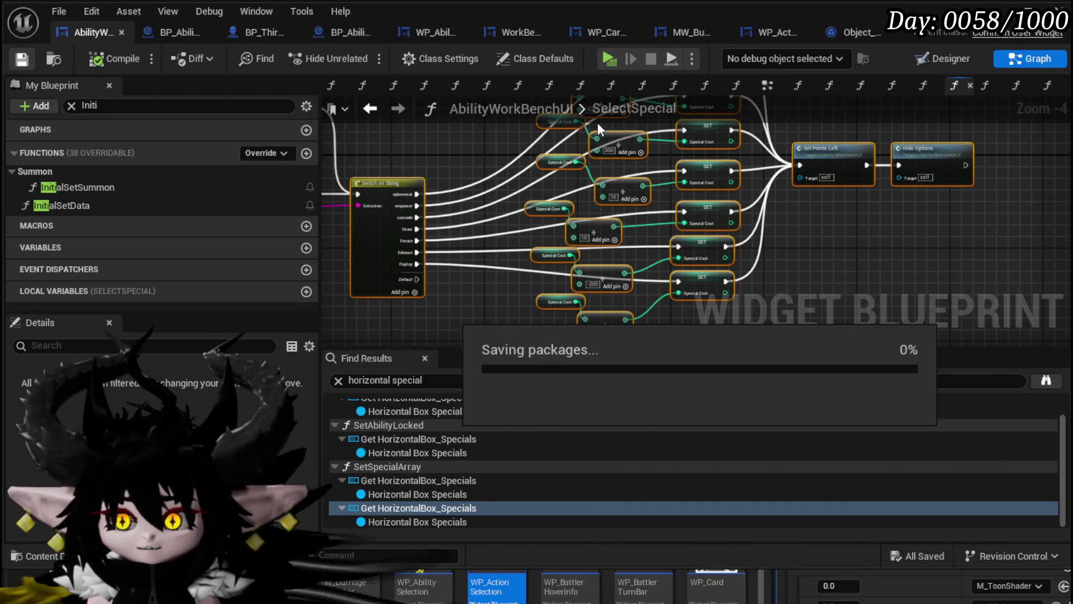
scroll(598, 251, up, 3)
scroll(575, 248, down, 2)
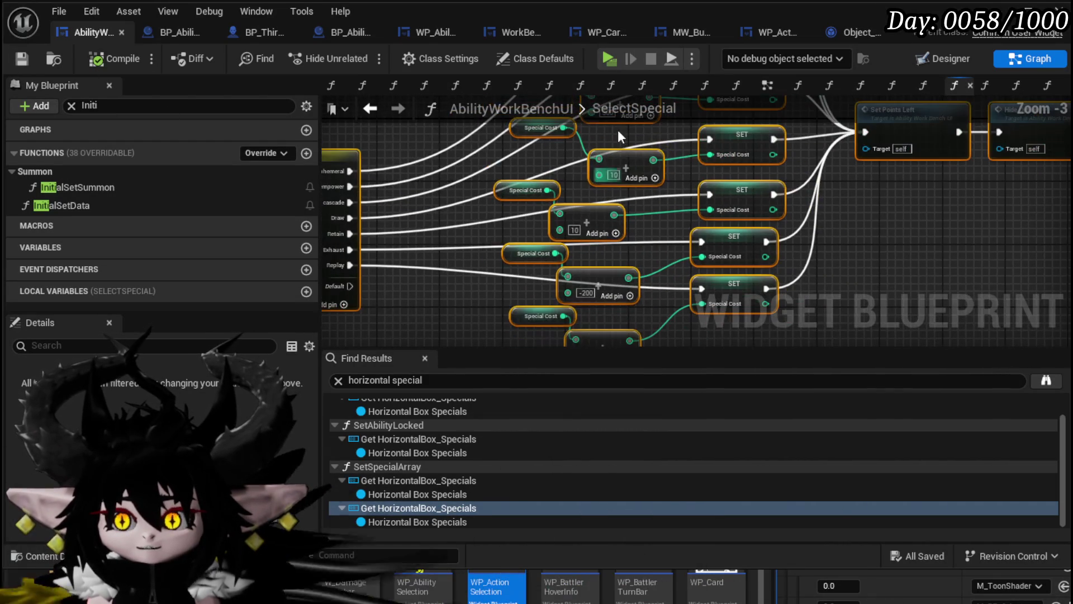
drag(446, 173, 551, 209)
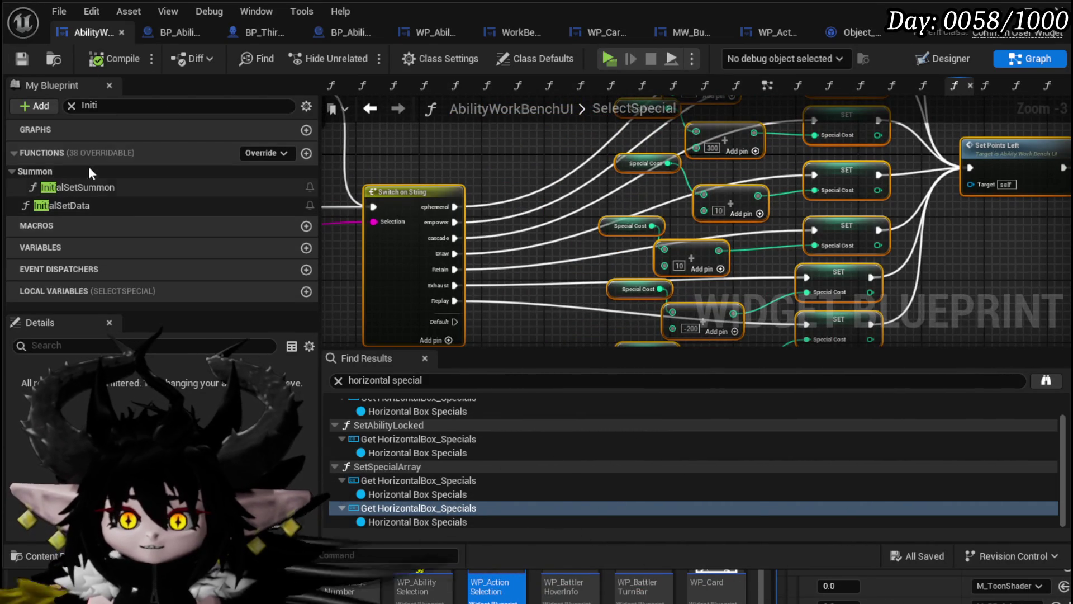
Search My Blueprint for 'Remove Spec' and open the RemoveSpecial function graph.
key(BackSpace)
key(BackSpace)
key(BackSpace)
text(Re)
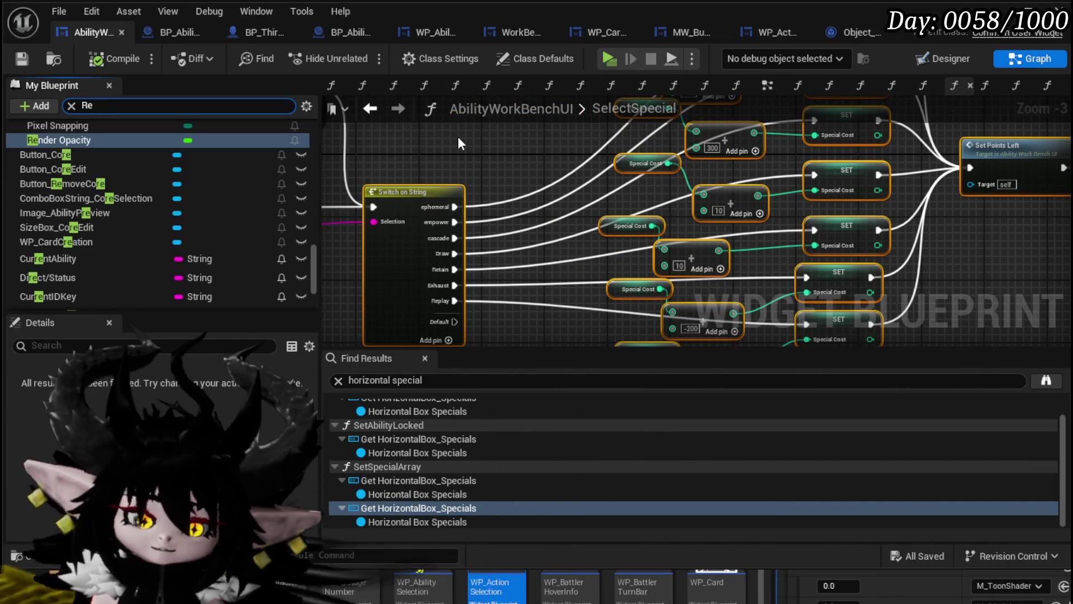
text(move Spec)
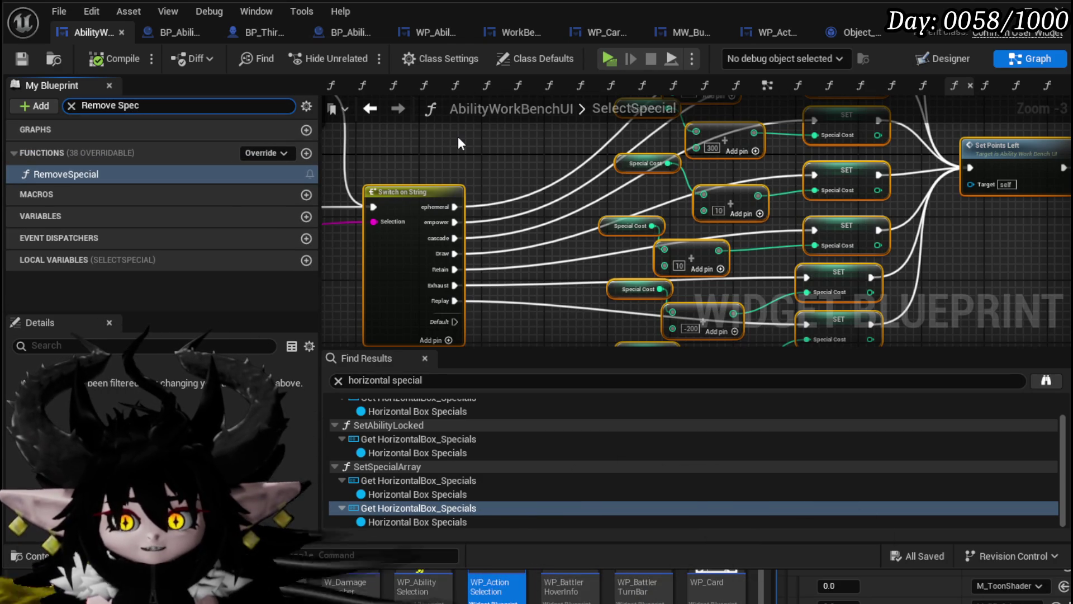
double_click(66, 173)
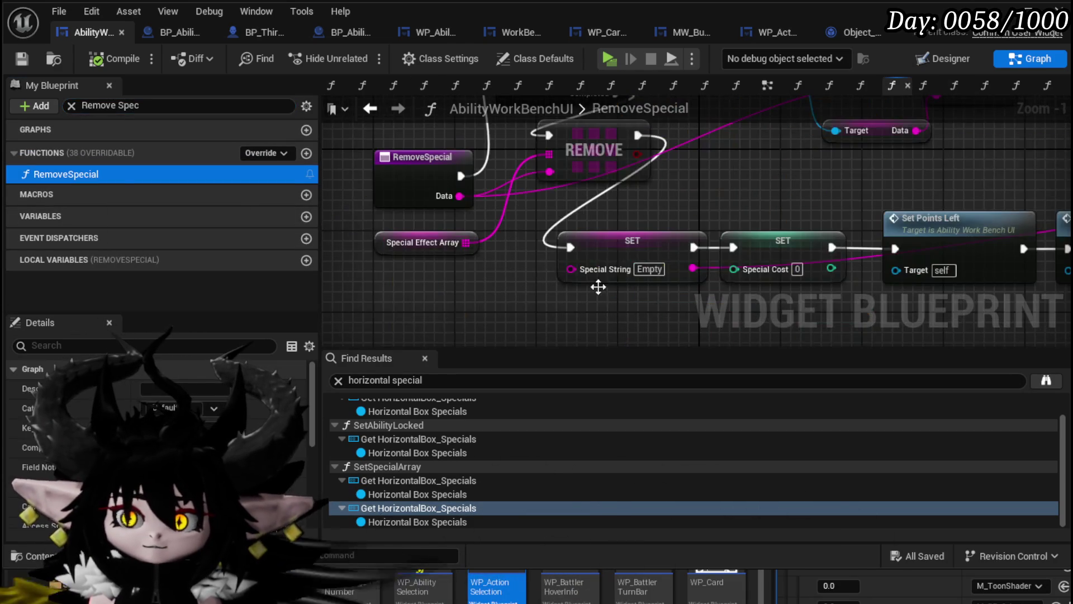
scroll(405, 284, up, 3)
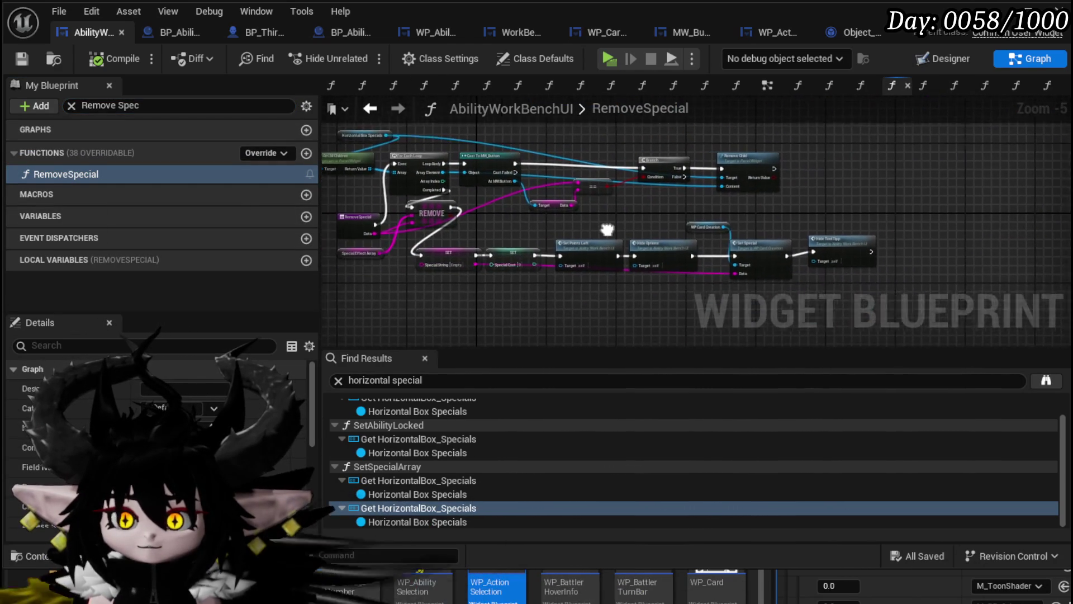
Move the nodes from SET through Hide Tool Tipp to the right.
mouse_move(469, 288)
mouse_down()
mouse_move(391, 220)
mouse_move(371, 270)
mouse_up()
scroll(731, 303, down, 2)
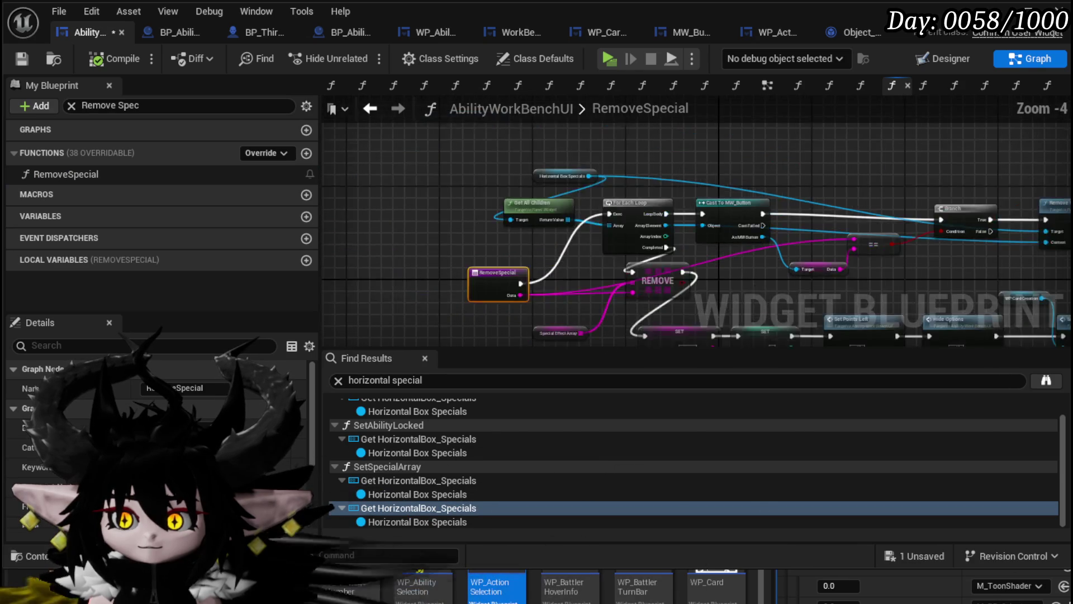
scroll(401, 265, up, 1)
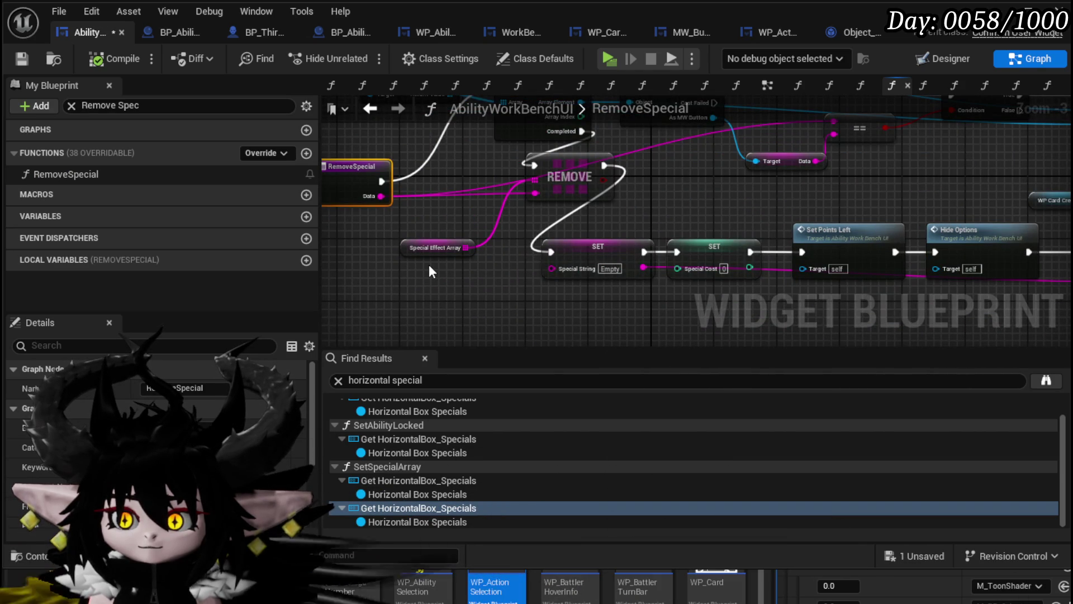
mouse_move(594, 222)
mouse_down()
mouse_move(472, 206)
mouse_move(488, 190)
mouse_move(477, 170)
mouse_move(532, 212)
mouse_move(563, 259)
mouse_move(683, 253)
mouse_move(561, 246)
mouse_move(580, 225)
mouse_move(555, 256)
mouse_move(500, 259)
mouse_move(646, 266)
mouse_move(561, 211)
mouse_up()
scroll(500, 260, down, 1)
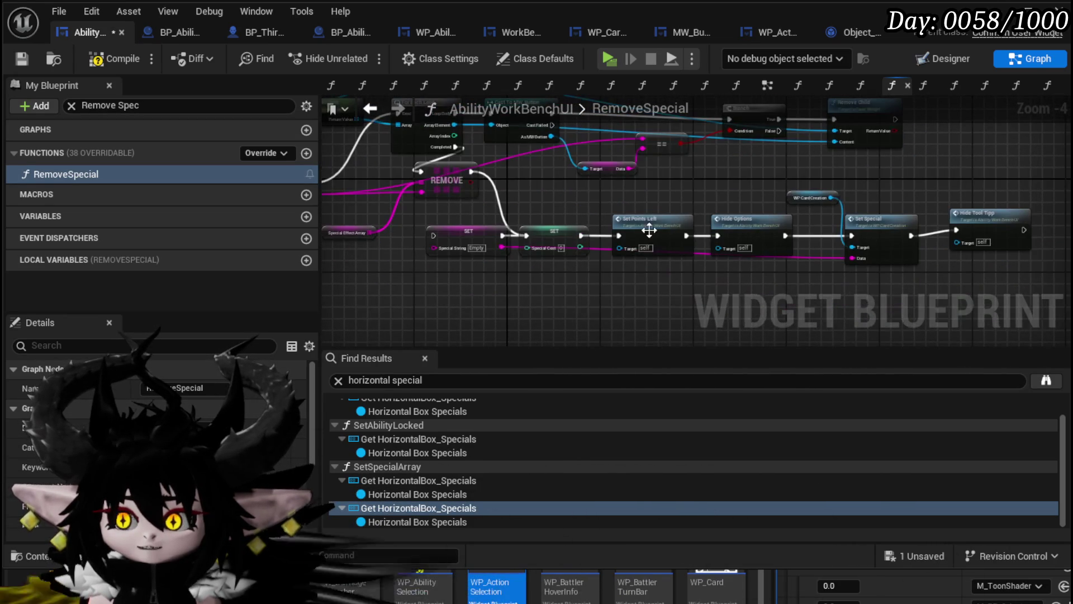
mouse_move(565, 306)
mouse_down()
mouse_move(514, 295)
mouse_move(927, 193)
mouse_up()
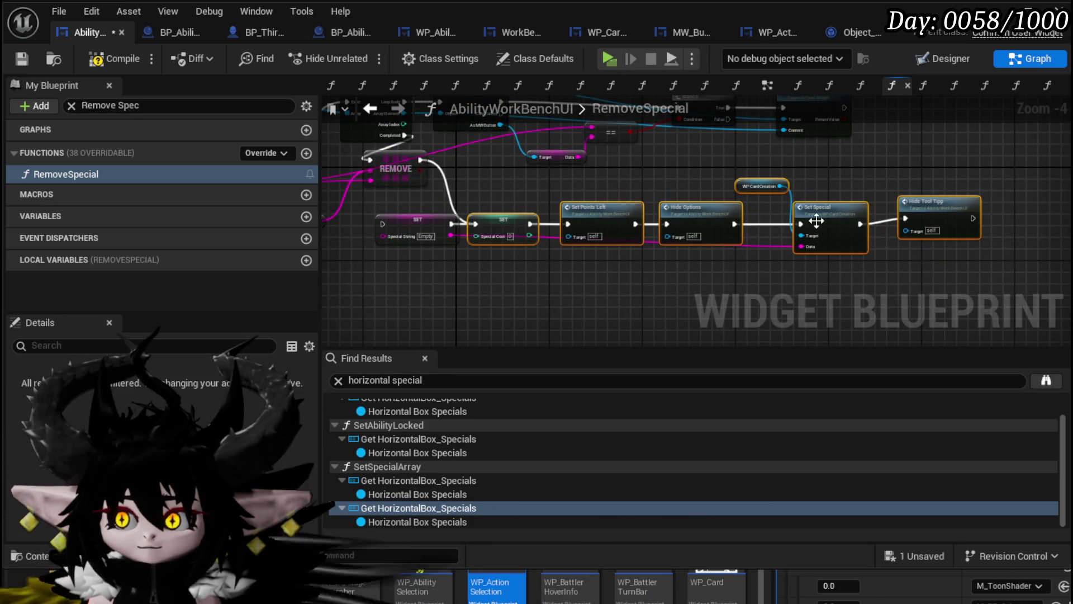
mouse_move(849, 218)
mouse_down()
mouse_move(918, 224)
mouse_move(784, 223)
mouse_move(636, 253)
mouse_move(871, 259)
mouse_move(856, 288)
mouse_up()
Move Set Points Left and Hide Options aside, then wire REMOVE's exec output into Switch on String.
drag(959, 238, 946, 267)
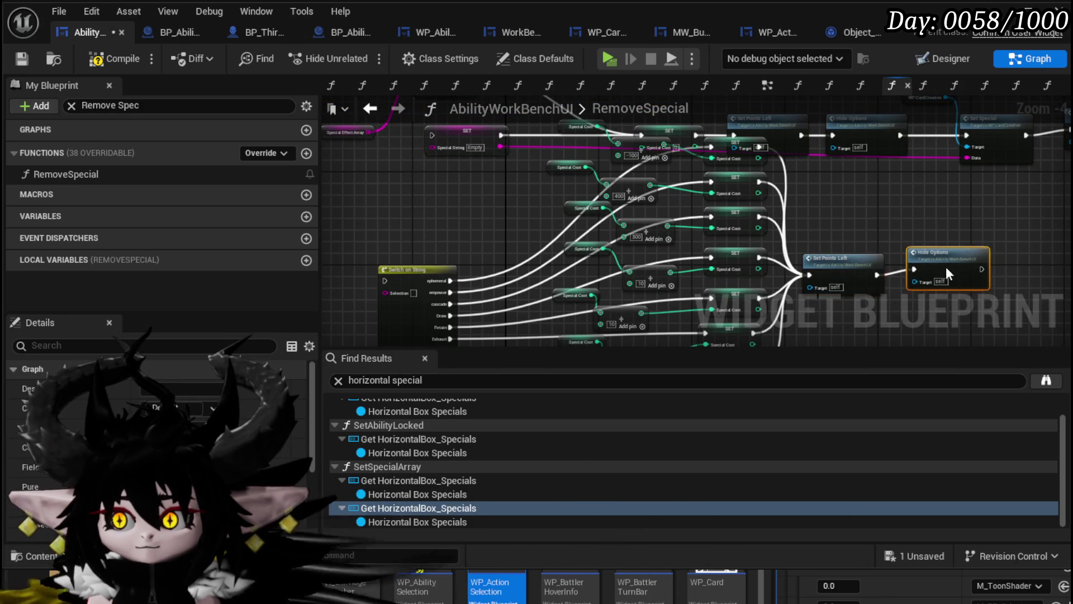
scroll(946, 266, up, 3)
scroll(620, 285, down, 2)
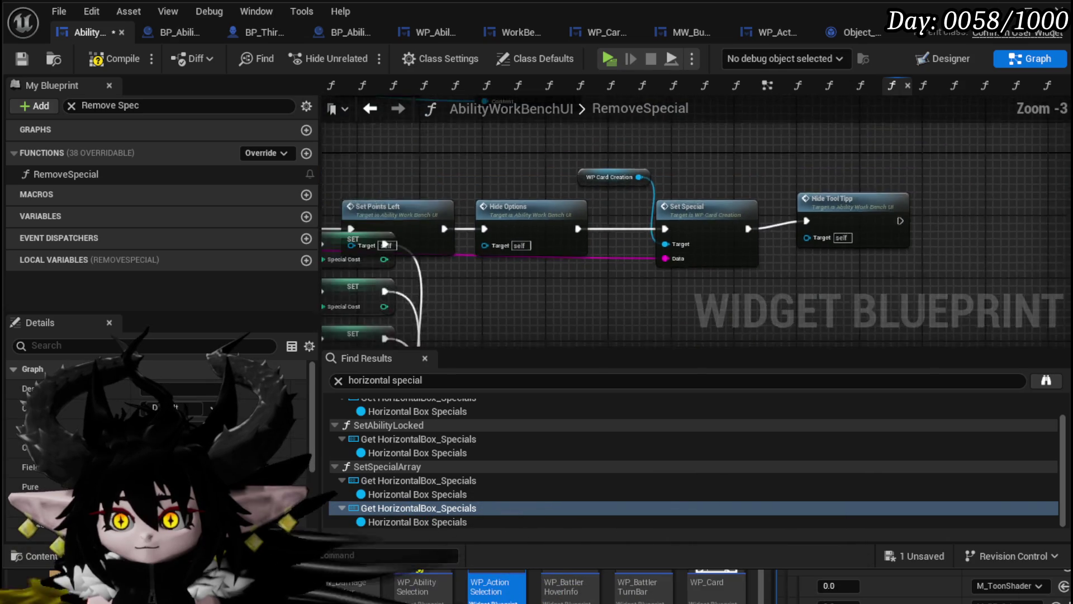
mouse_move(611, 270)
mouse_down()
mouse_move(603, 286)
mouse_move(517, 291)
mouse_up()
scroll(639, 166, up, 2)
click(640, 166)
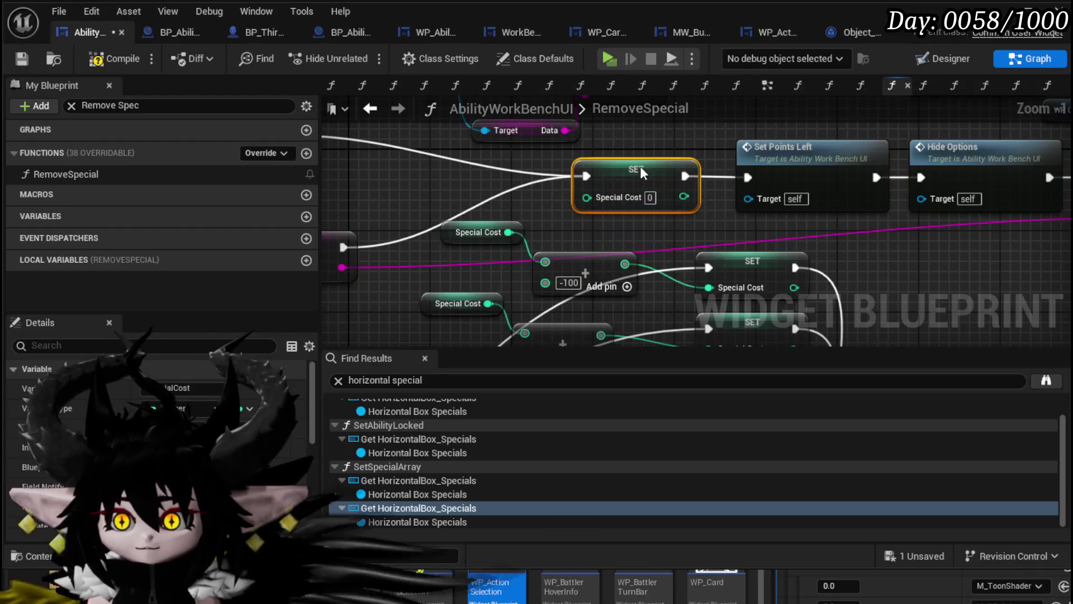
scroll(578, 198, down, 2)
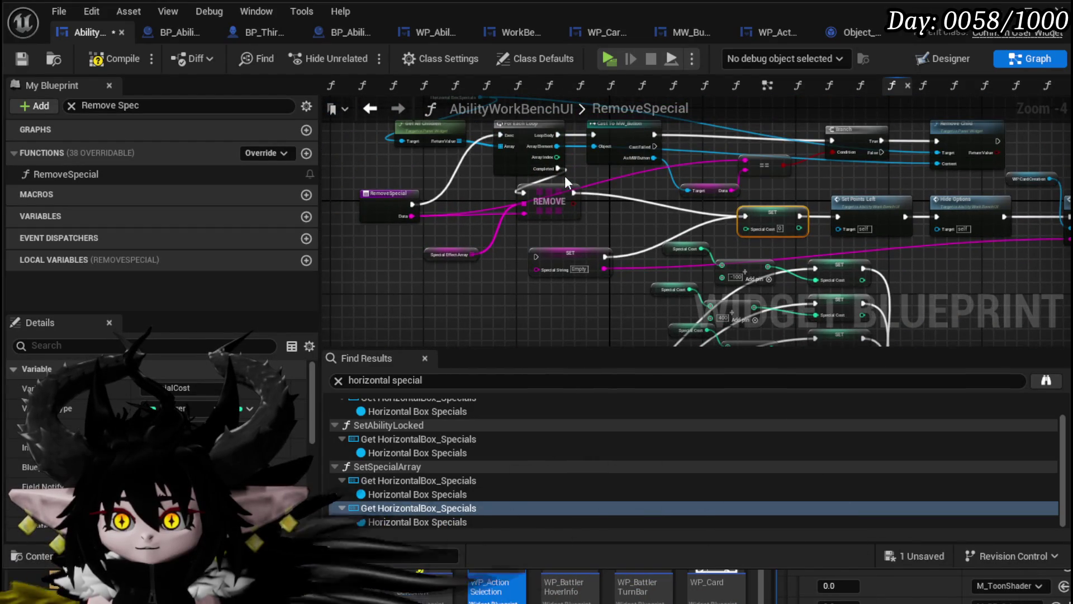
scroll(578, 189, up, 2)
mouse_move(578, 189)
mouse_down()
mouse_move(519, 394)
mouse_move(463, 272)
mouse_move(447, 296)
mouse_move(546, 174)
mouse_move(598, 146)
mouse_up()
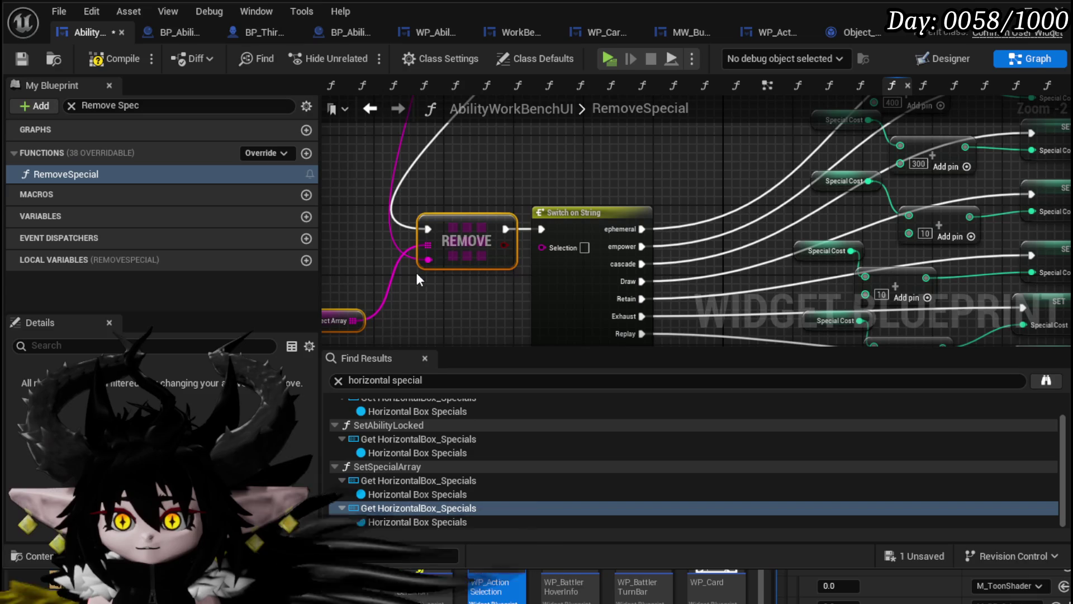
Negate the first three Add constants to 100, -400 and -300.
scroll(523, 212, up, 2)
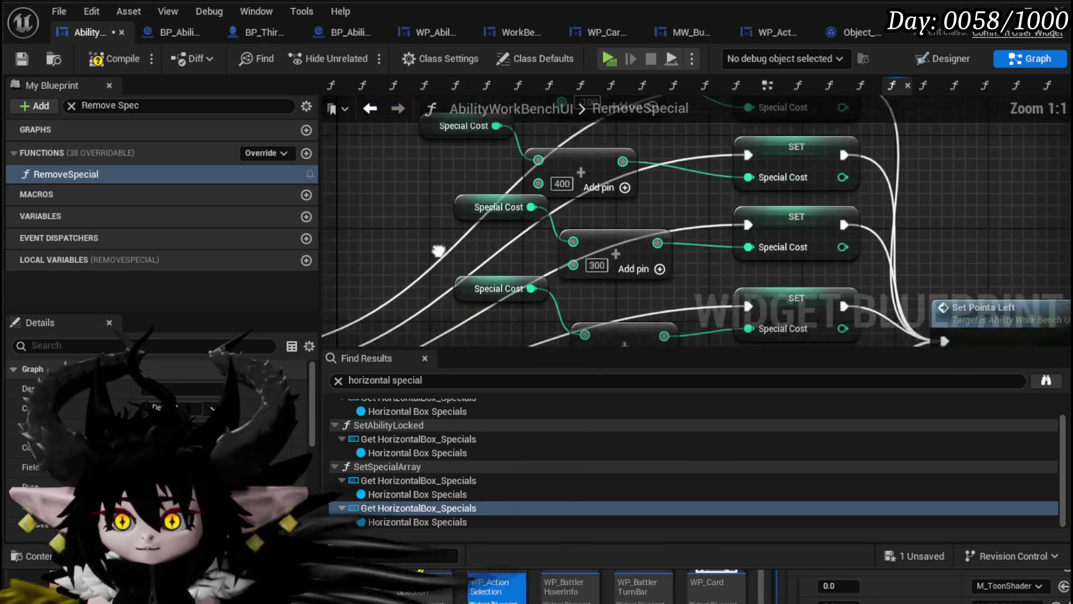
double_click(569, 193)
text(100)
key(Return)
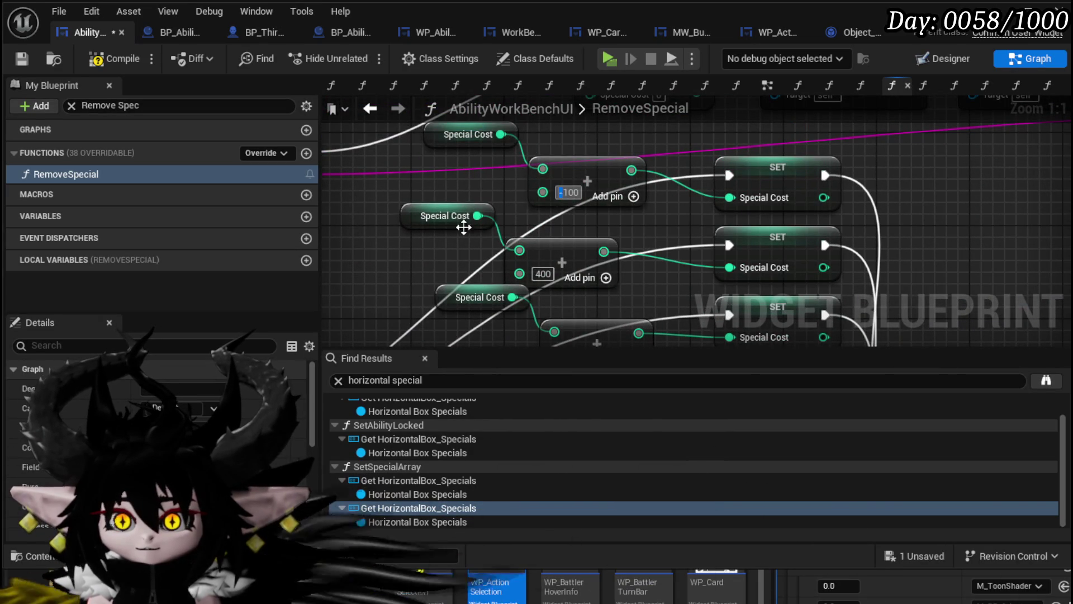
double_click(543, 273)
text(-400)
key(Return)
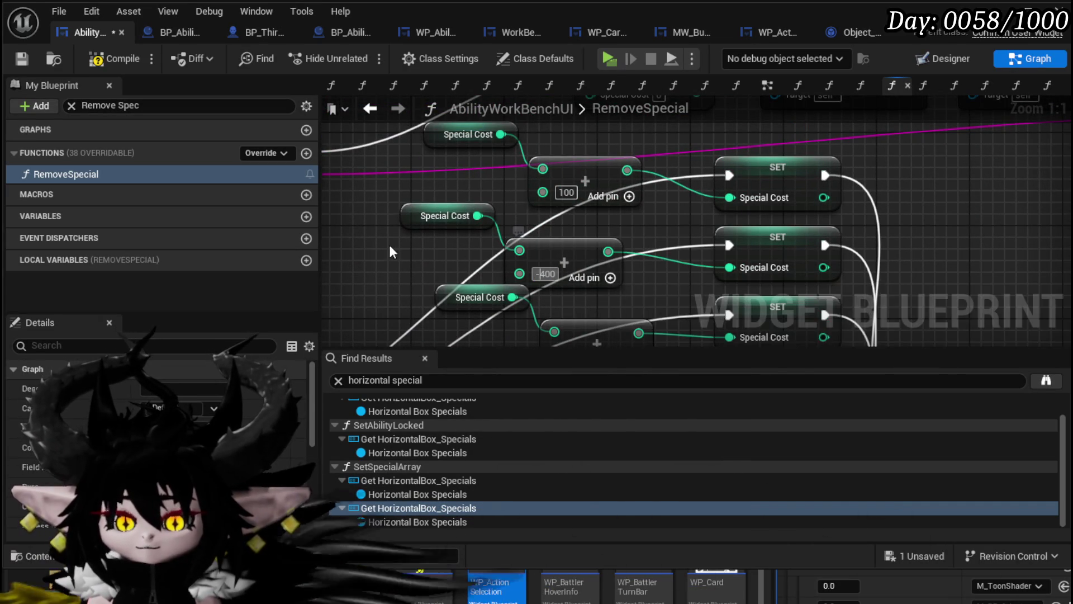
drag(347, 253, 369, 153)
click(591, 255)
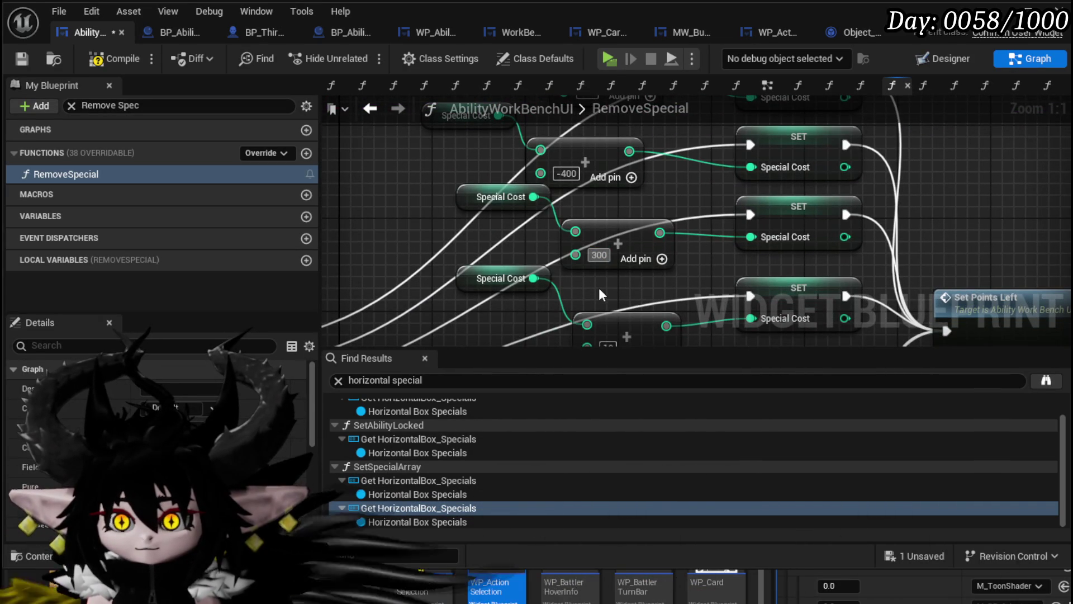
text(-)
Negate the remaining Add constants to -10, -10, 200 and -20.
drag(531, 273, 513, 161)
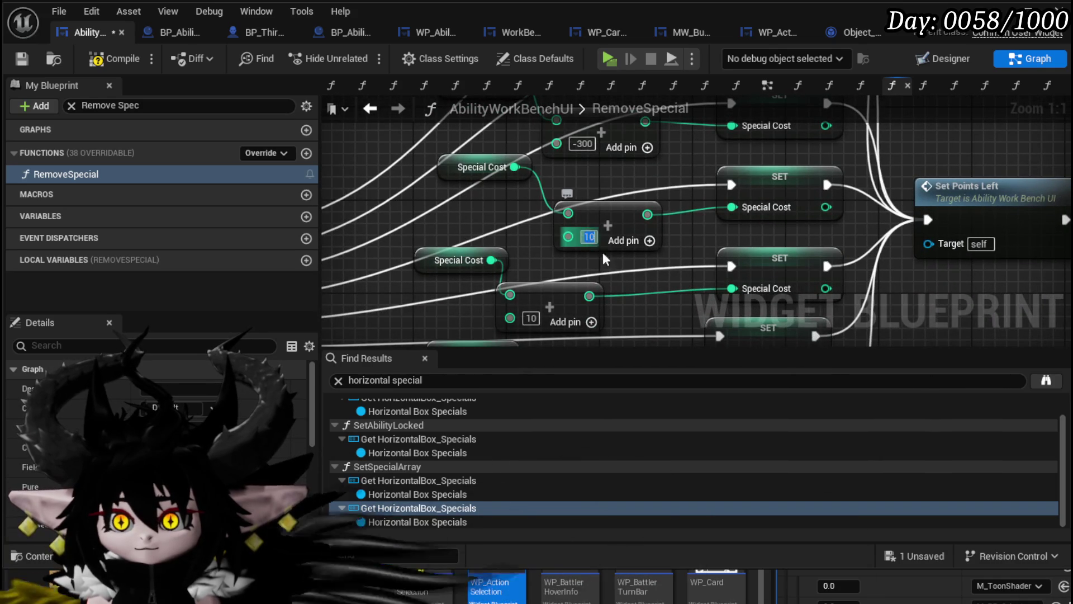
click(590, 237)
text(-)
mouse_move(408, 239)
mouse_down()
mouse_move(408, 186)
mouse_move(431, 169)
mouse_up()
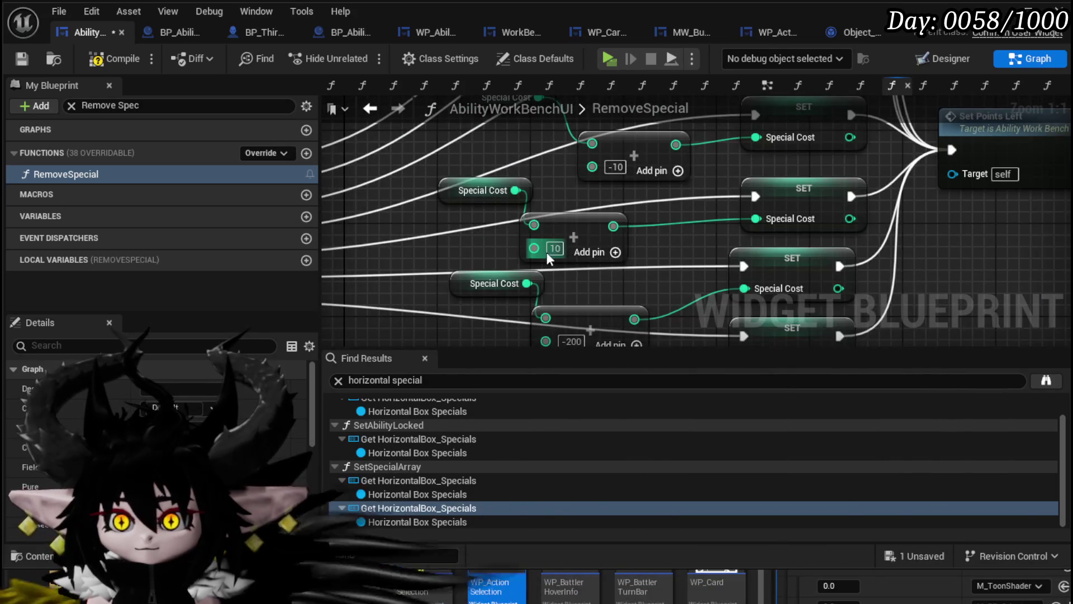
click(555, 249)
text(-)
drag(430, 250, 424, 185)
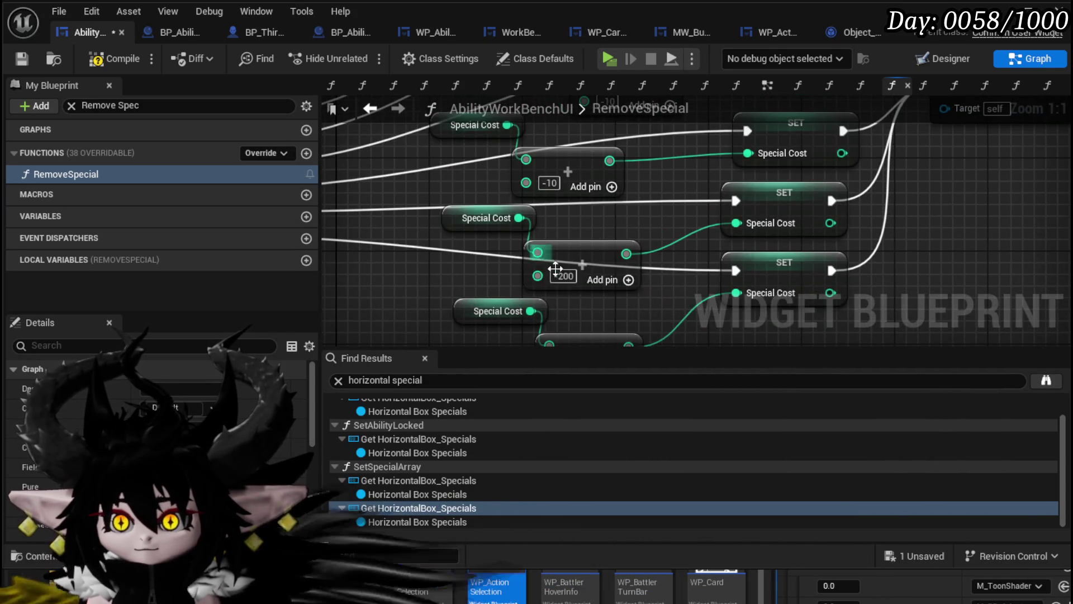
click(563, 277)
text(200)
key(Return)
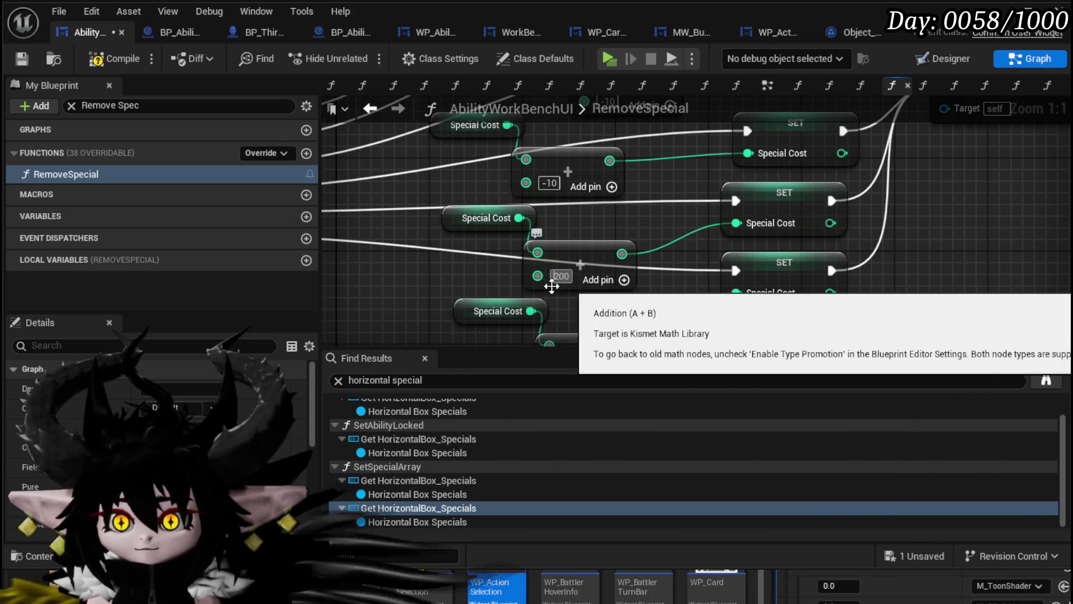
drag(469, 308, 461, 208)
click(563, 270)
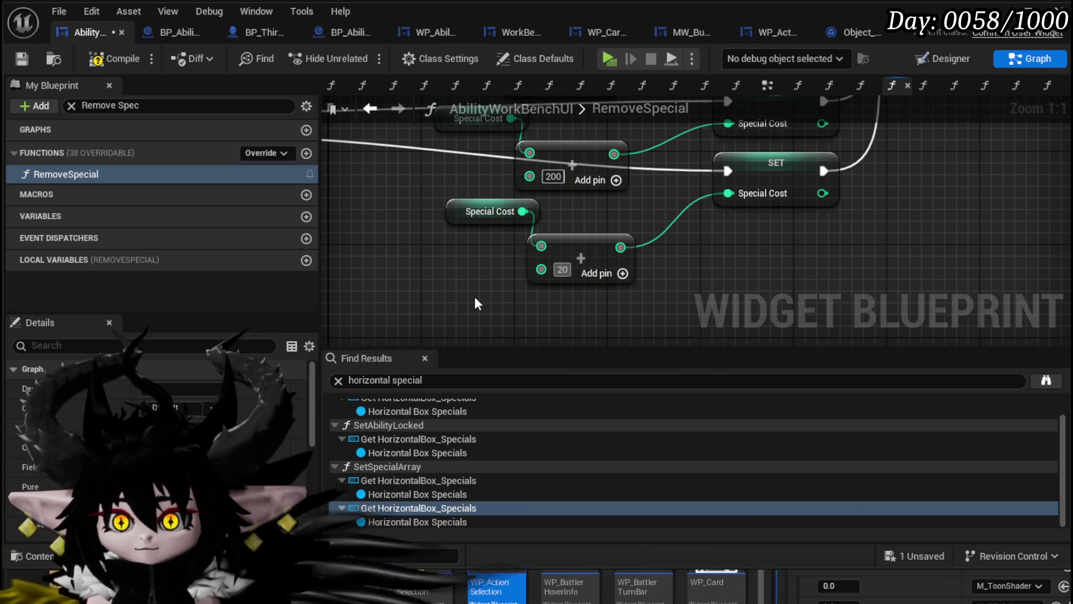
text(-)
Compile and save the widget blueprint, then return to the level editor.
scroll(447, 288, down, 6)
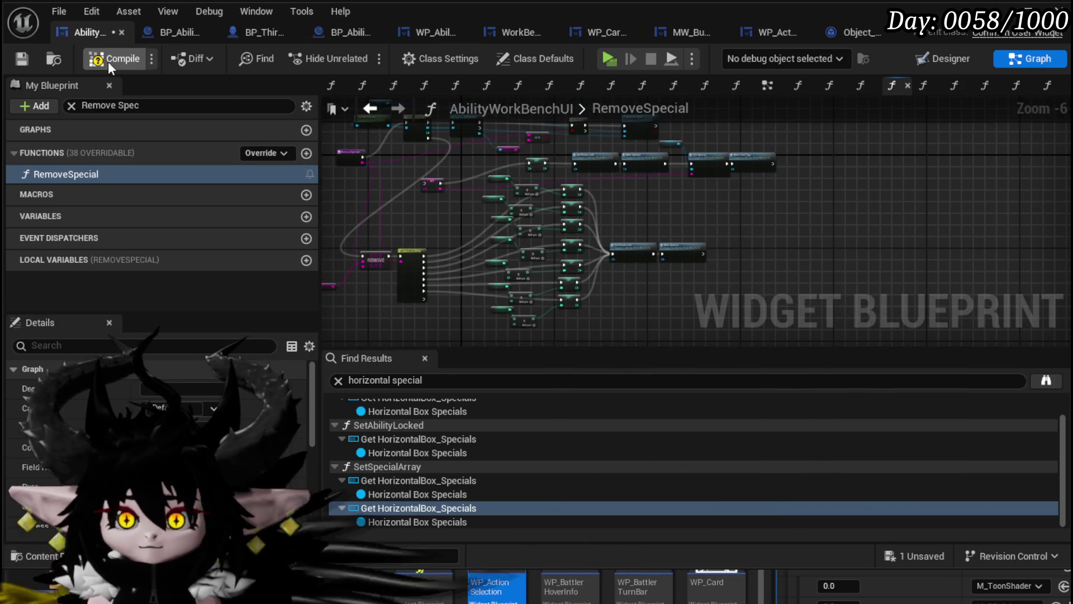
click(24, 58)
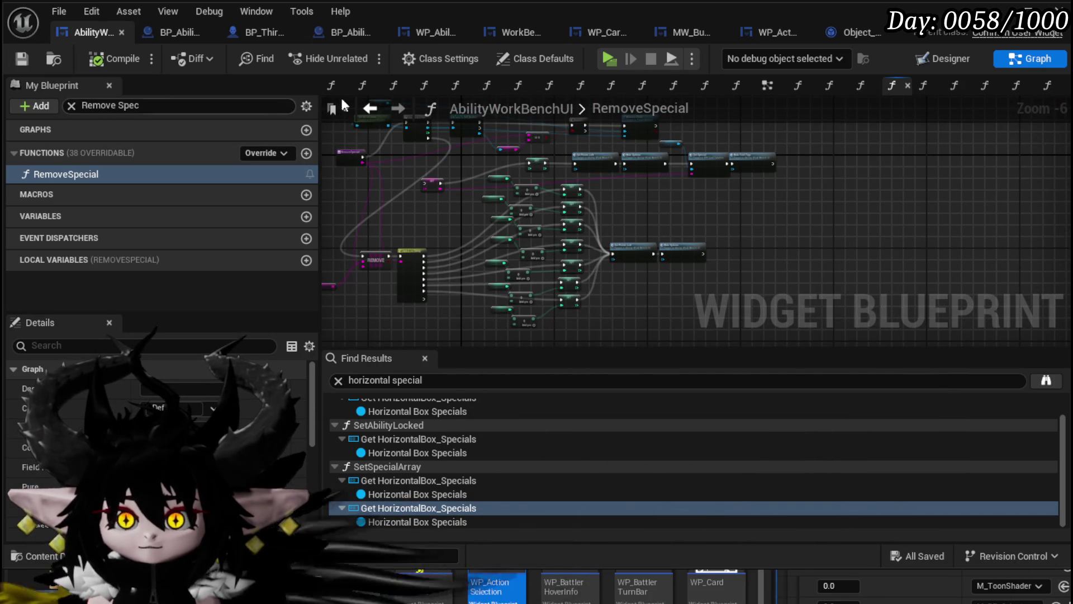
click(1006, 7)
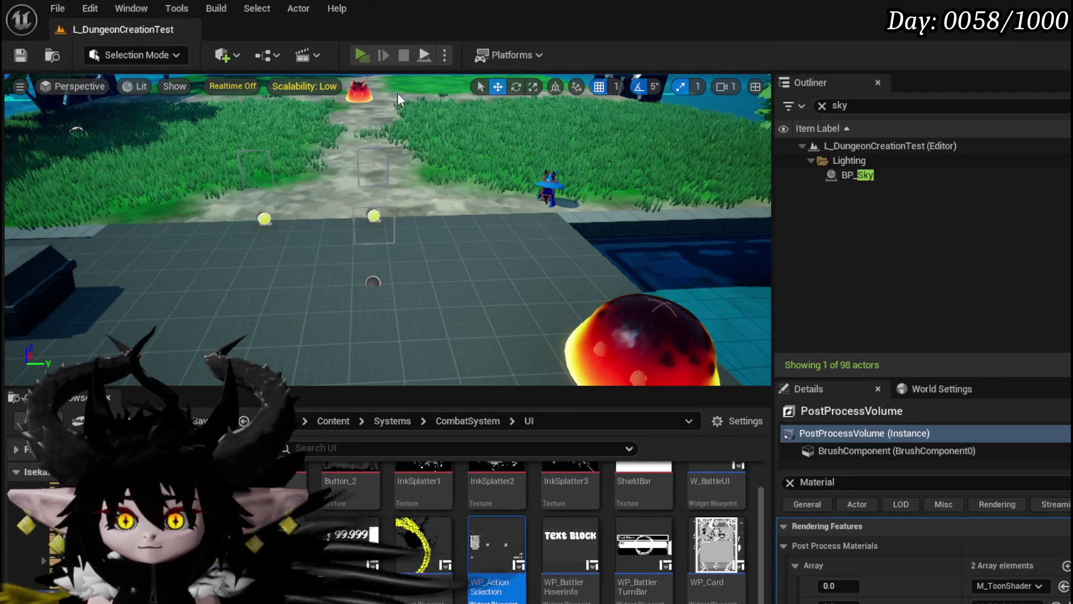
Start the game preview and open the magic core's Melee AOE card in the ability editor.
key(alt+p)
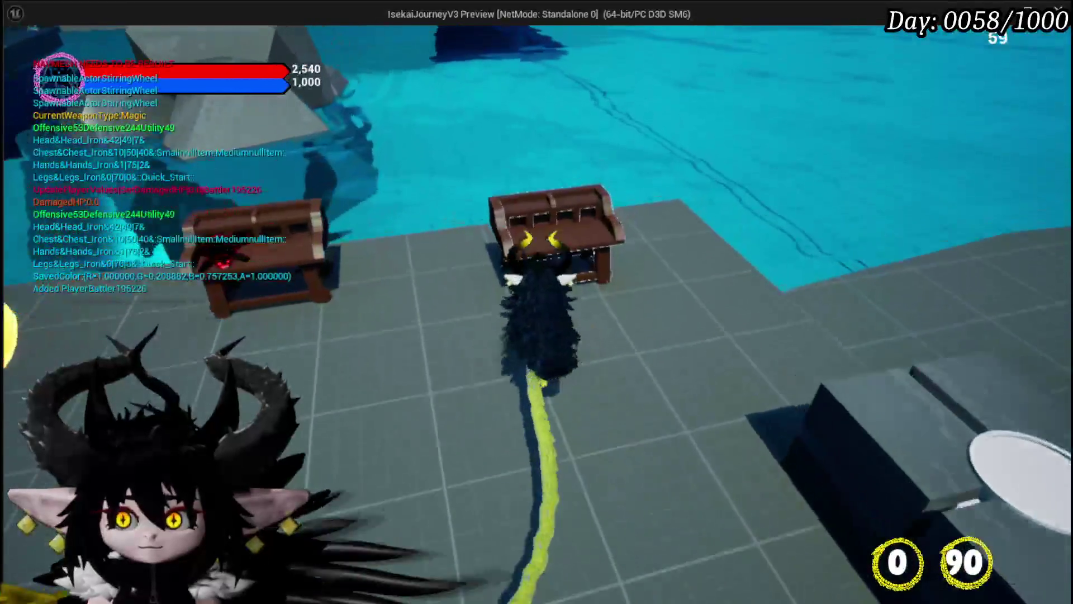
click(108, 47)
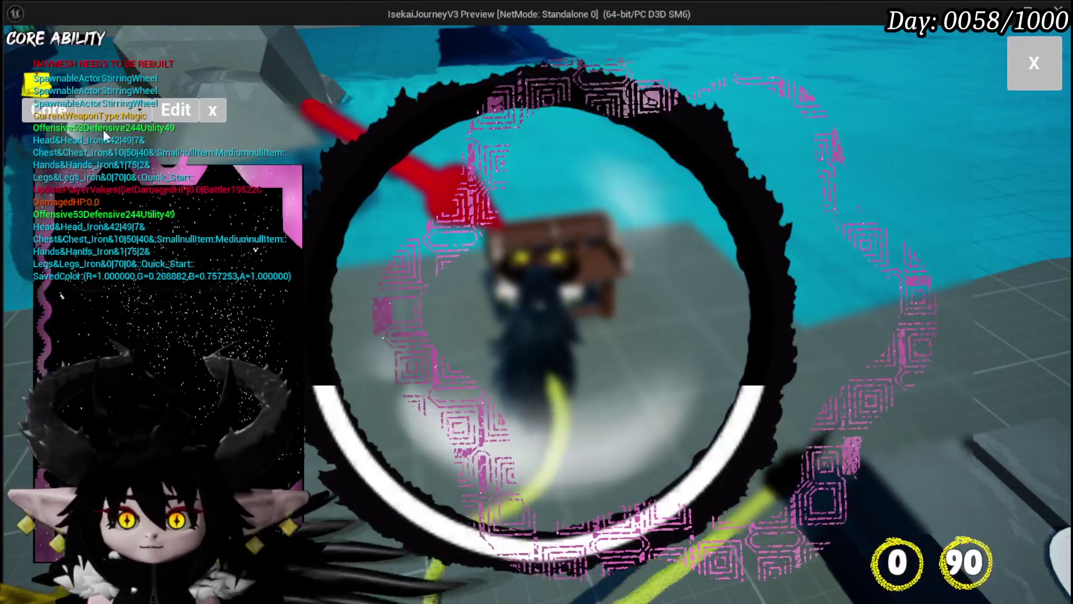
click(109, 116)
click(126, 181)
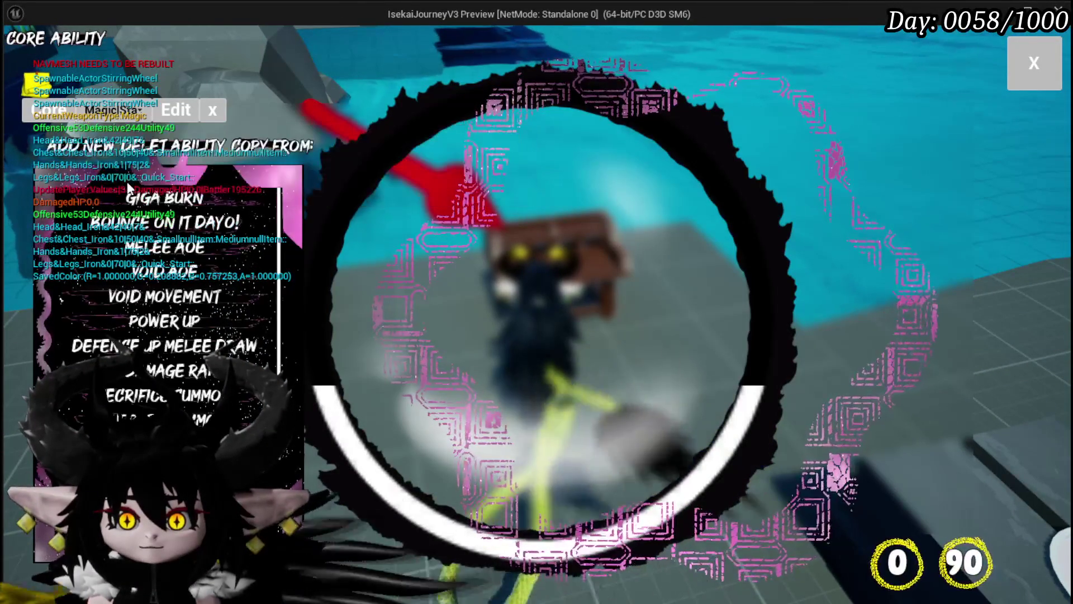
mouse_move(146, 207)
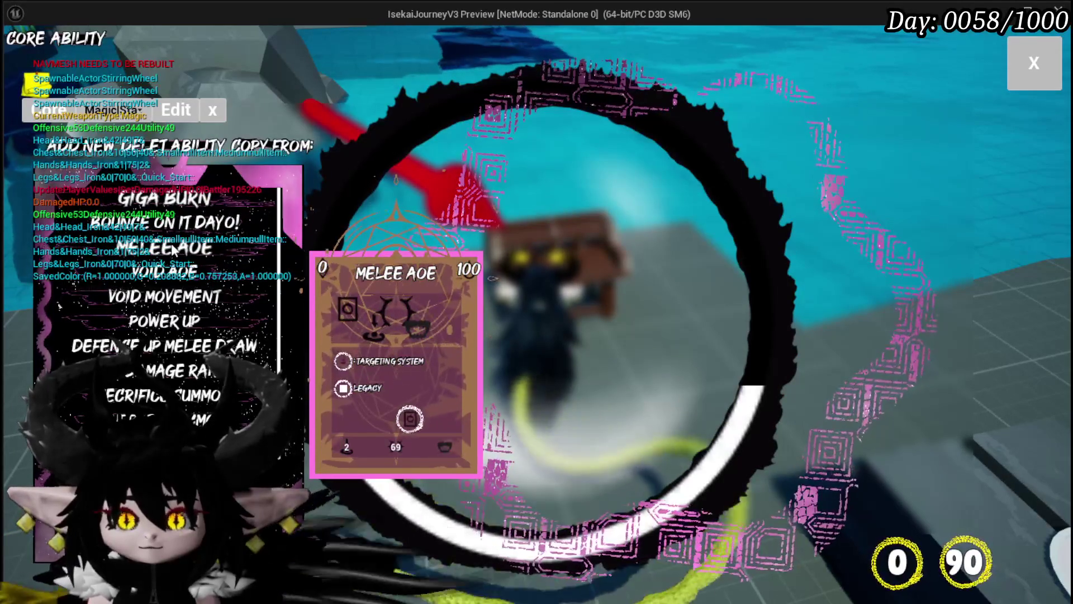
click(165, 247)
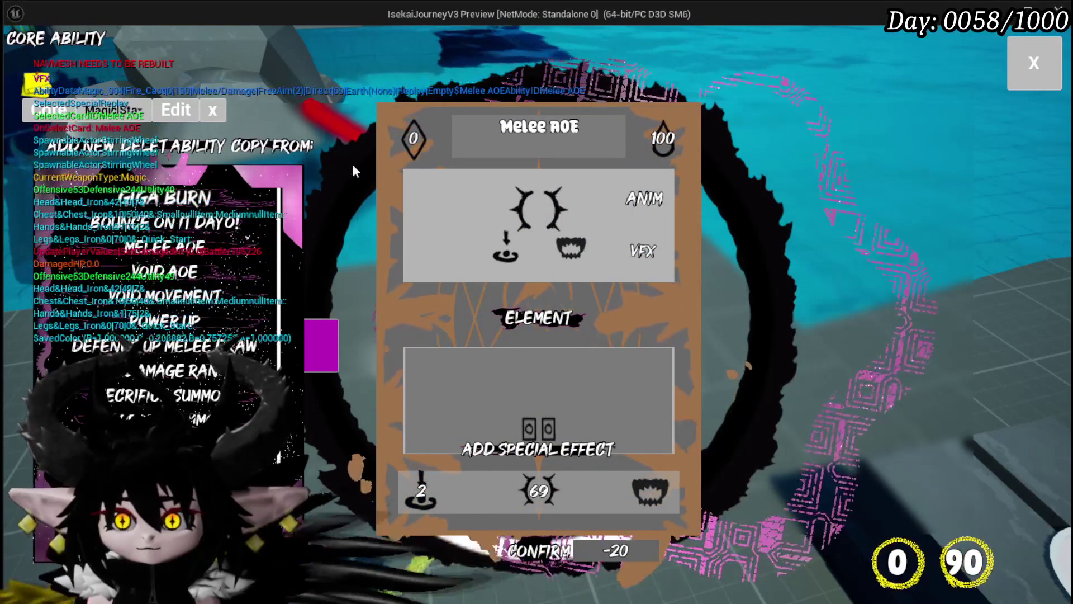
Set the Melee AOE card's ability point cost to 2 and mana cost to 0.
mouse_move(624, 231)
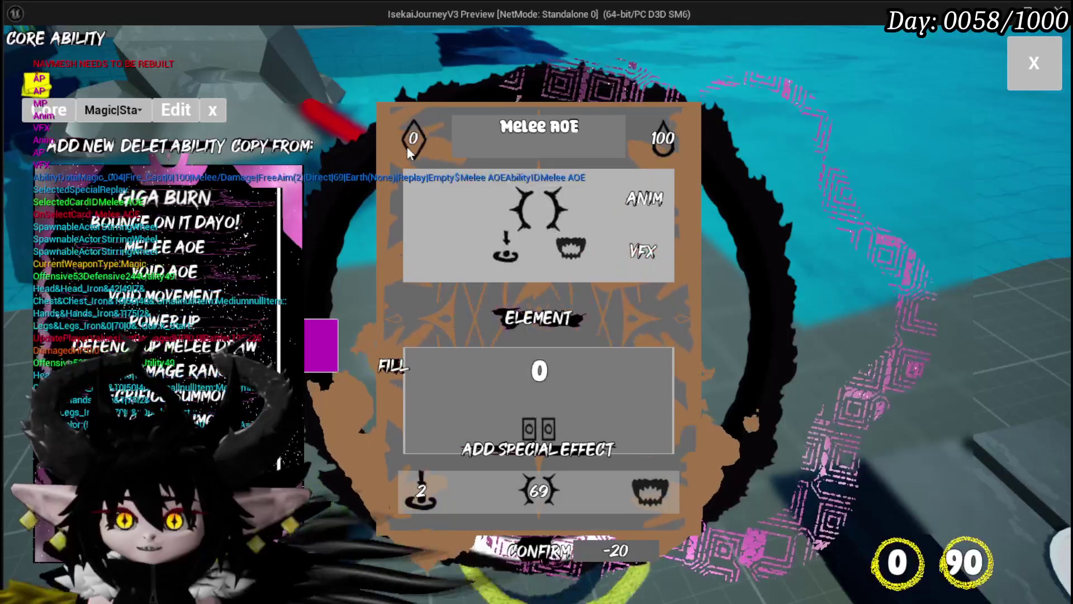
click(540, 370)
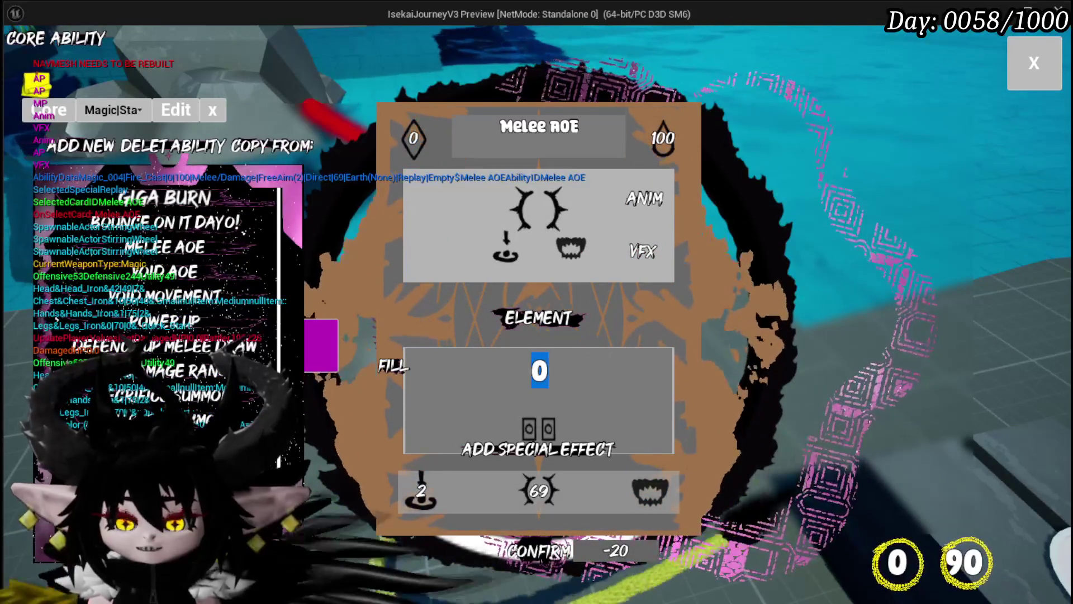
text(2)
click(663, 139)
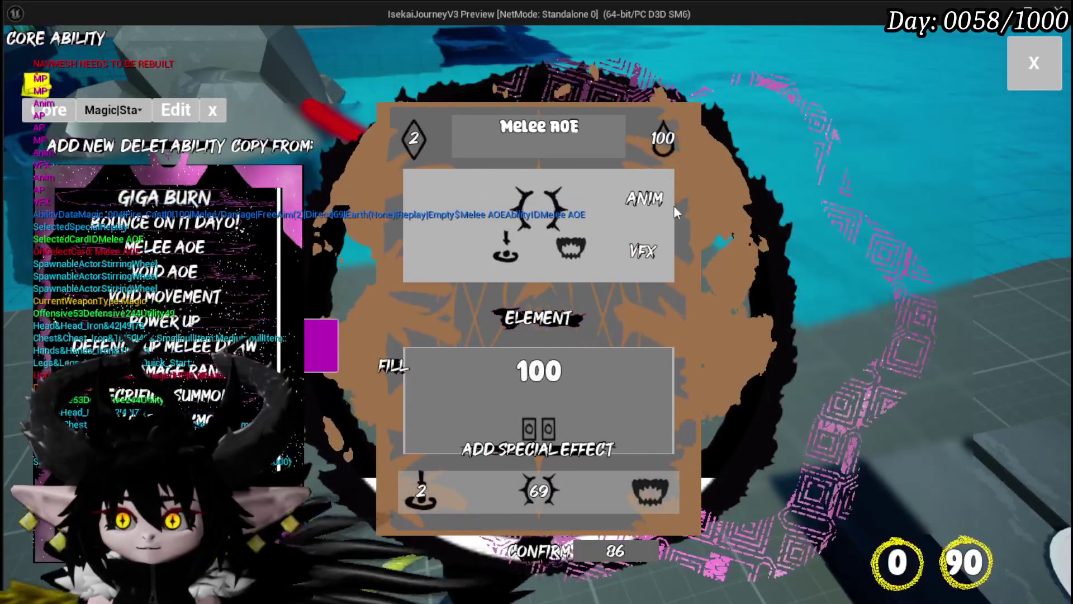
click(386, 367)
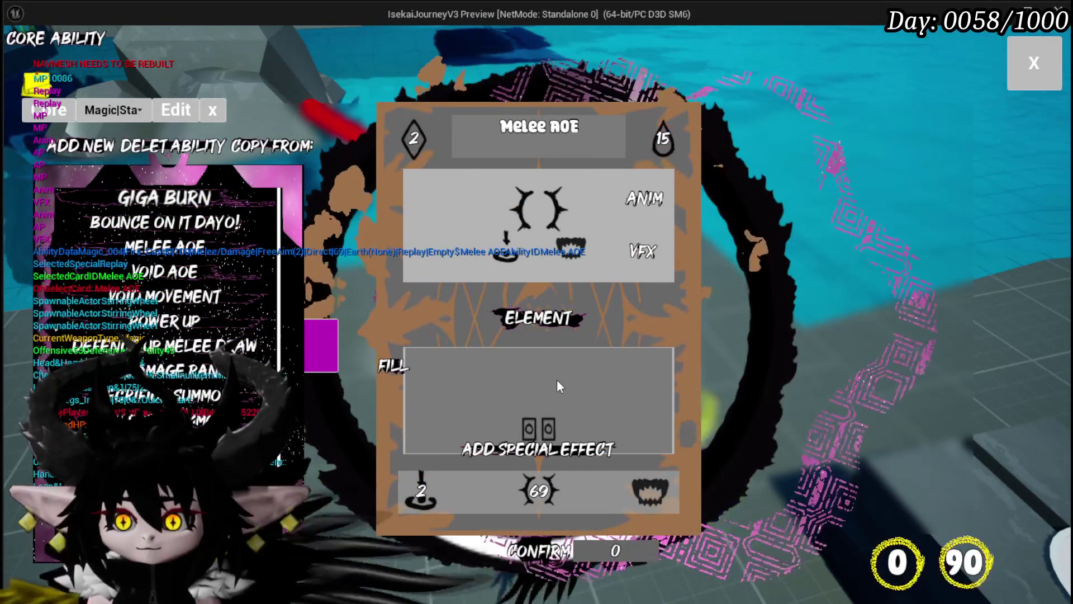
click(668, 143)
key(BackSpace)
key(BackSpace)
text(0)
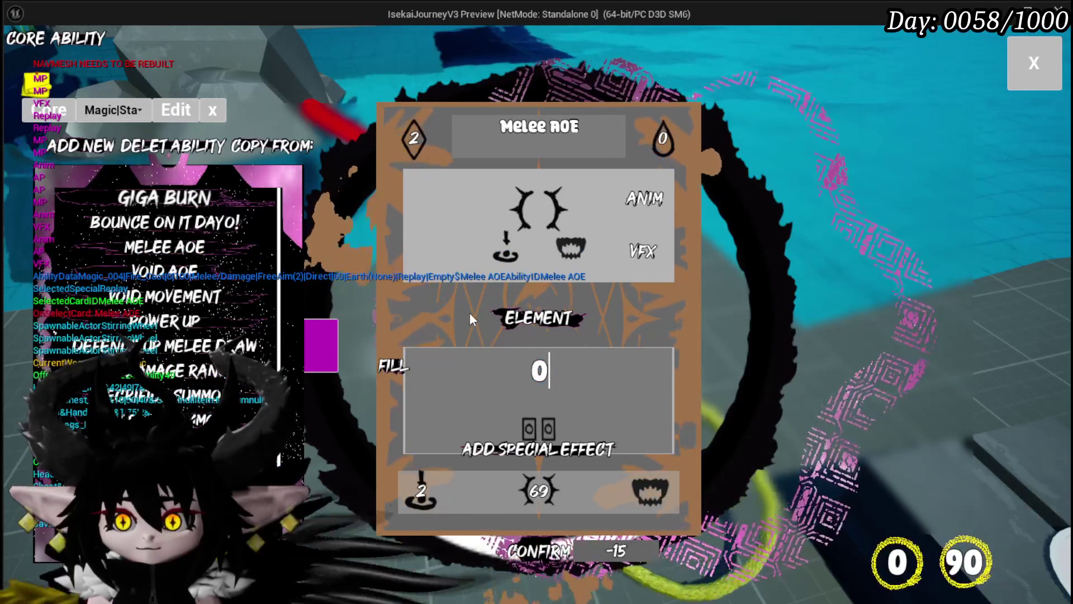
key(Return)
Add a Damage Over Time status effect of 3 and update the card's offensive value.
click(650, 490)
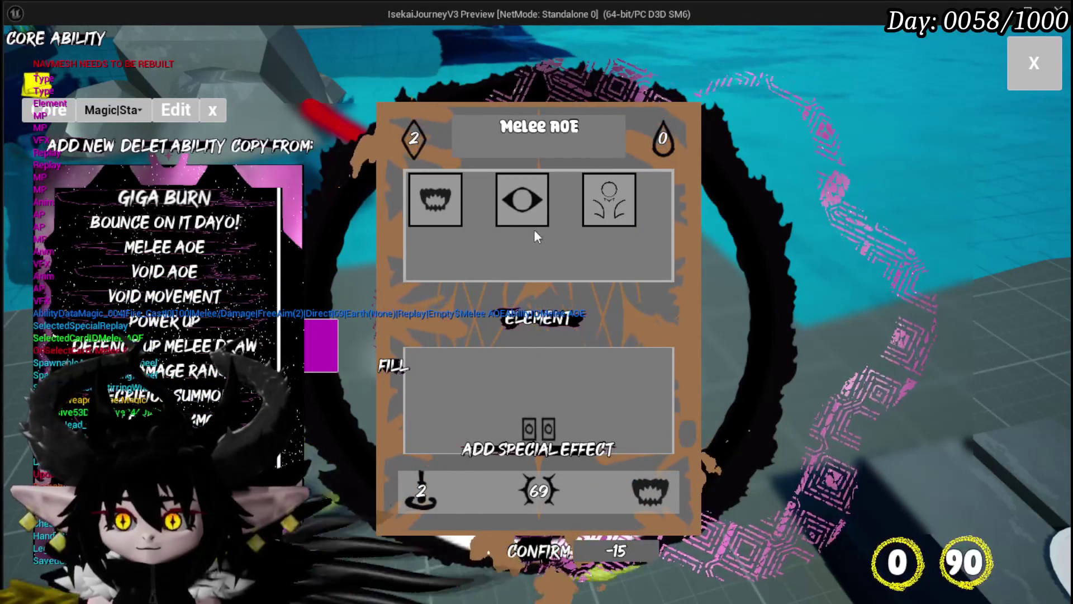
click(526, 207)
click(435, 199)
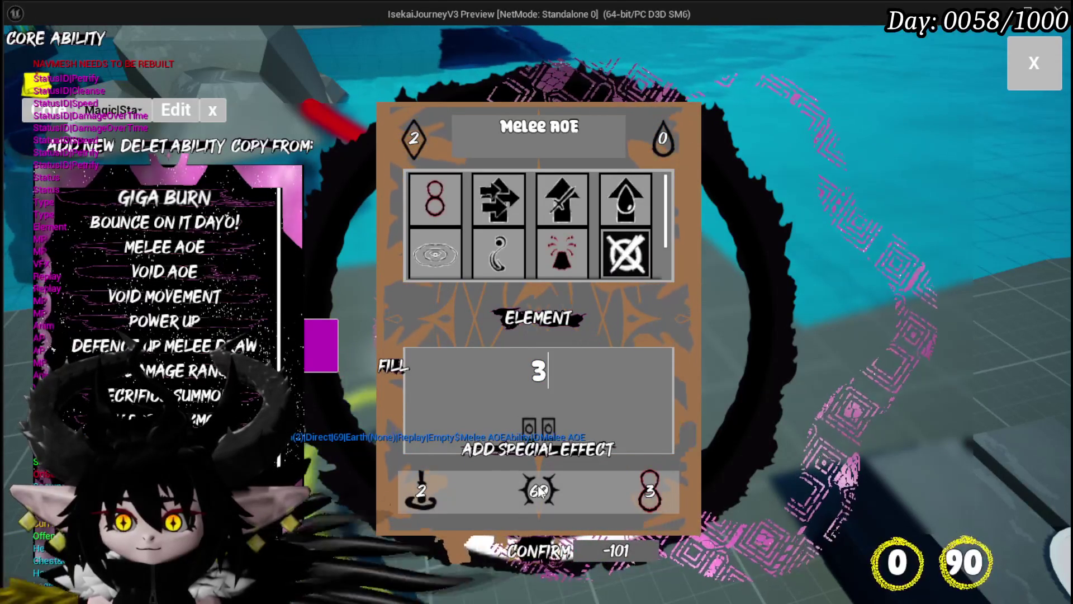
click(539, 490)
click(398, 367)
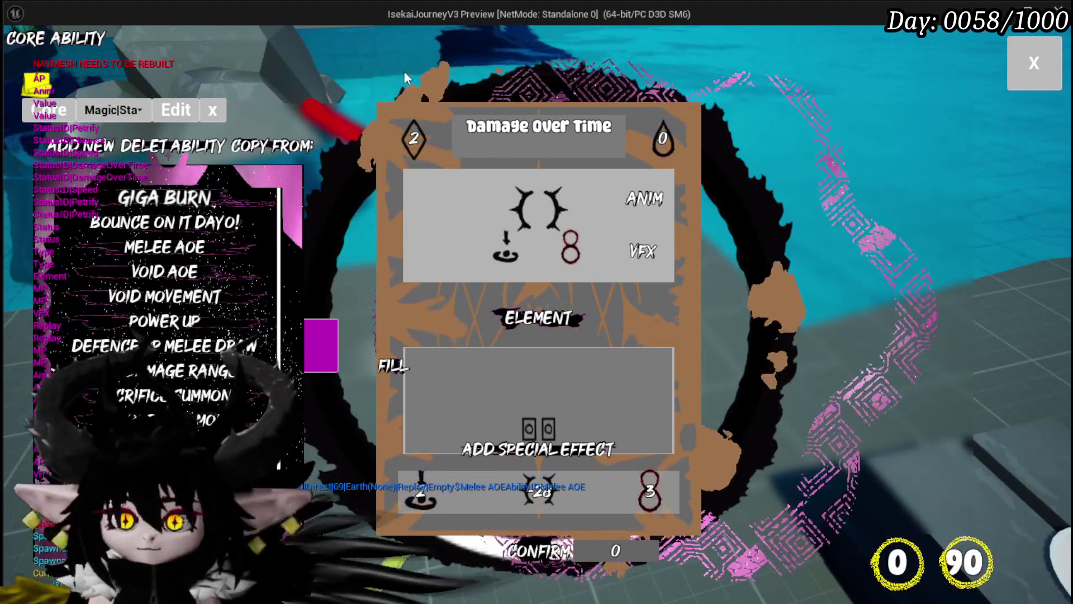
Set the card's value to 50 and its ability point cost to 4.
mouse_move(402, 140)
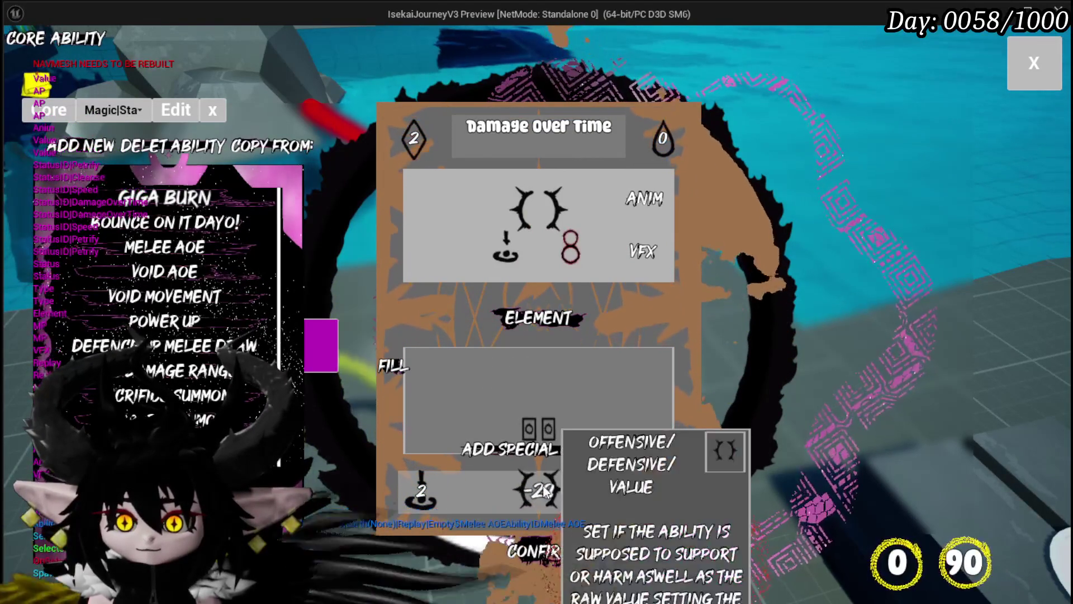
click(543, 468)
text(50)
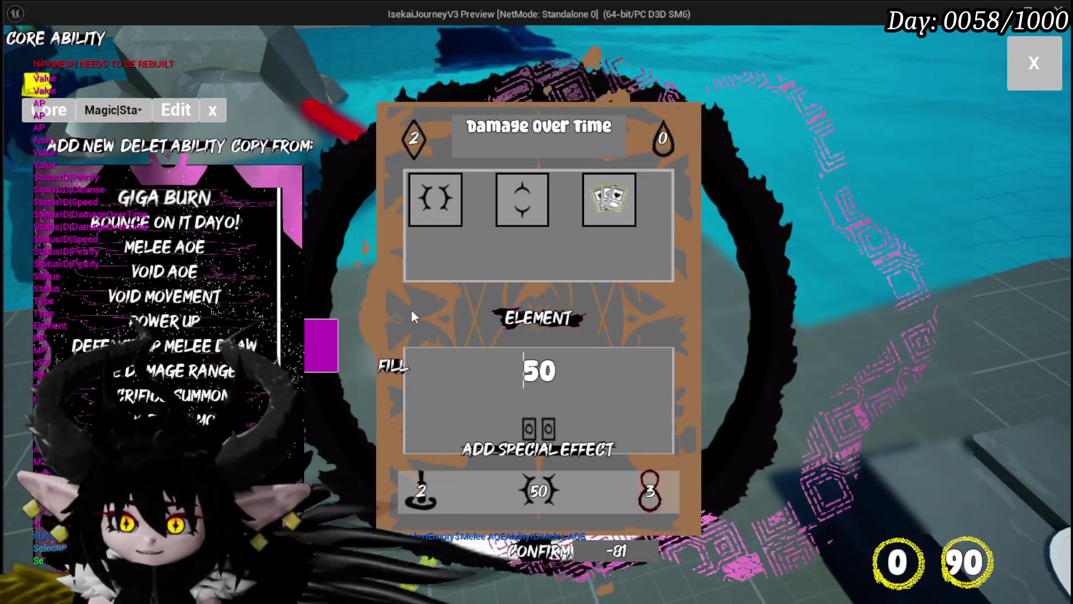
click(435, 200)
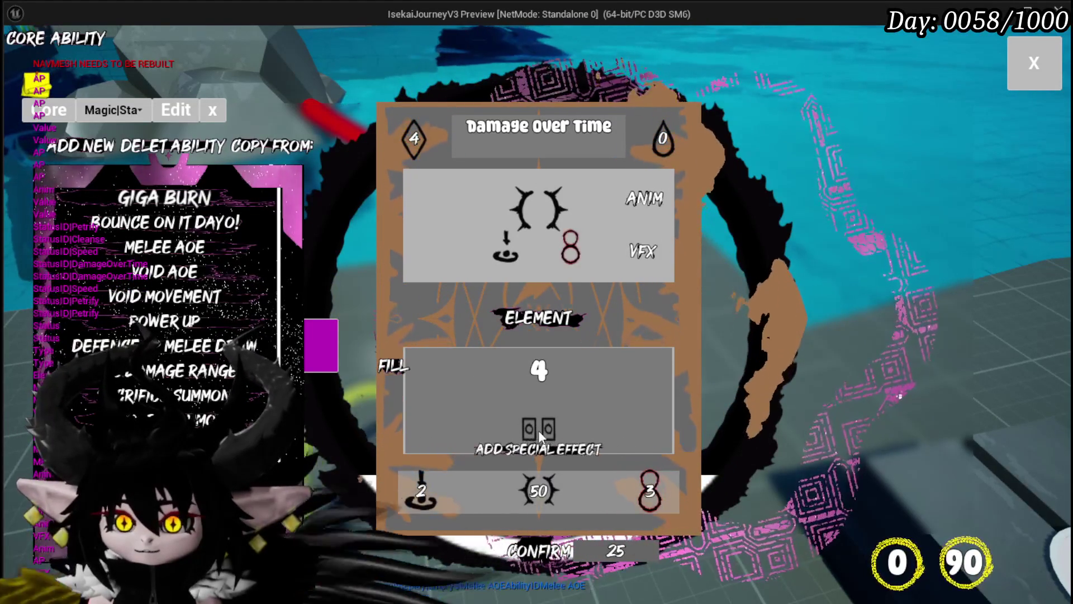
click(535, 426)
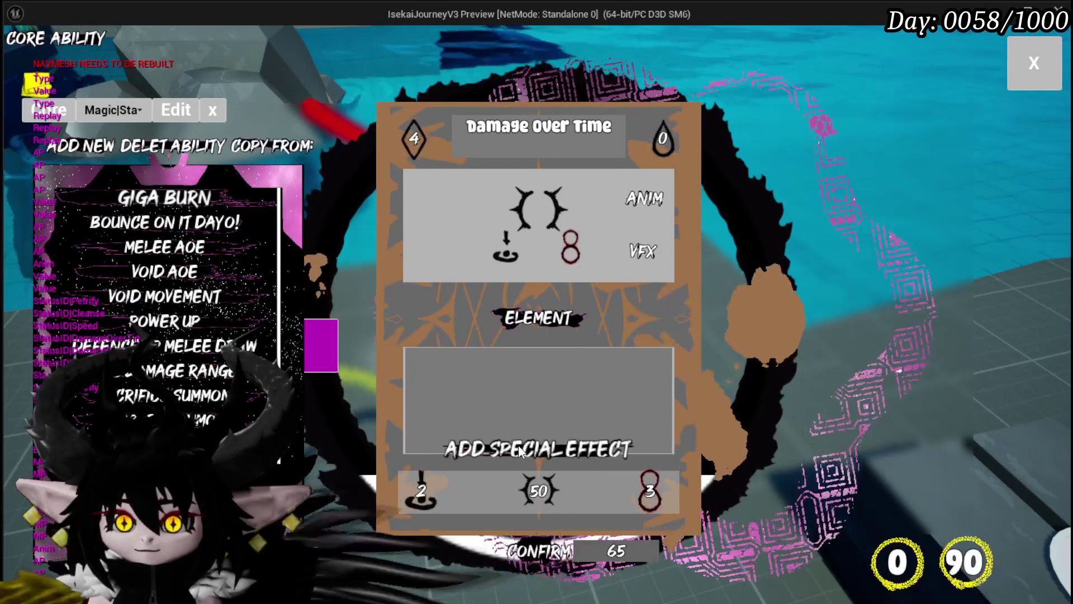
Choose a new ability type for the card and add a special effect.
click(518, 450)
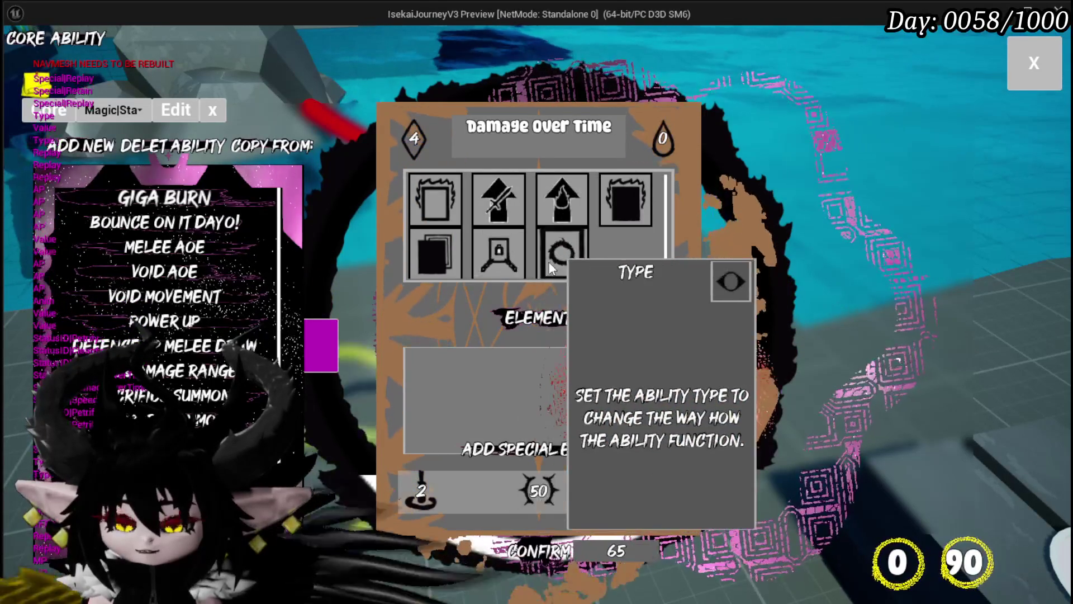
click(553, 263)
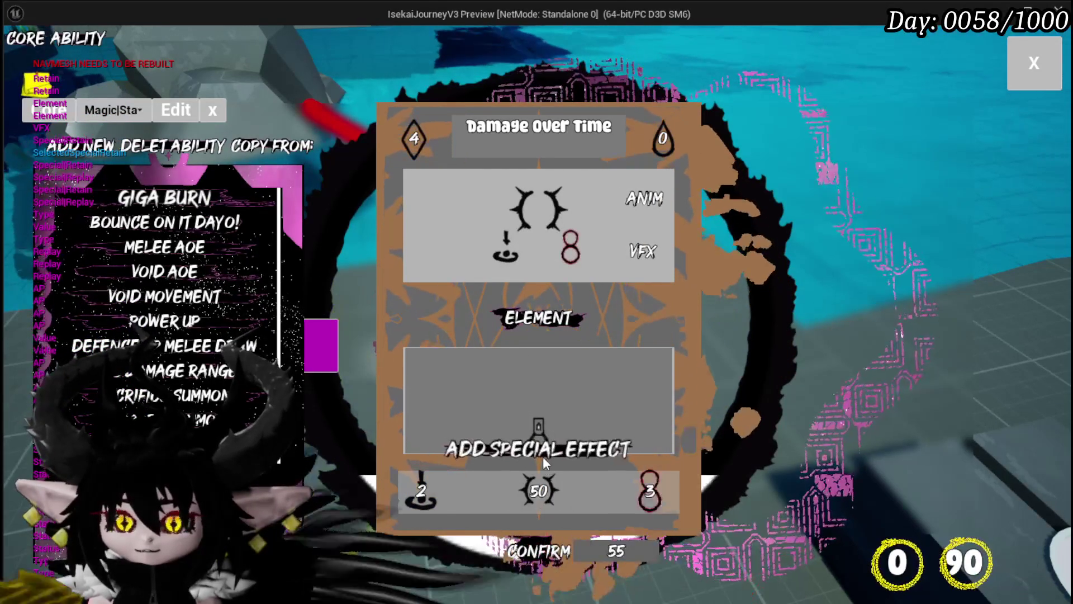
click(542, 456)
click(566, 274)
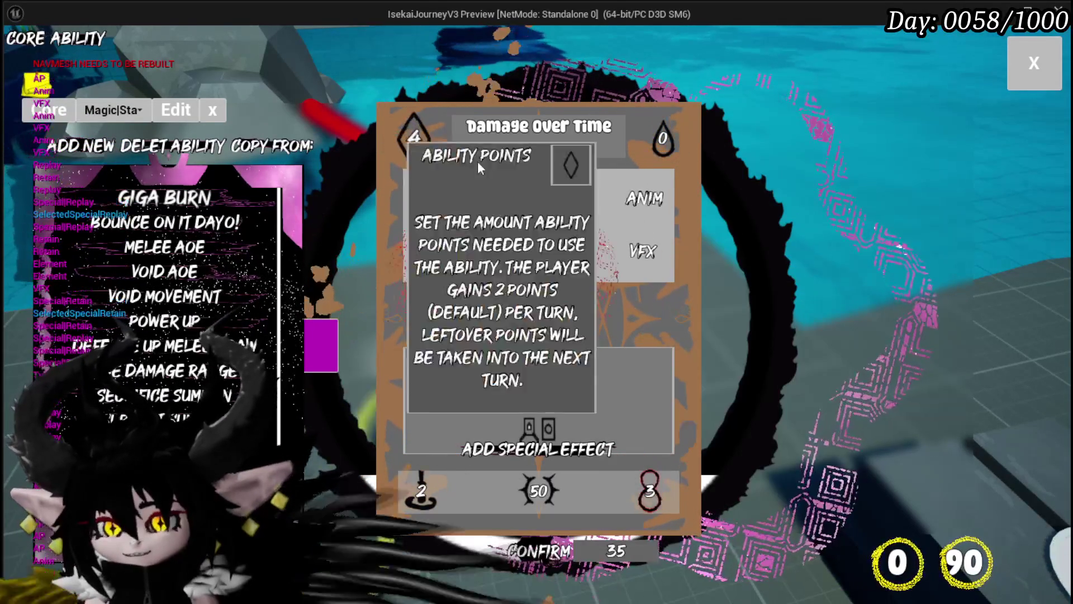
Add a card-draw special effect and raise Damage Over Time to 4.
mouse_move(656, 253)
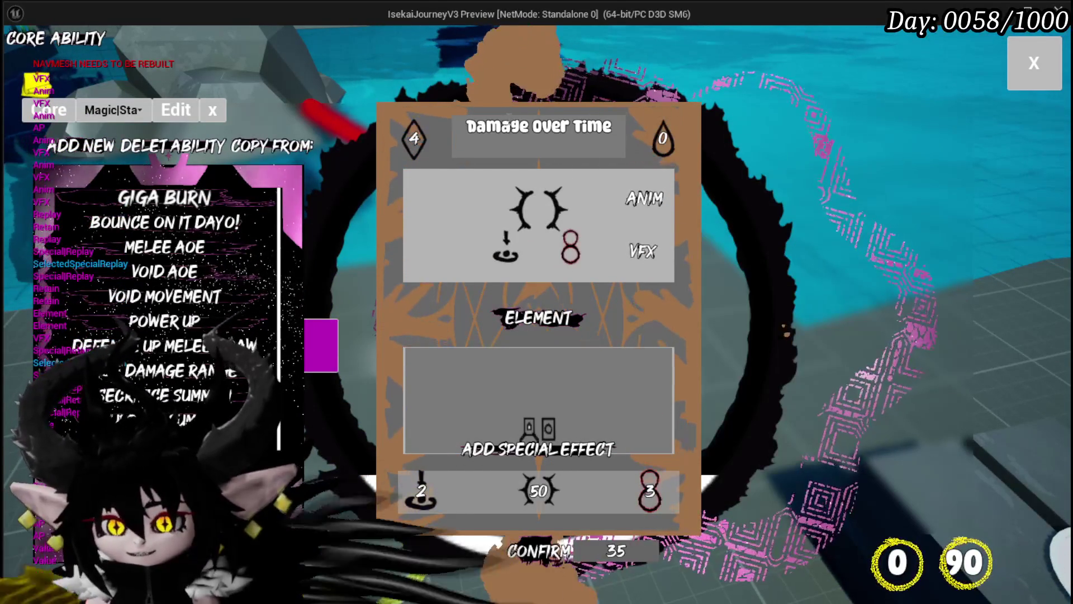
click(667, 392)
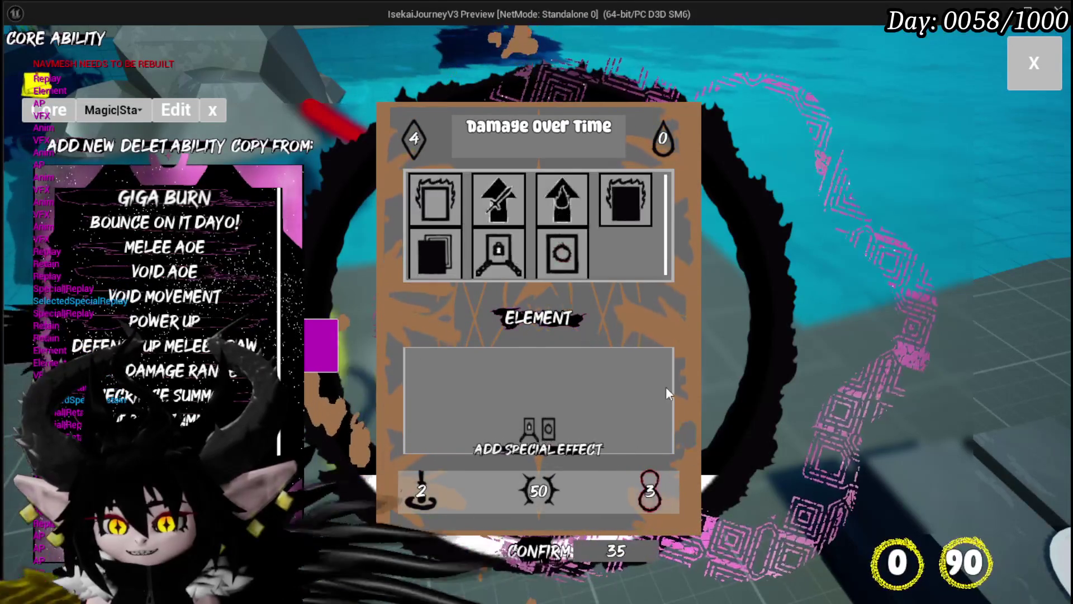
click(428, 260)
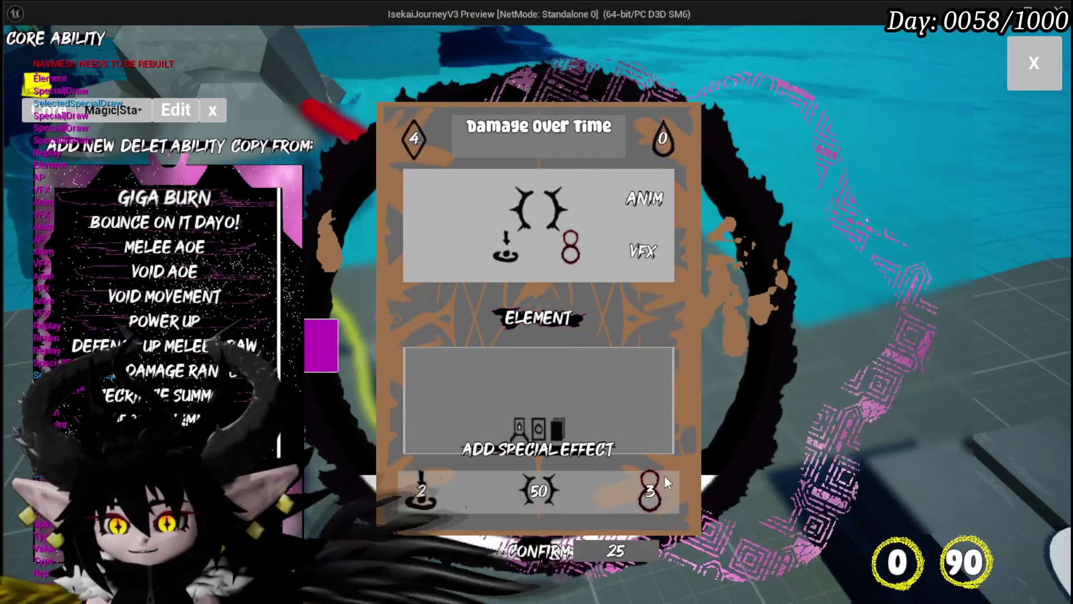
click(657, 491)
click(652, 491)
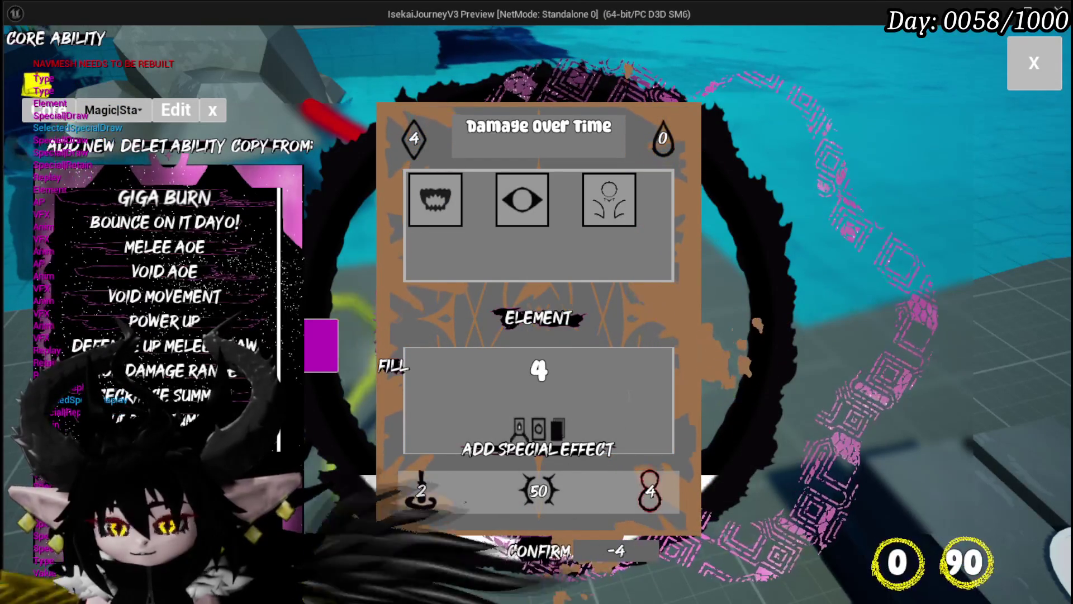
Change the card's value to 46 and switch its targeting to AOE.
click(535, 489)
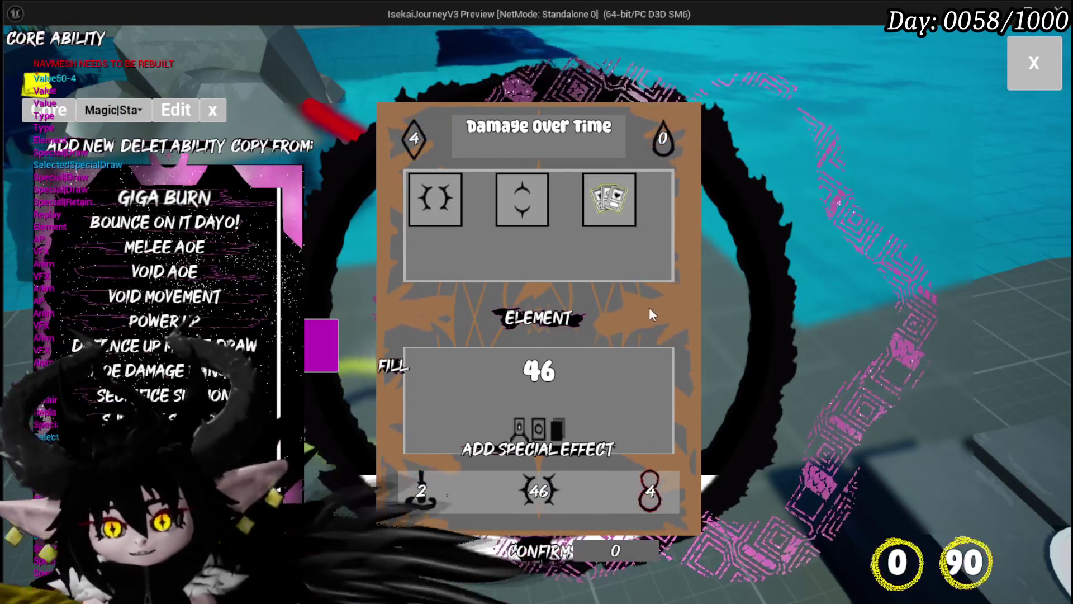
click(423, 495)
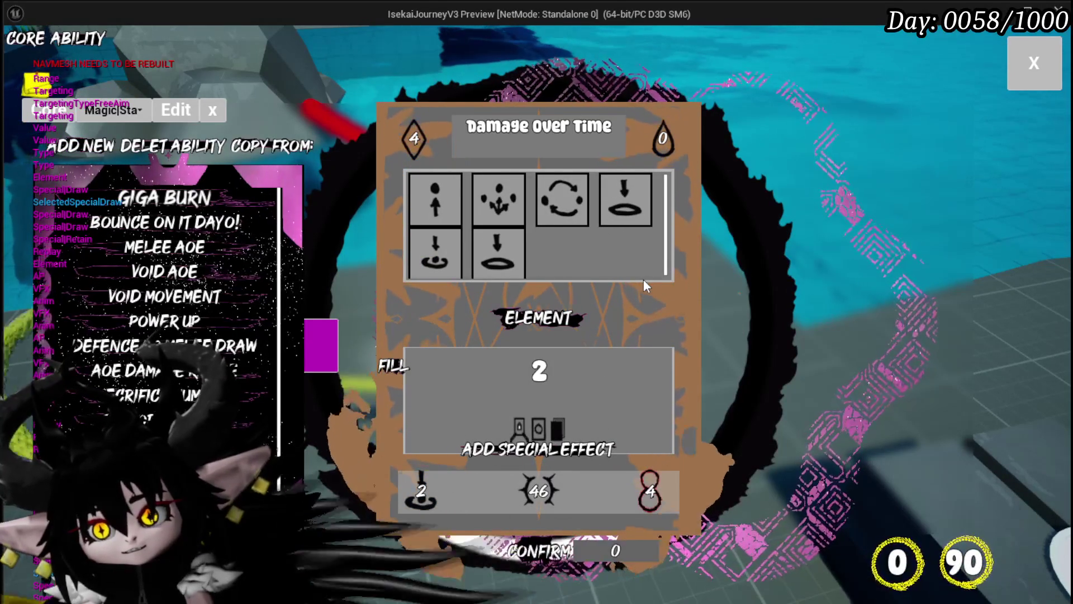
mouse_move(491, 268)
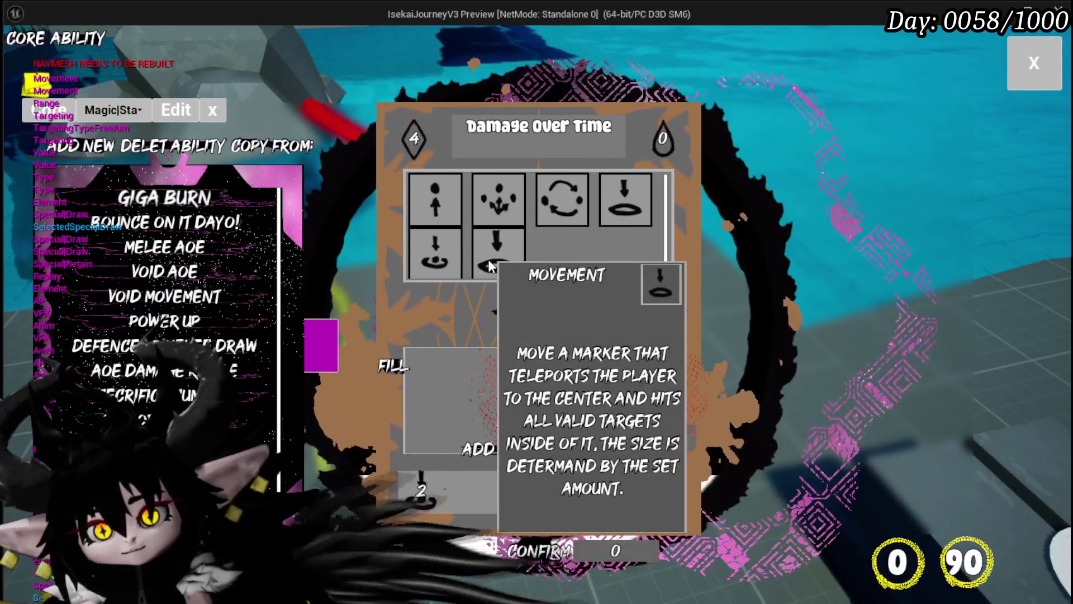
mouse_move(647, 199)
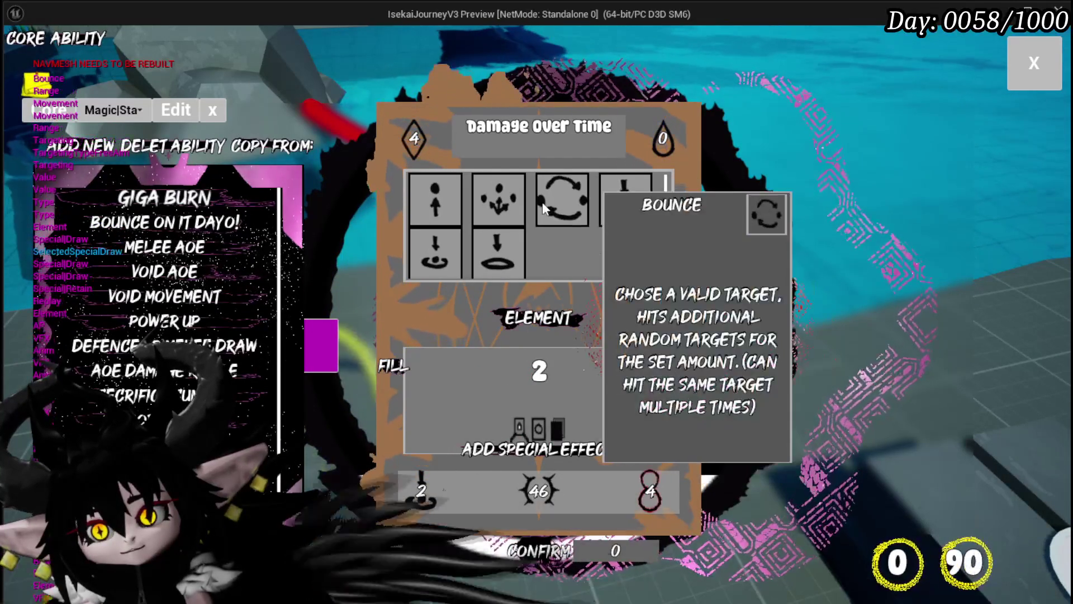
mouse_move(481, 203)
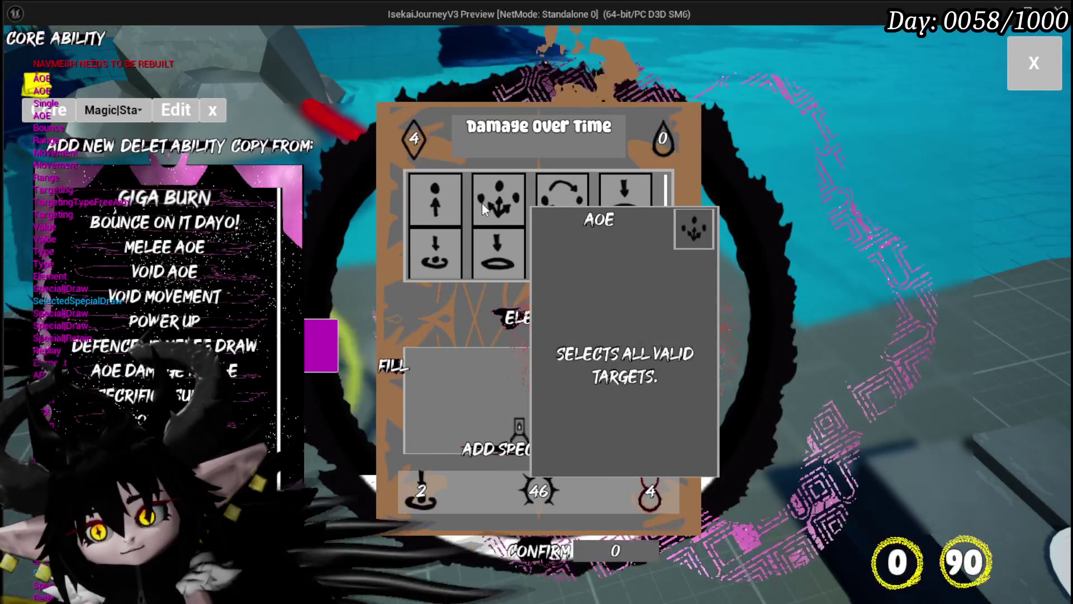
click(482, 202)
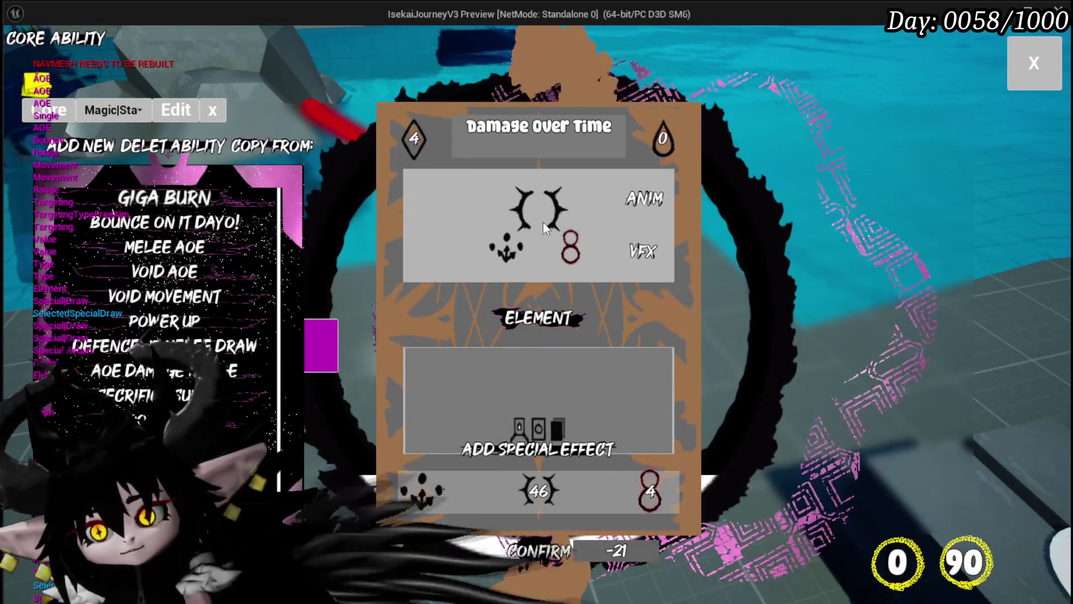
Adjust the Damage Over Time card's value down to 26, then up to 54.
click(533, 482)
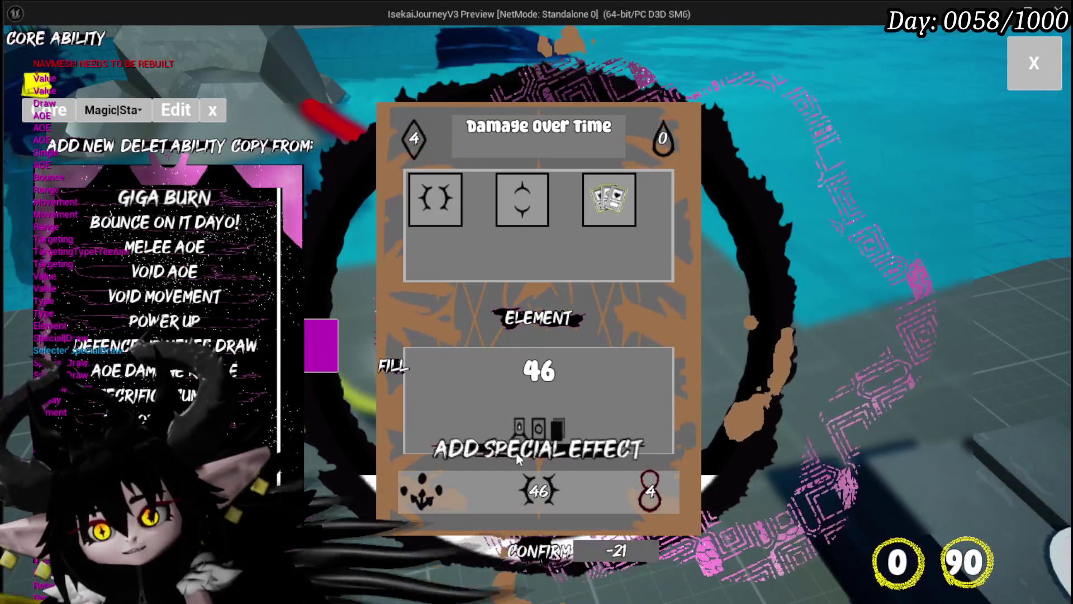
click(403, 365)
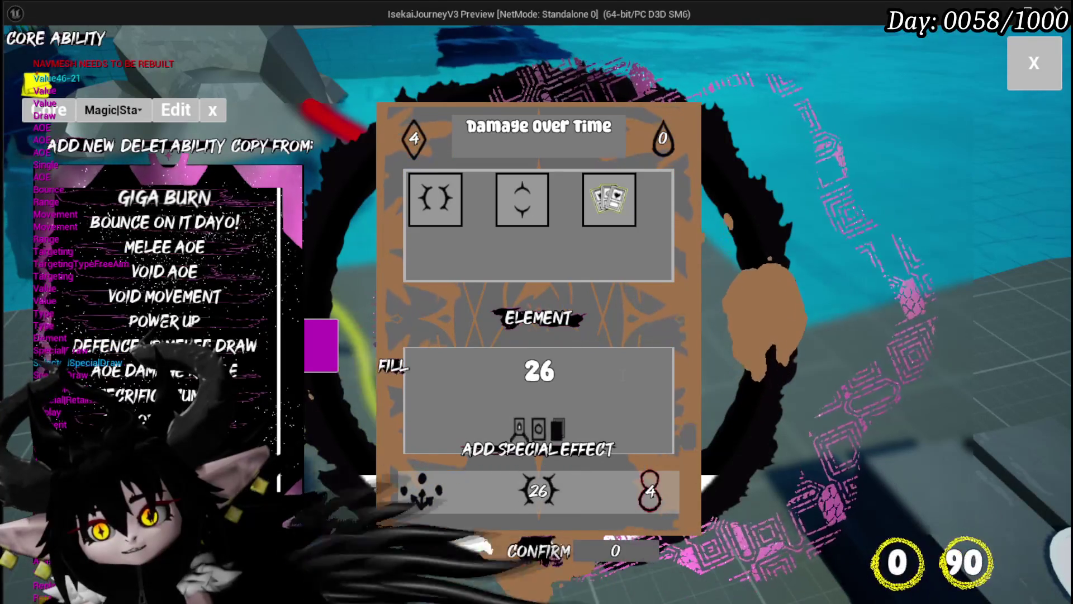
click(657, 504)
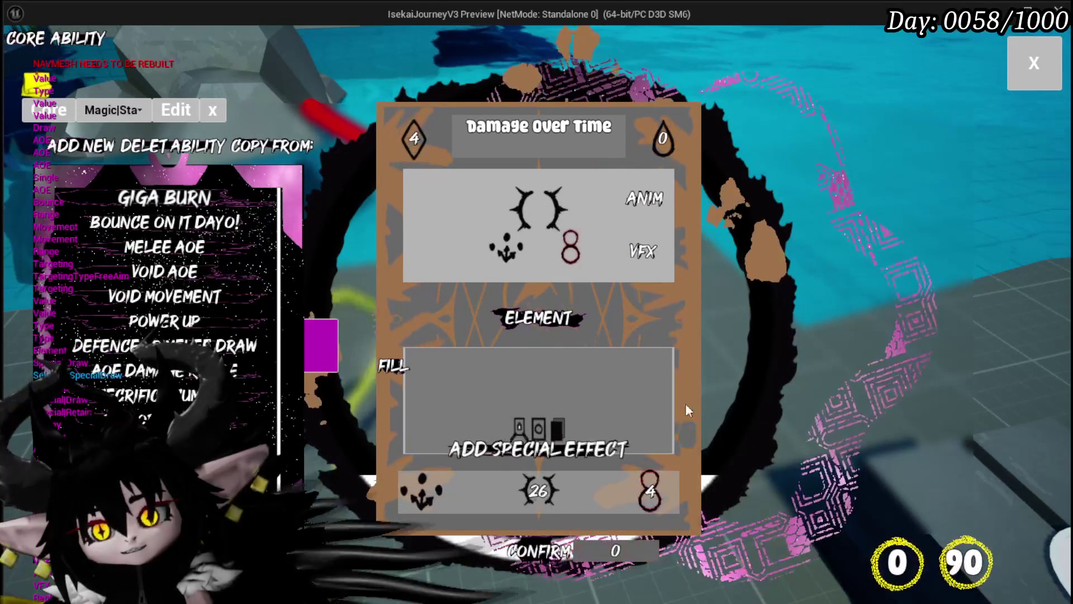
click(644, 489)
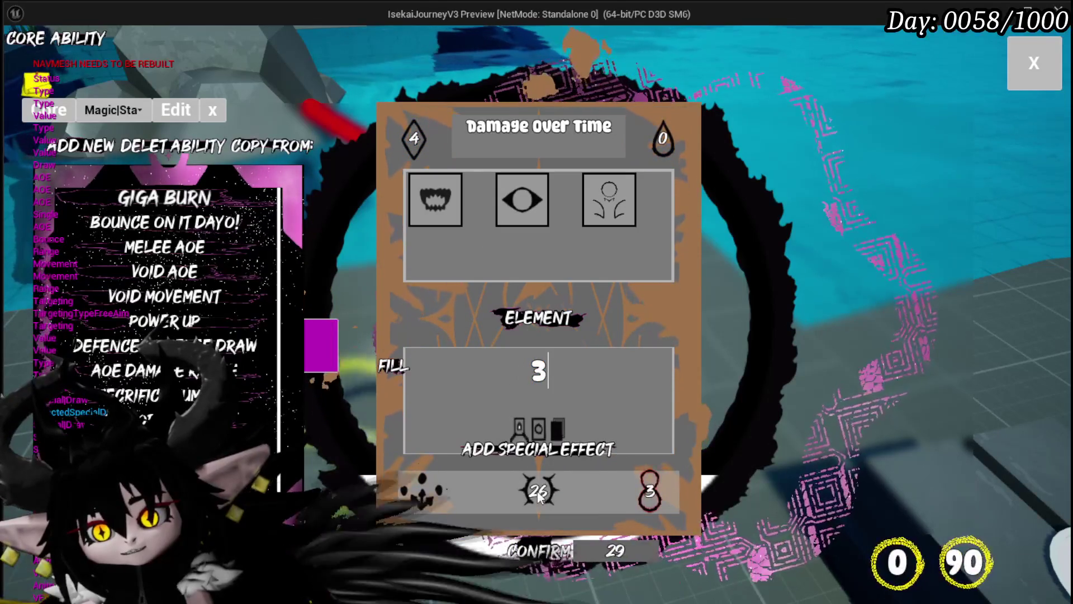
click(538, 491)
mouse_move(289, 351)
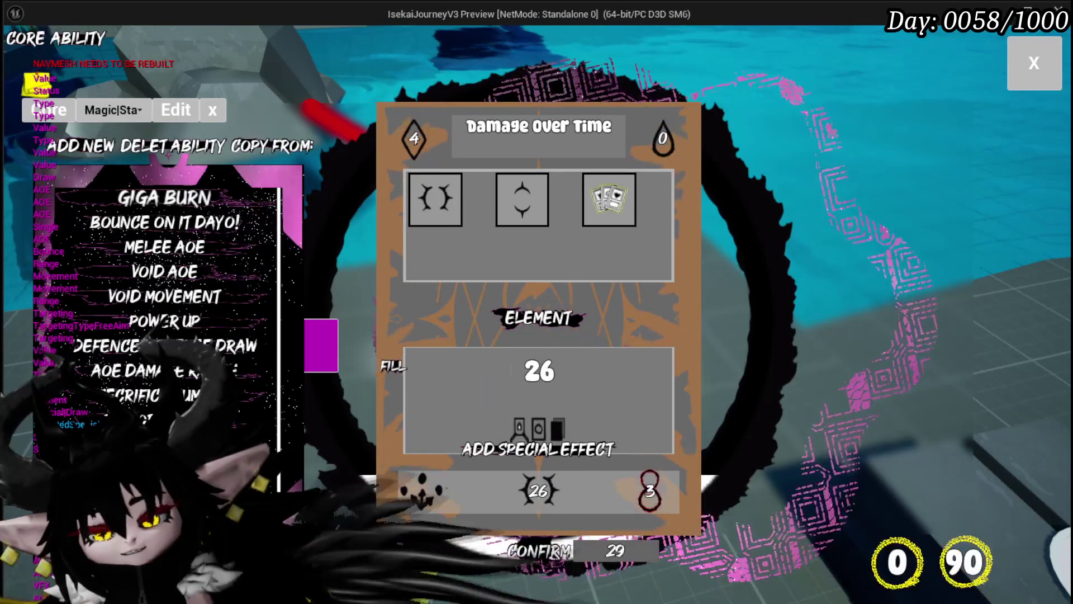
click(400, 368)
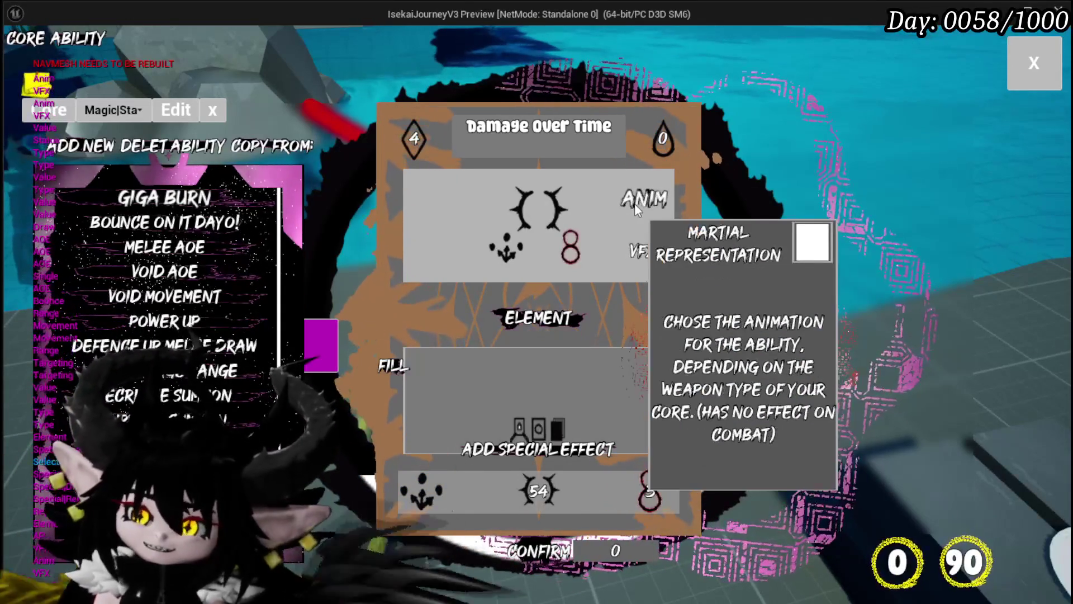
Pick an animation and the green element visual effect for the ability.
click(636, 202)
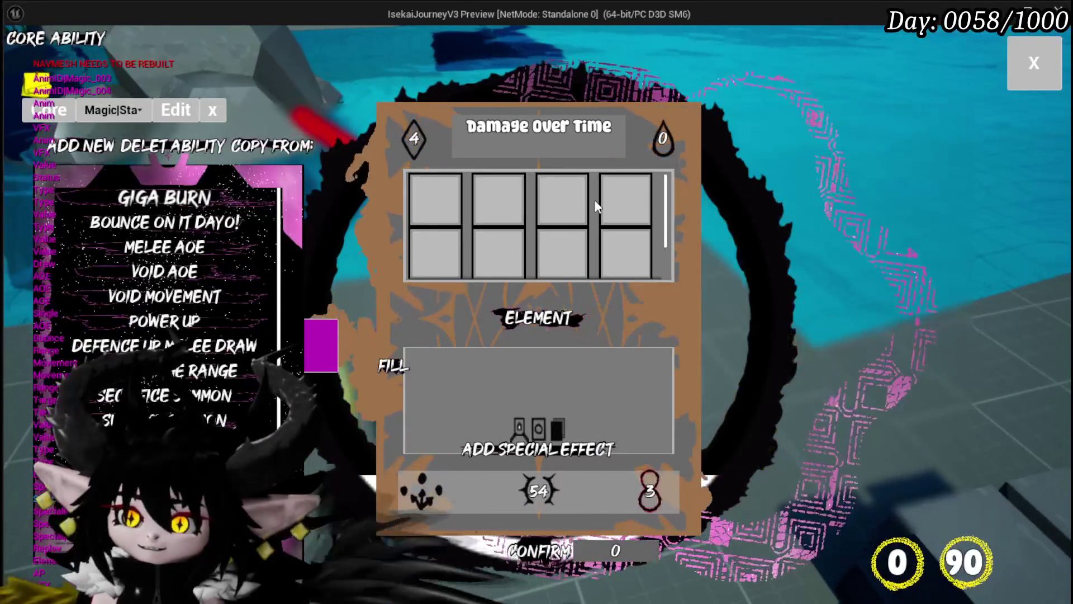
click(617, 203)
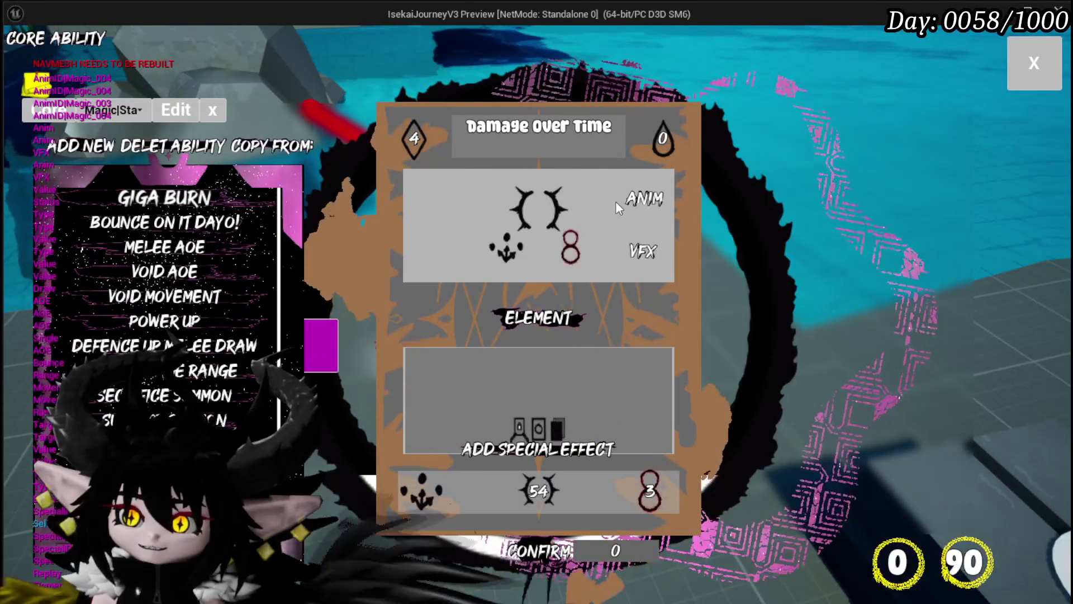
mouse_move(600, 206)
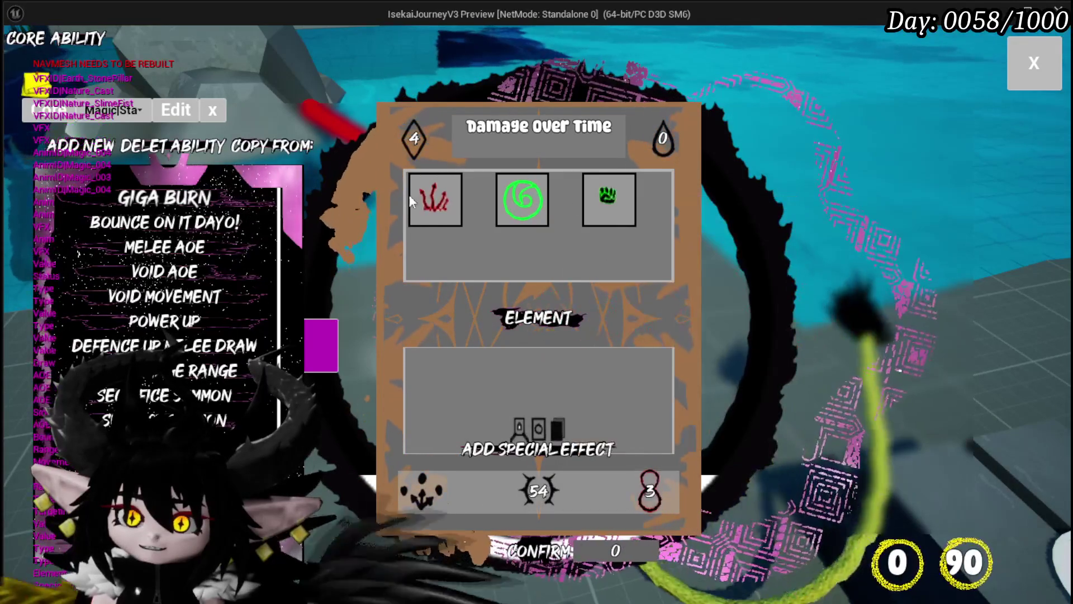
mouse_move(428, 202)
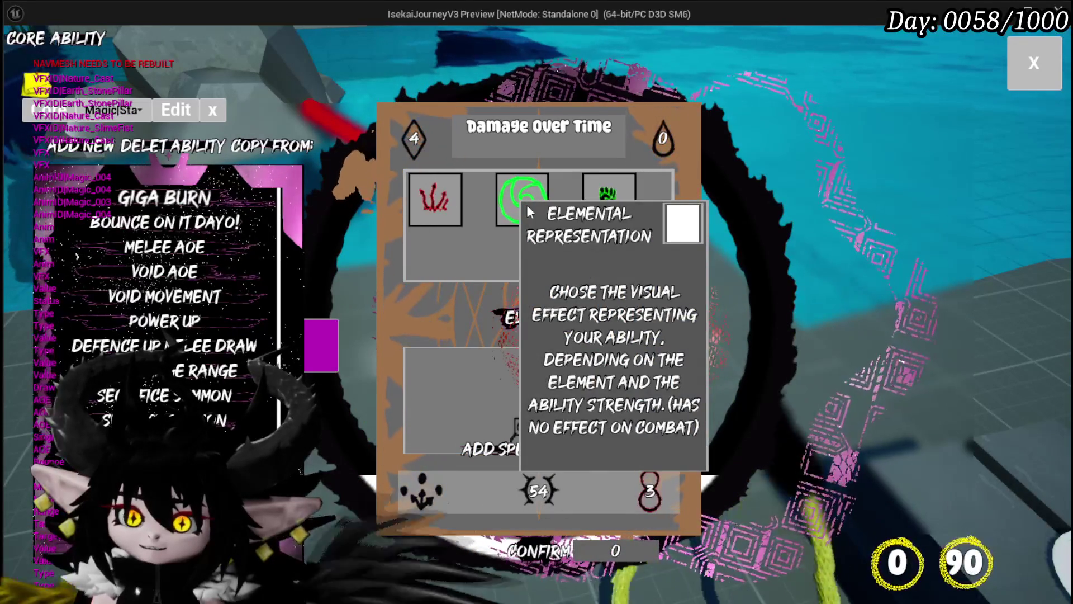
click(517, 203)
mouse_move(578, 316)
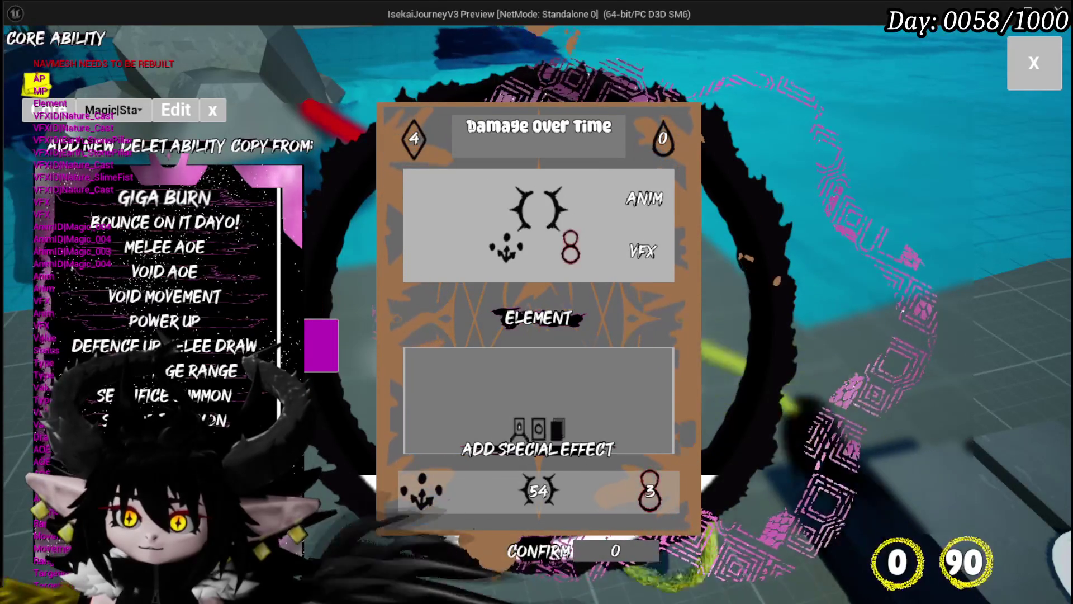
Rename the ability to 'Main Attack', save it, and close the workbench.
click(539, 126)
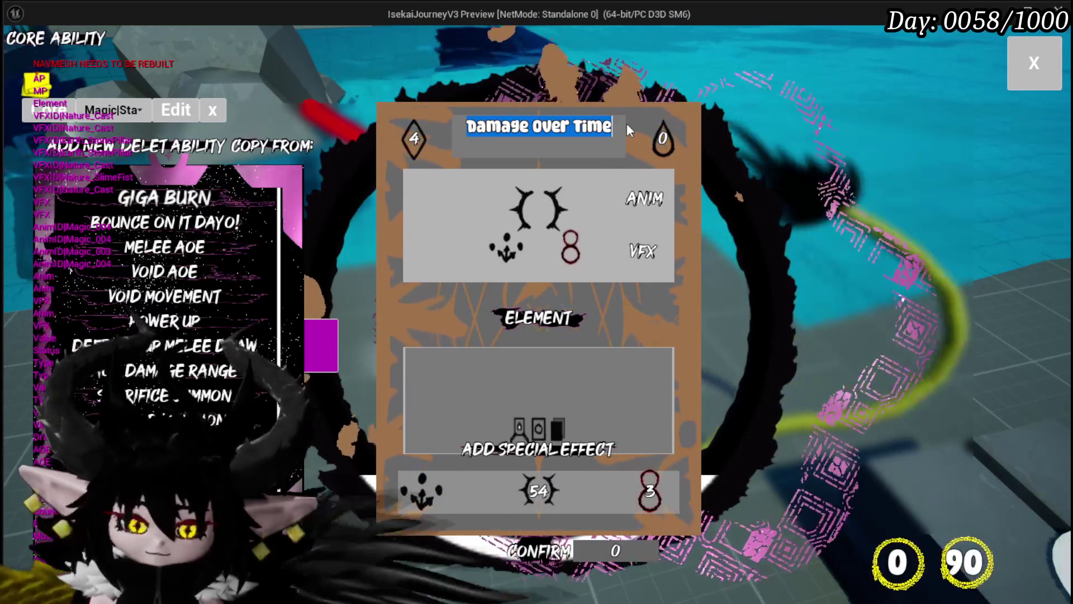
text(Ma)
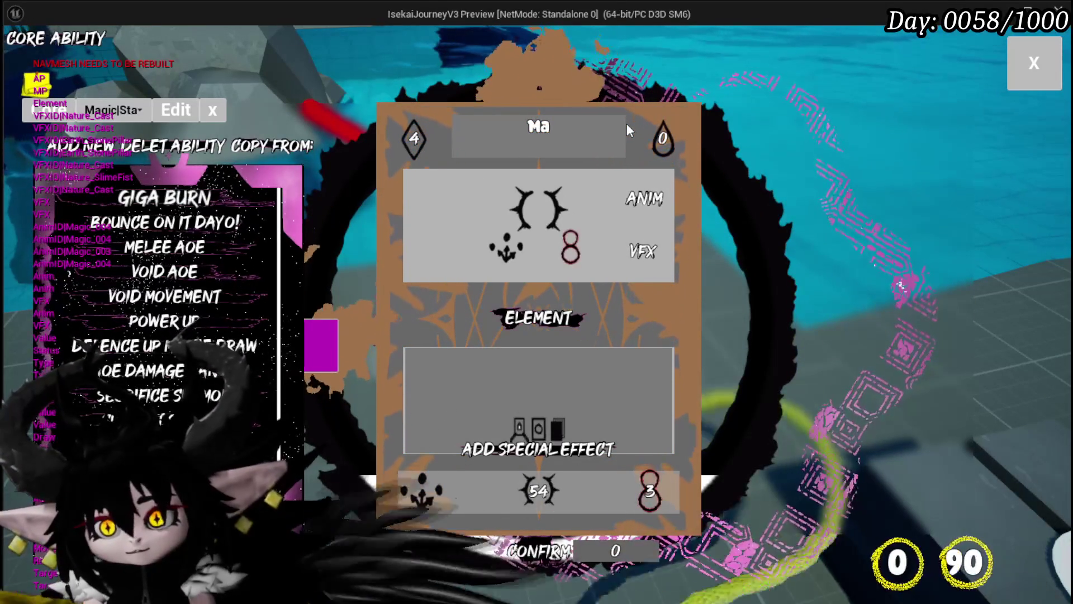
text(in Attack)
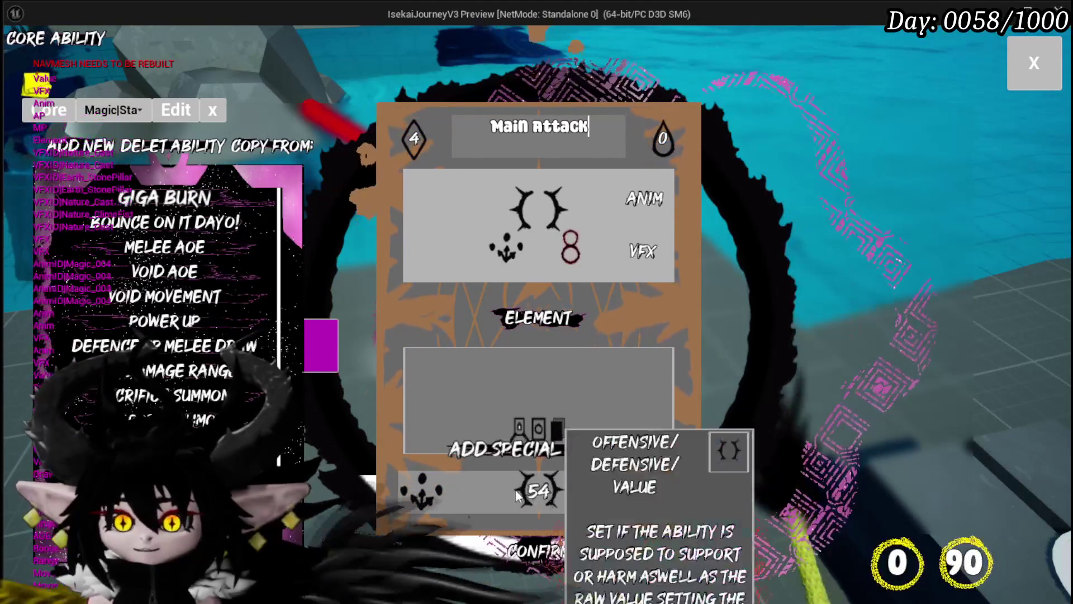
click(536, 551)
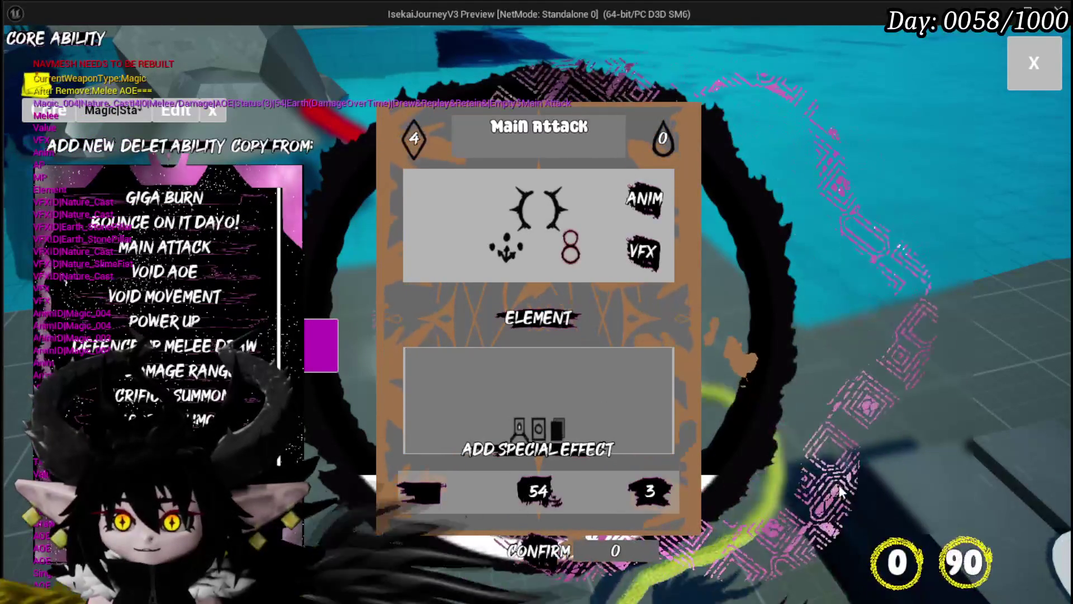
mouse_move(666, 229)
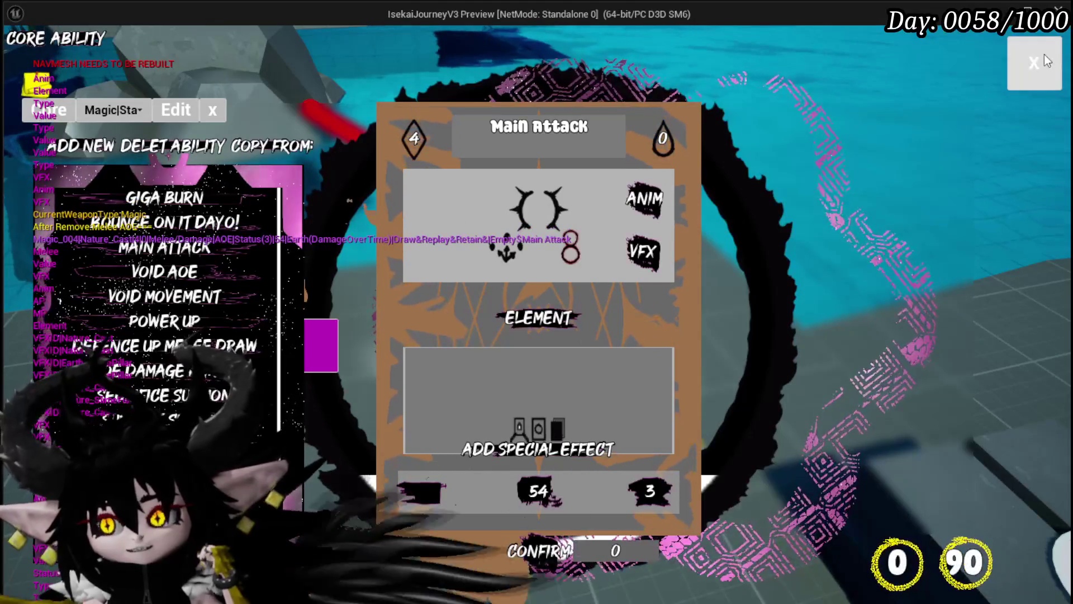
click(1044, 55)
Save the game from the pause menu and attack the slime to start a battle.
key(Escape)
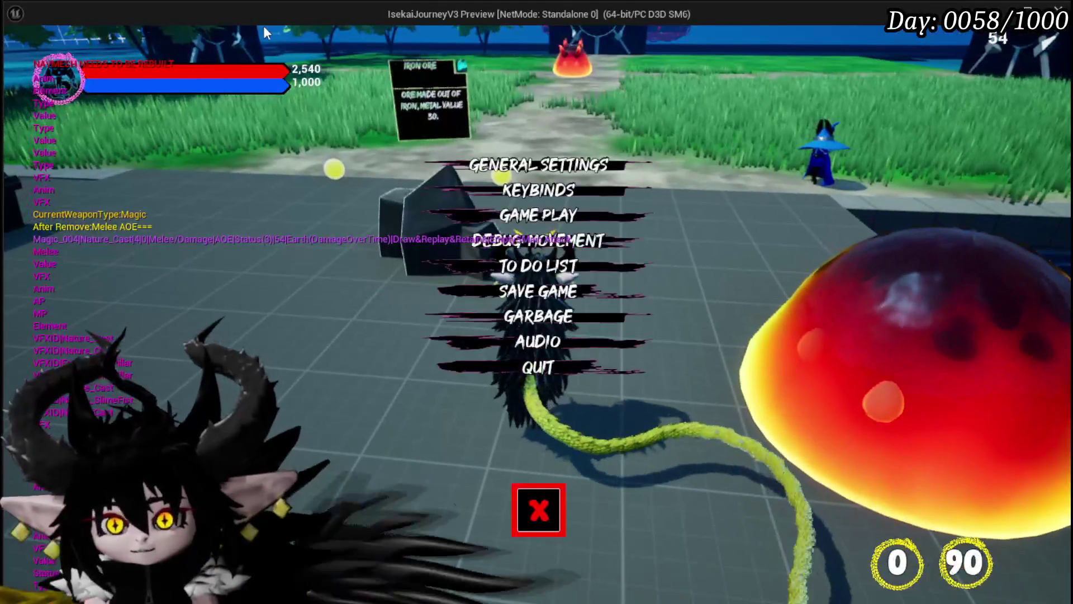
click(490, 292)
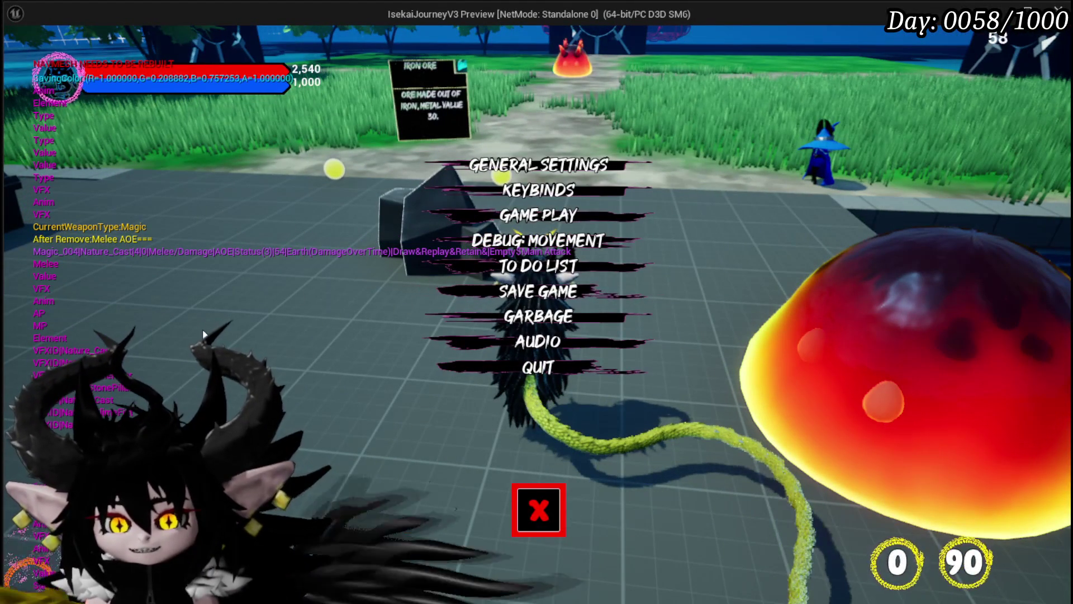
click(528, 503)
key(w)
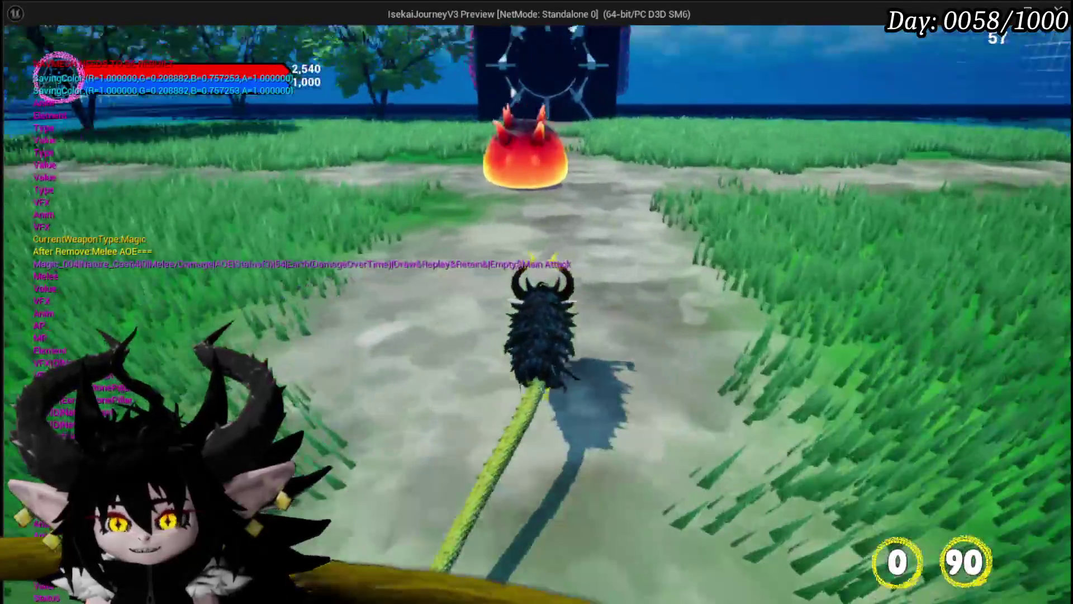
click(536, 302)
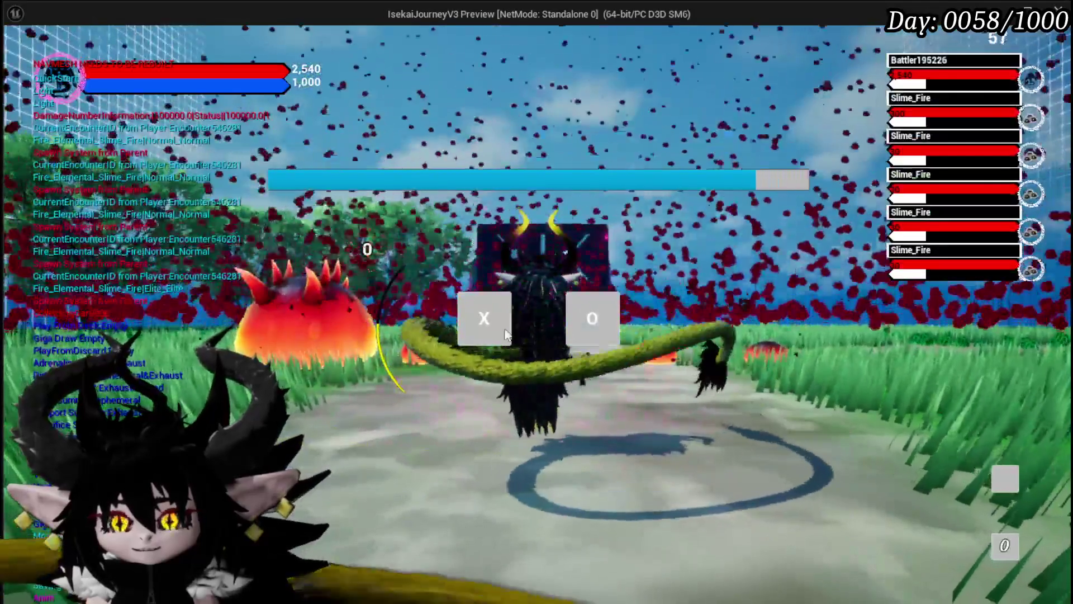
click(505, 334)
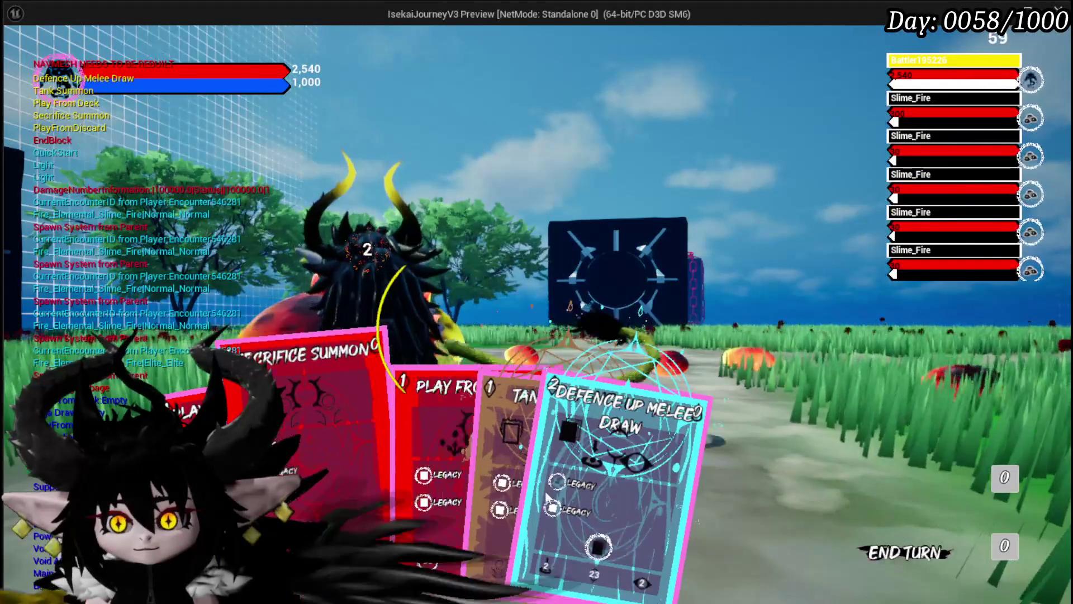
Play cards including Adrenaline, end the turn, then cast Main Attack on the slimes.
click(462, 540)
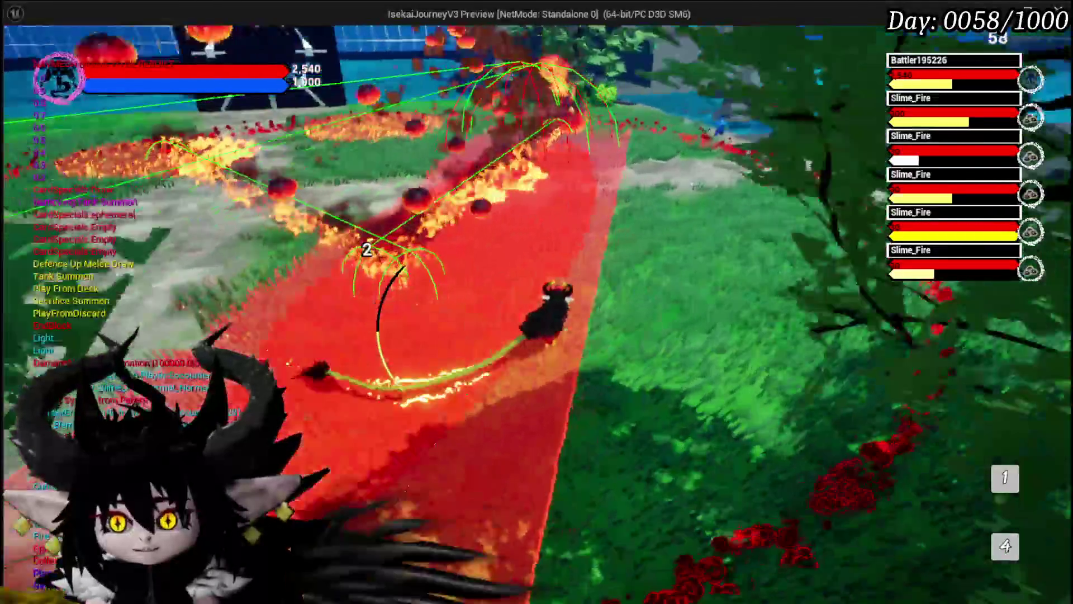
key(w)
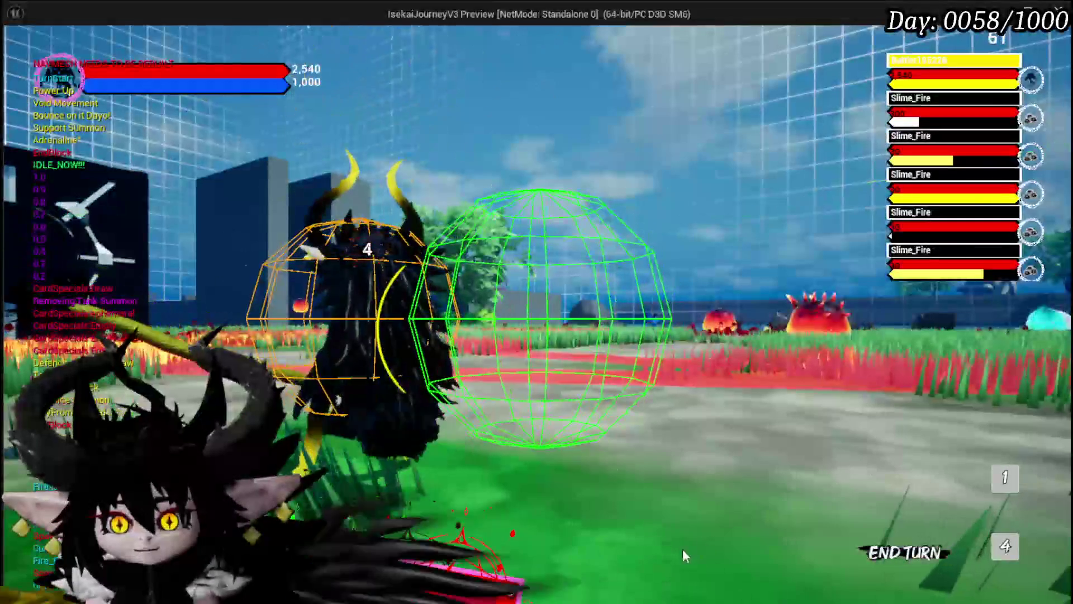
mouse_move(377, 546)
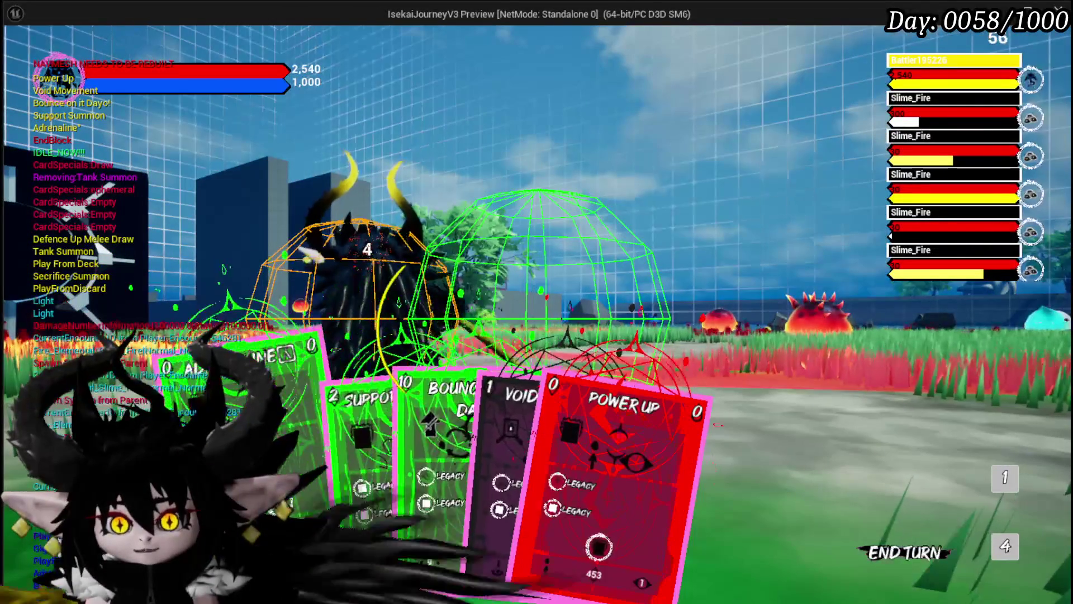
click(268, 414)
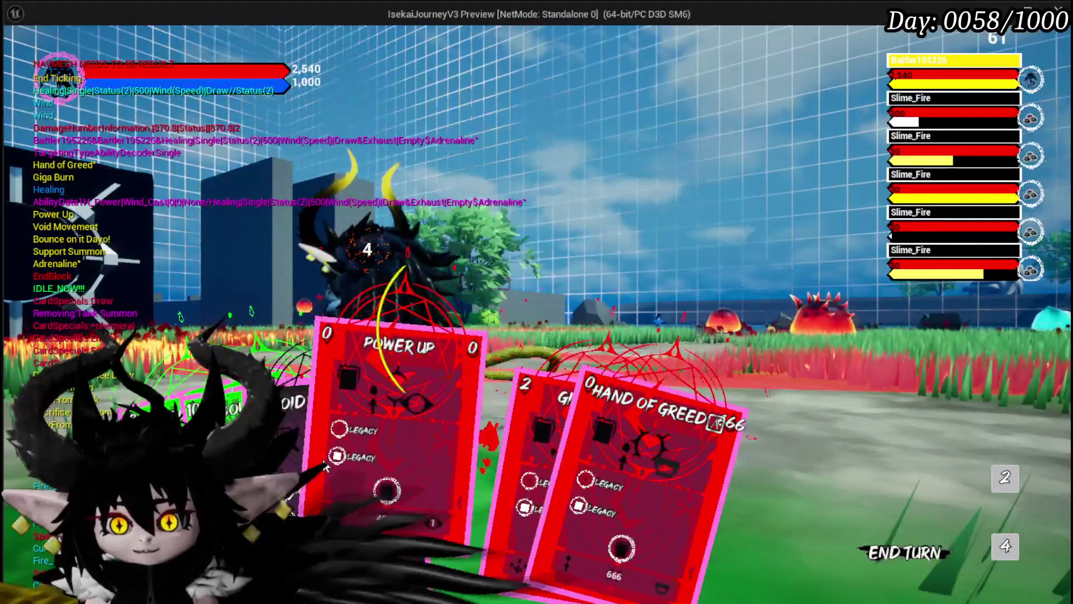
key(space)
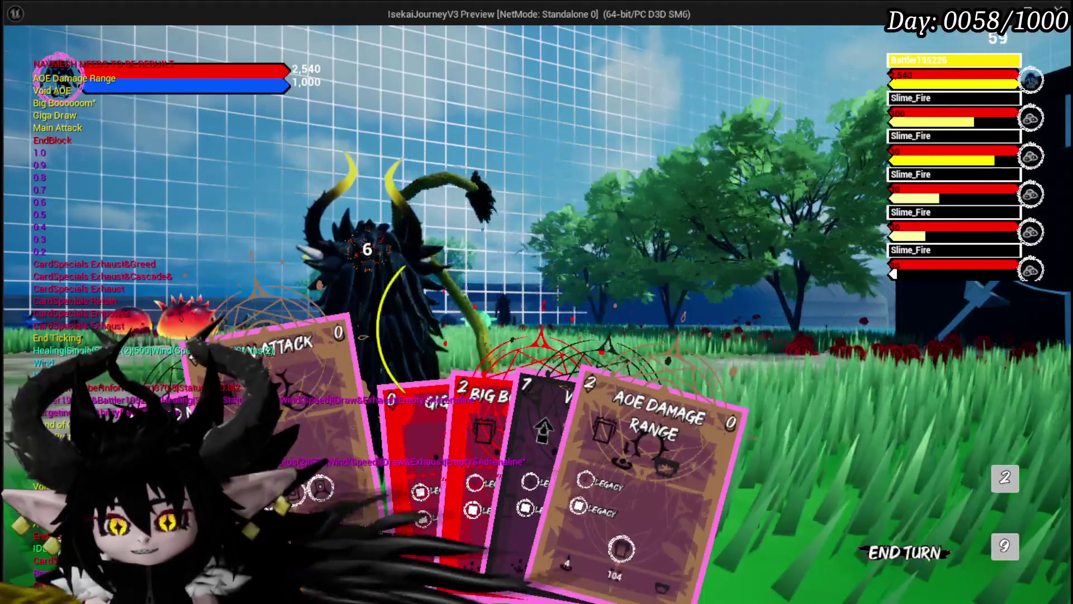
click(302, 500)
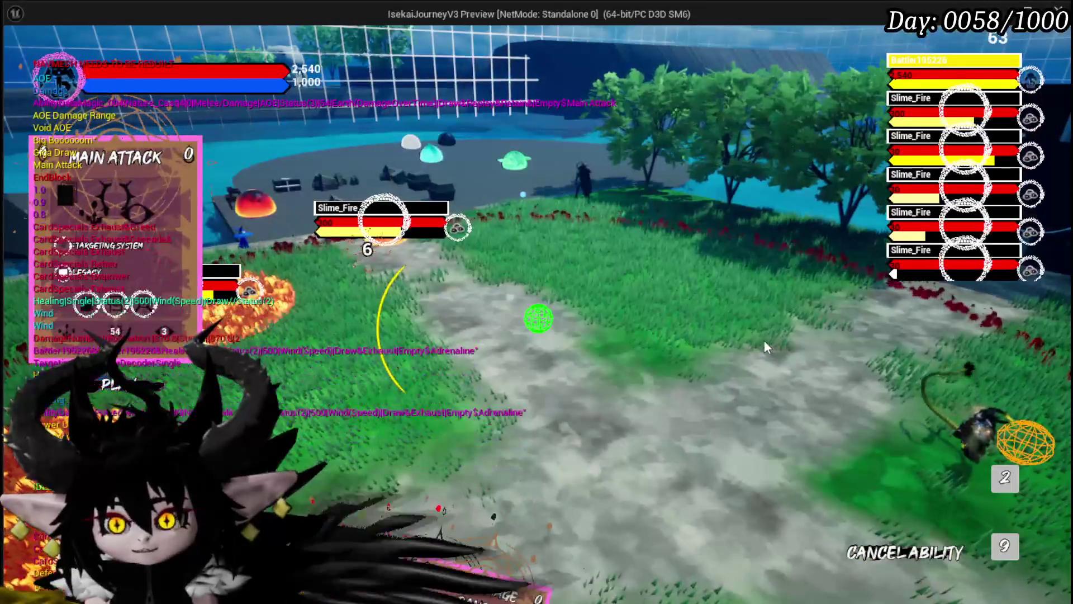
mouse_move(476, 574)
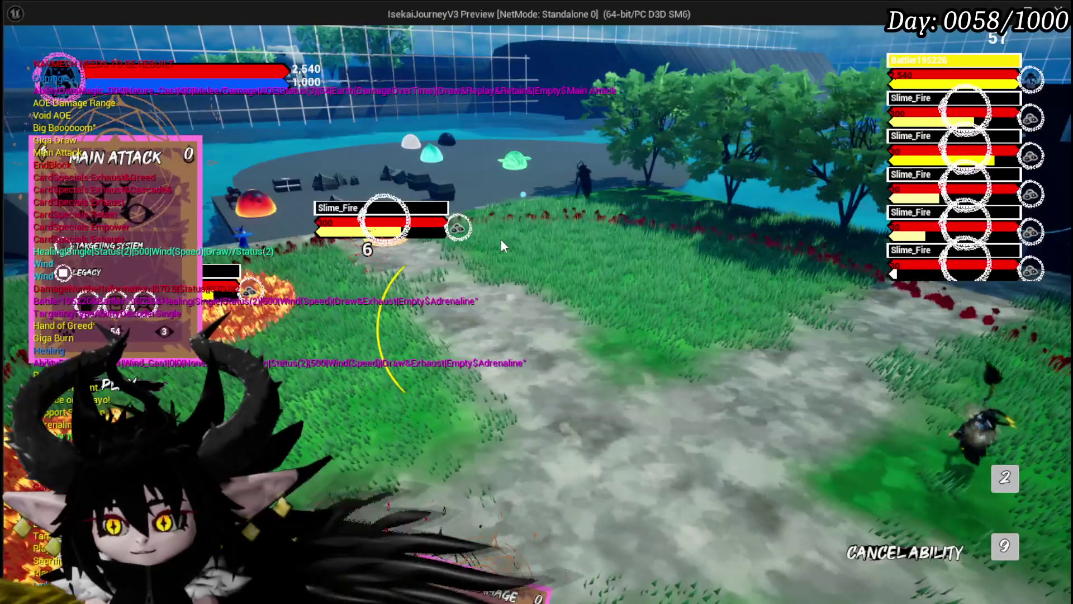
click(501, 242)
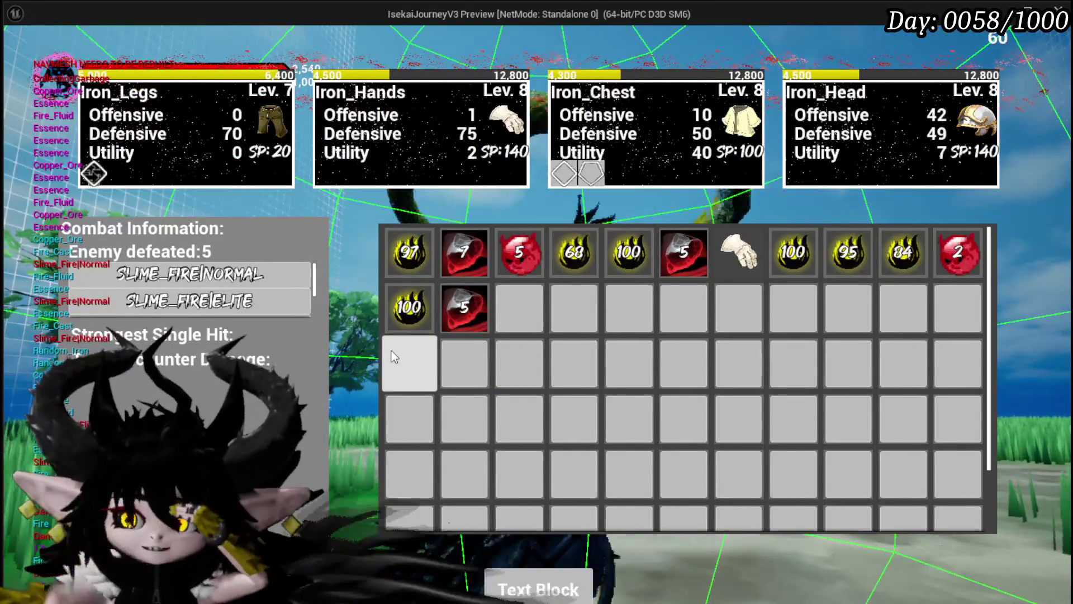
Collect the 97 essence from the loot and bring up the ability panel at the chest.
mouse_move(403, 266)
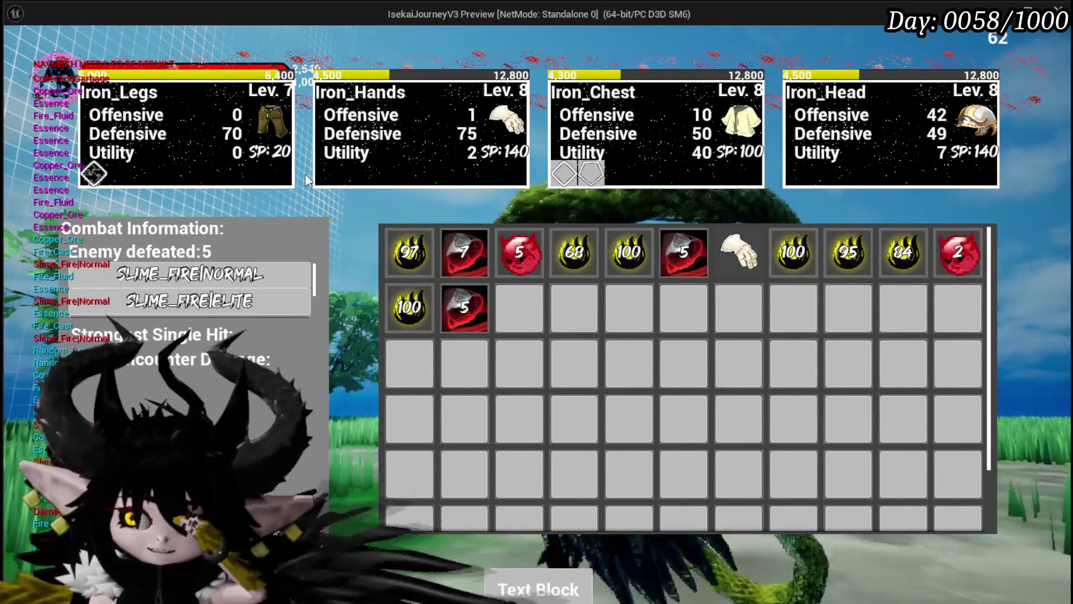
click(409, 253)
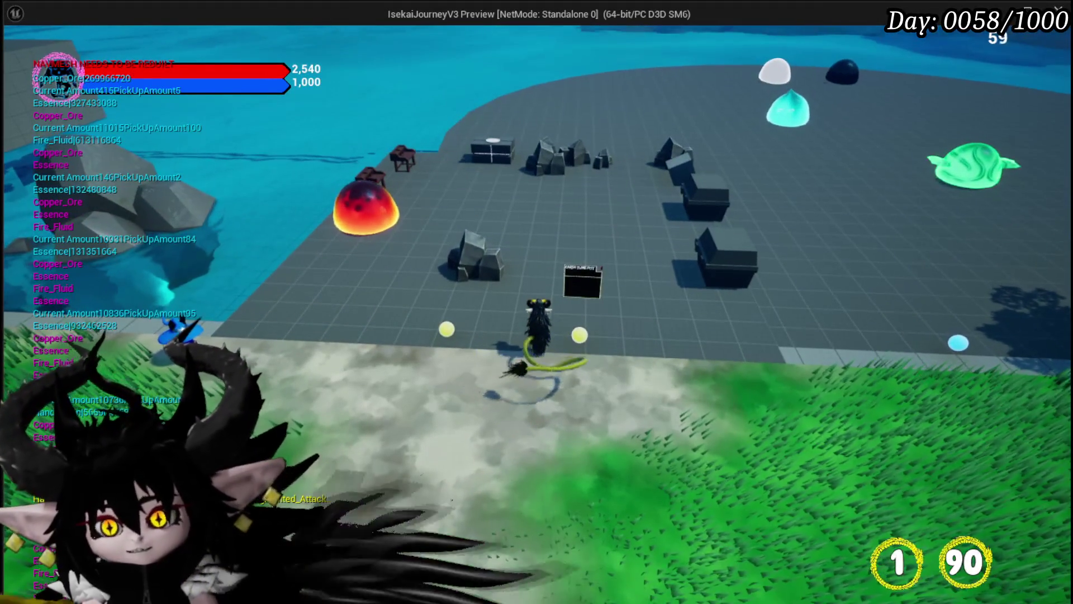
key(e)
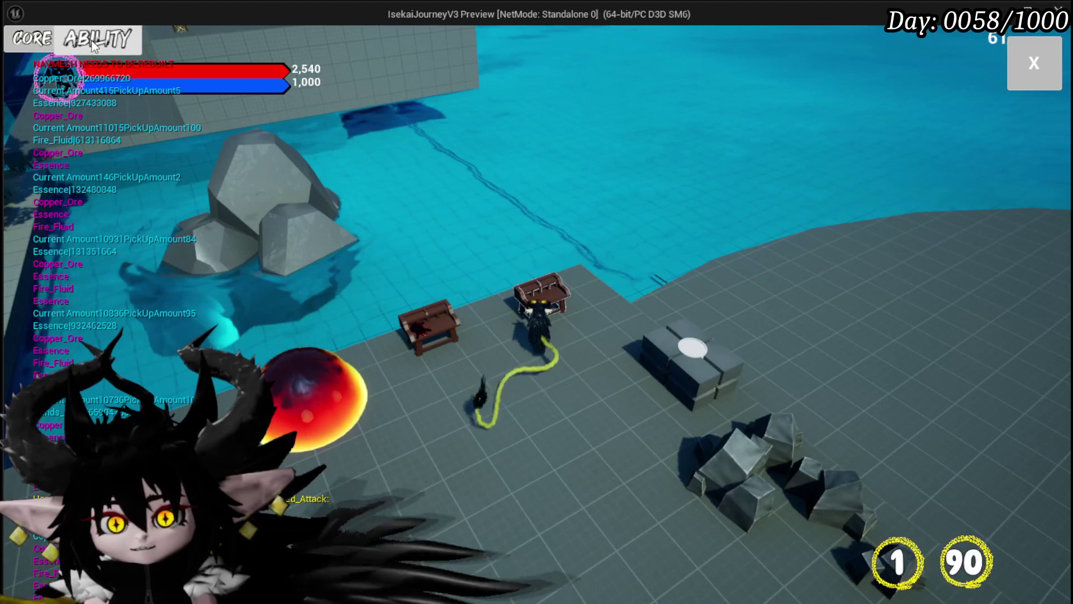
Load the saved Void AOE ability into the core ability editor.
click(39, 43)
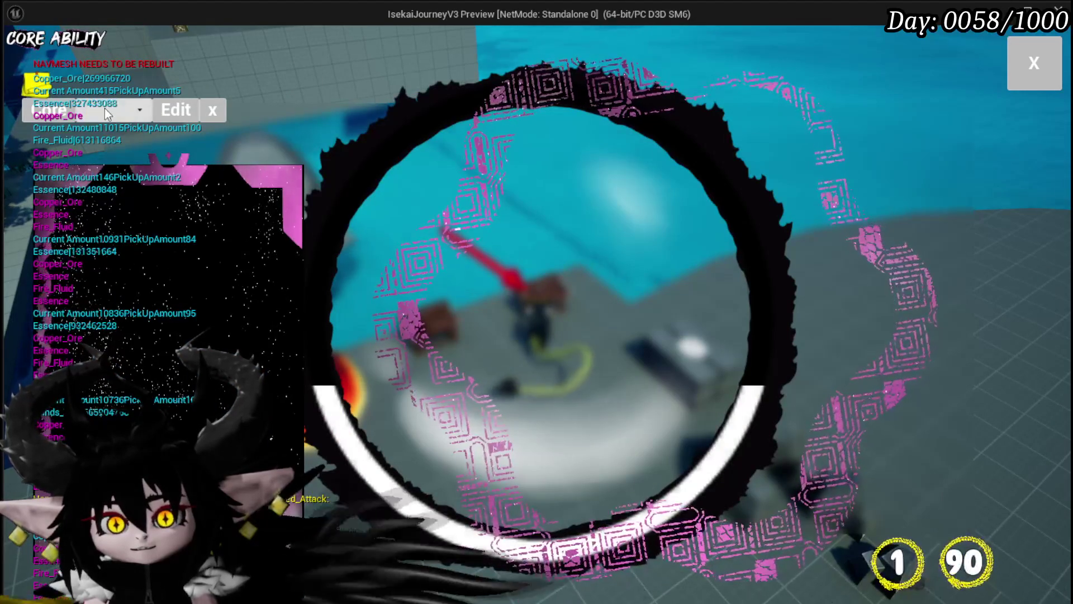
click(106, 112)
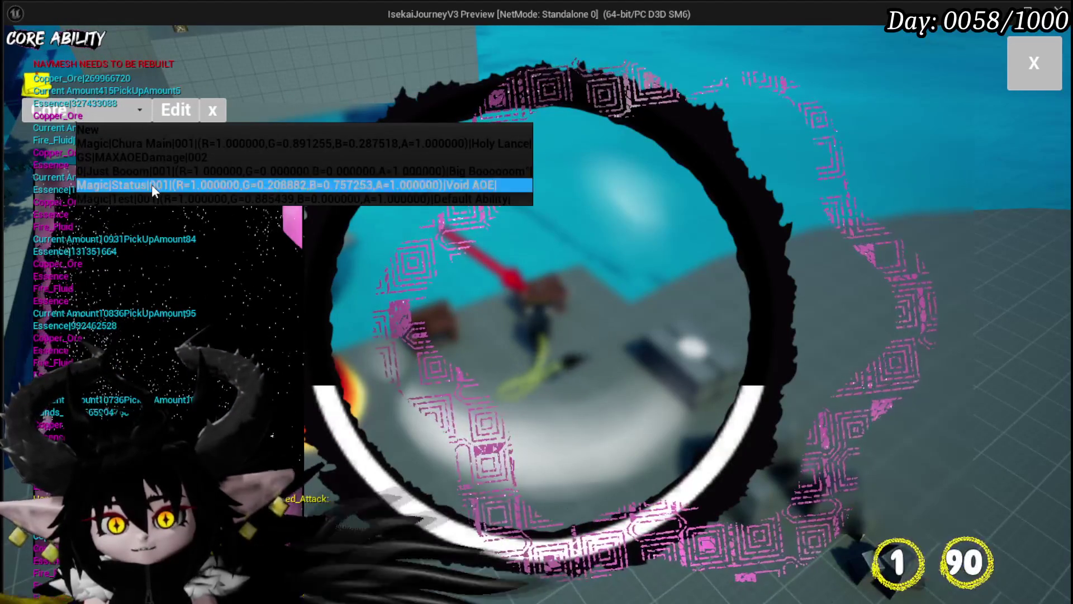
click(152, 184)
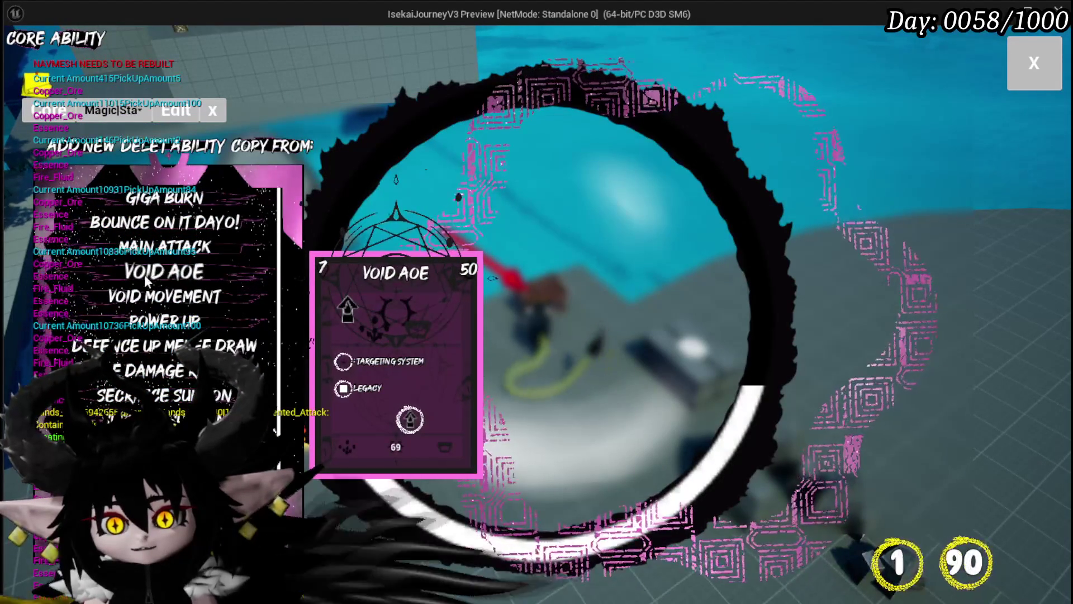
click(150, 280)
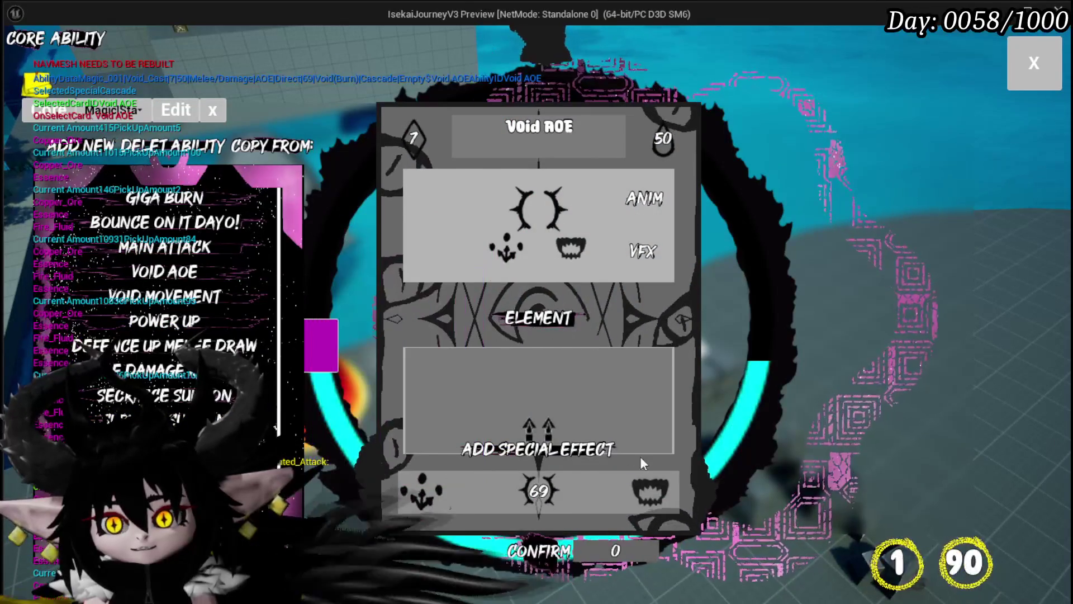
Add the Retain and Cascade special effects to Void AOE.
click(578, 427)
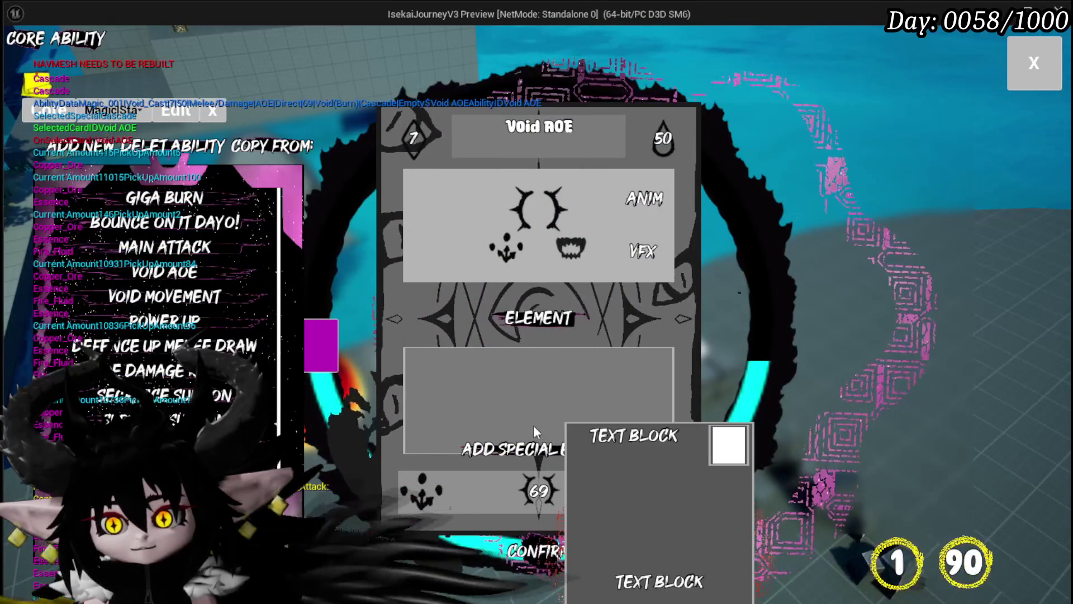
click(613, 498)
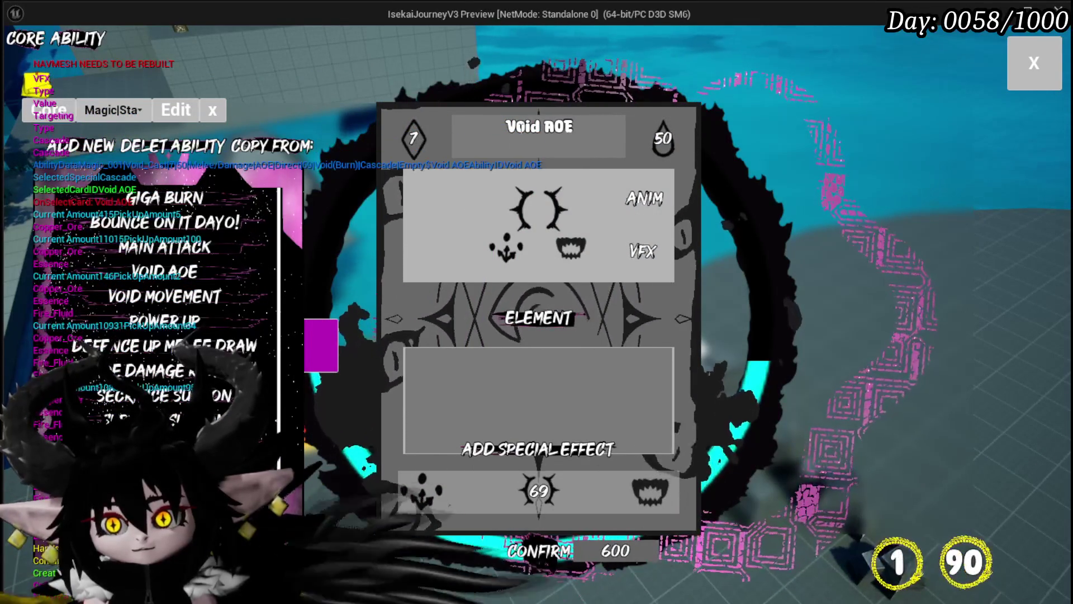
click(626, 184)
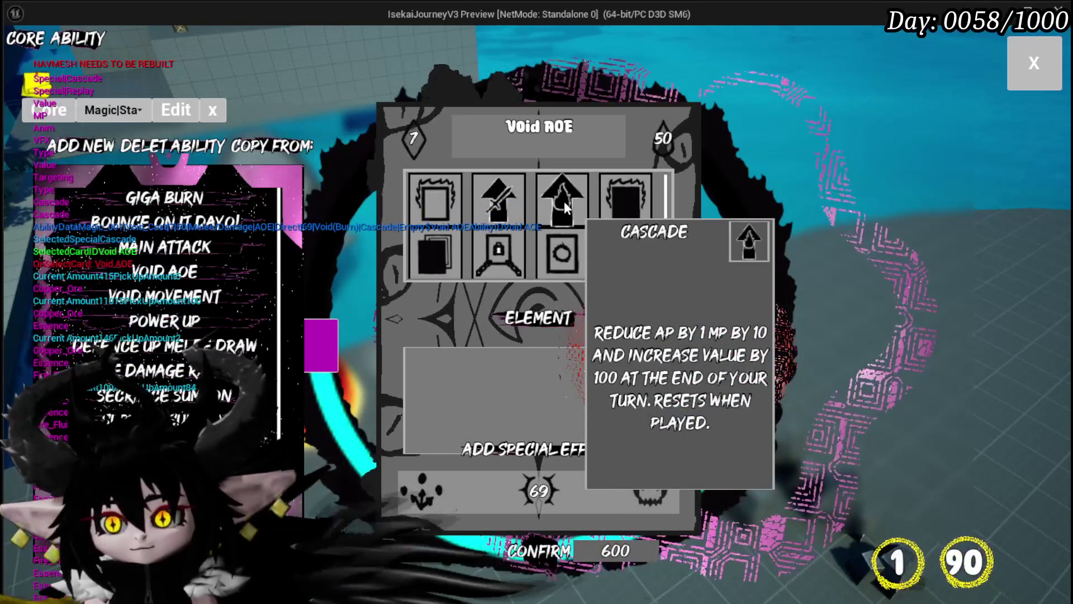
click(564, 201)
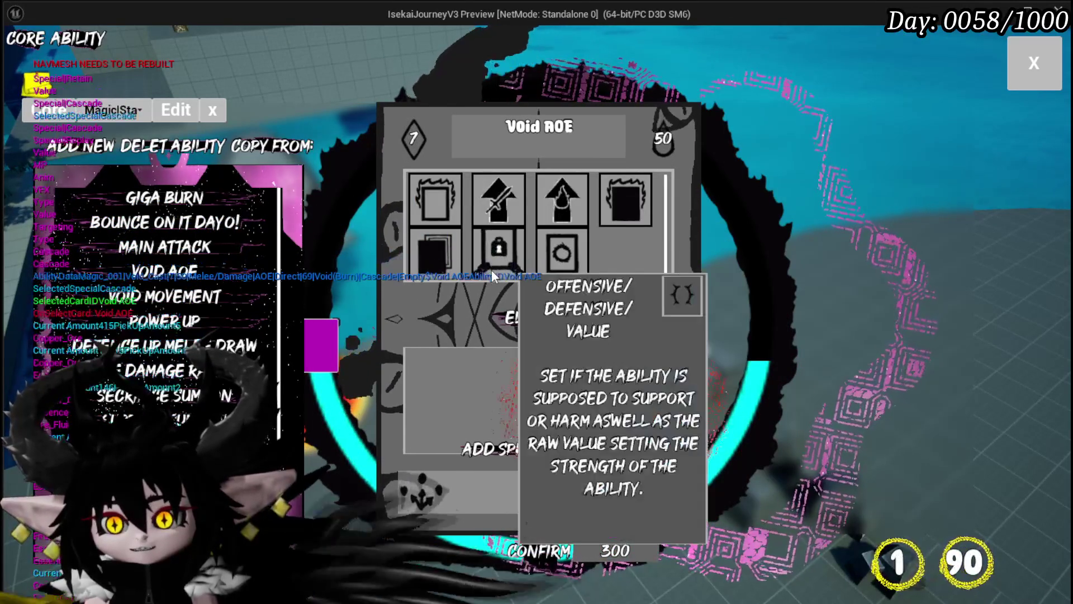
click(492, 273)
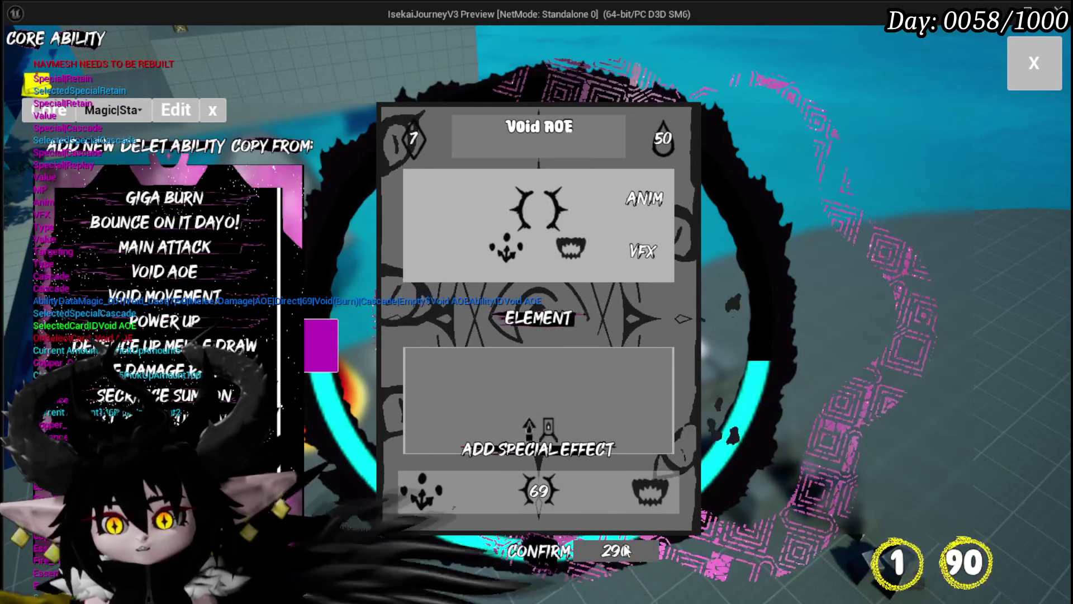
Set Void AOE's MP cost to 0 and its value to 299.
click(678, 133)
click(412, 377)
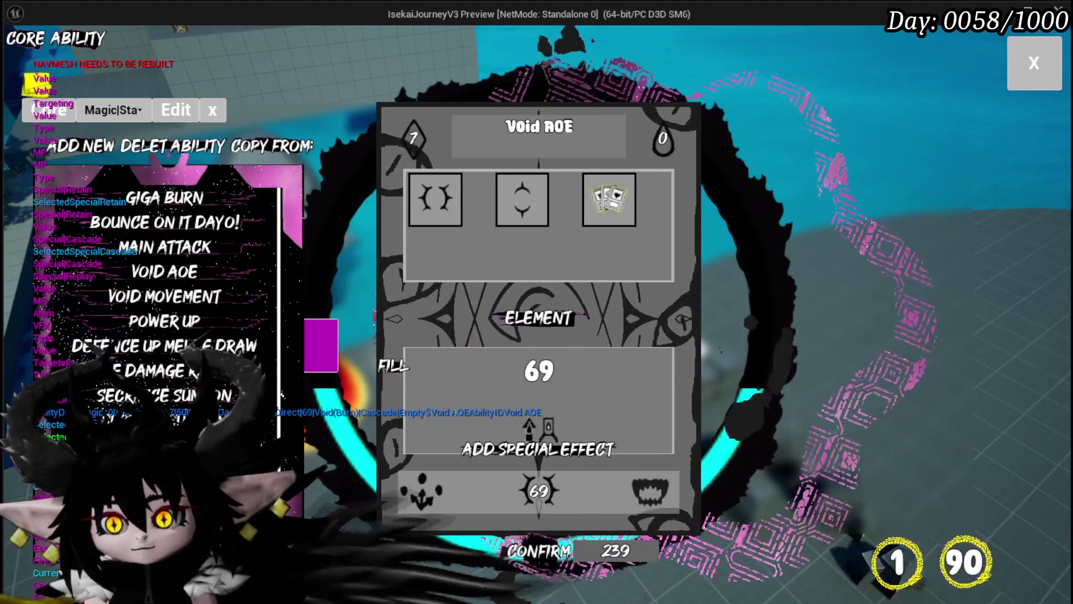
click(402, 371)
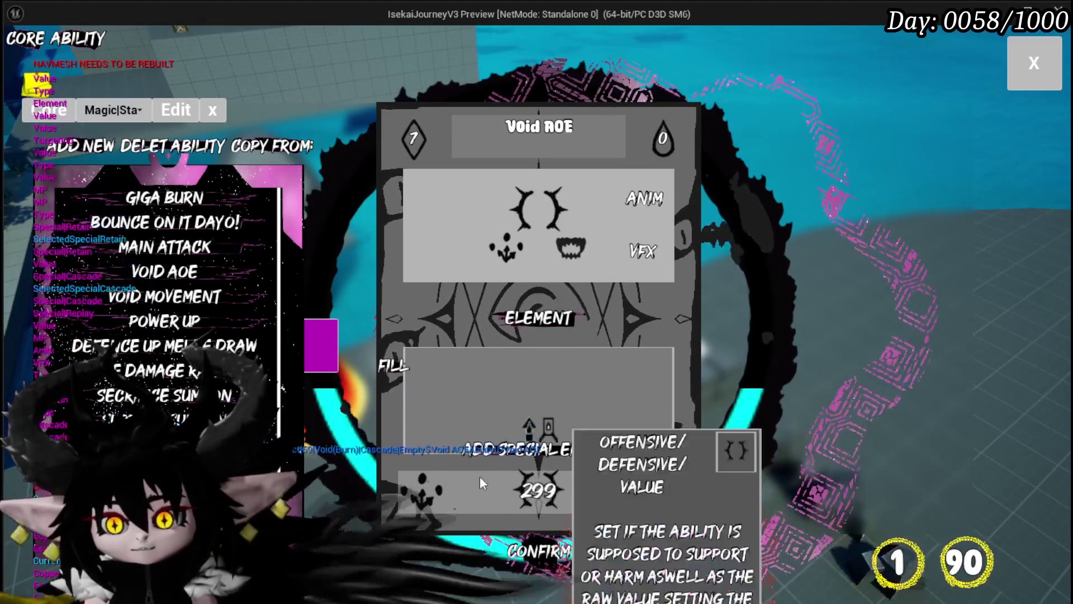
mouse_move(522, 471)
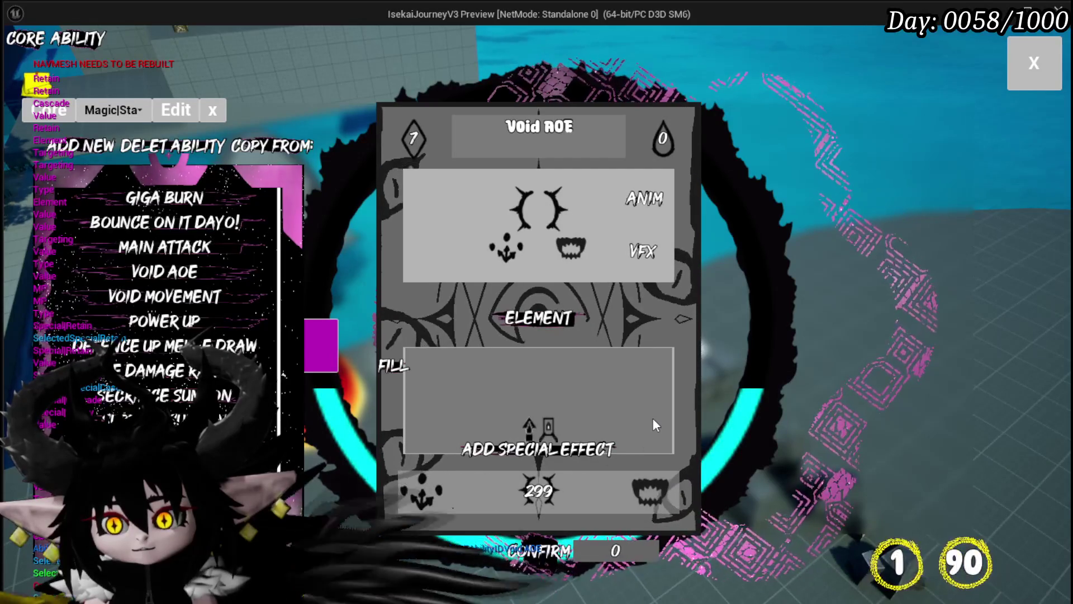
Choose an animation and a visual effect for Void AOE.
click(645, 191)
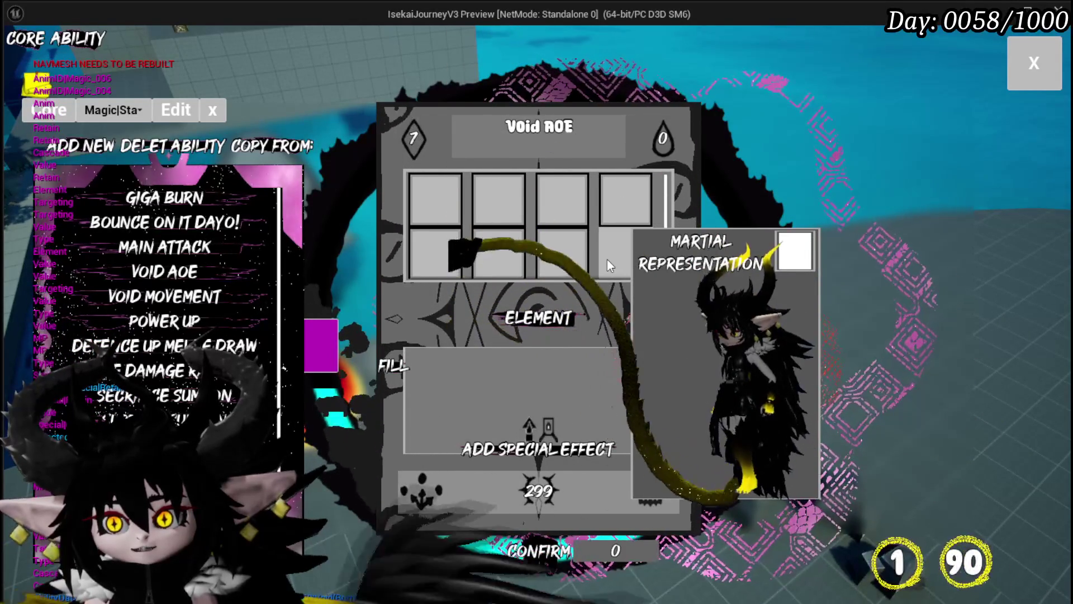
click(607, 259)
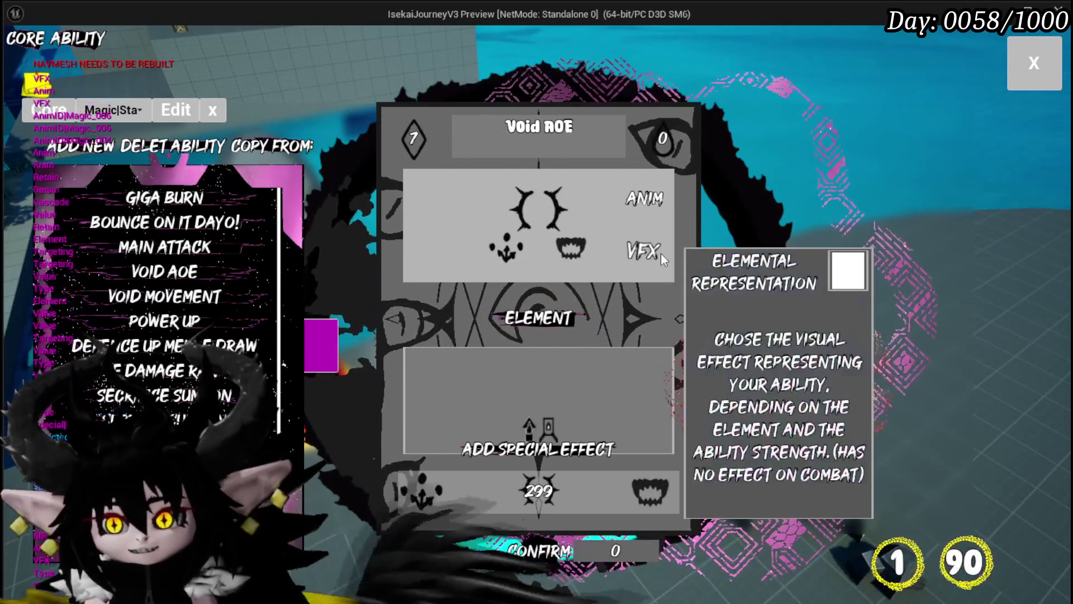
click(643, 251)
click(439, 201)
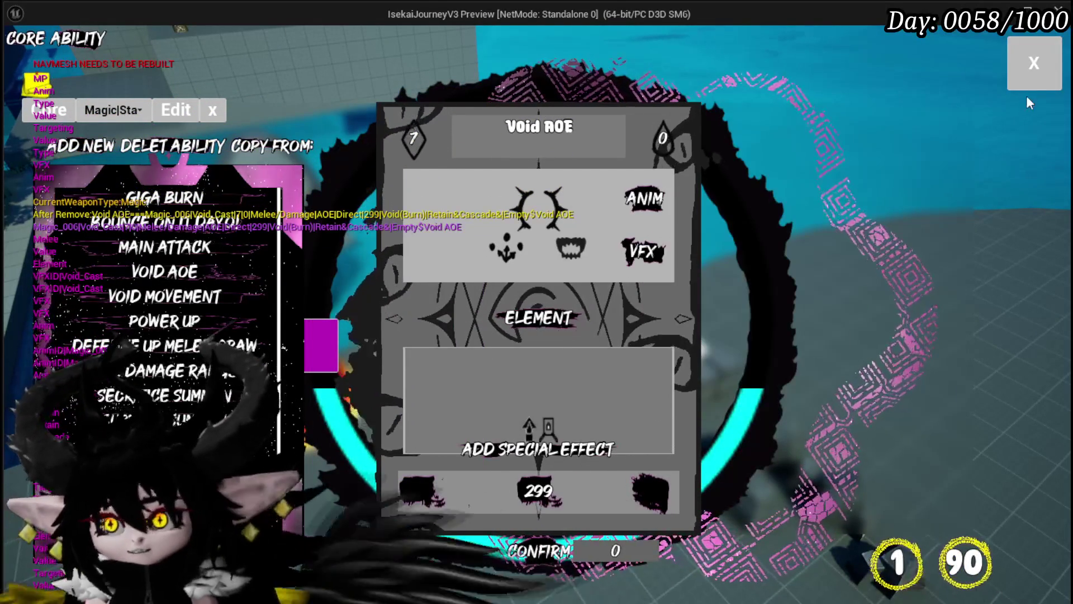
Close the ability editor, stop the game preview, and relaunch it with Play.
click(1033, 73)
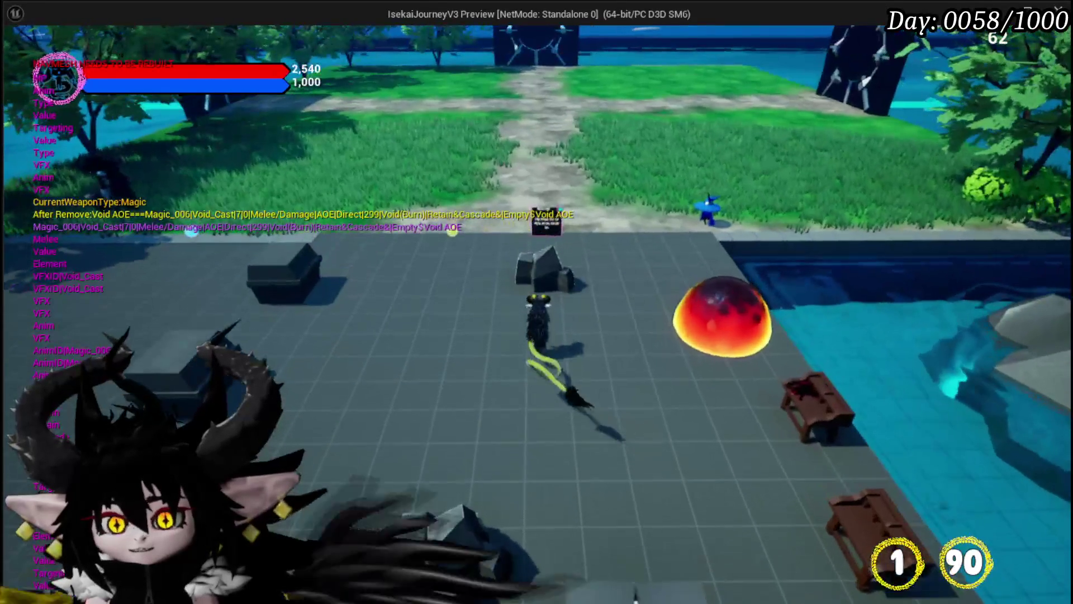
key(Escape)
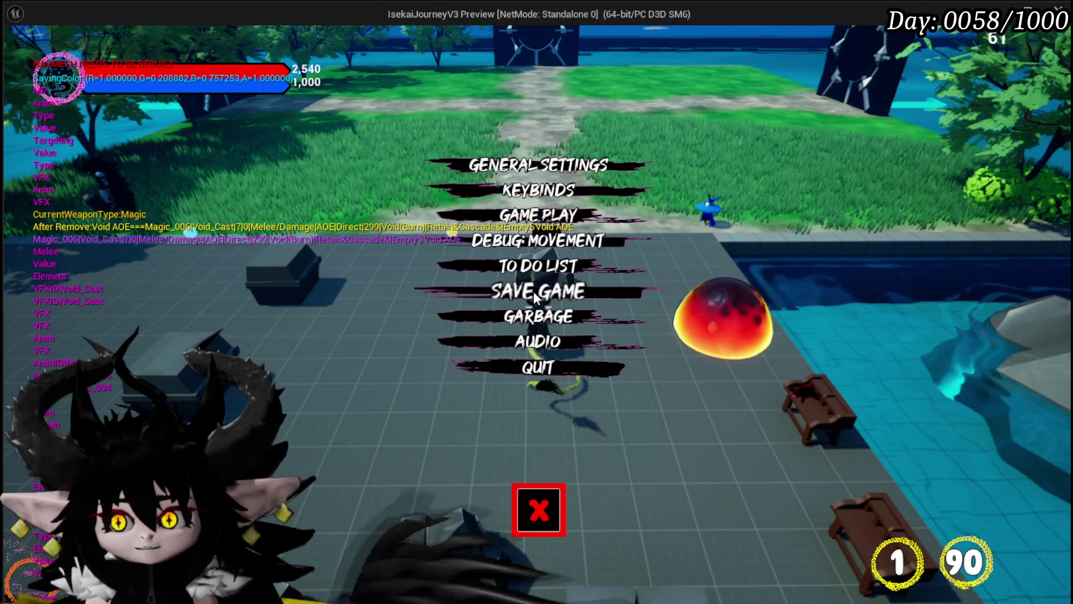
click(539, 509)
key(w)
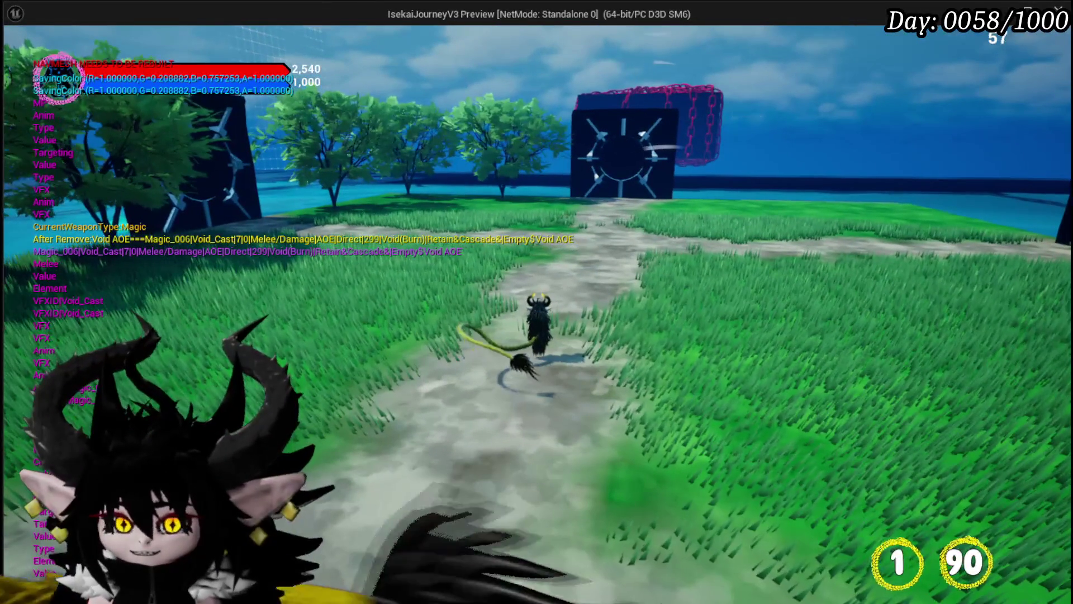
key(Escape)
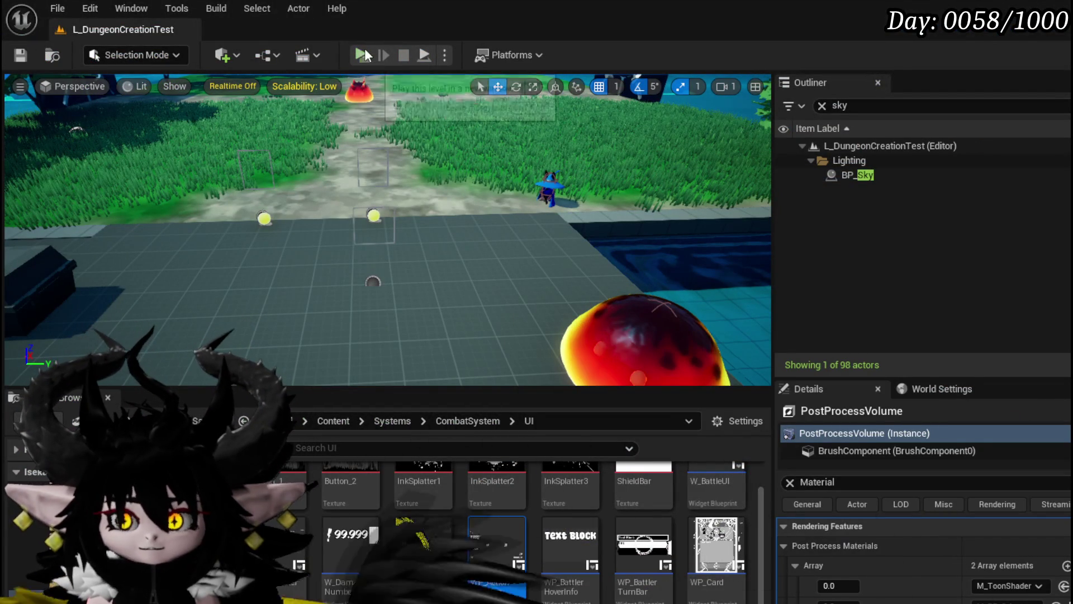
click(362, 54)
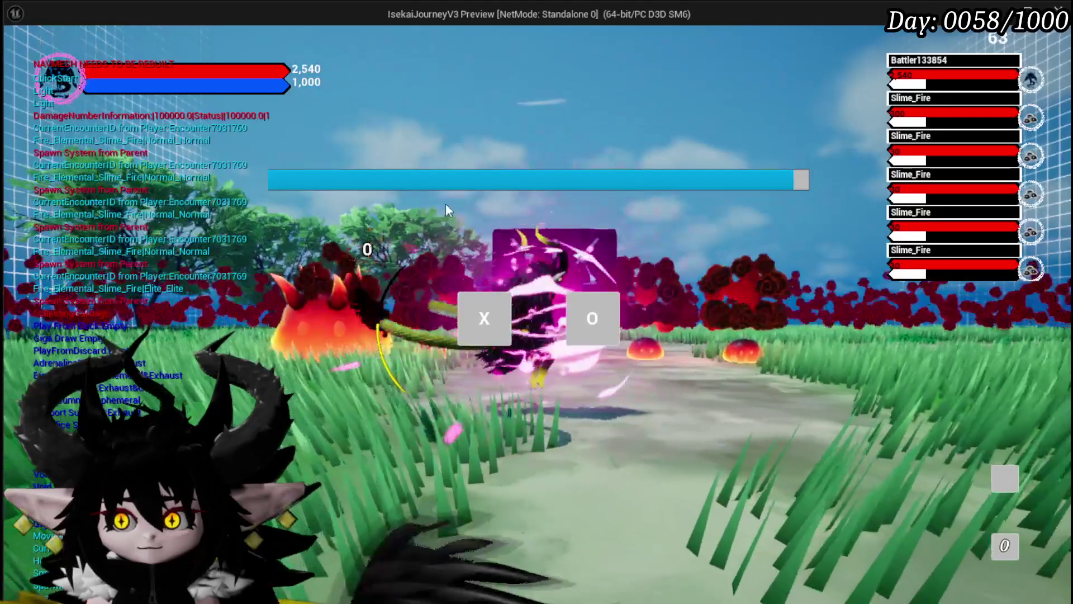
Start the battle turn and play cards like Void AOE against the fire slimes.
click(482, 319)
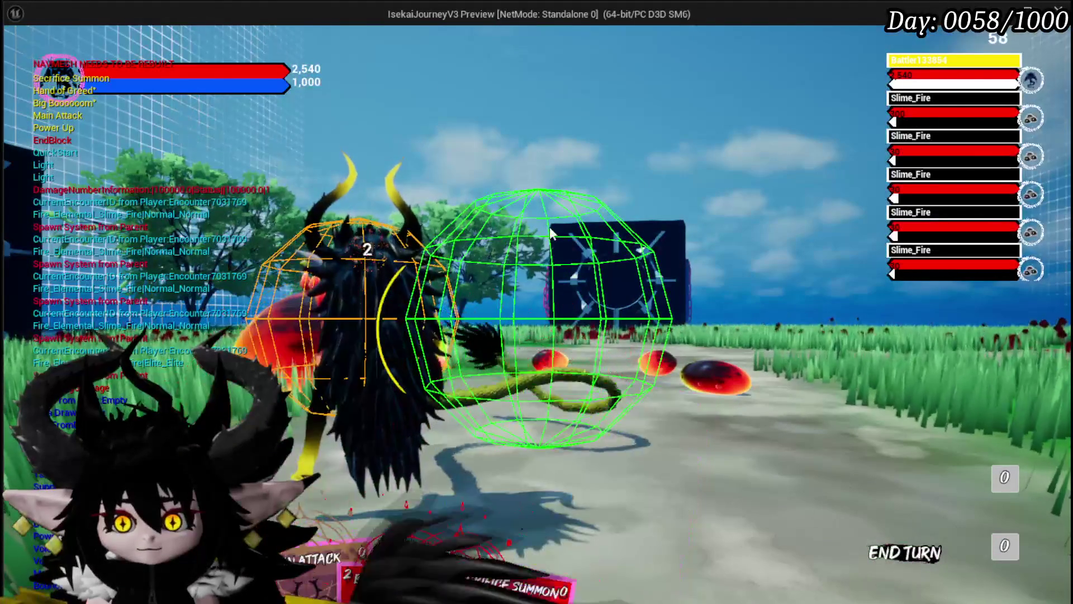
click(553, 232)
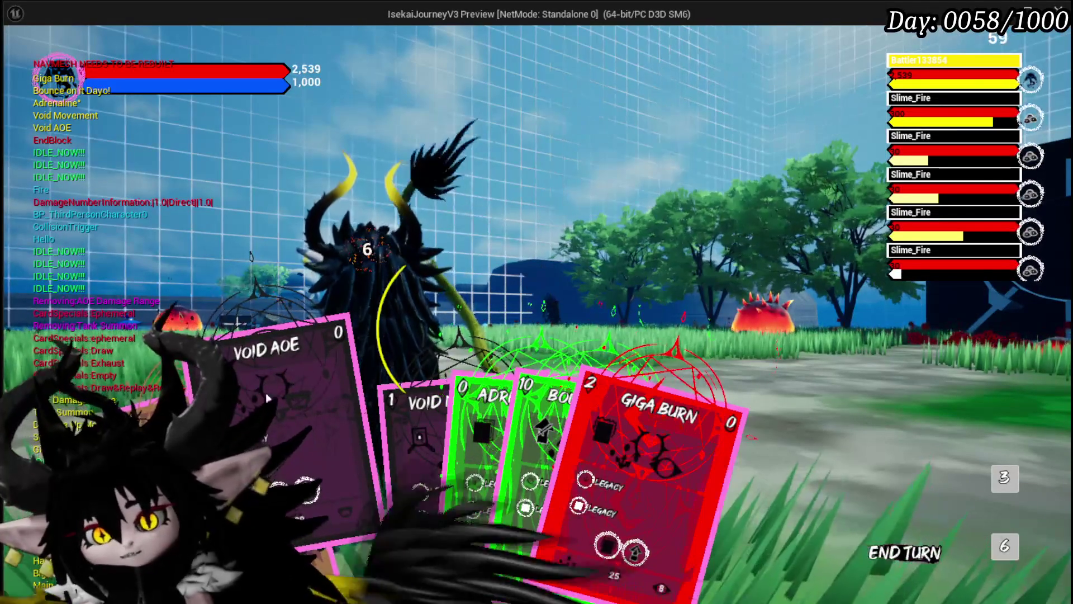
click(384, 318)
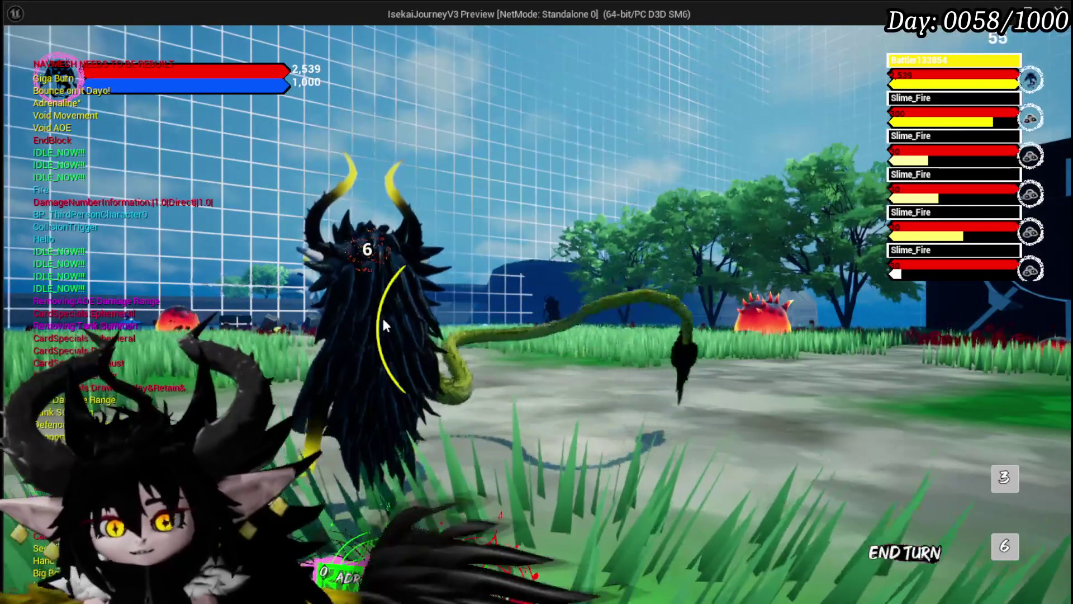
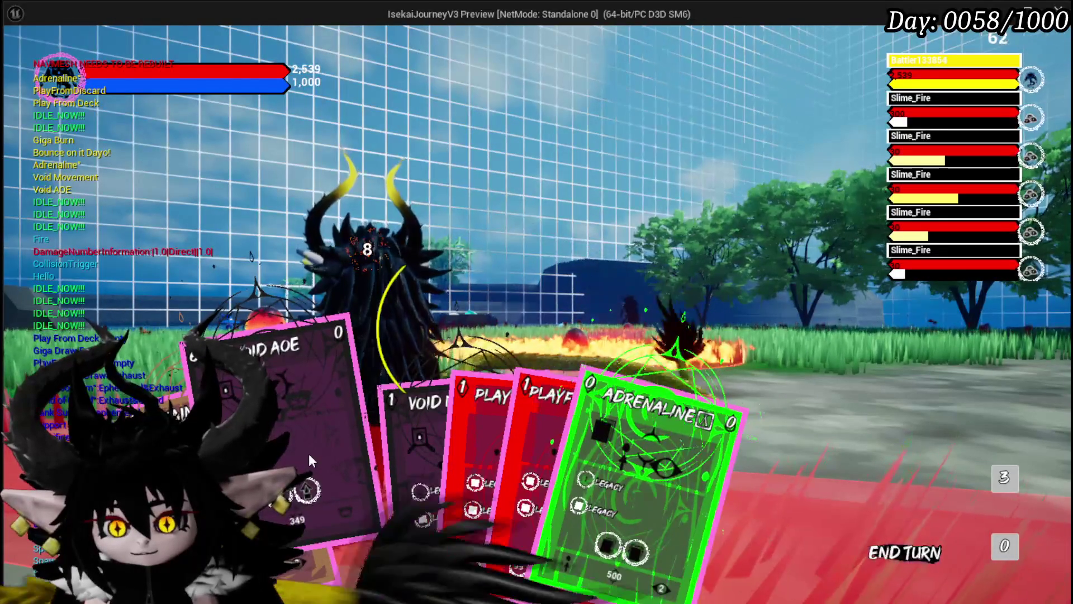
Play the Void AOE card on the slimes, then show the draw pile's card list with Giga Draw's details.
mouse_move(309, 454)
mouse_down()
mouse_move(396, 348)
mouse_move(420, 337)
mouse_up()
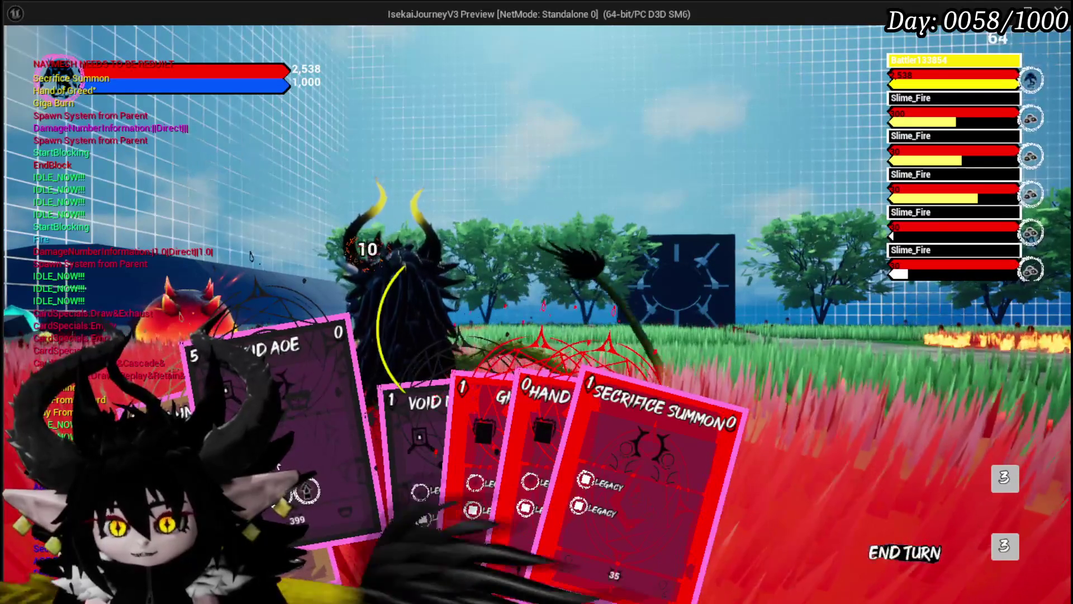
mouse_move(275, 513)
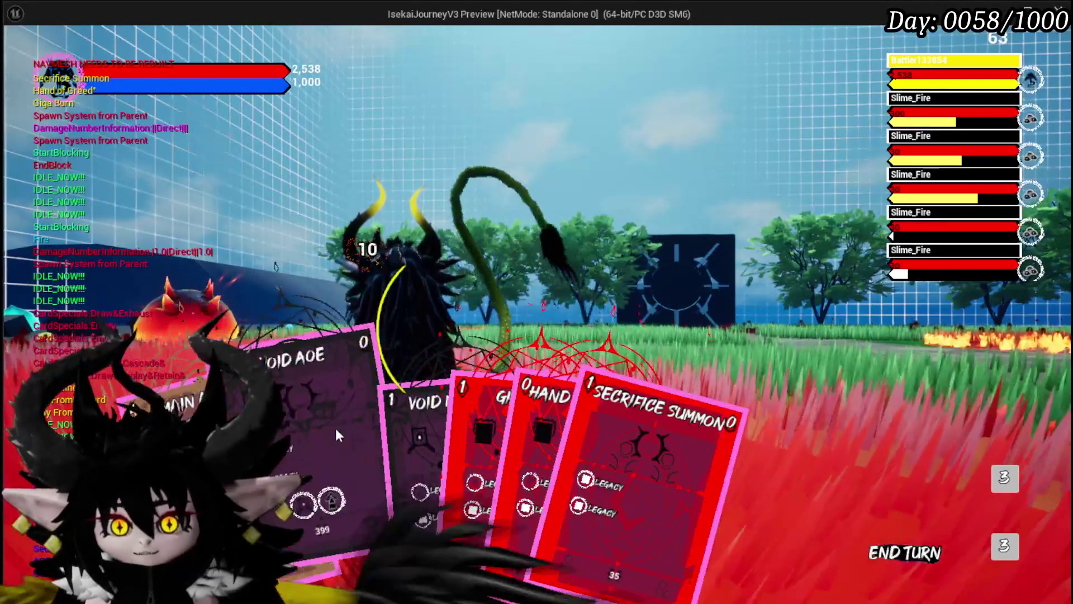
mouse_move(448, 476)
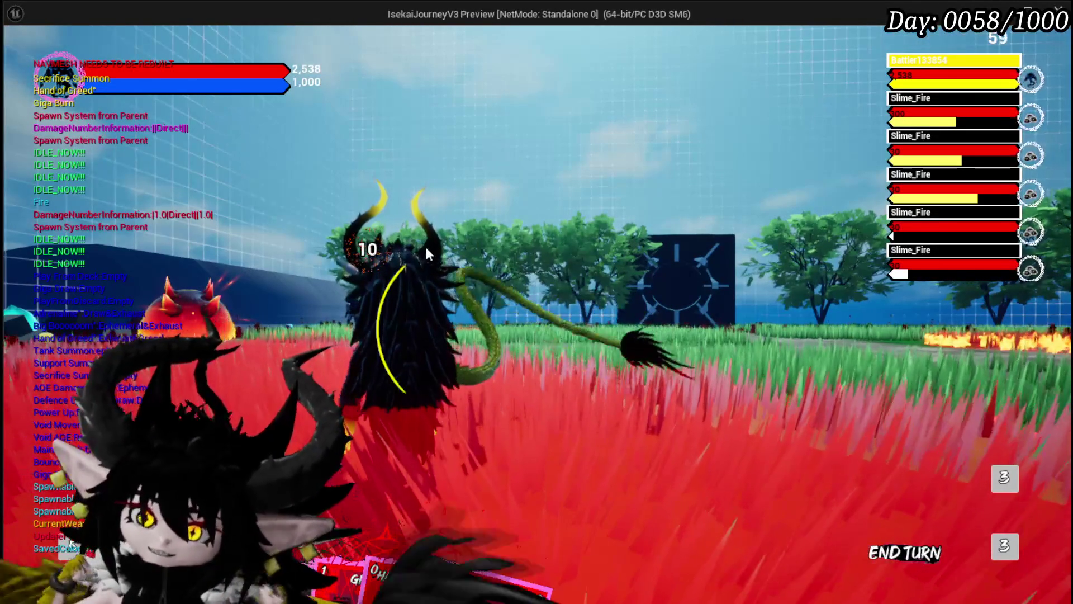
mouse_move(437, 457)
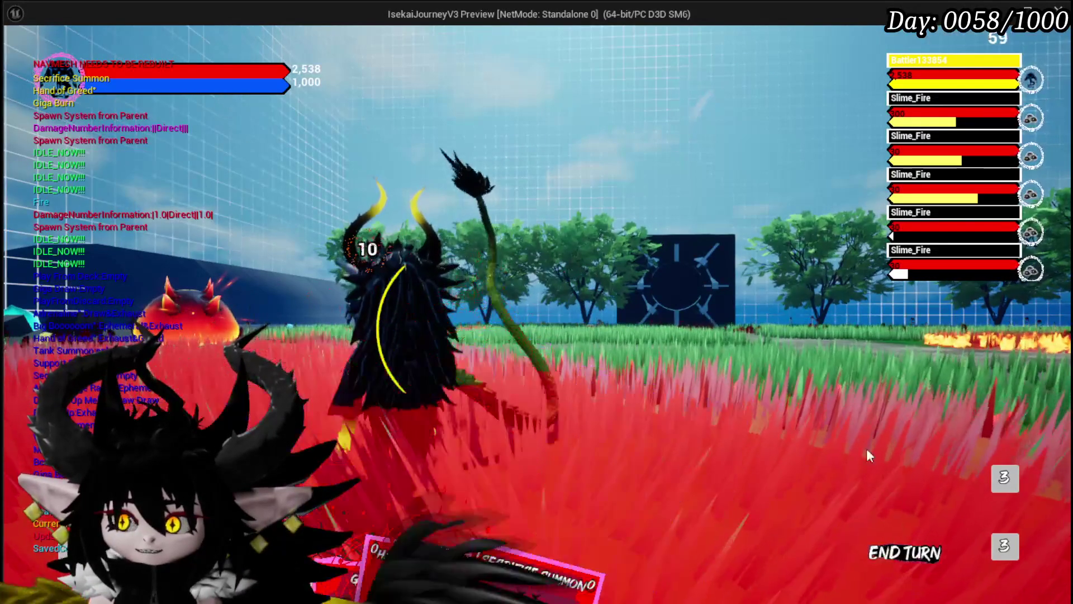
click(523, 447)
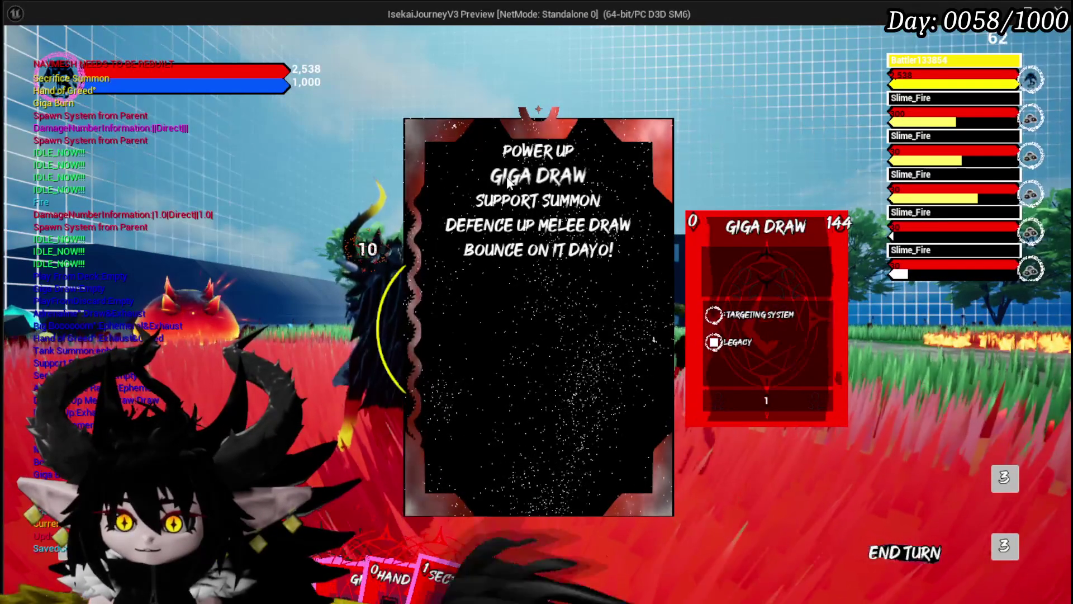
Close the pile list, view the discard pile, then end the turn for a fresh hand.
click(1004, 546)
click(1004, 546)
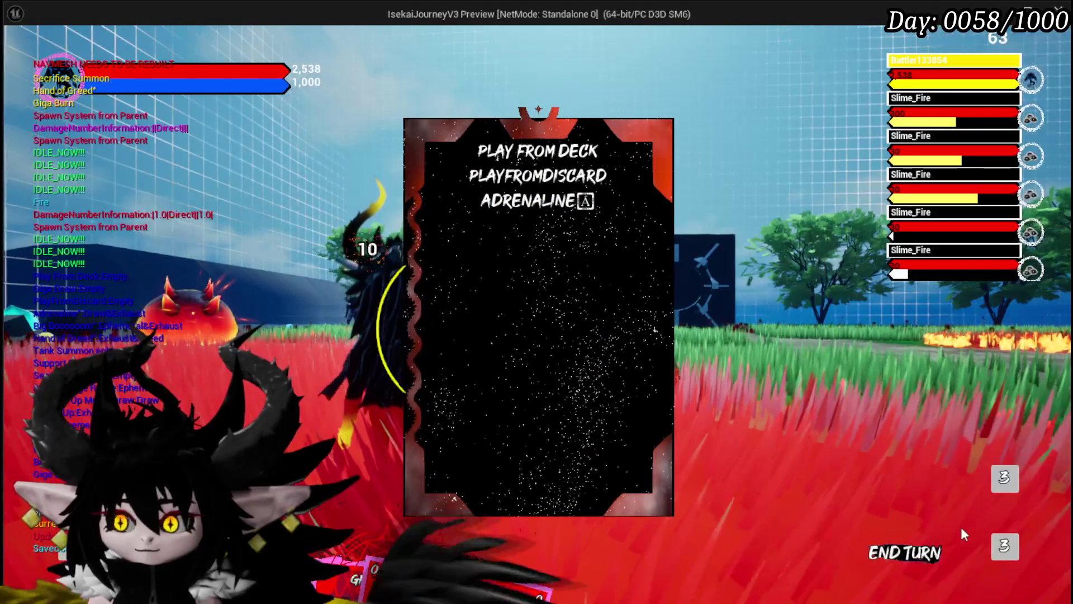
click(1005, 546)
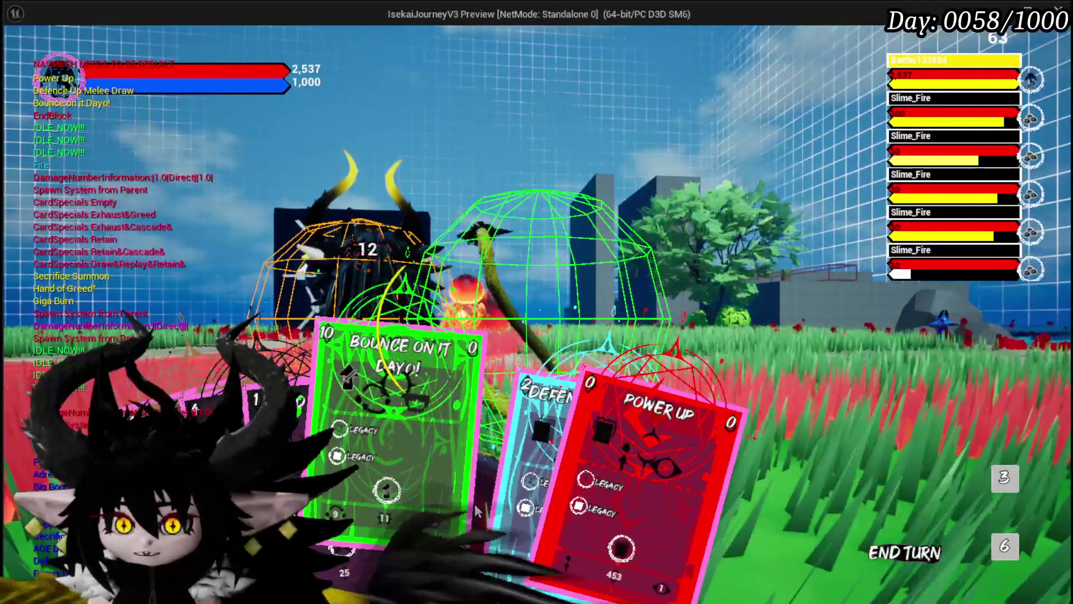
End the turn and cast Giga Draw, dropping mana to 856 and drawing new cards.
click(556, 504)
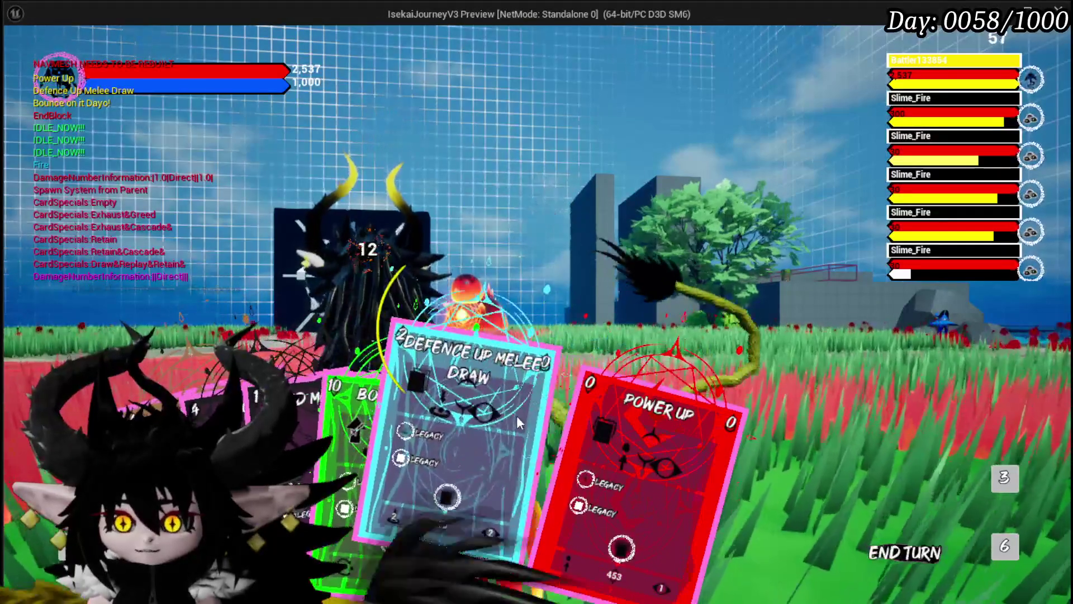
key(e)
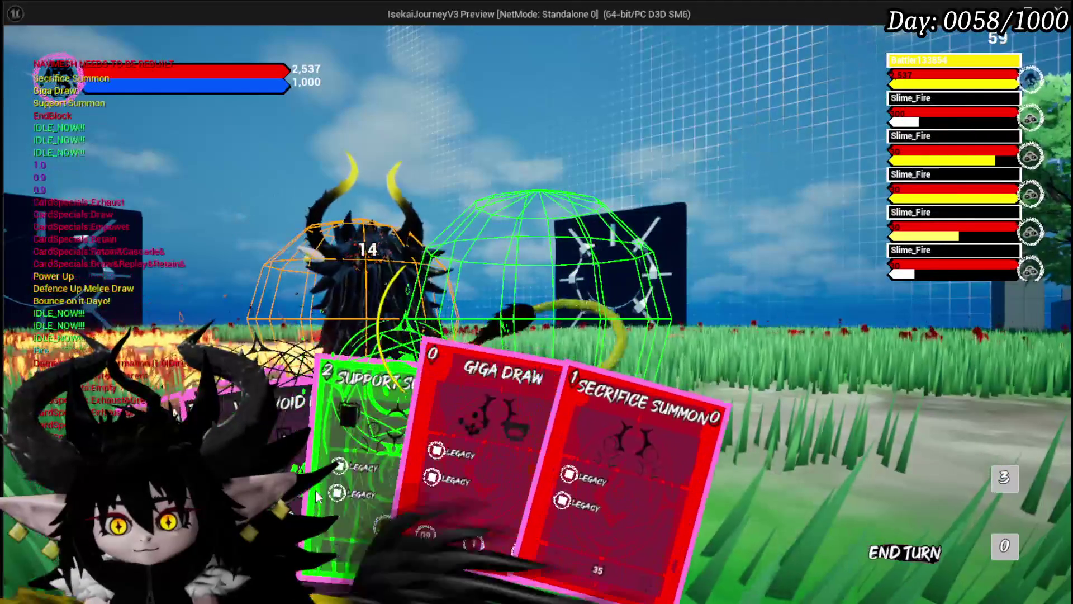
click(488, 455)
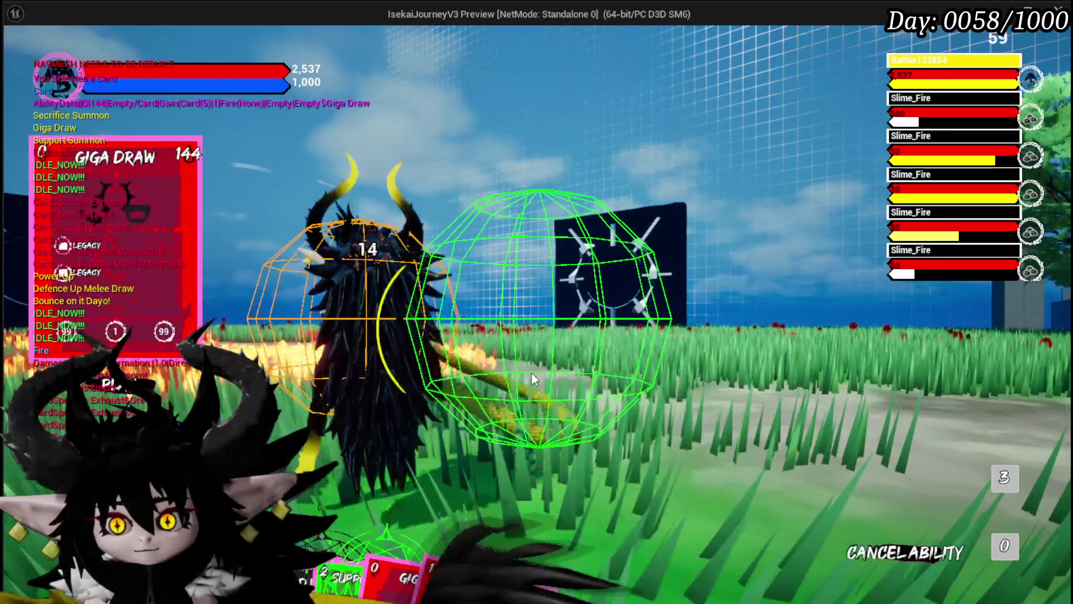
click(531, 371)
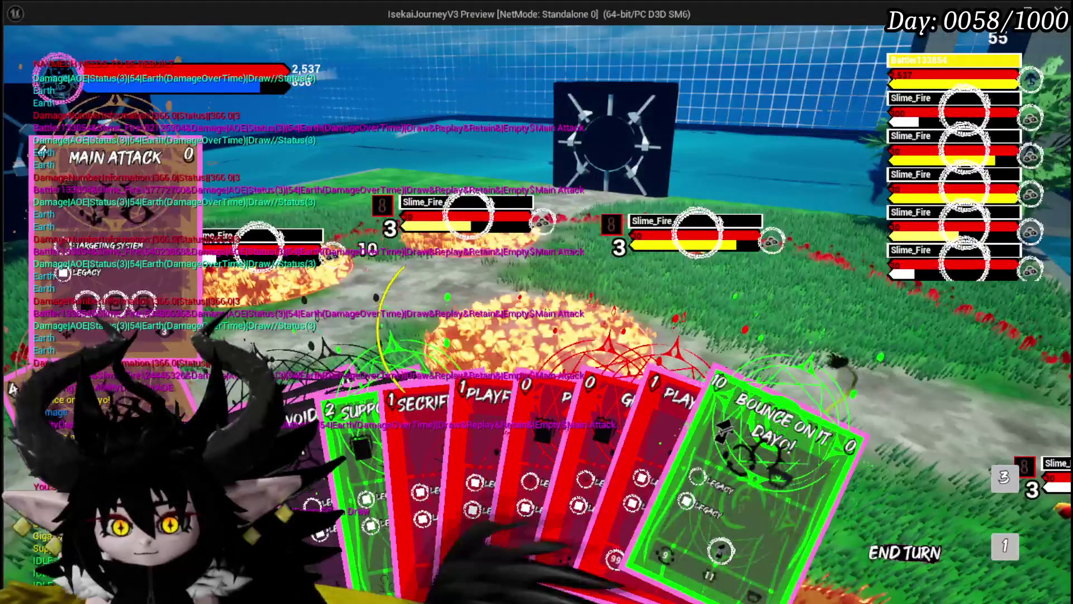
Play Main Attack, Bounce on it Dayo! and Void AOE to wipe out every Slime_Fire enemy.
click(427, 417)
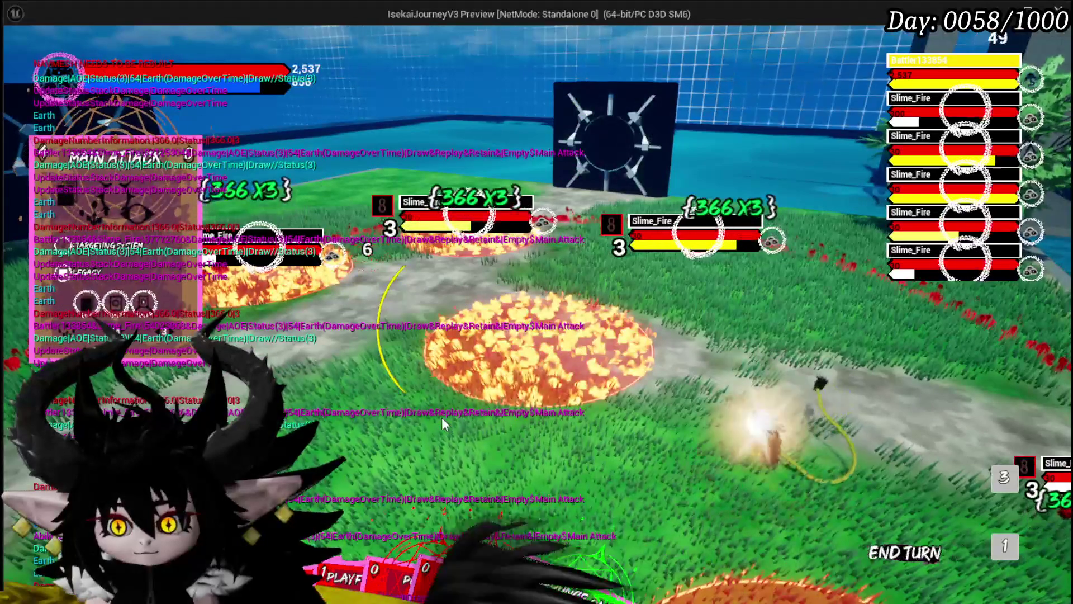
click(583, 579)
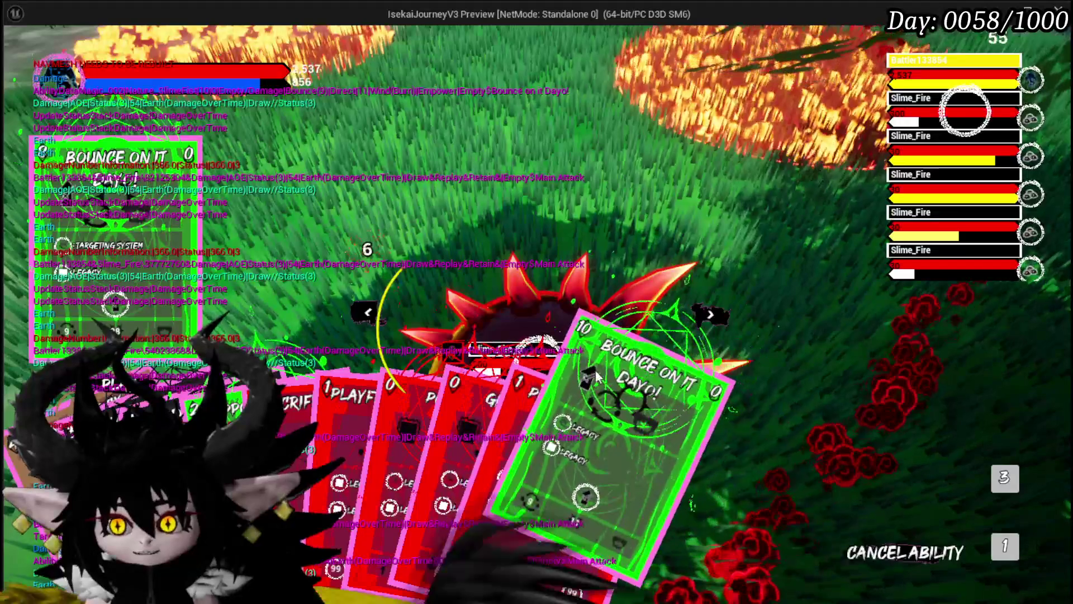
mouse_move(590, 543)
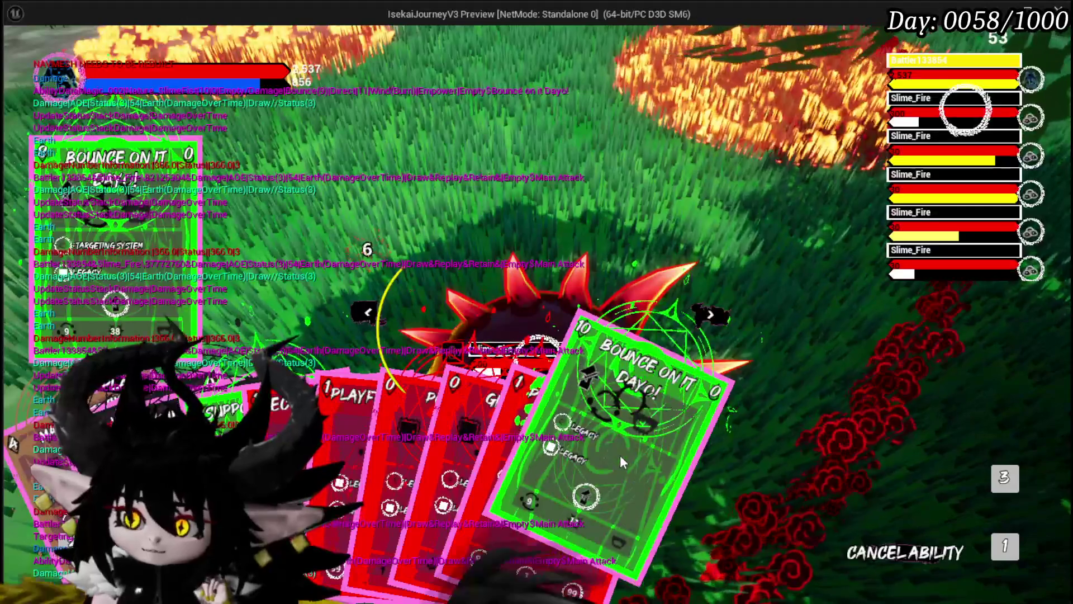
click(591, 502)
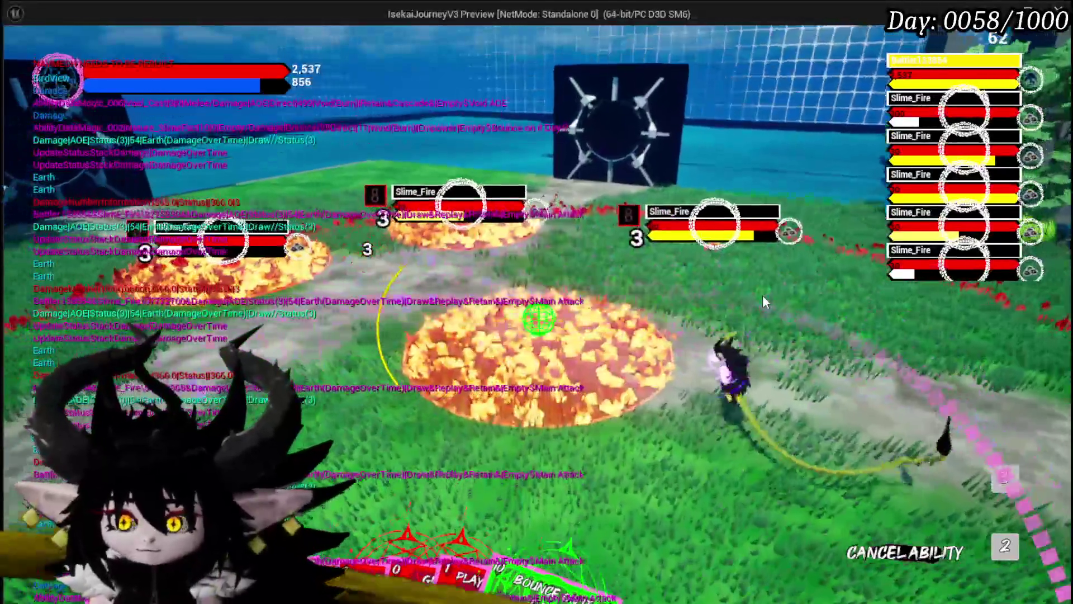
click(763, 296)
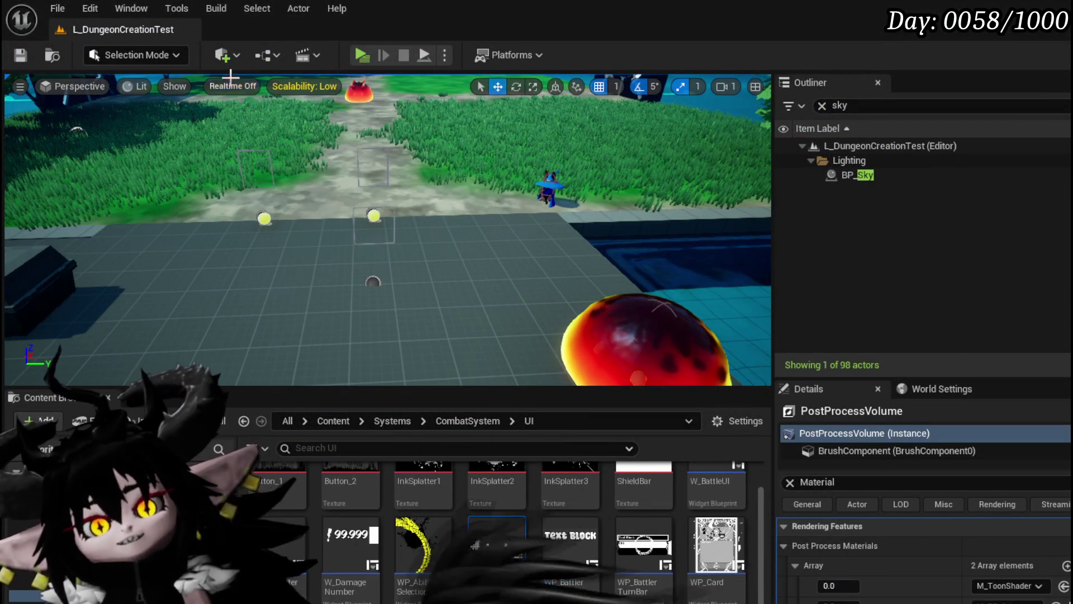
Save the L_DungeonCreationTest level.
click(22, 56)
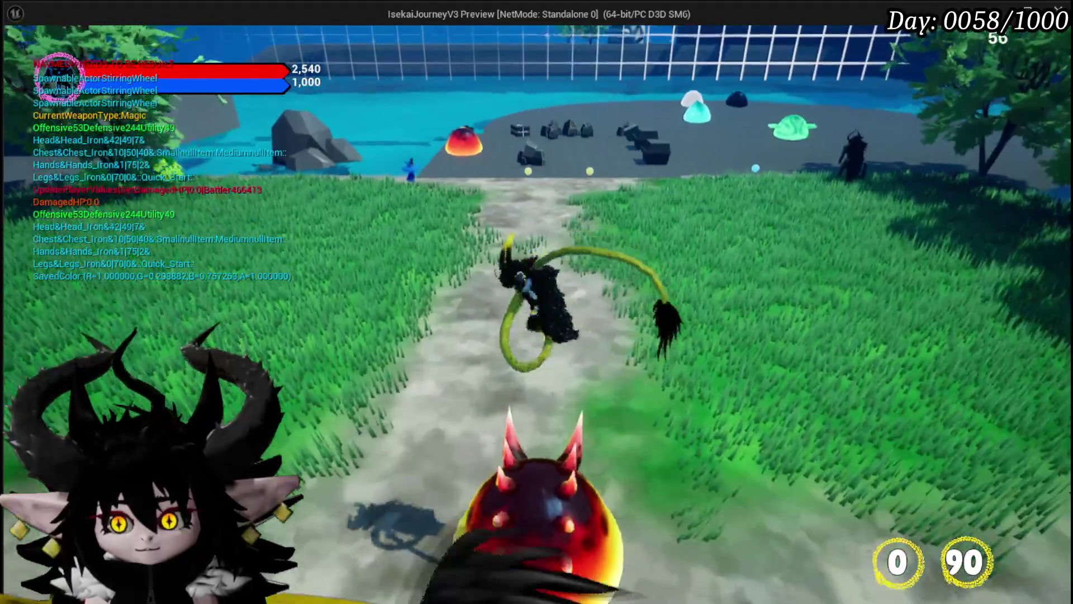
Run the character along the path and onto the arena past the red slime.
key(w)
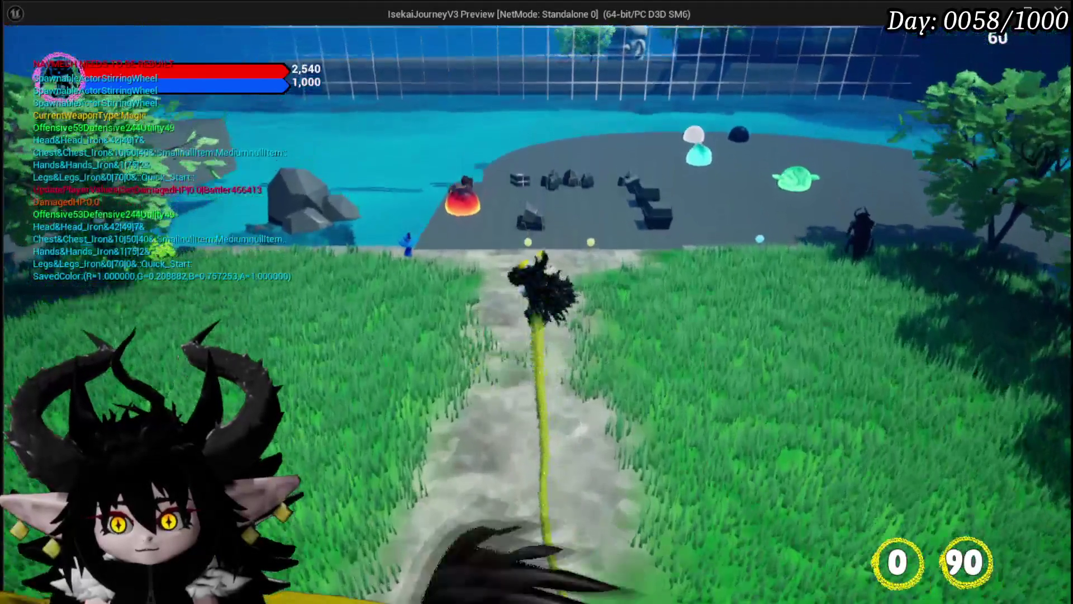
key(w)
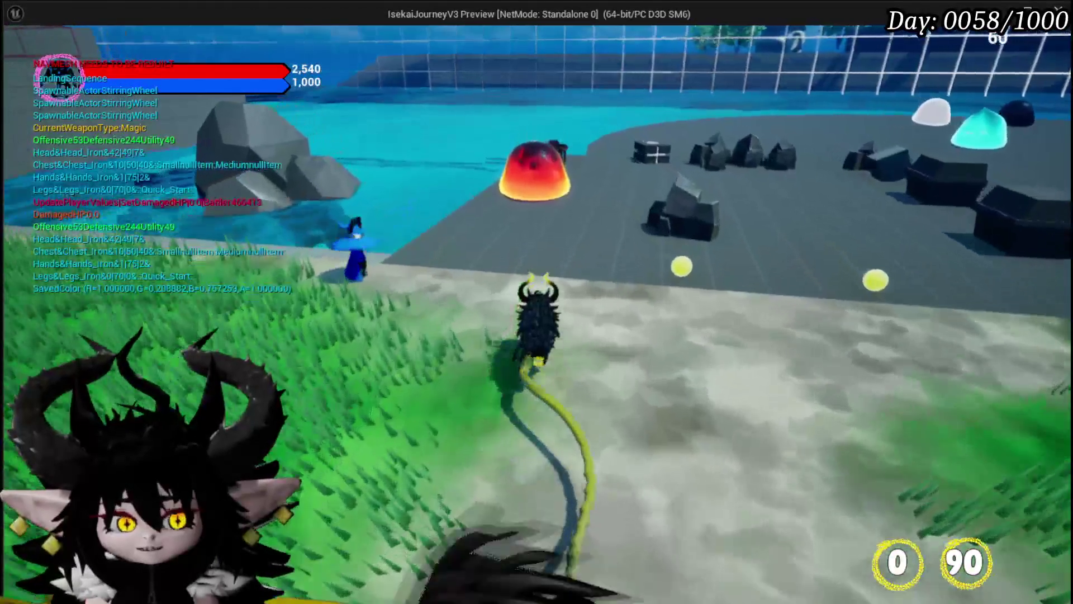
key(w)
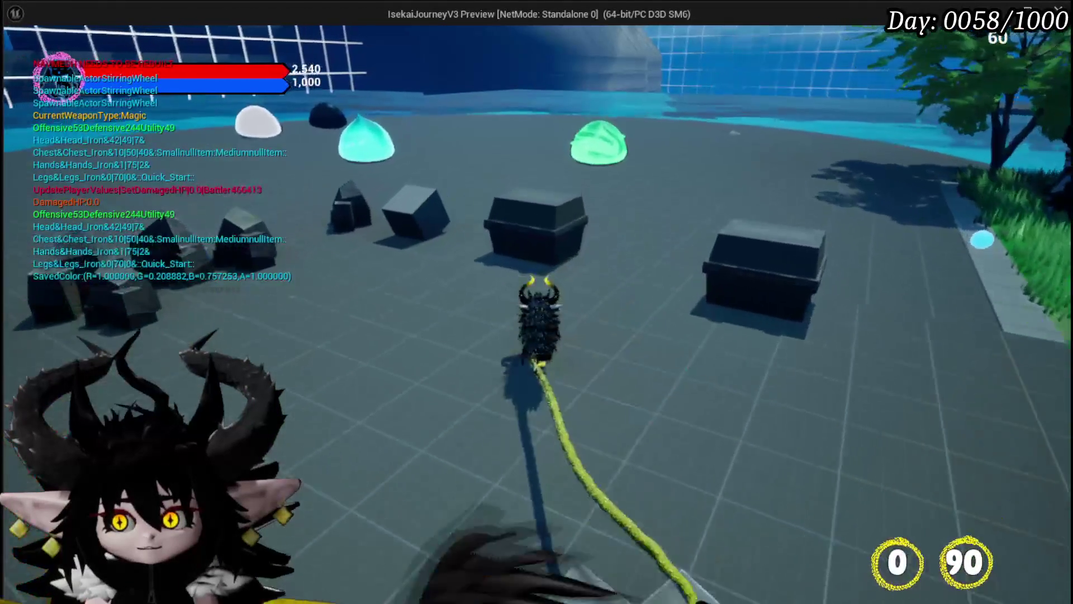
key(w)
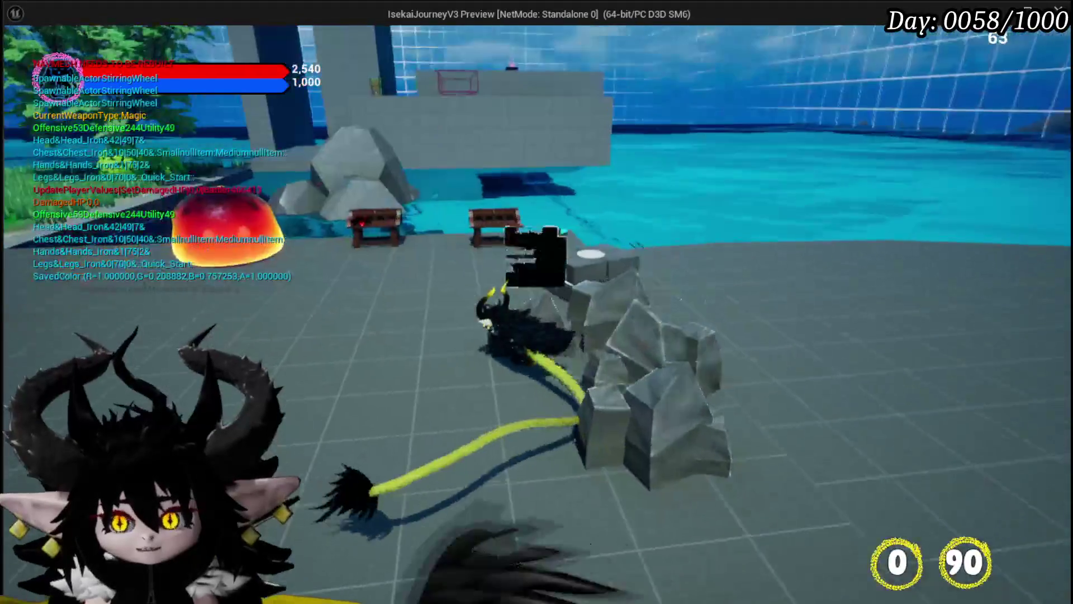
key(w)
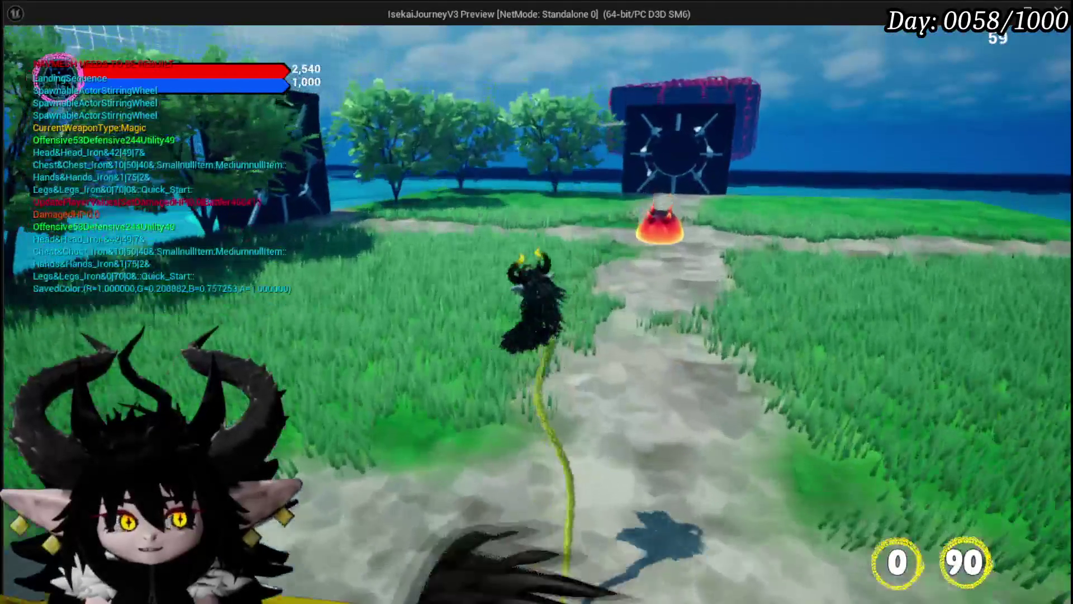
key(w)
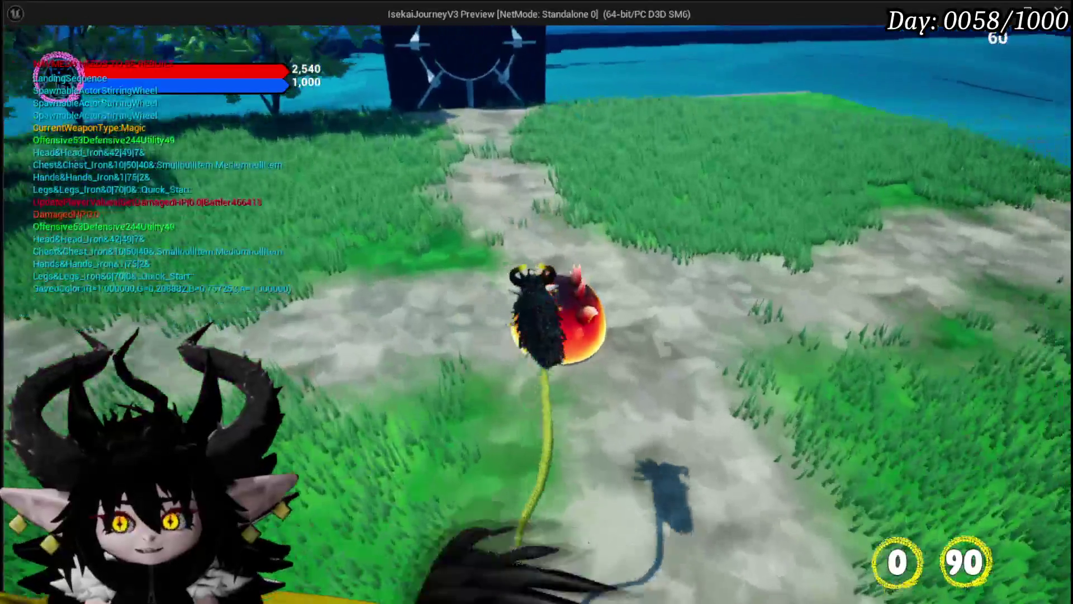
key(w)
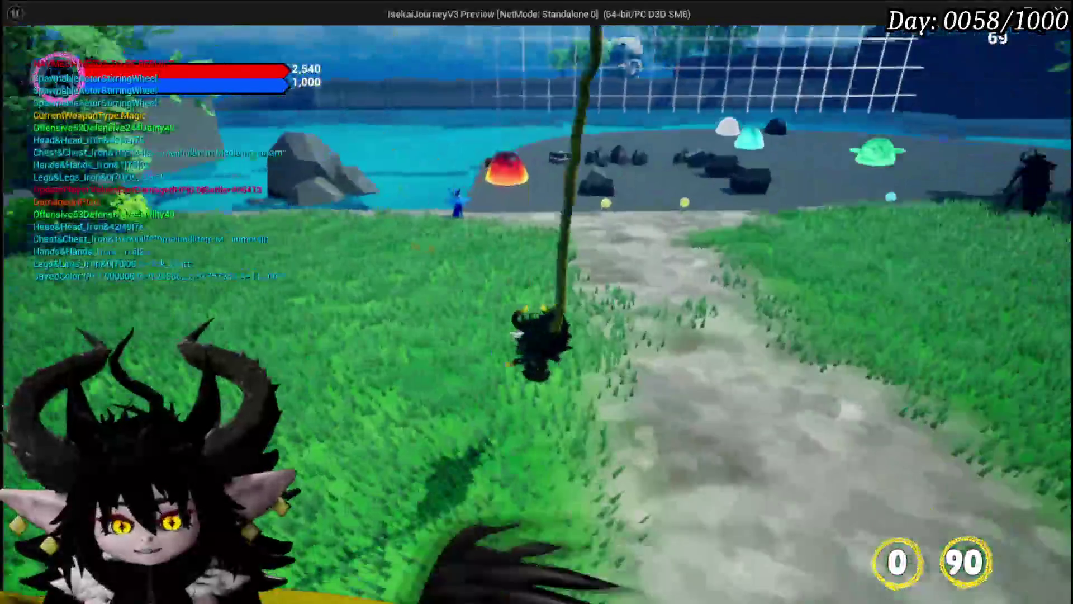
key(w)
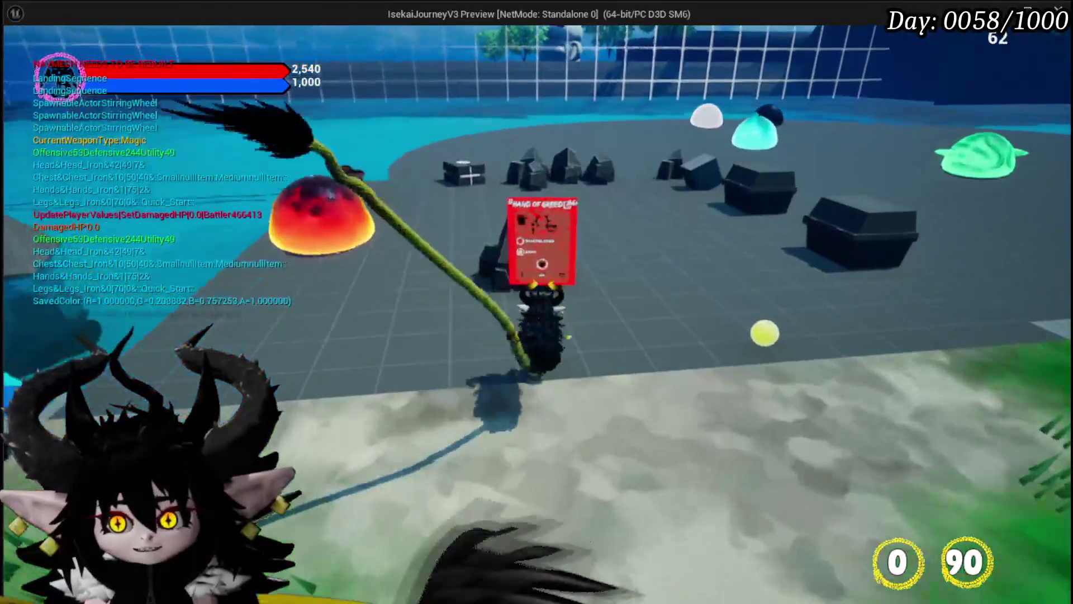
Bring up the Equipment screen from the Tab menu, then close it.
key(Tab)
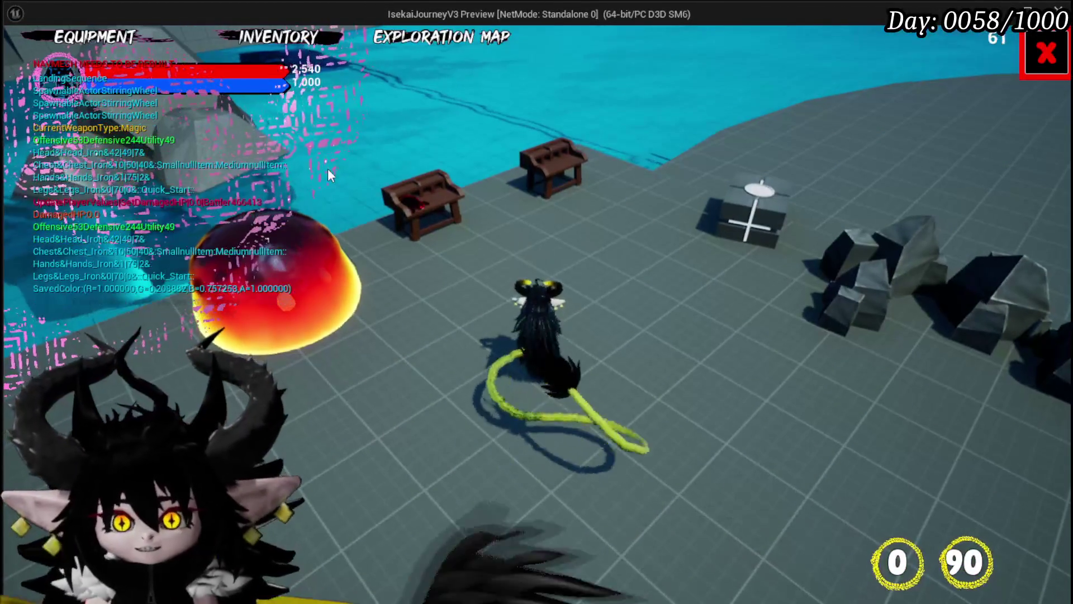
click(144, 45)
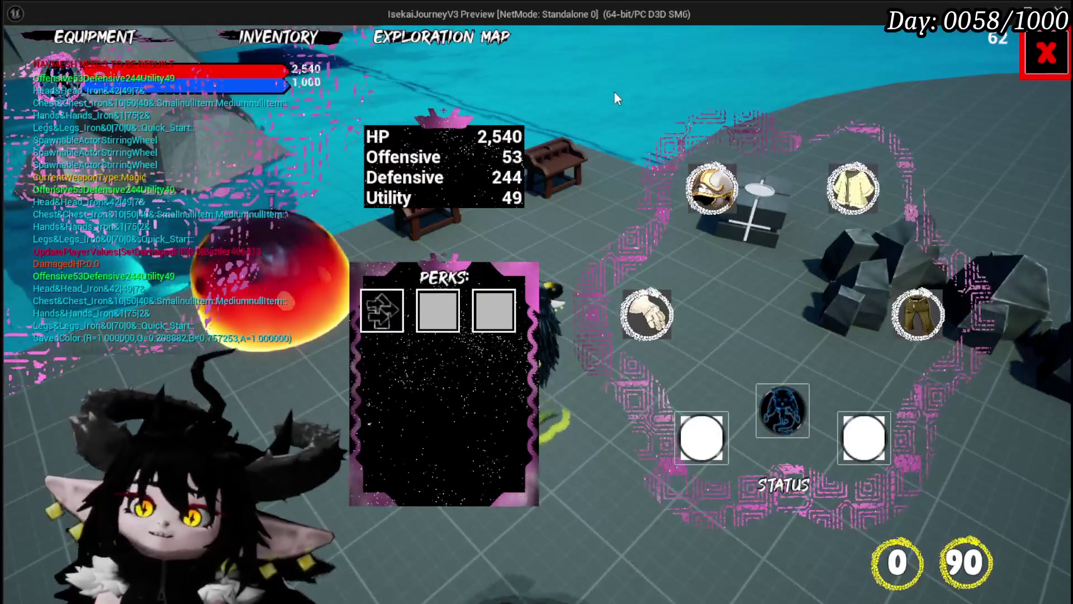
click(1037, 61)
Run and jump around the wheel door and along the stone path past the slime.
key(w)
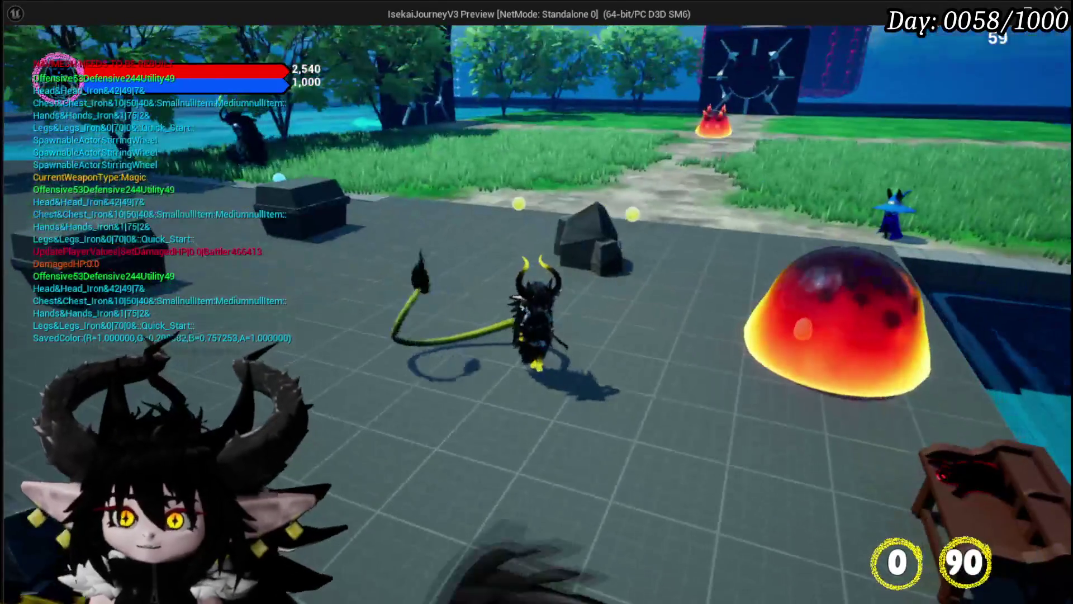
key(space)
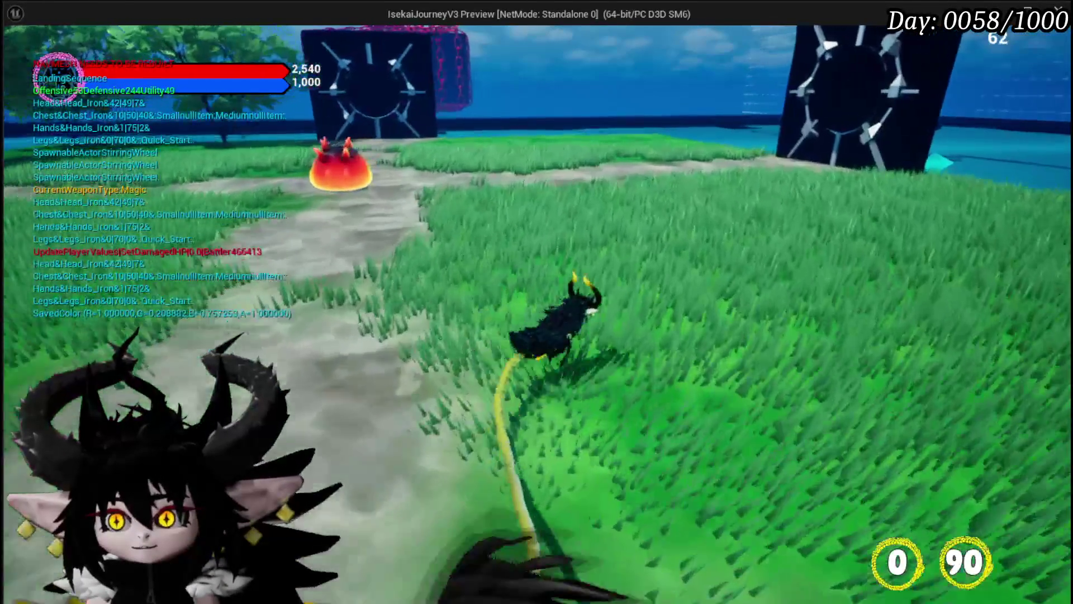
key(w)
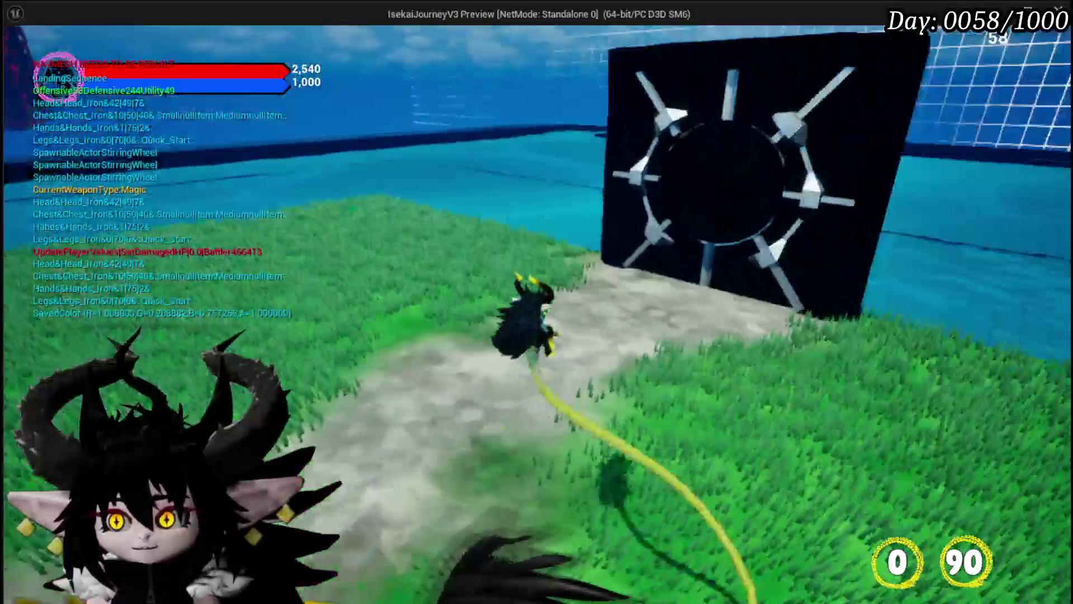
key(space)
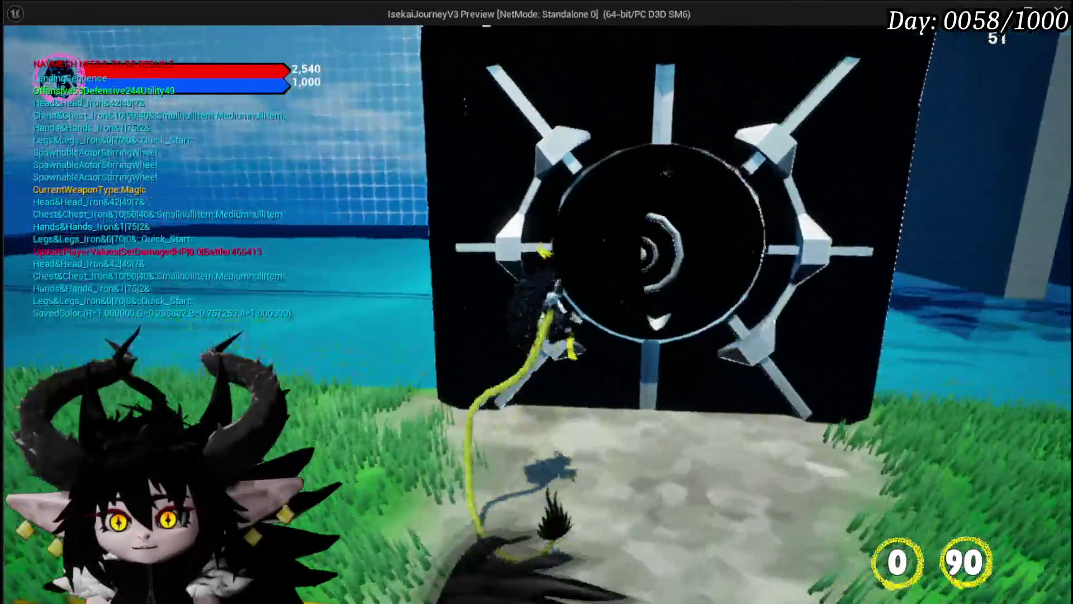
key(w)
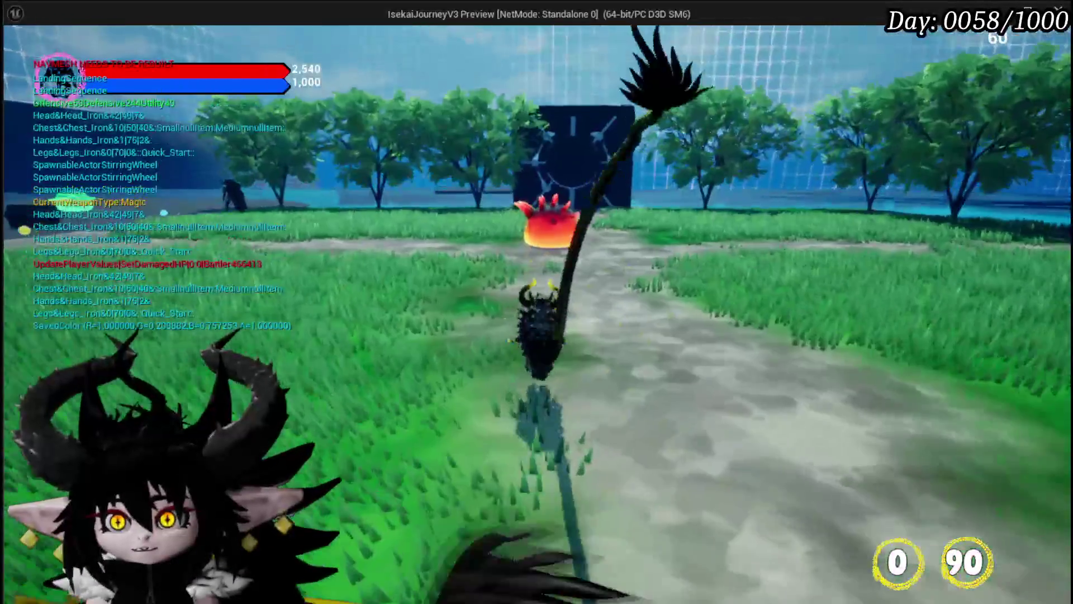
key(w)
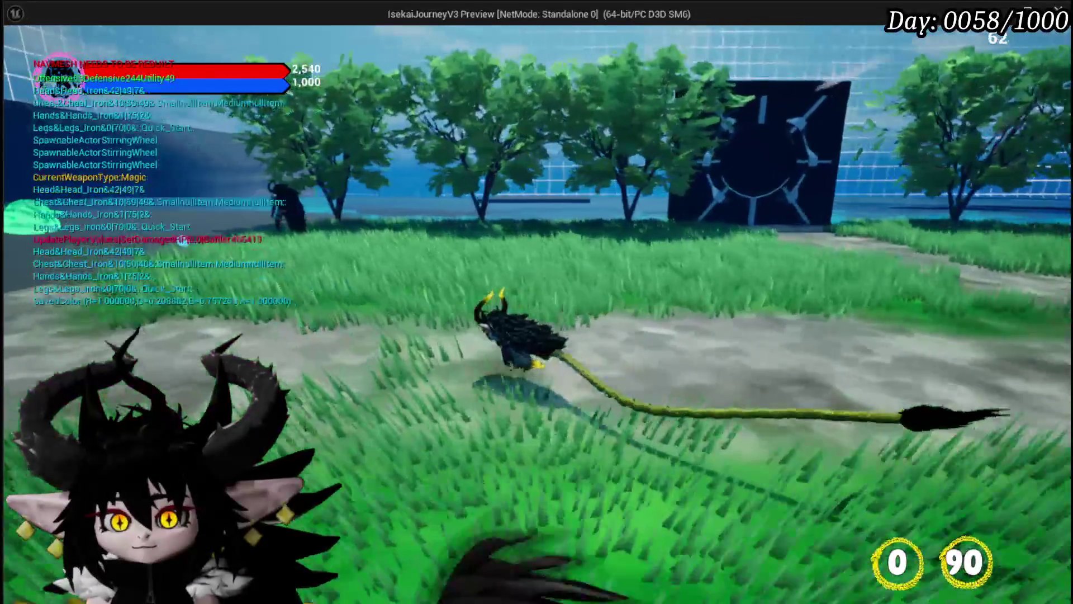
key(w)
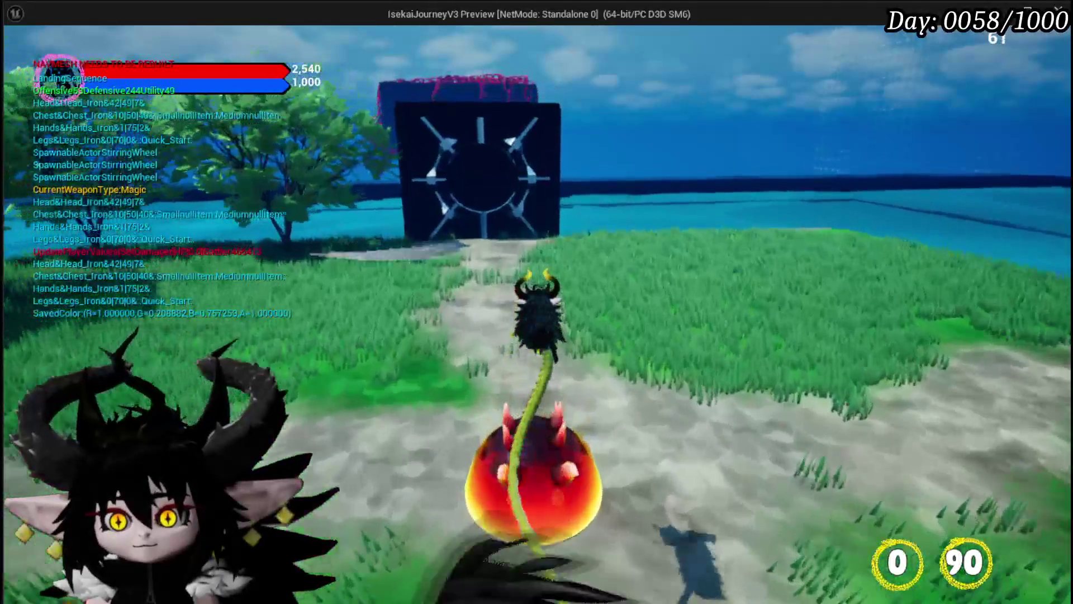
key(space)
key(w)
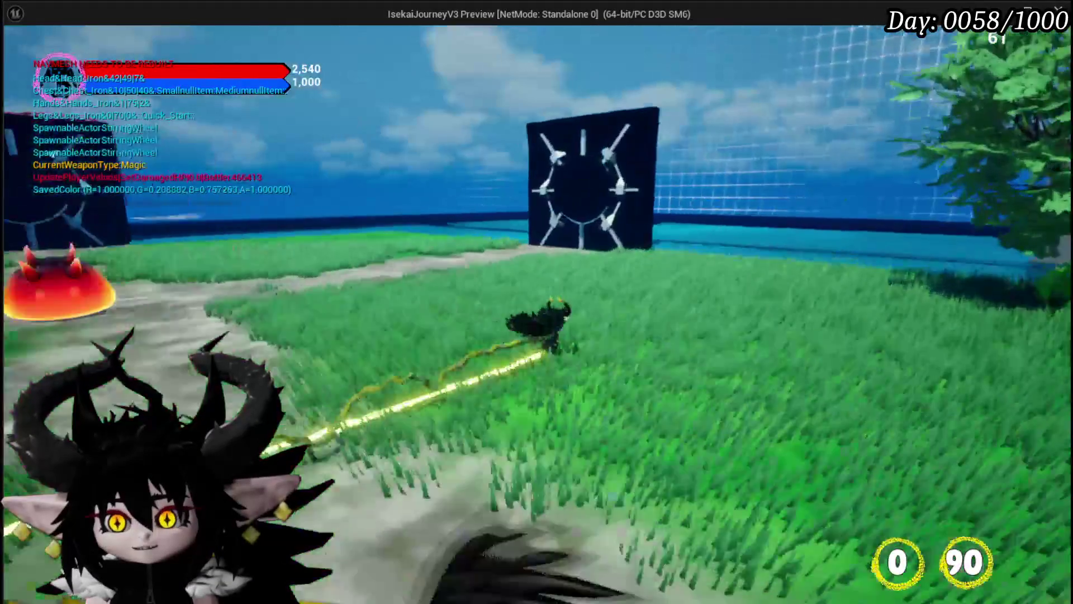
Cross the grass toward the lake, toggling the game menu on and off.
key(w)
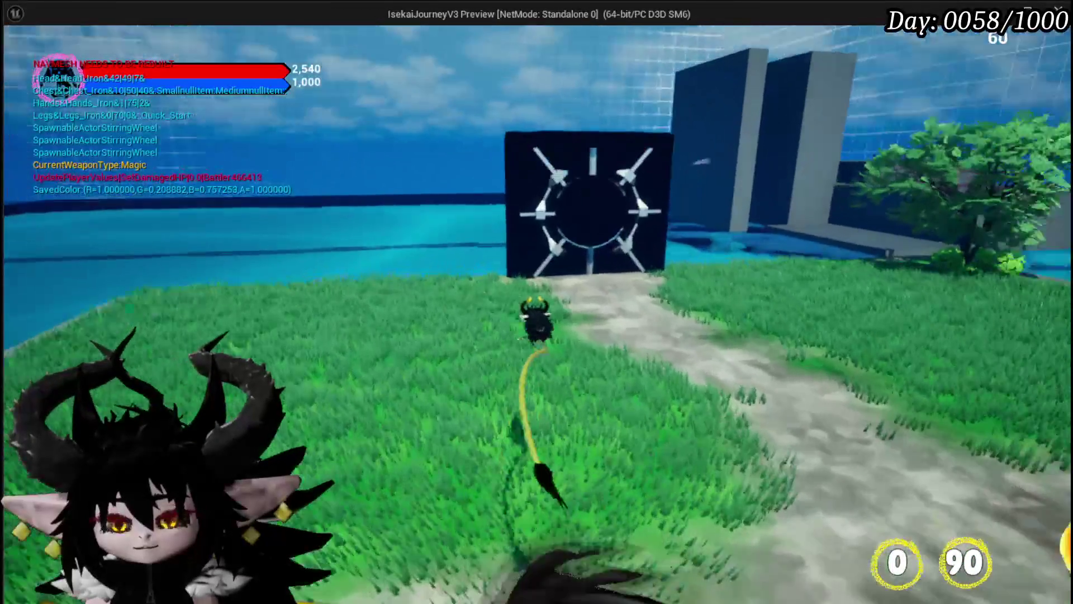
key(w)
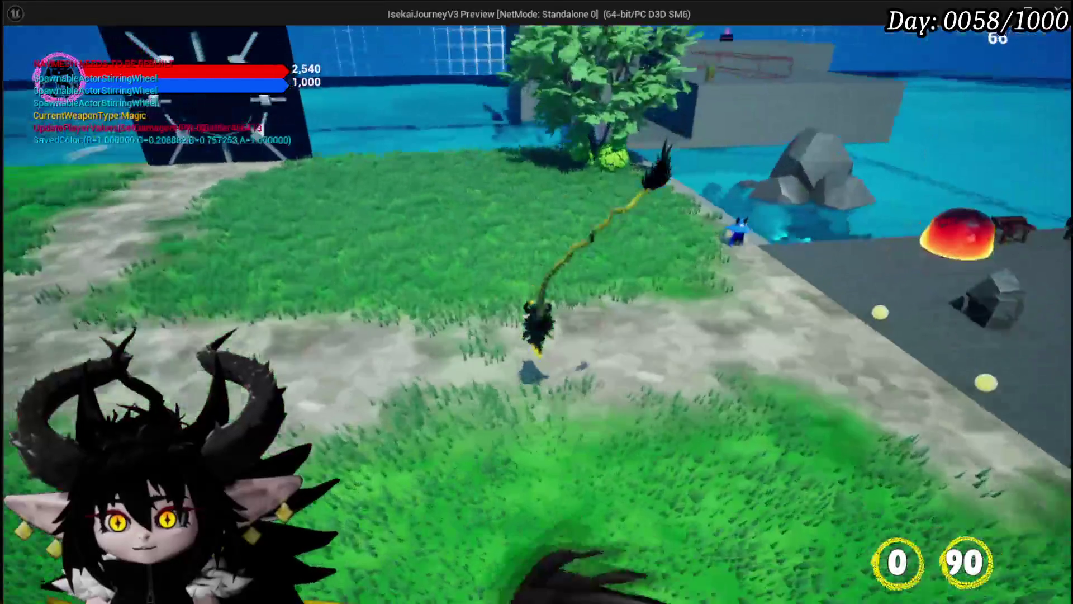
key(Tab)
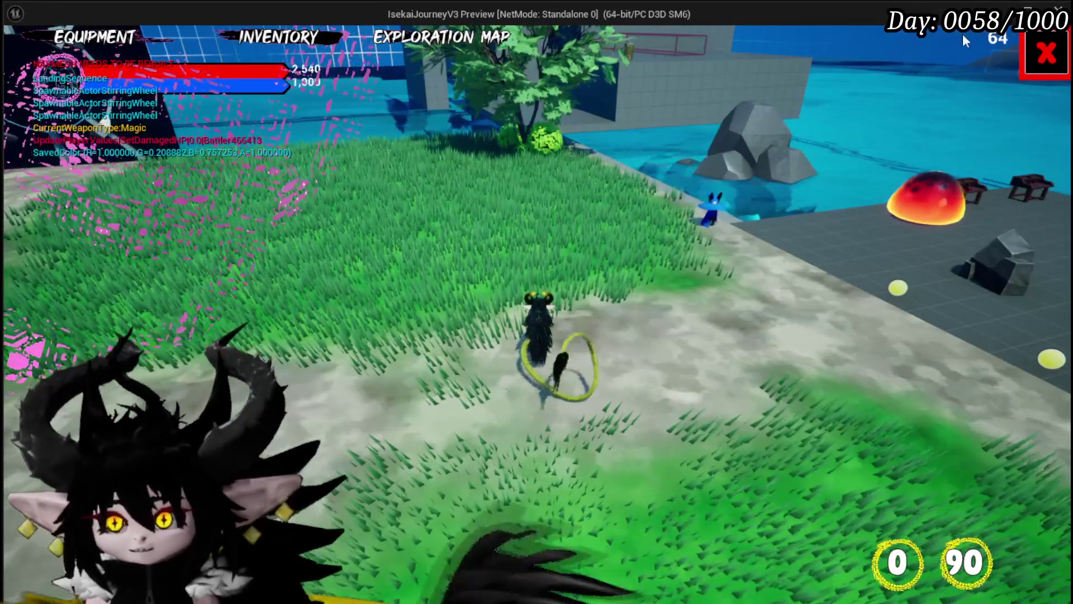
key(Tab)
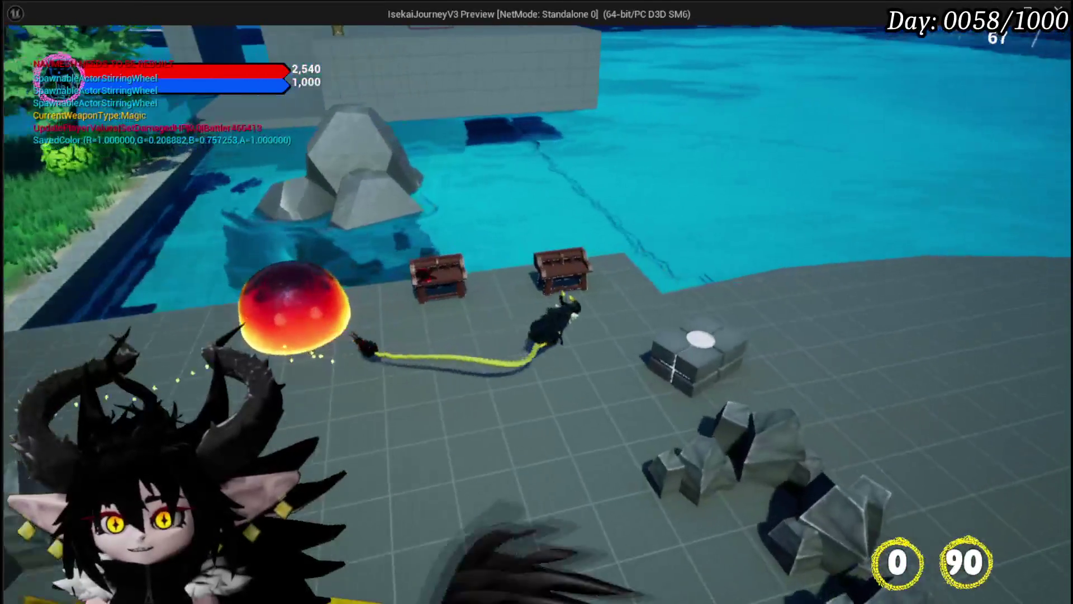
Open the Core Ability editor and load the Magic|Chura Main ability set.
key(c)
click(132, 38)
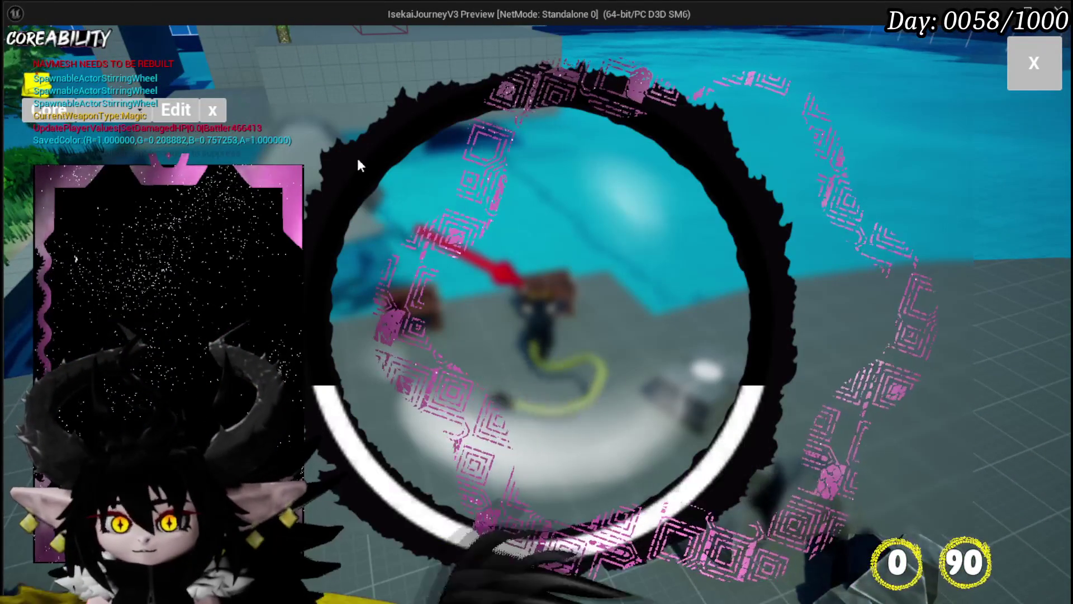
click(130, 110)
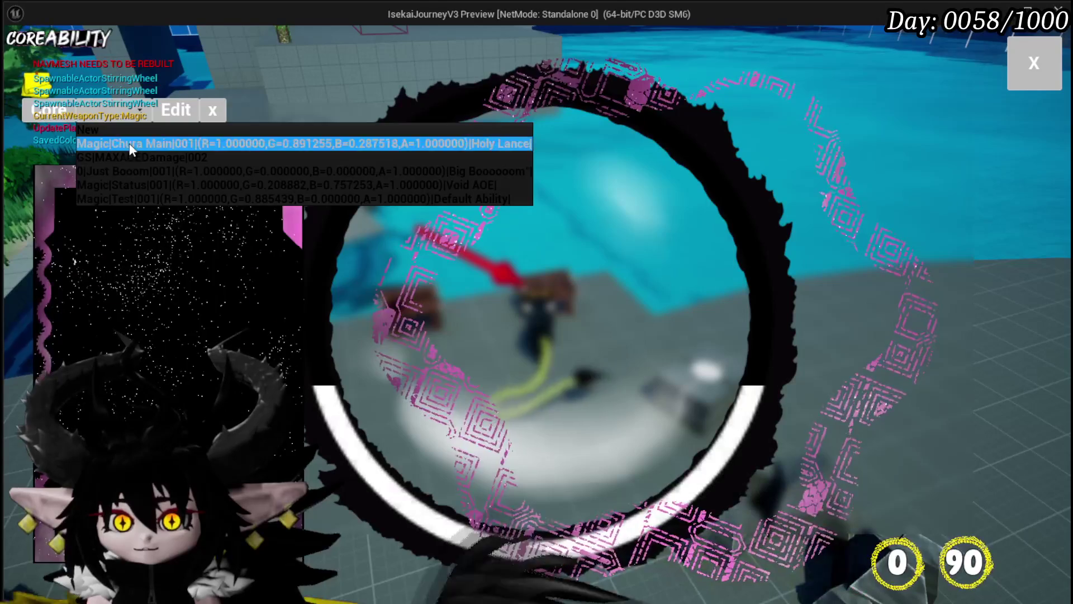
click(130, 144)
Open the Void AOE card, browse its ANIM choices, then load a different saved Magic set.
click(208, 222)
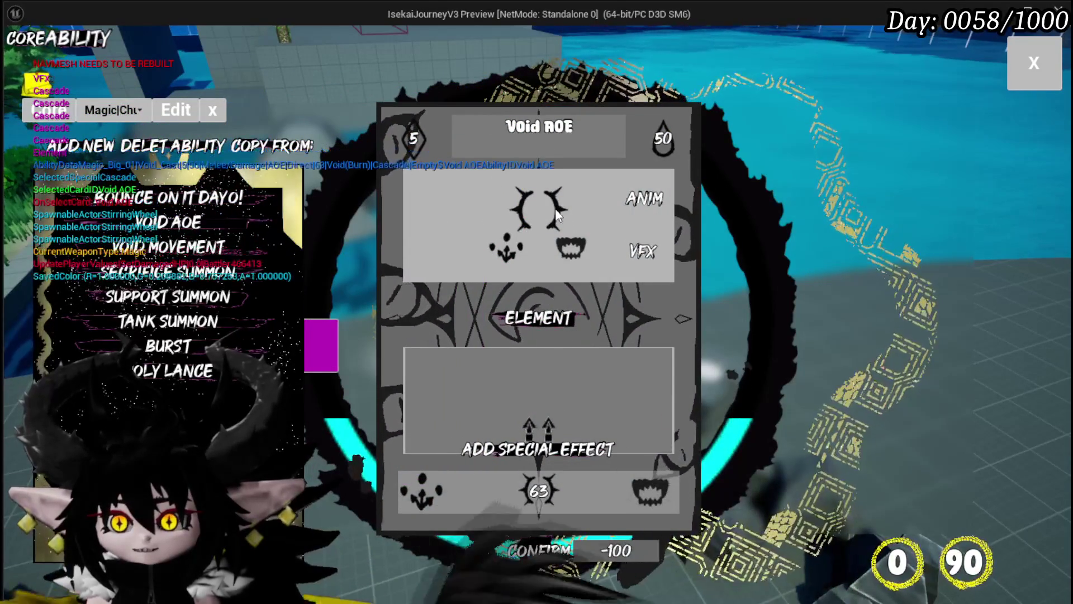
click(557, 215)
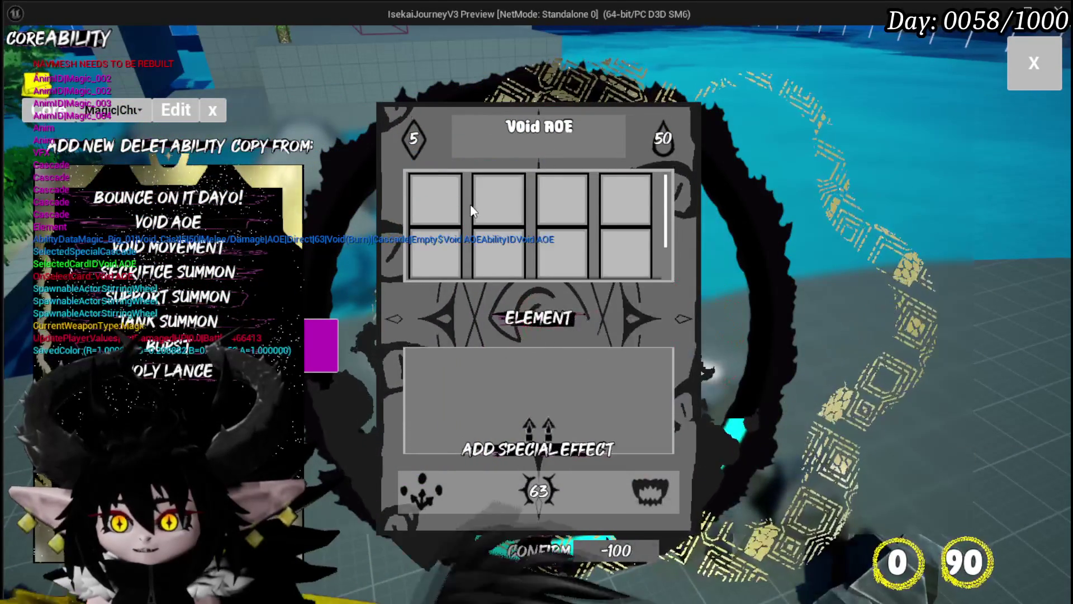
mouse_move(445, 208)
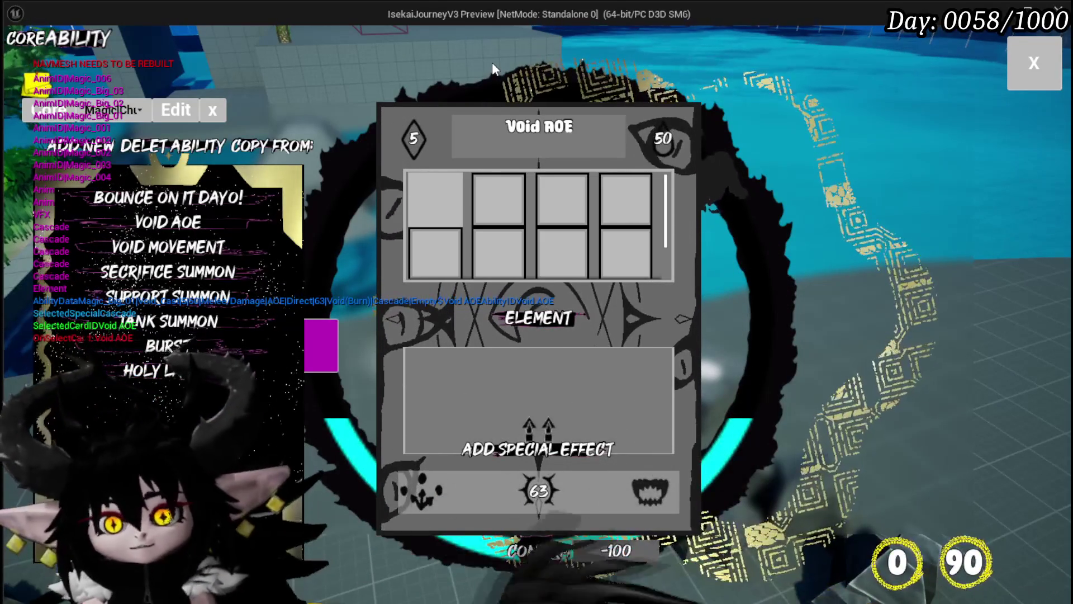
mouse_move(206, 259)
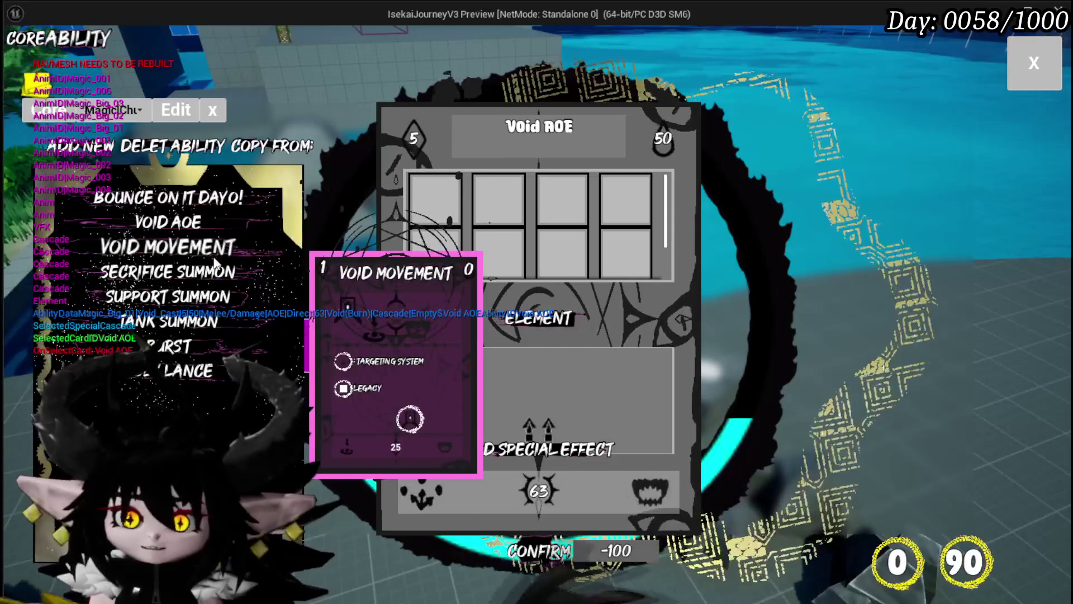
click(125, 112)
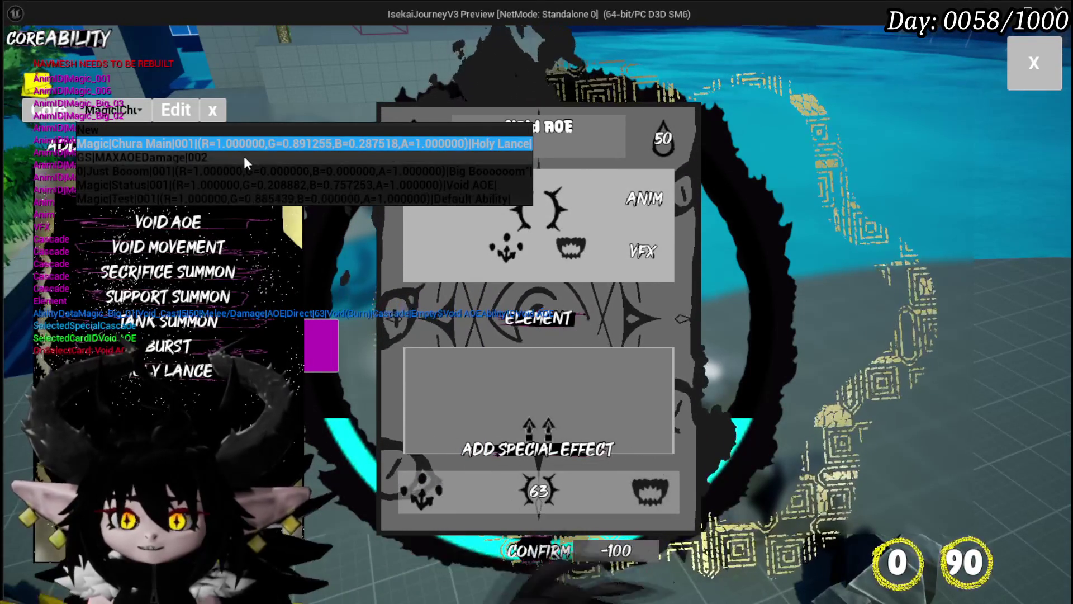
click(223, 187)
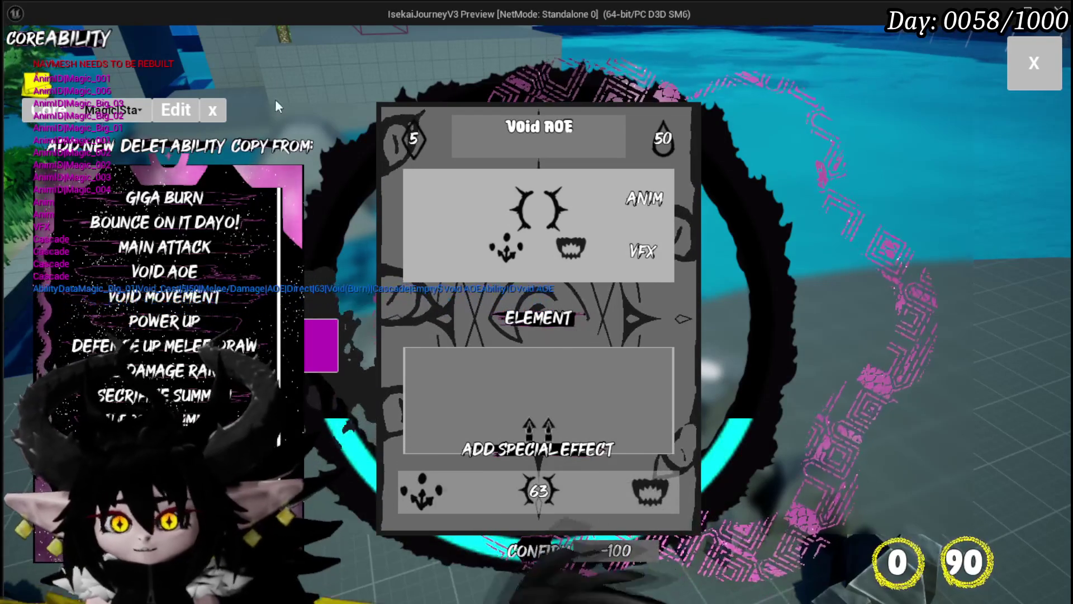
Close the Void AOE card, pick Just Booom under Copy From, then exit the ability editor and stop play.
click(270, 148)
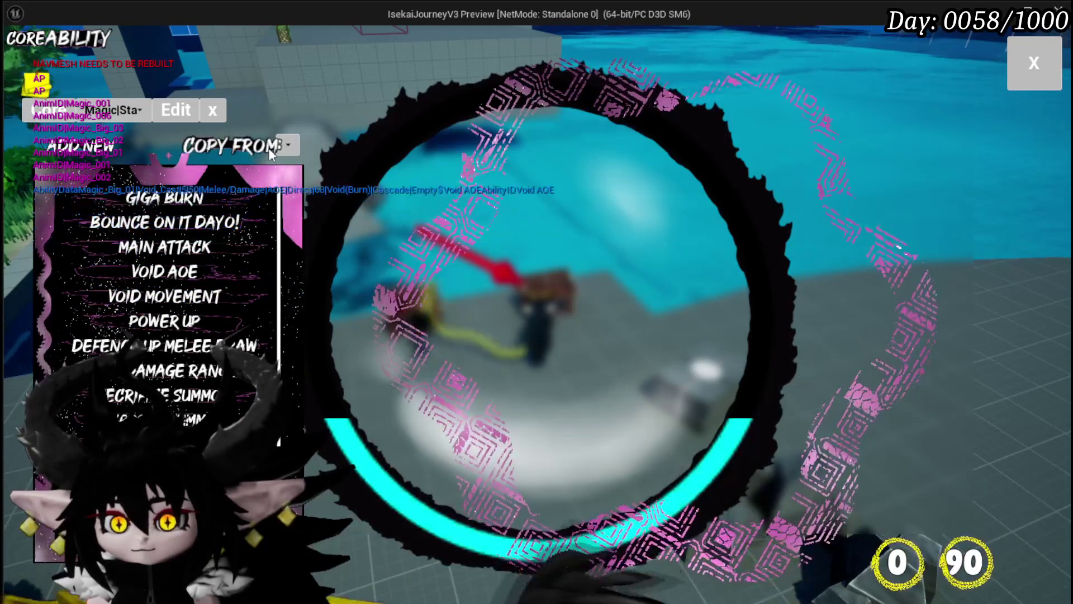
click(289, 147)
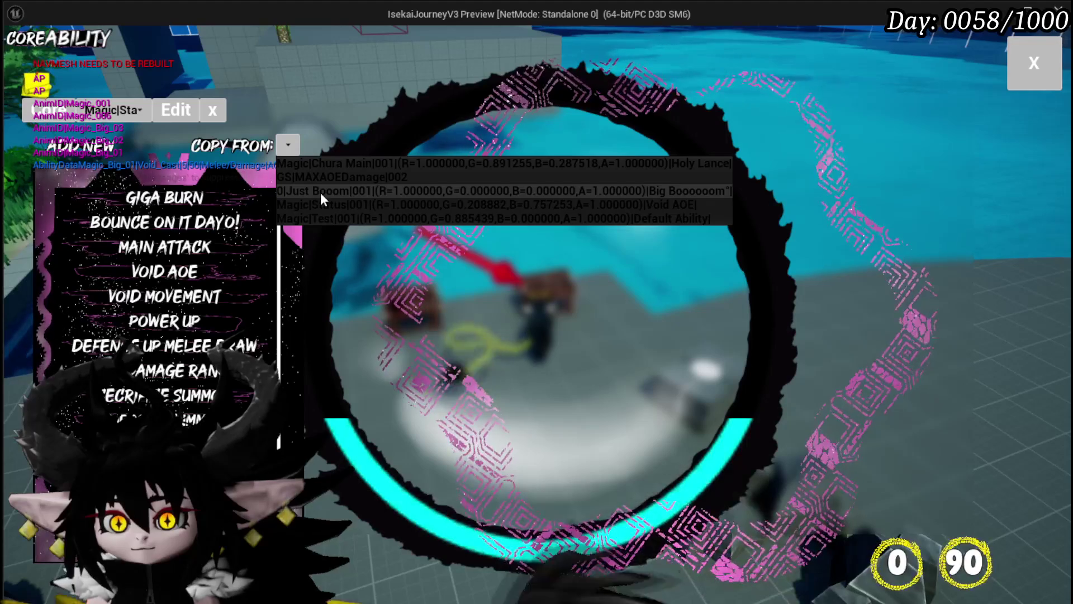
click(320, 192)
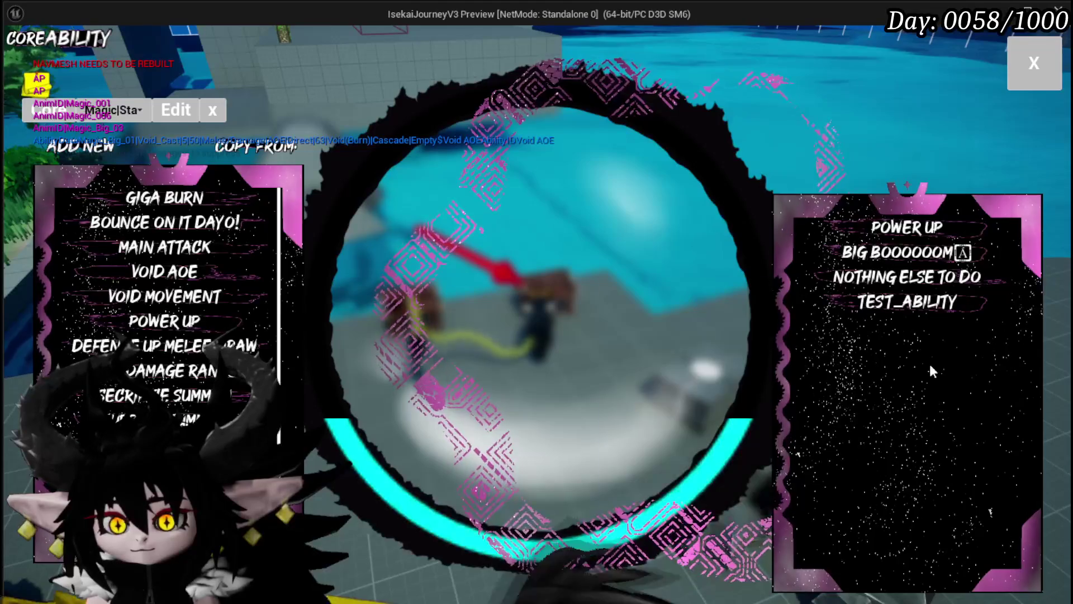
click(1051, 59)
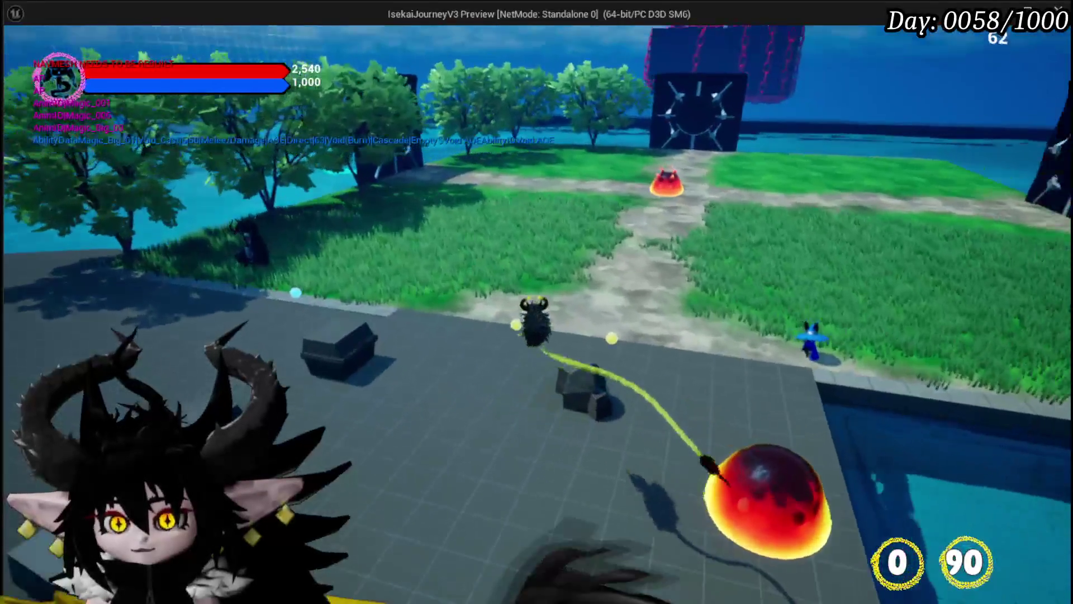
key(Escape)
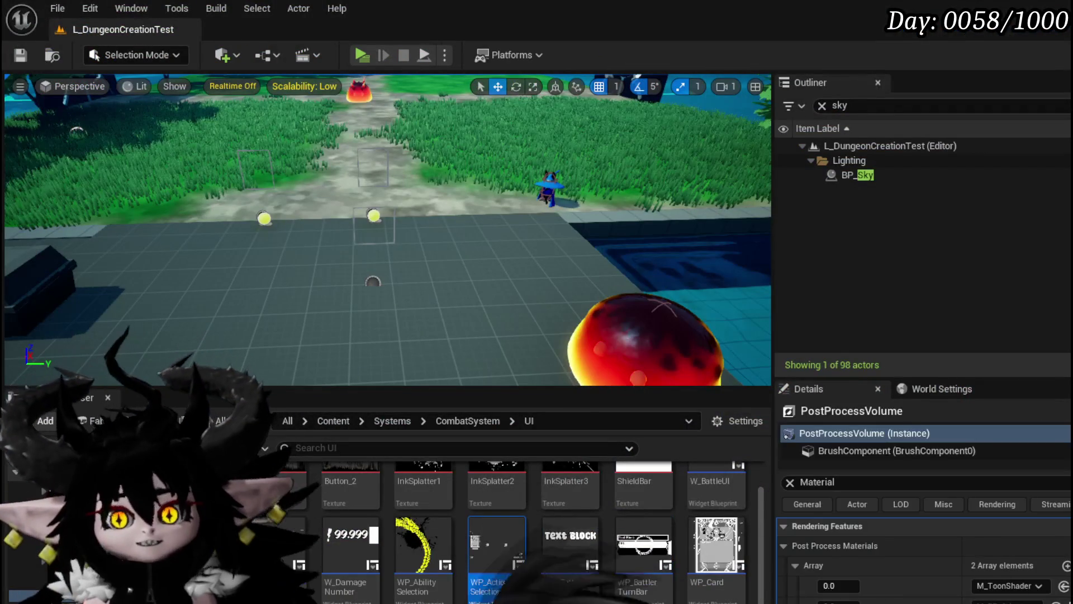